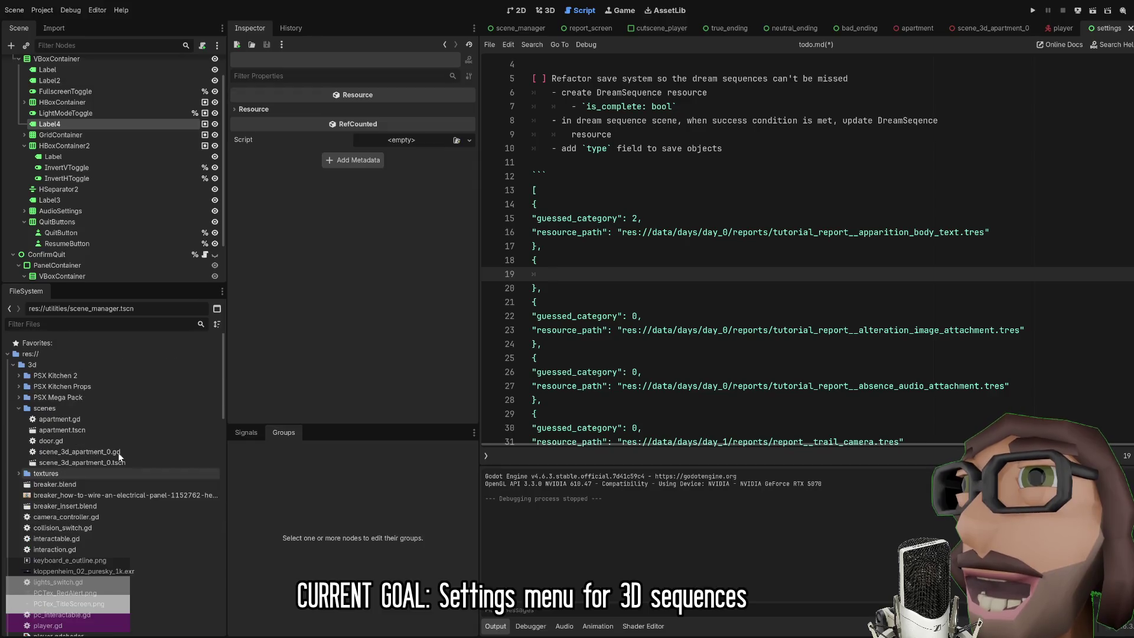
- Select scene_3d_apartment_0.tscn in the FileSystem scenes folder to take its path
click(17, 408)
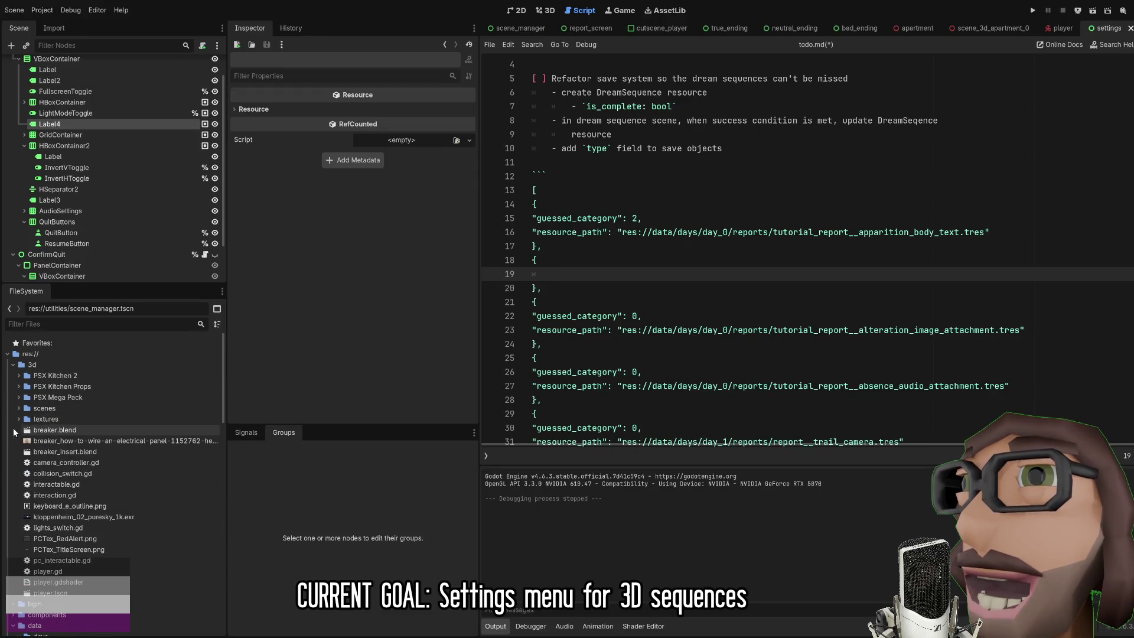
click(18, 408)
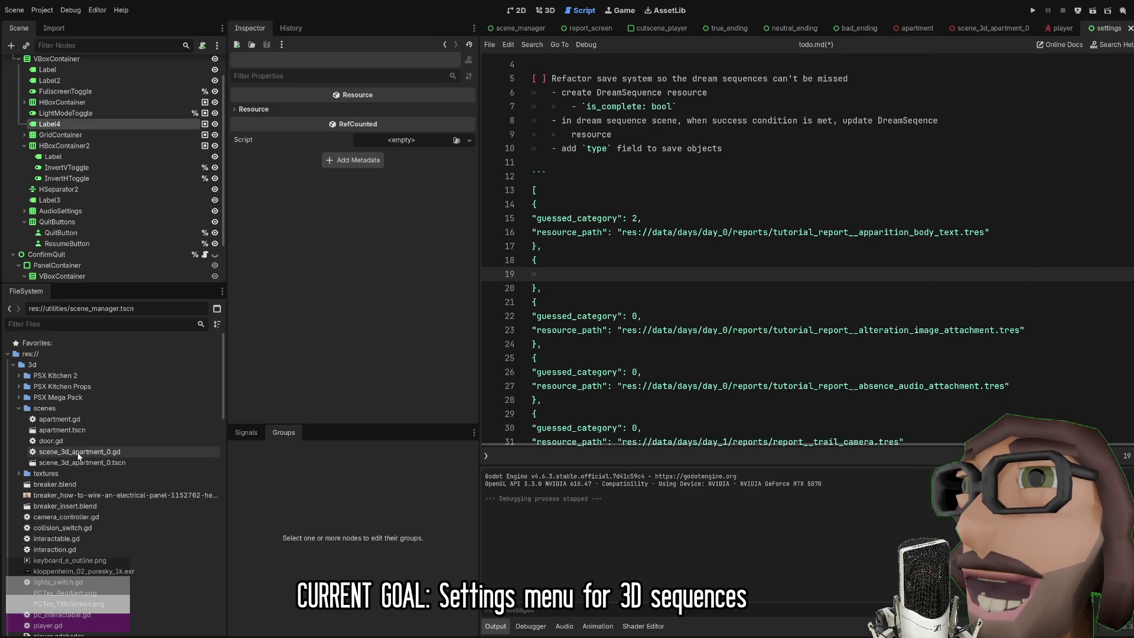
click(73, 463)
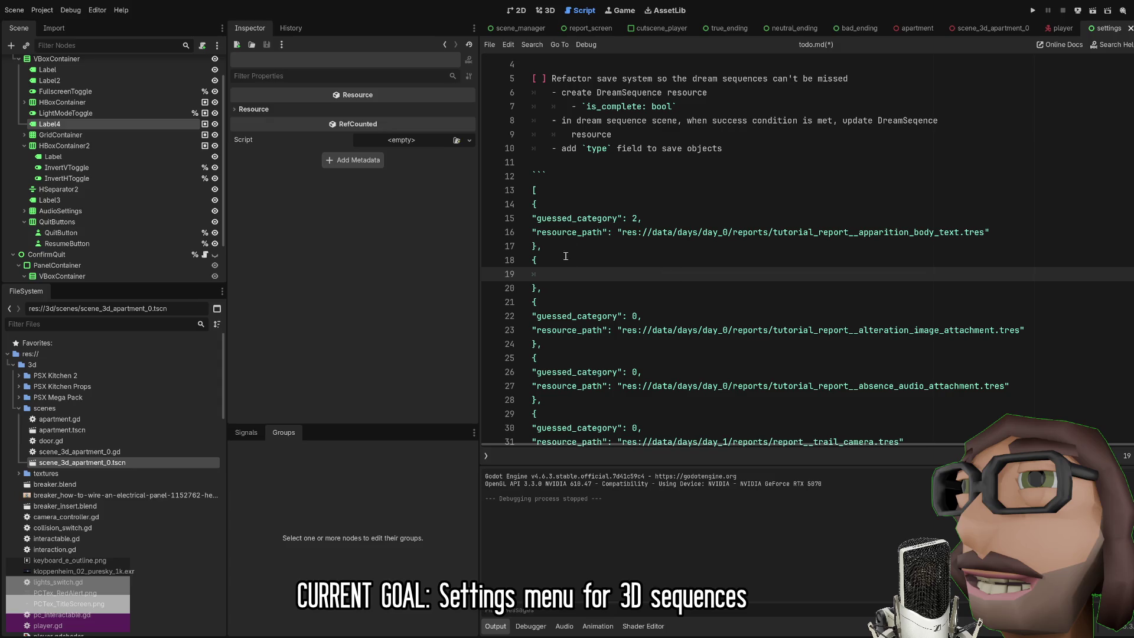
- Fill line 19 of todo.md with "resource_path": "res://3d/scenes/scene_3d_apartment_0.tscn"
text(")
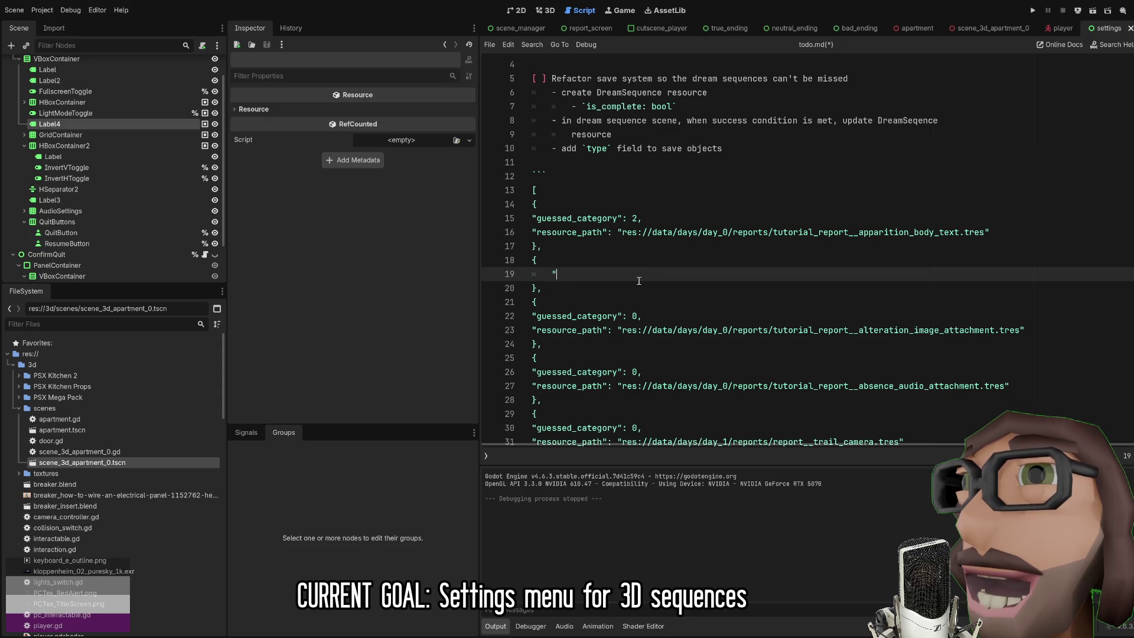
key(Tab)
text("resource_)
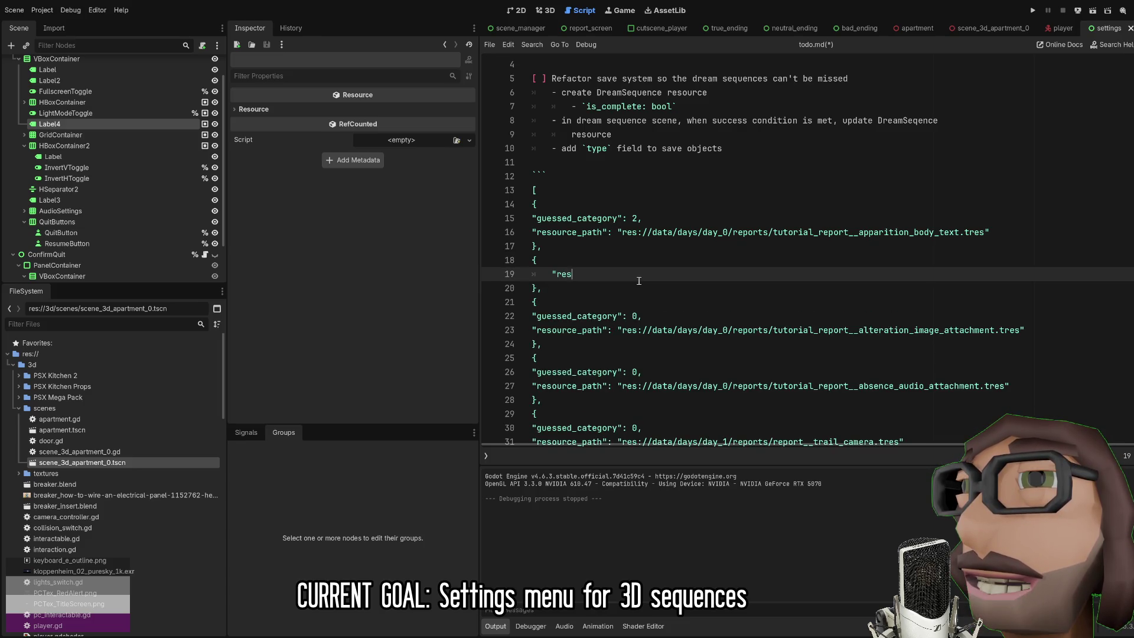
text(path:")
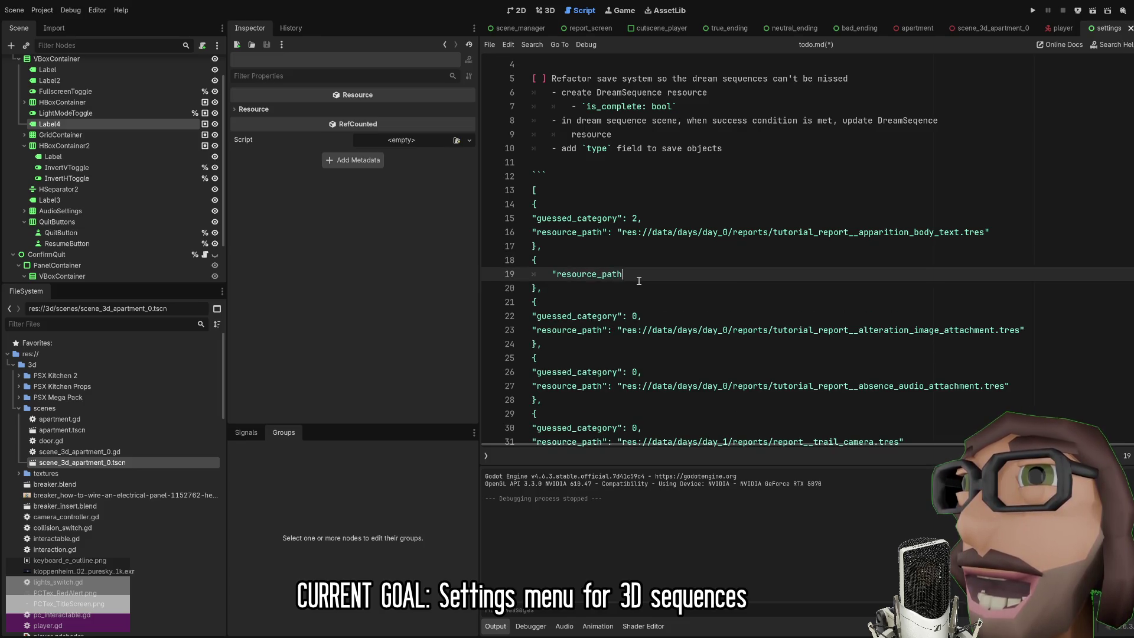
key(BackSpace)
key(BackSpace)
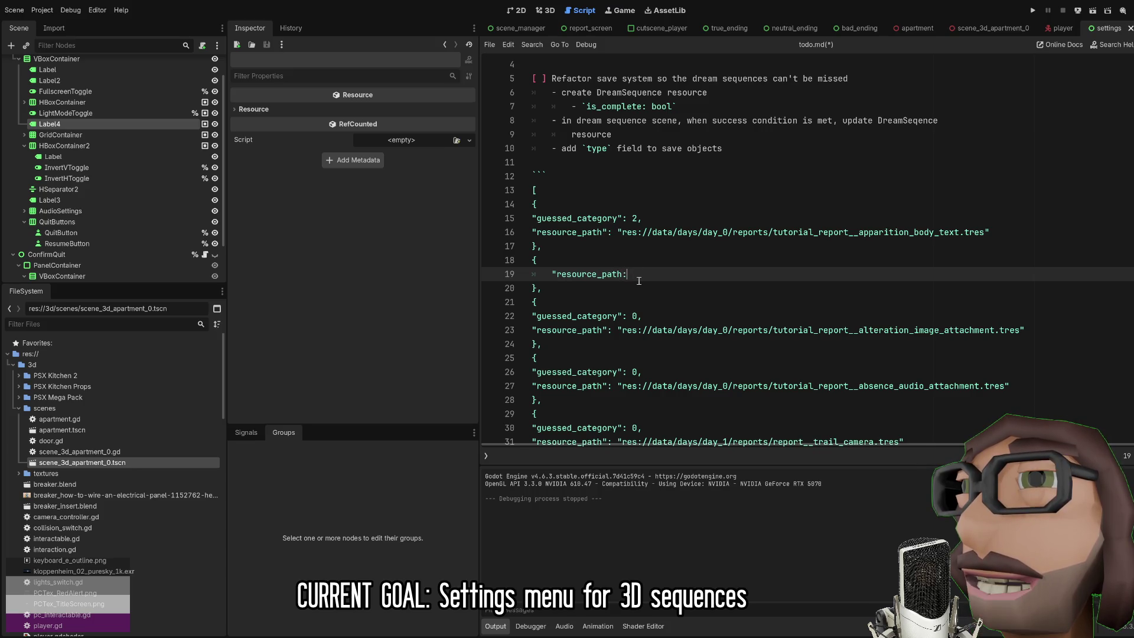
text(": ")
text(res://3d/scenes/scene_3d_apartment_0.tscn)
text(")
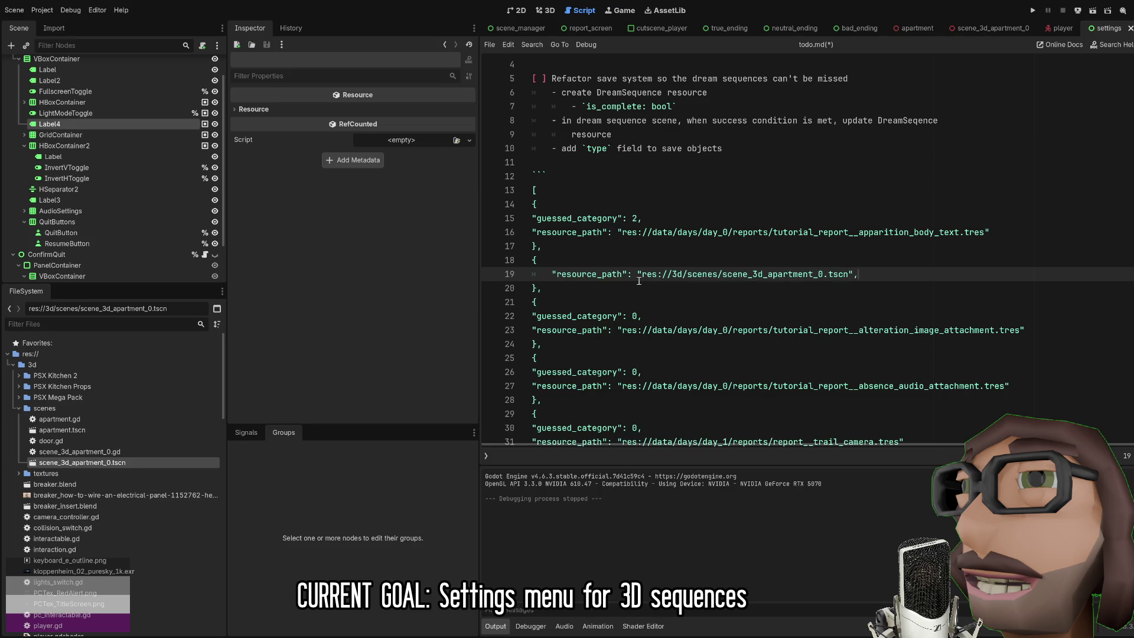
- Add a new line above the resource path and start typing the "is_completed" key
key(Up)
key(End)
key(Return)
text("complete)
key(BackSpace)
key(BackSpace)
key(BackSpace)
key(BackSpace)
key(BackSpace)
text(is_completed)
key(BackSpace)
key(BackSpace)
- Complete the line as "is_completed": false and save todo.md
text(": )
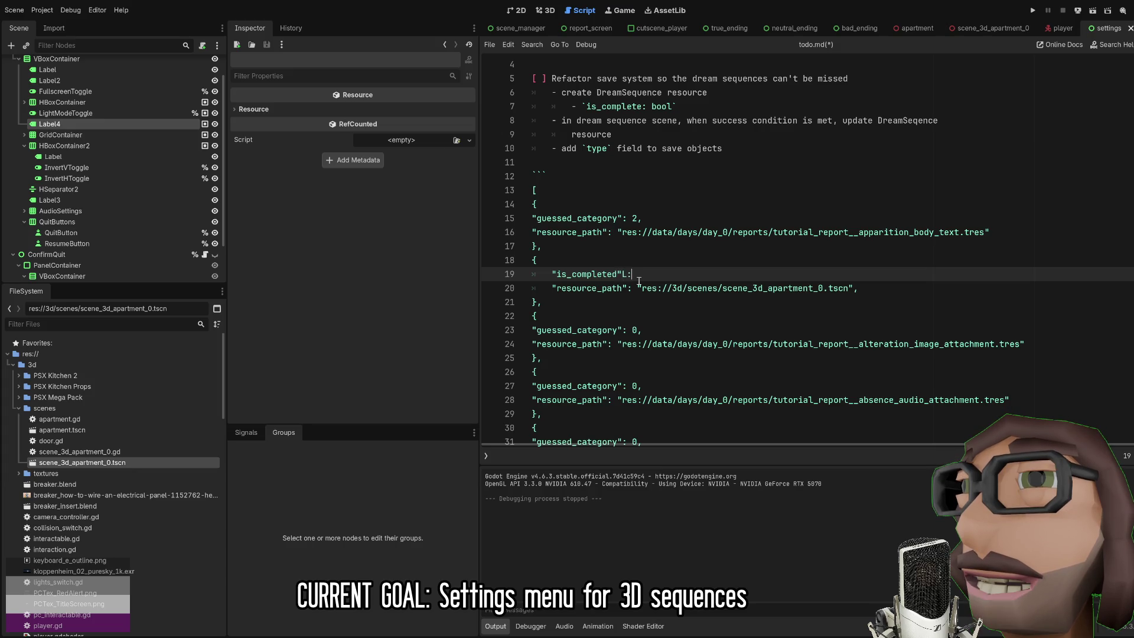
text(false)
key(ctrl+s)
click(589, 303)
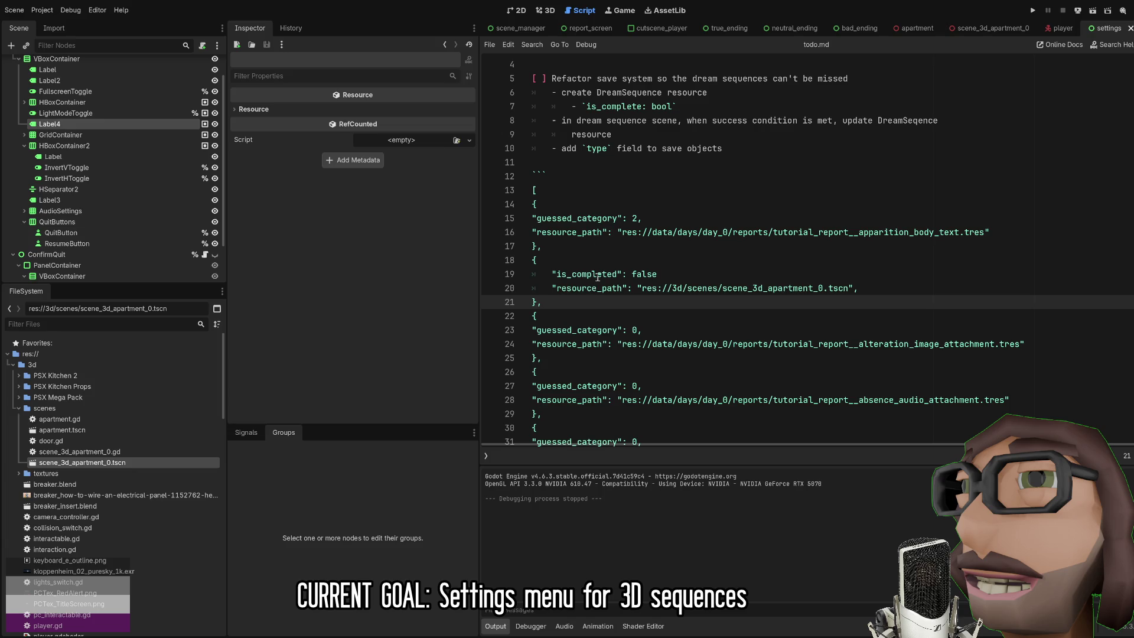
key(shift+Up)
key(shift+Up)
key(shift+Up)
key(shift+Home)
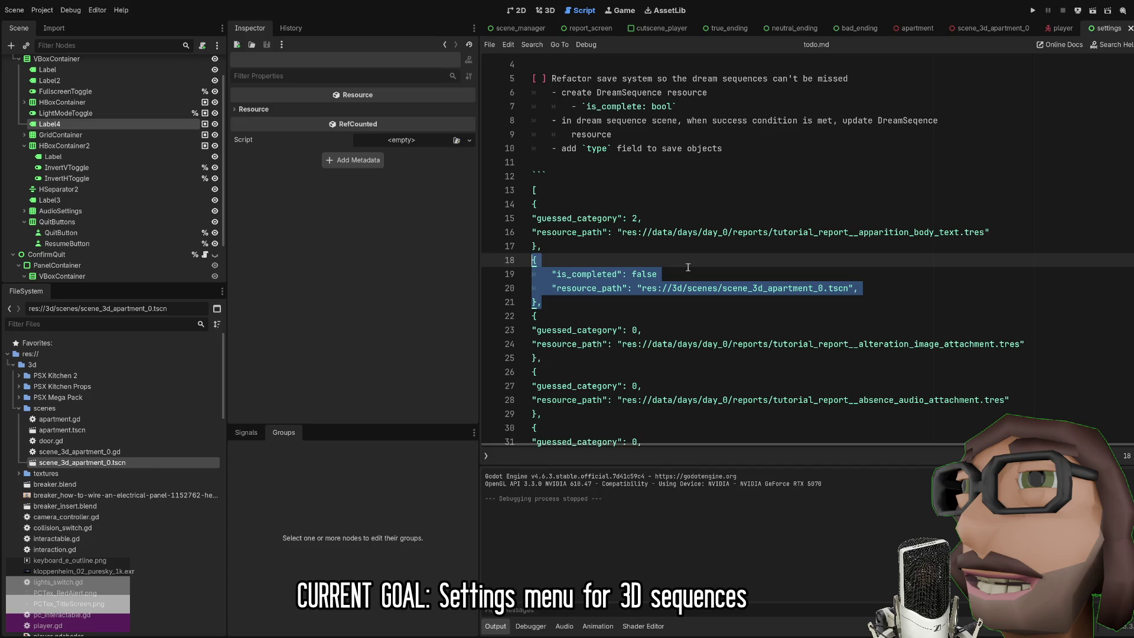
- Unindent the apartment entry's is_completed and resource_path lines, then open a new line atop the first entry
key(Up)
key(Up)
key(Up)
key(End)
key(Down)
key(Down)
key(Down)
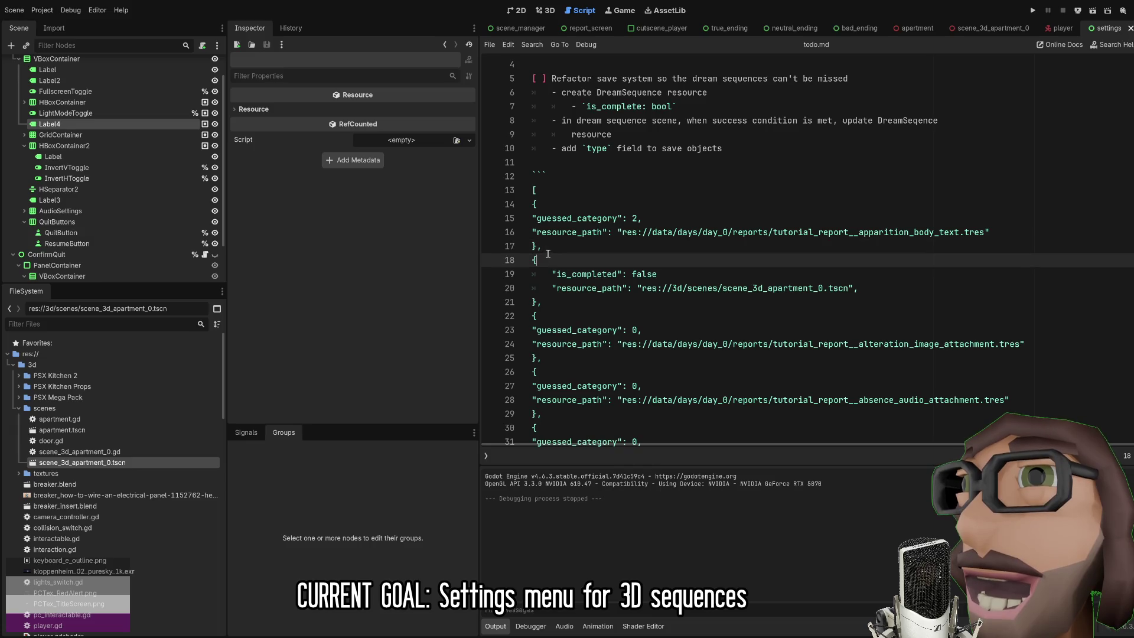
drag(554, 274, 628, 274)
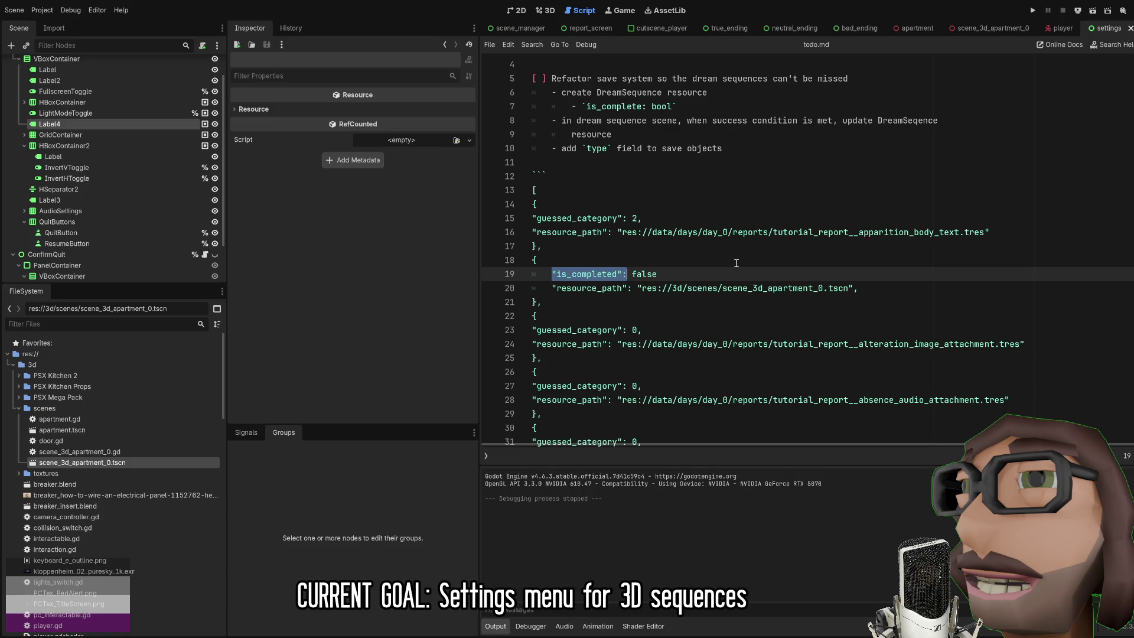
key(Right)
key(shift+Down)
key(shift+Tab)
key(Up)
key(Up)
key(Up)
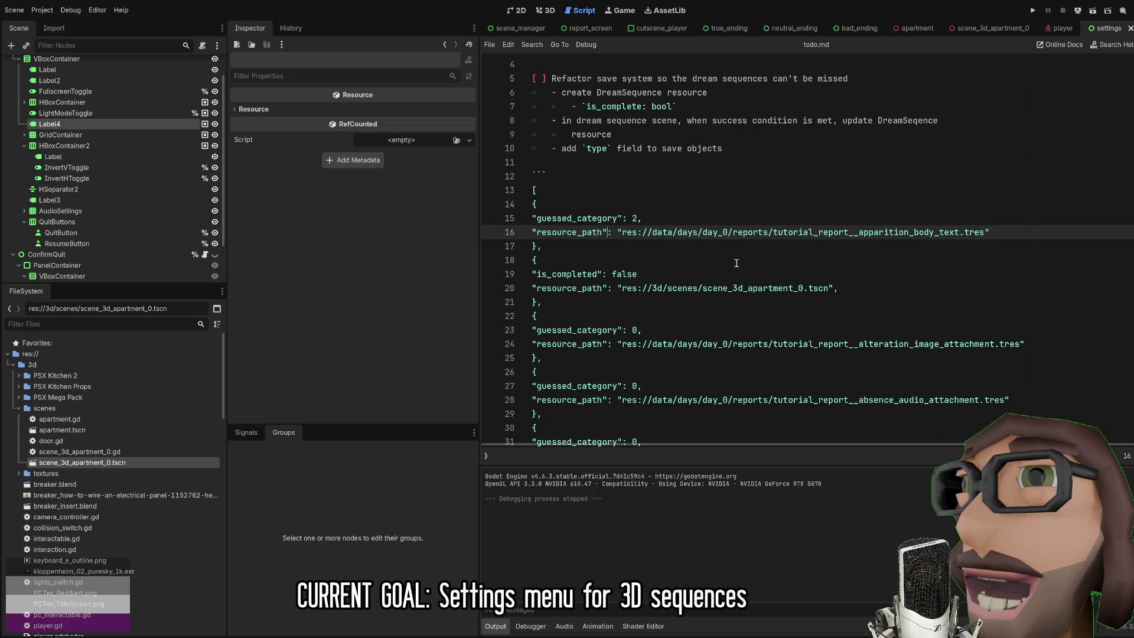
key(Return)
- Give the first save entry a "type": "Report" line
key(BackSpace)
text("type":)
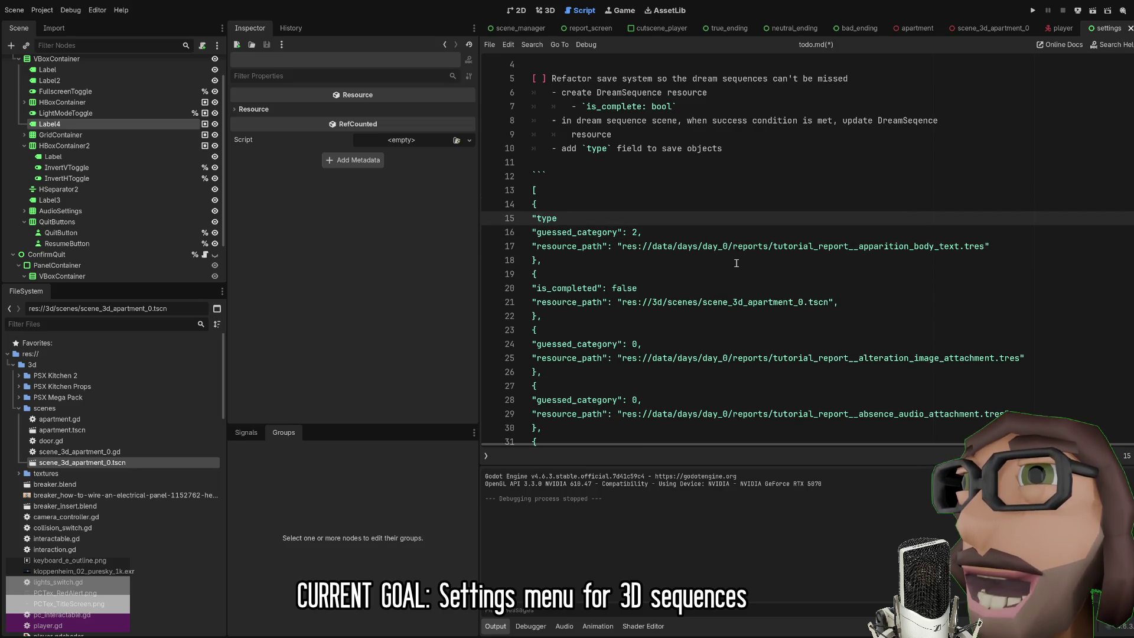
text(": Re)
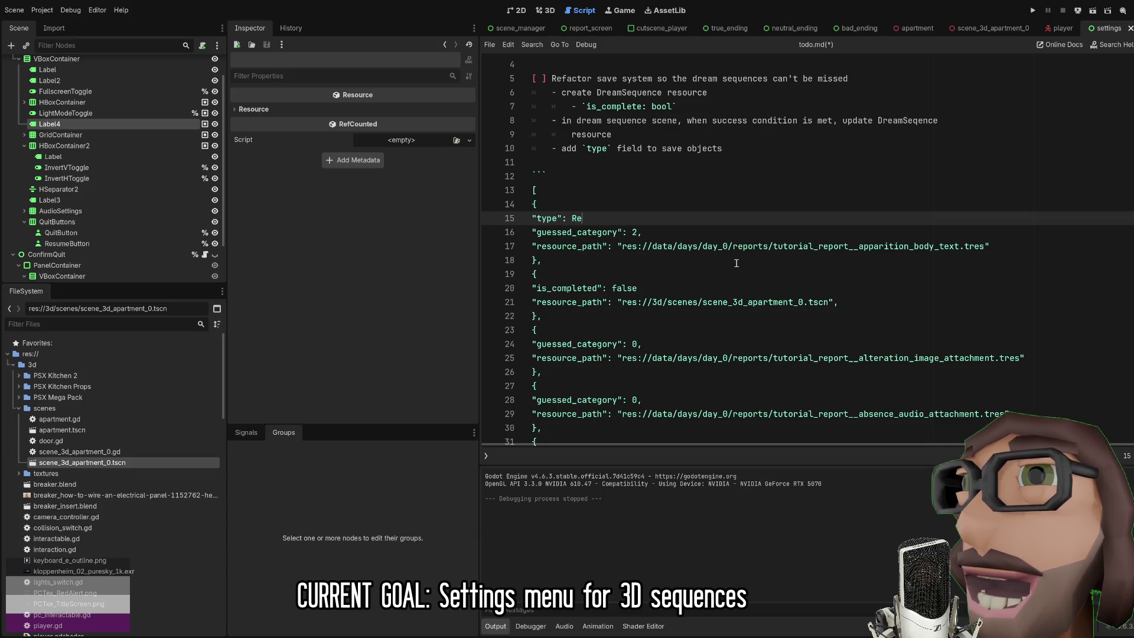
text(resour)
key(BackSpace)
key(BackSpace)
key(BackSpace)
text(port:)
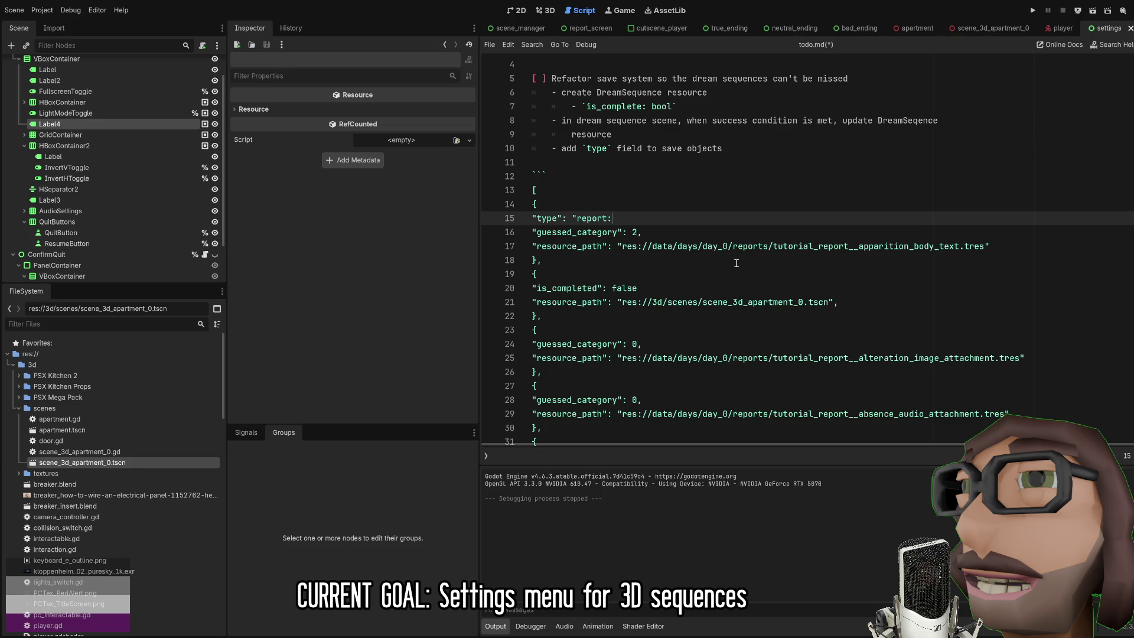
text(")
key(Left)
key(Left)
key(Left)
- Copy the type line into the apartment entry and change its value to DreamSequence
key(ctrl+shift+d)
key(alt+Down)
key(alt+Down)
key(alt+Down)
key(Up)
key(Up)
key(Up)
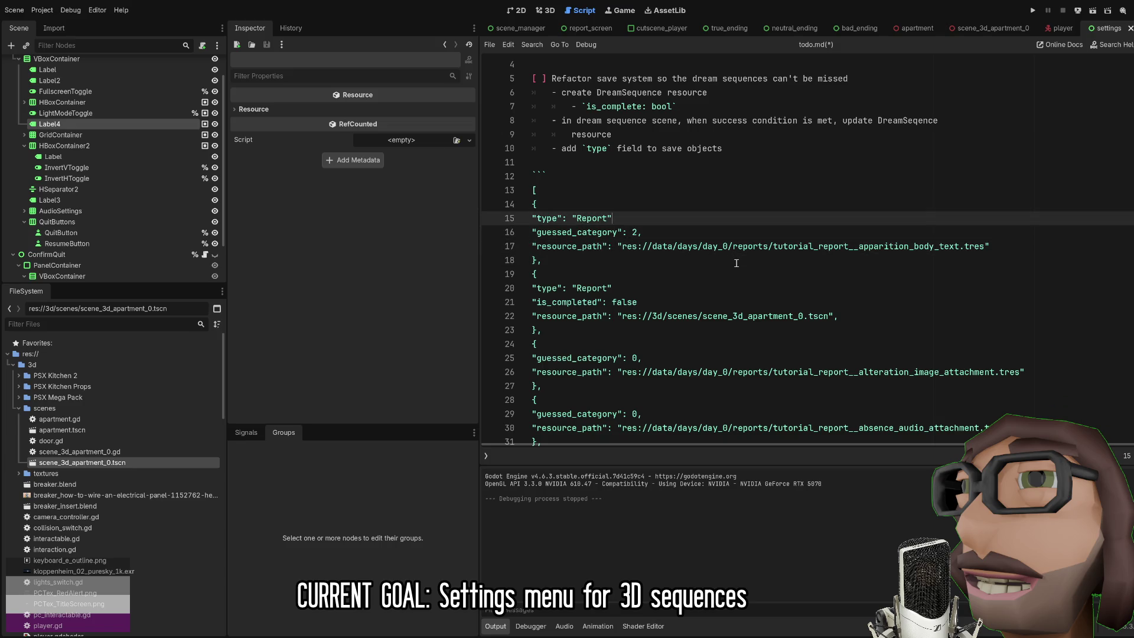
key(Down)
key(Down)
key(Down)
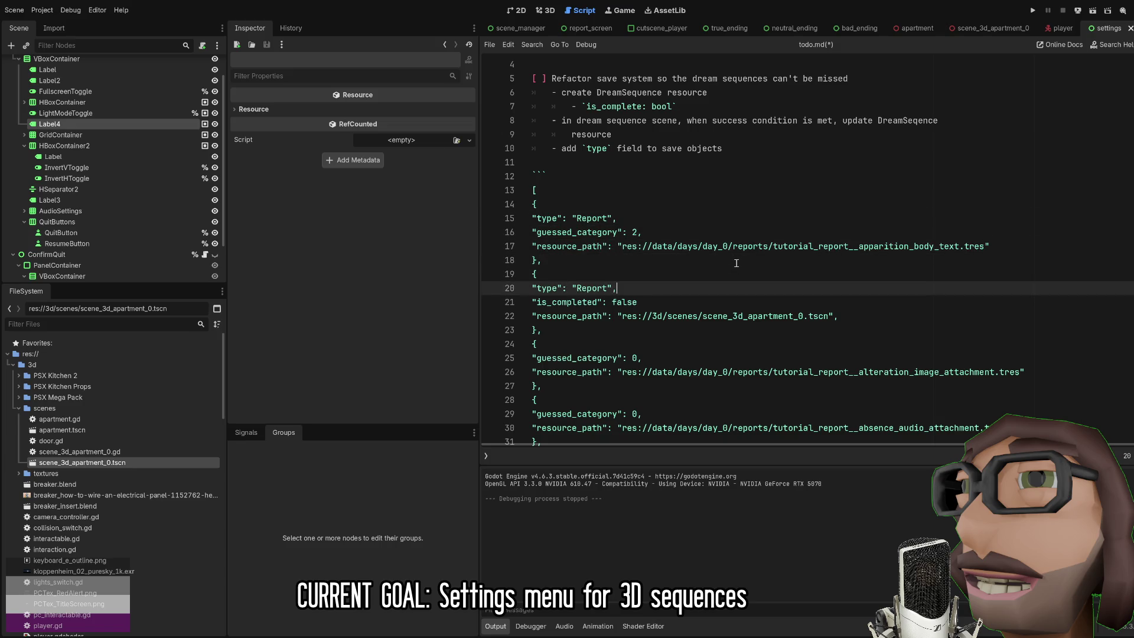
key(ctrl+shift+Left)
text(Drea)
text(mSequcen)
key(BackSpace)
key(BackSpace)
key(BackSpace)
text(ence)
- Duplicate the "type": "Report" line again and move it down into the next entry
key(Up)
key(Up)
key(Up)
key(ctrl+shift+d)
key(alt+Down)
key(alt+Down)
key(alt+Down)
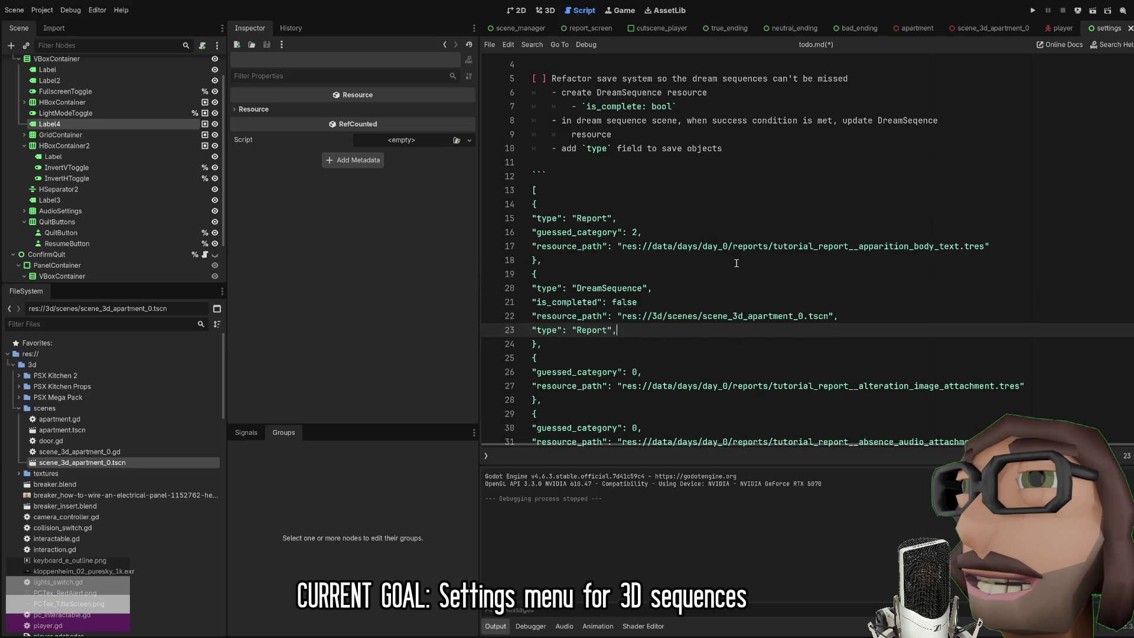
key(alt+Down)
key(alt+Down)
key(alt+Down)
scroll(610, 246, down, 5)
key(Down)
key(Down)
key(Down)
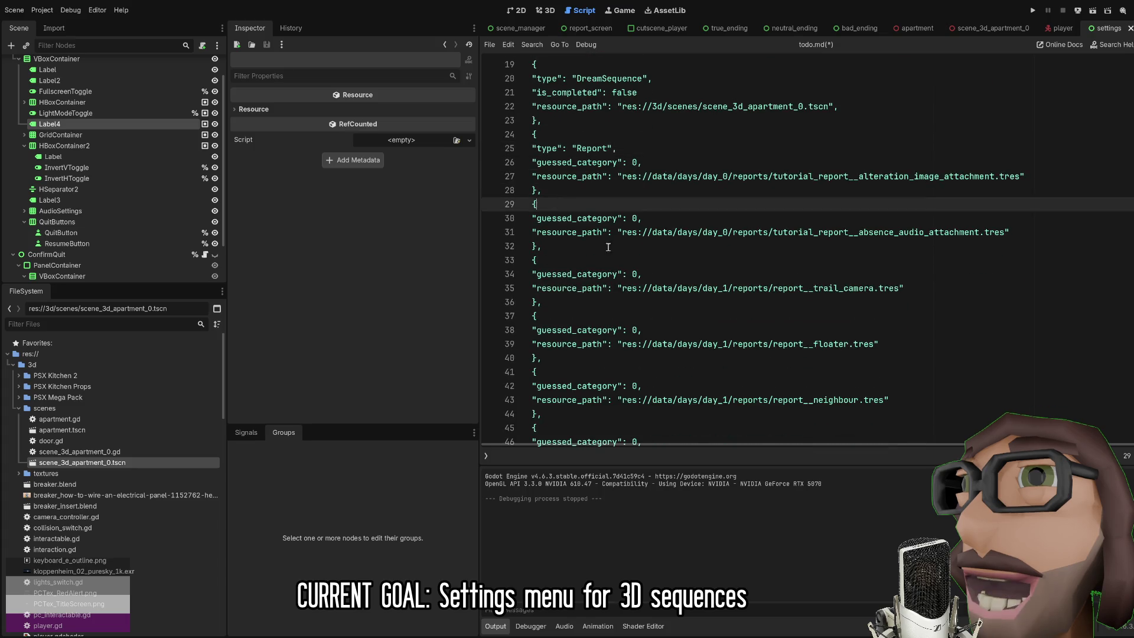
scroll(609, 245, down, 19)
click(566, 236)
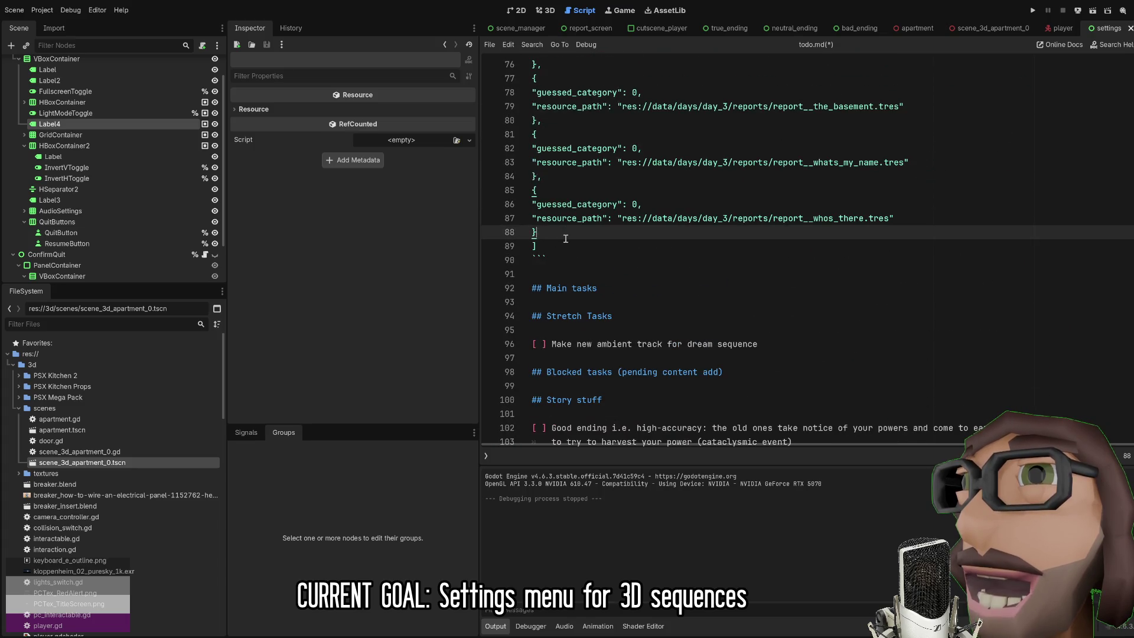
scroll(566, 239, up, 20)
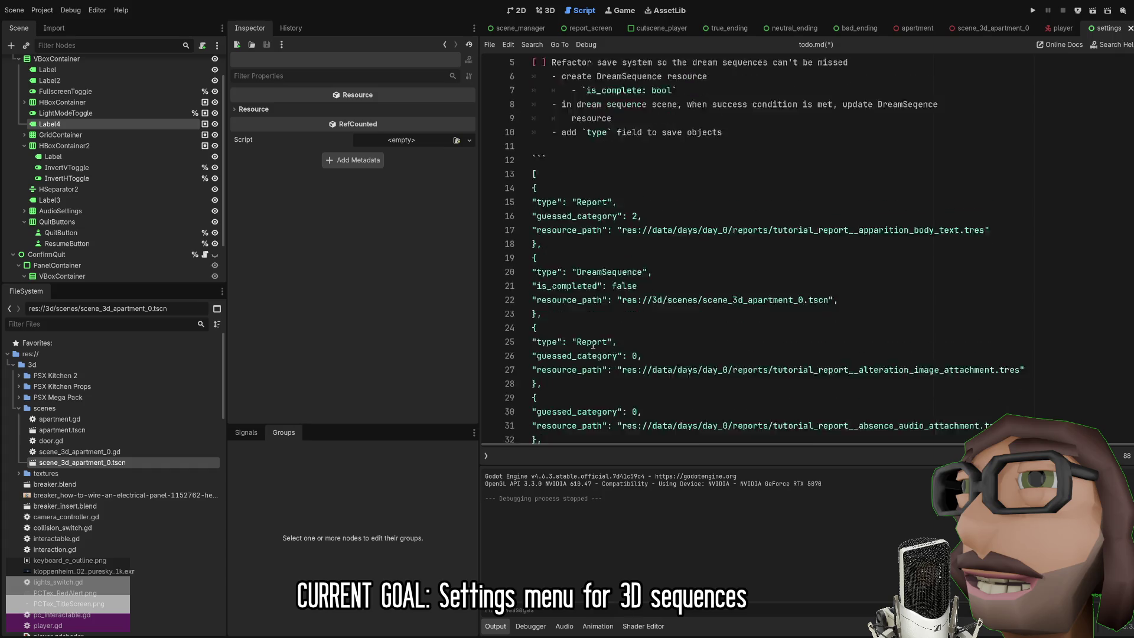
scroll(593, 345, down, 3)
shift+click(566, 279)
key(BackSpace)
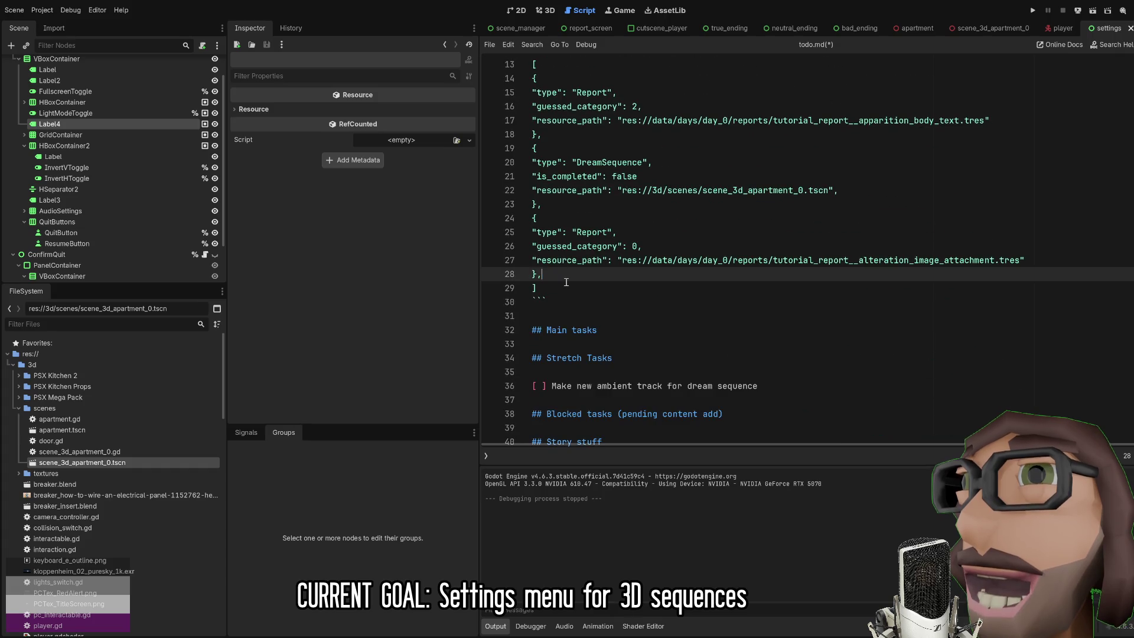
drag(535, 232, 575, 268)
key(Tab)
mouse_move(553, 162)
mouse_down()
mouse_move(552, 189)
mouse_move(601, 204)
mouse_up()
key(Tab)
scroll(552, 188, up, 2)
key(Tab)
scroll(570, 294, down, 1)
drag(555, 319, 532, 120)
key(Tab)
click(561, 246)
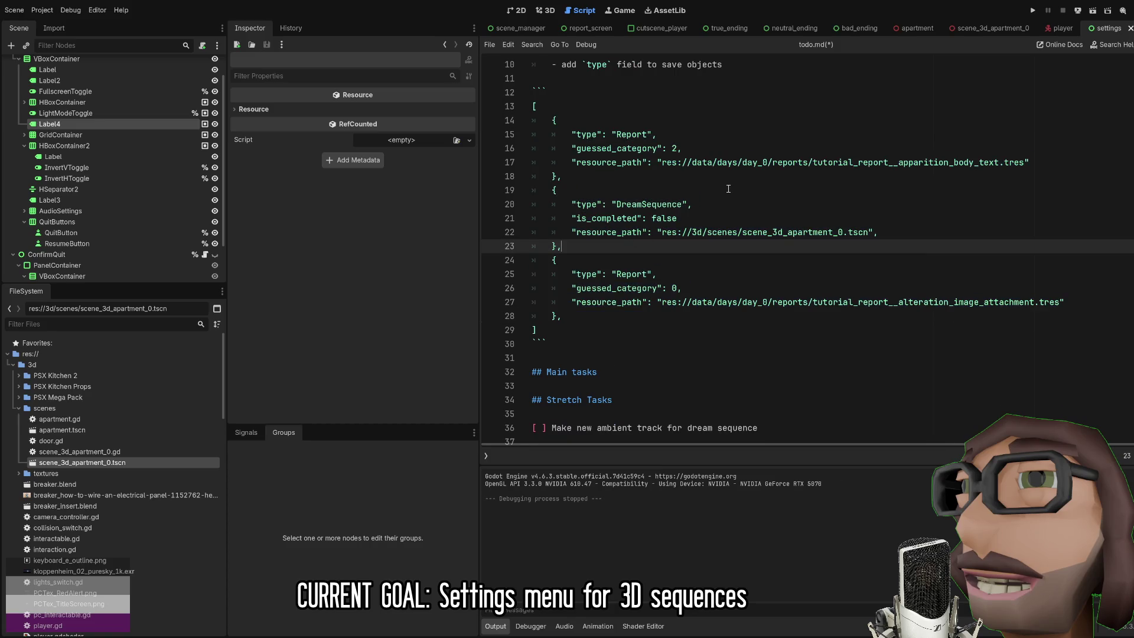
click(715, 204)
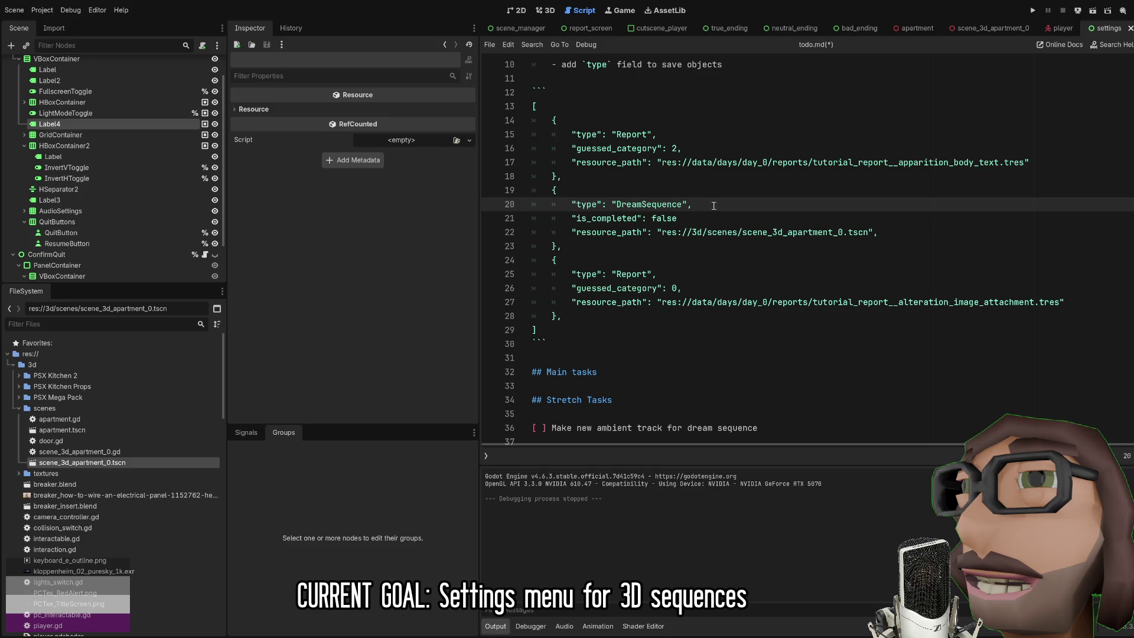
scroll(709, 211, up, 1)
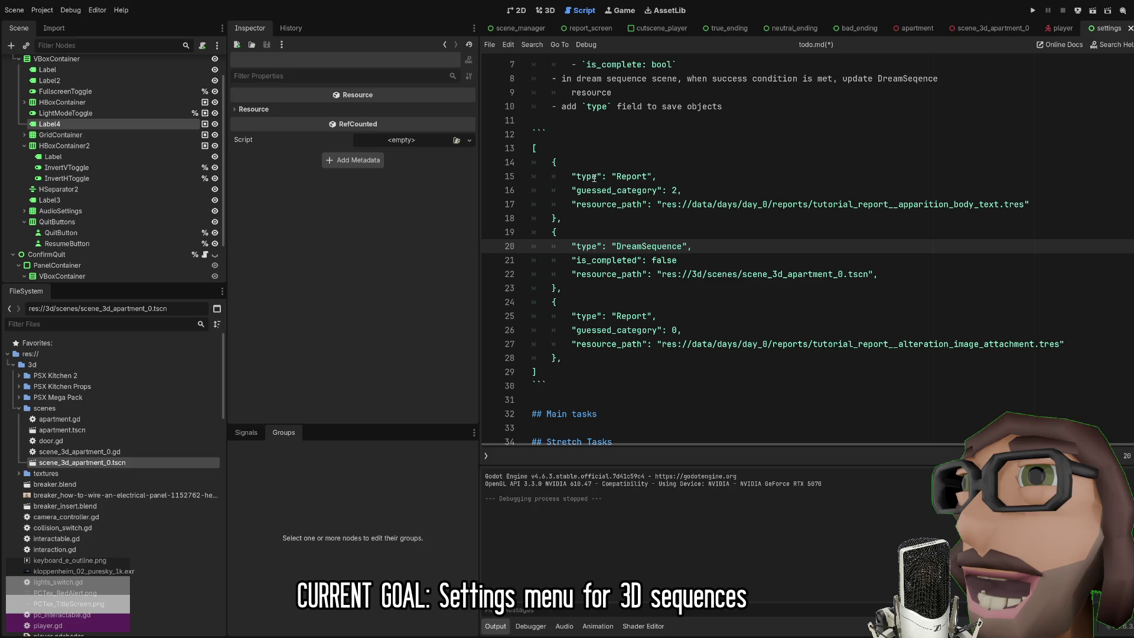
mouse_move(571, 176)
mouse_down()
mouse_move(607, 261)
mouse_move(1040, 345)
mouse_move(768, 355)
mouse_move(621, 344)
mouse_up()
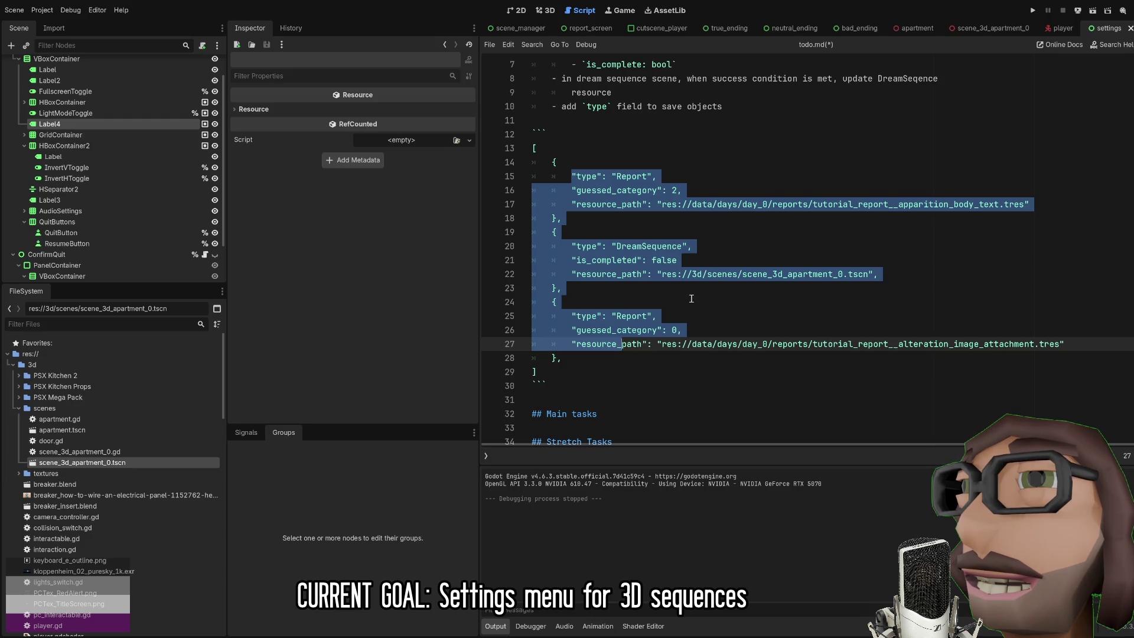
click(567, 302)
drag(570, 246, 687, 246)
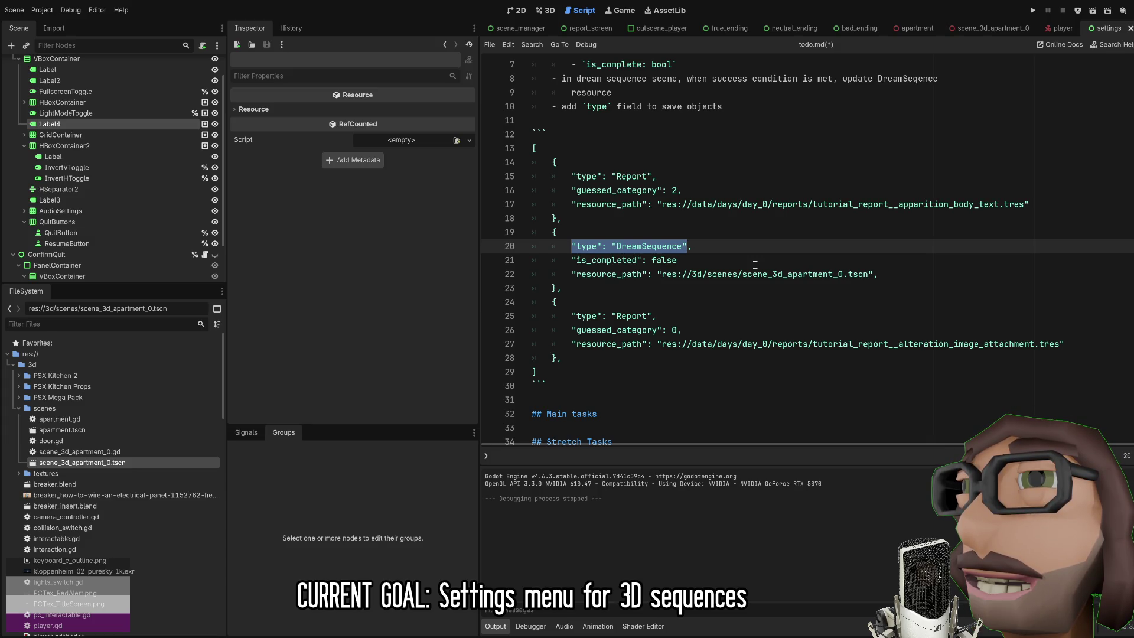
double_click(639, 246)
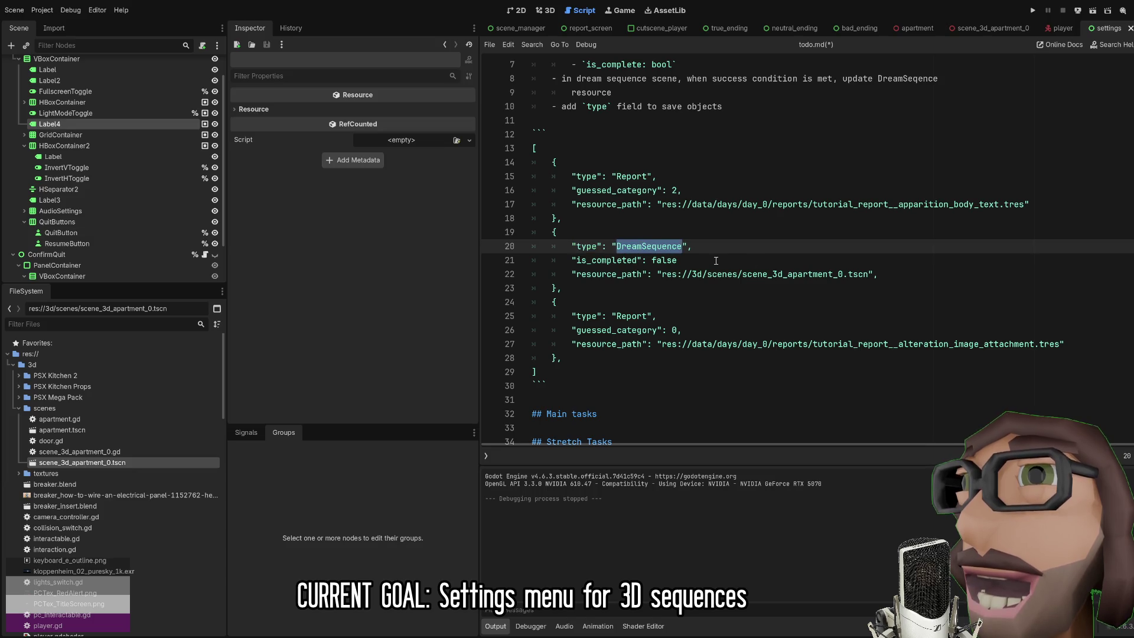
double_click(669, 260)
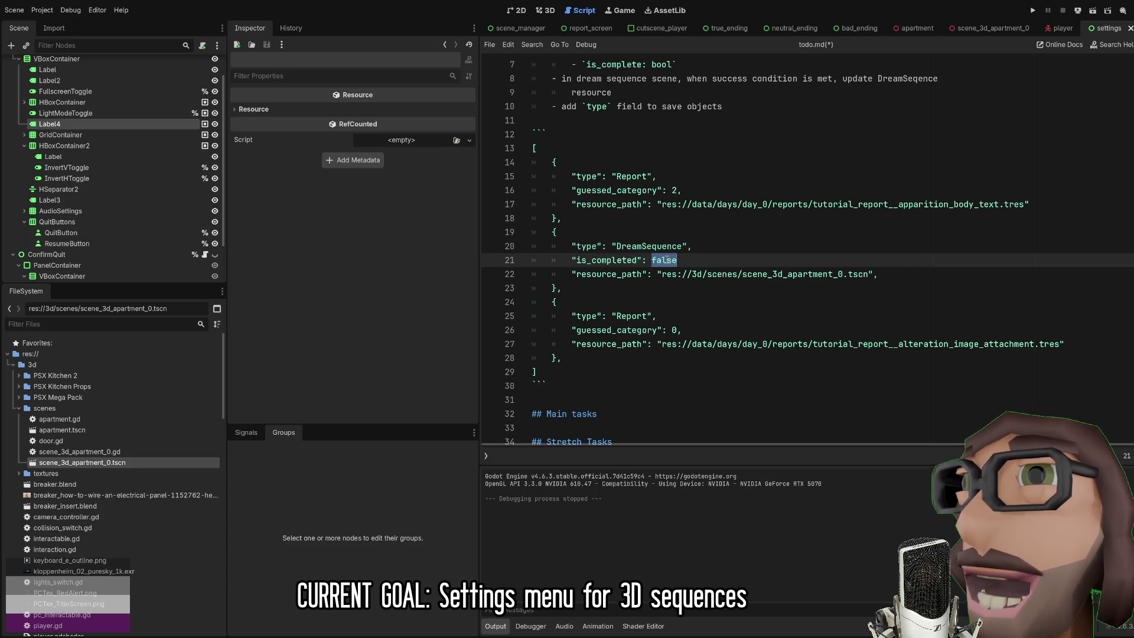
drag(582, 287, 699, 242)
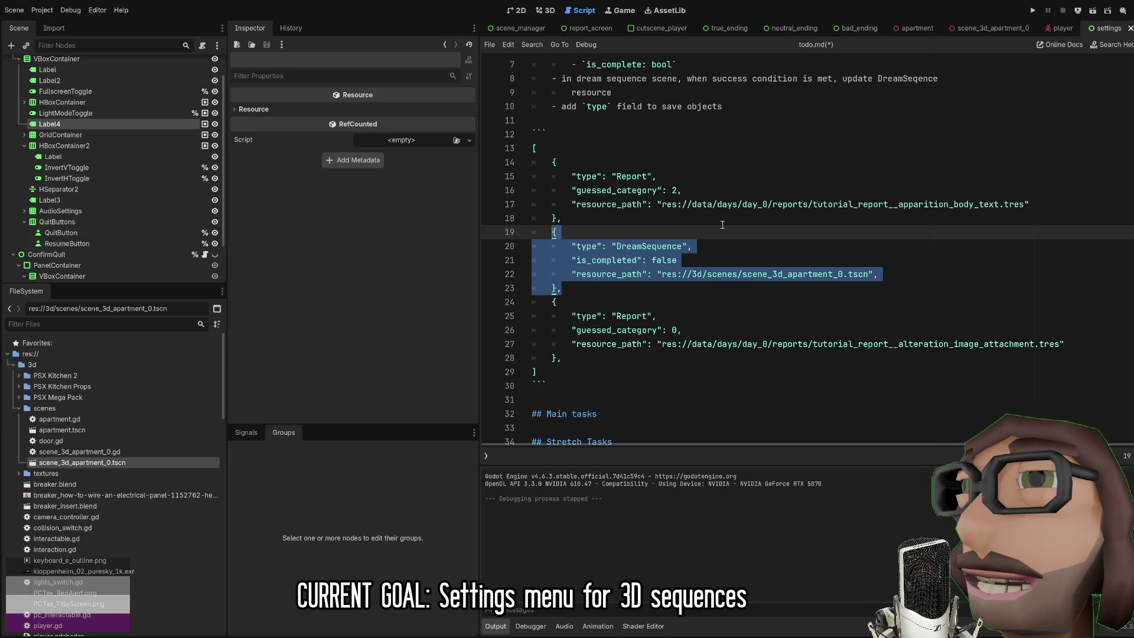
- Duplicate the is_completed line and turn the copy into "is_started": true
click(677, 258)
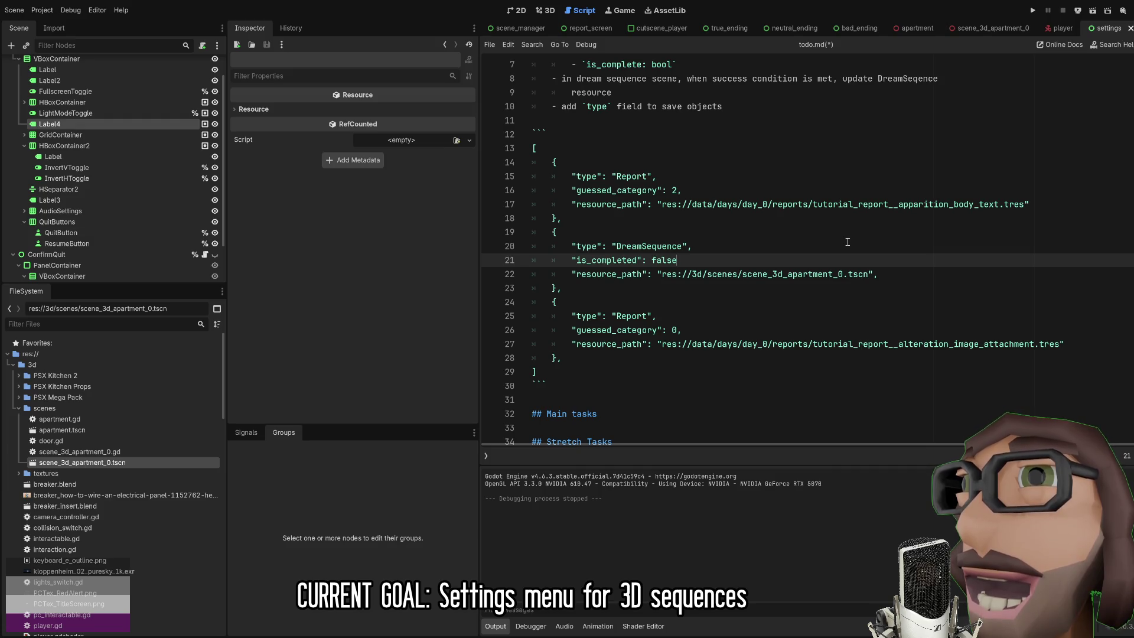
key(ctrl+shift+d)
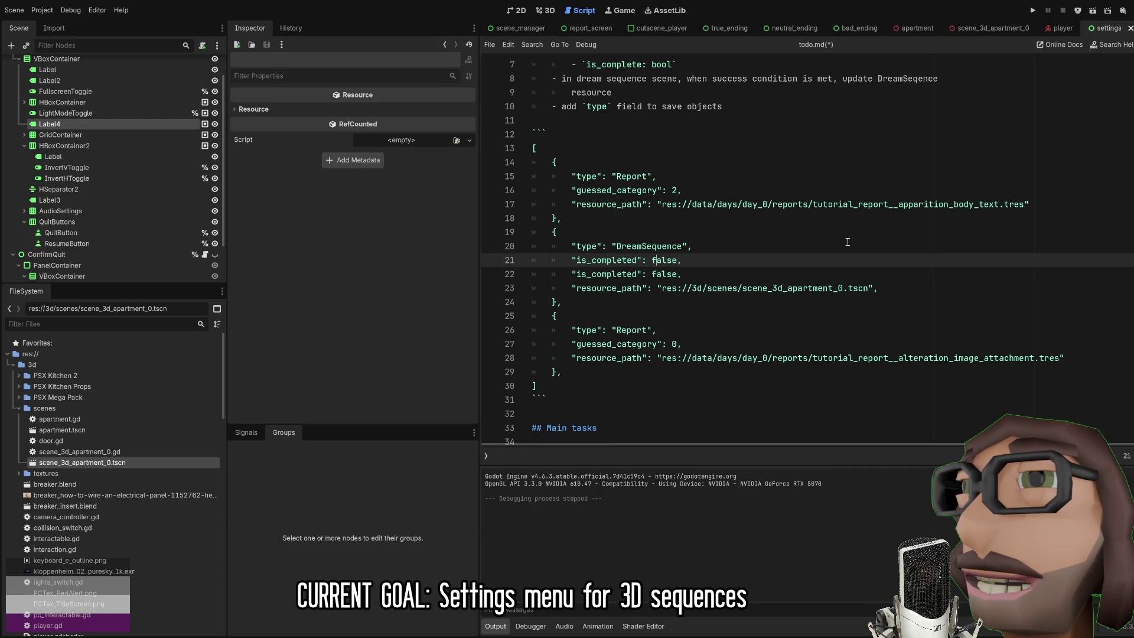
key(Left)
key(shift+Left)
key(shift+Left)
key(shift+Left)
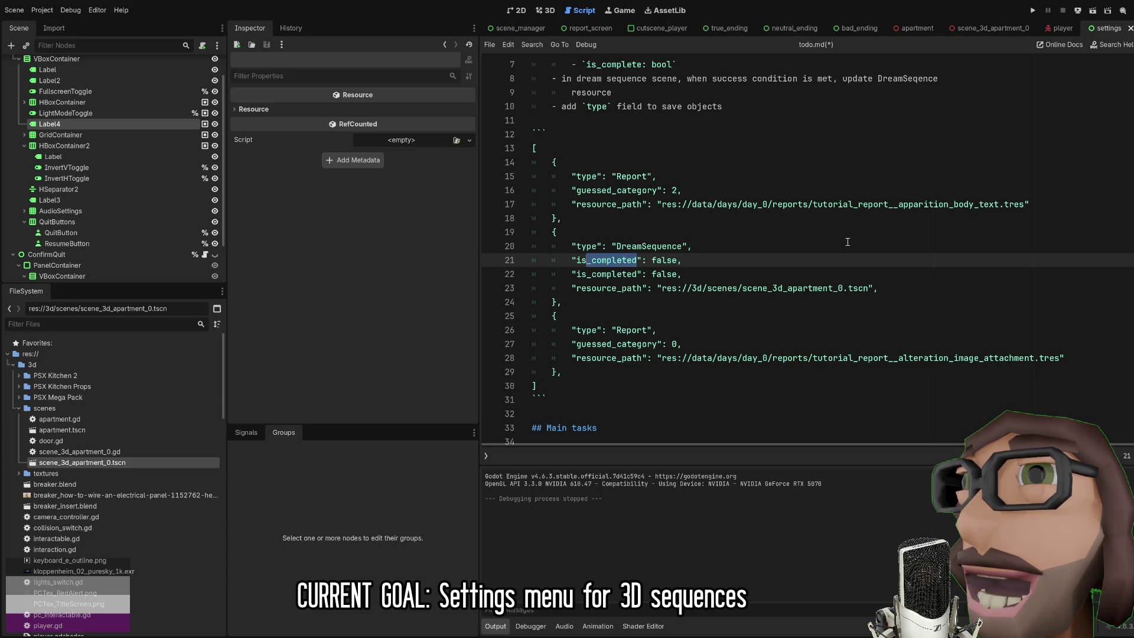
key(shift+Right)
text(s)
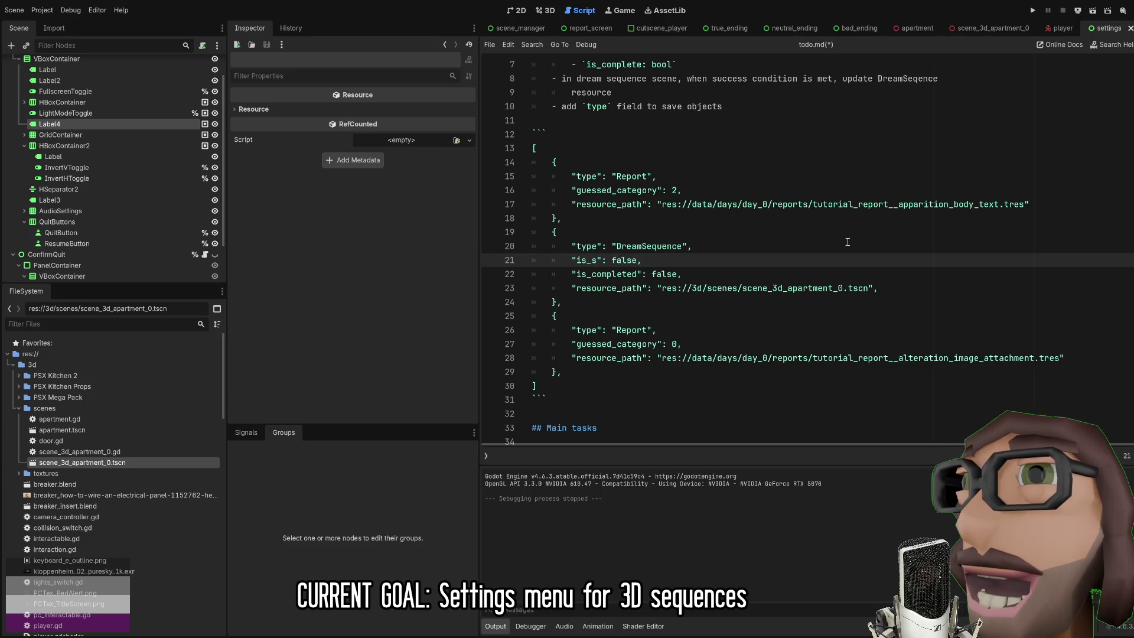
text(tarted)
key(ctrl+shift+Right)
text(true)
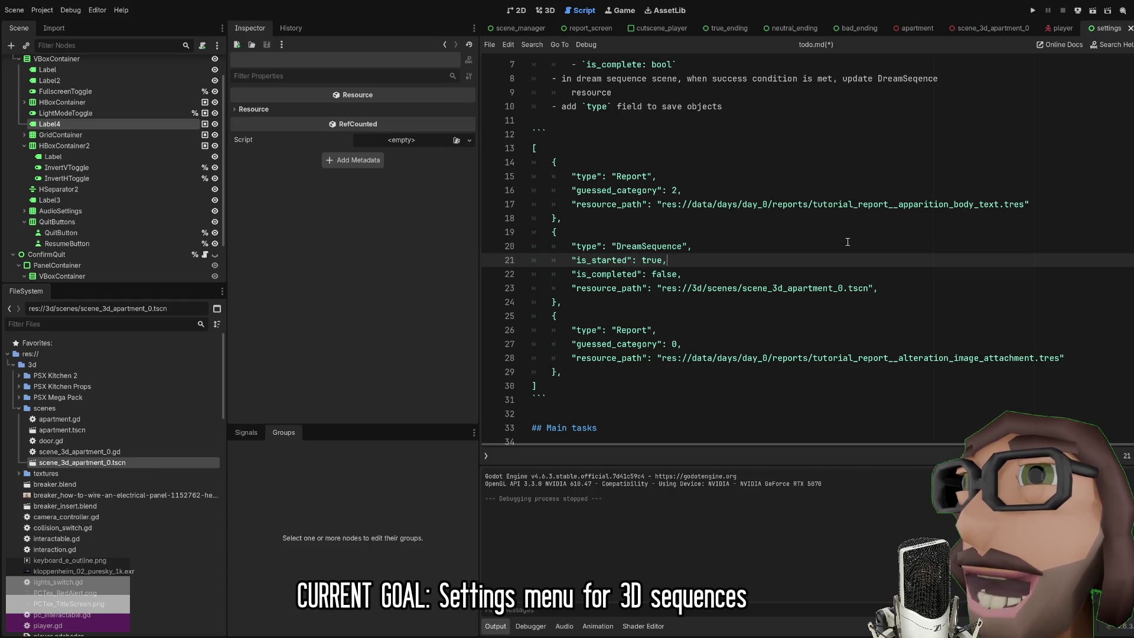
- Check the true and false values and the DreamSequence entry on lines 19–24
click(870, 262)
double_click(652, 261)
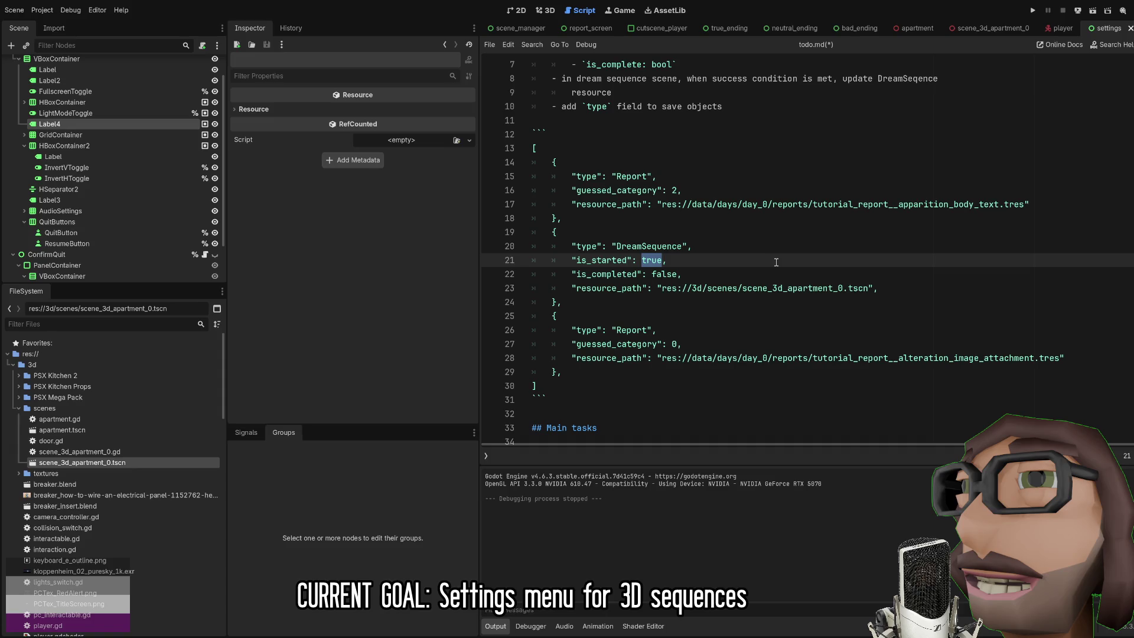
double_click(664, 274)
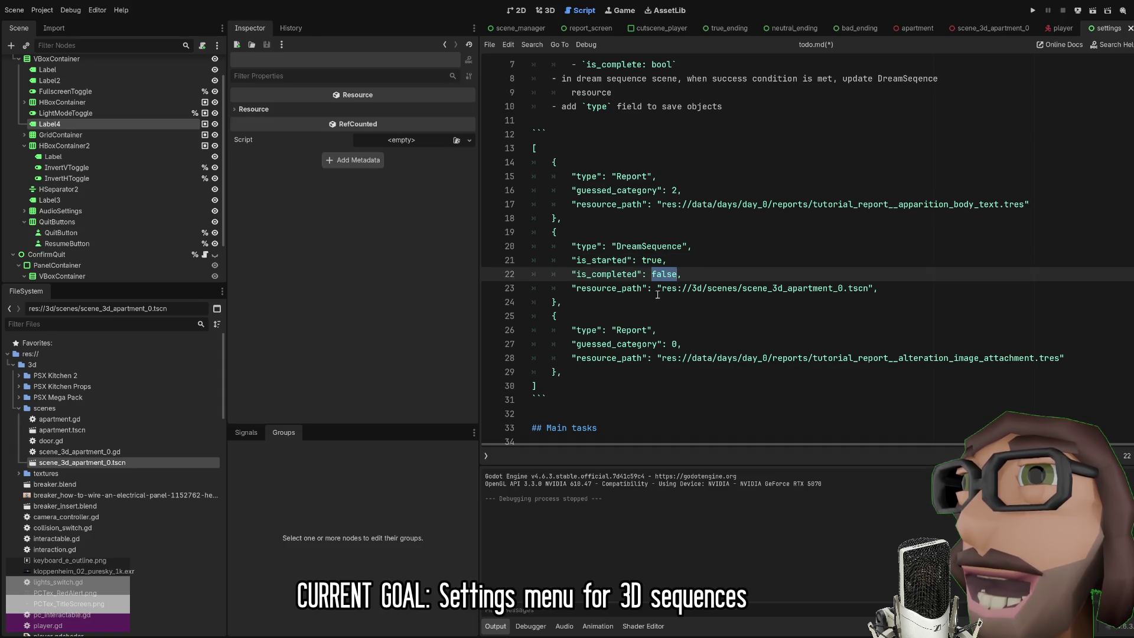
drag(665, 302, 553, 230)
click(778, 248)
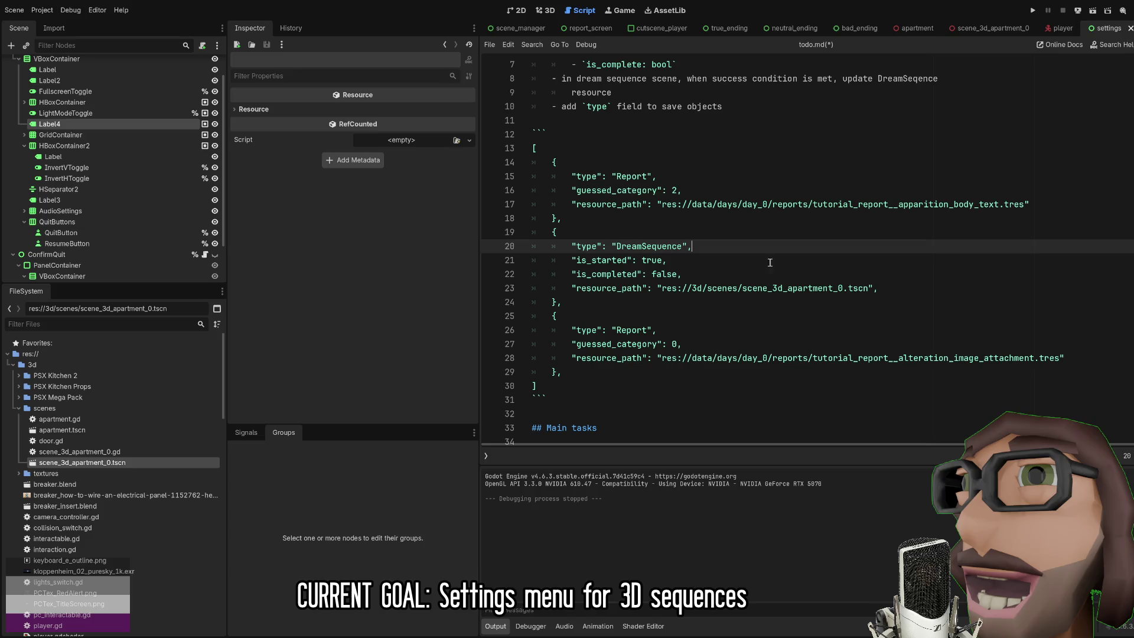
- Save todo.md with the revised three-entry save example
click(964, 260)
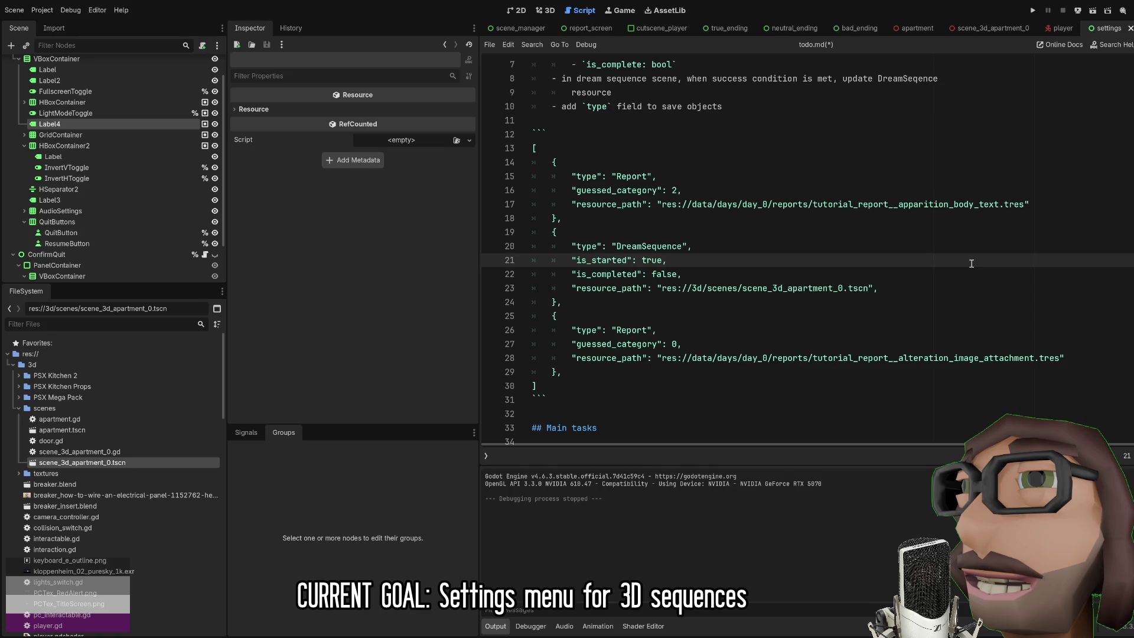
click(718, 242)
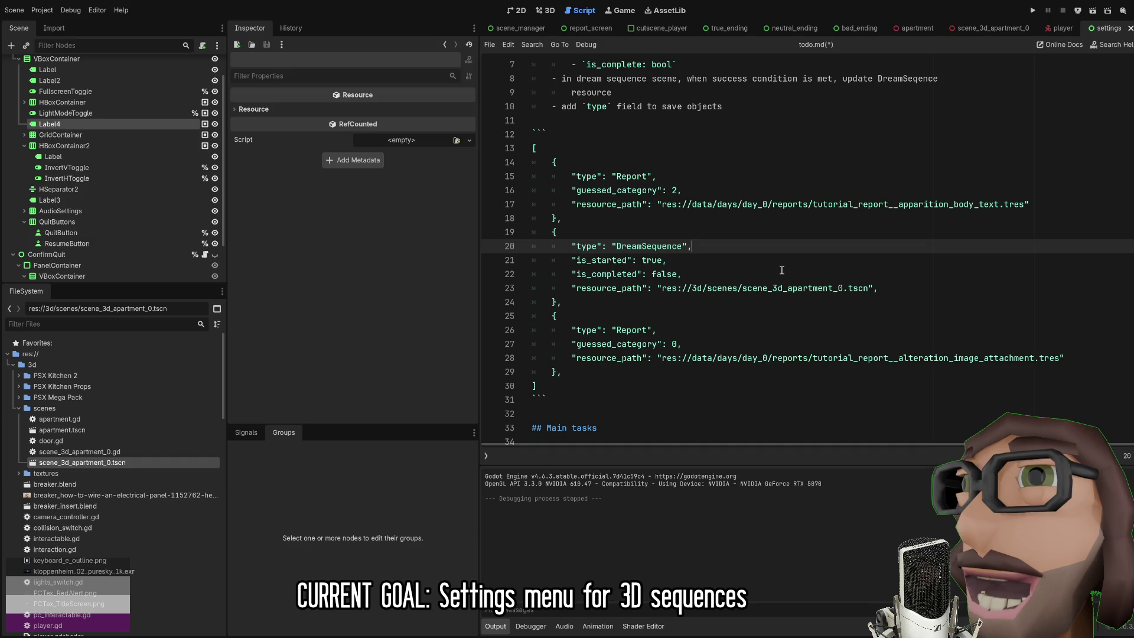
click(571, 390)
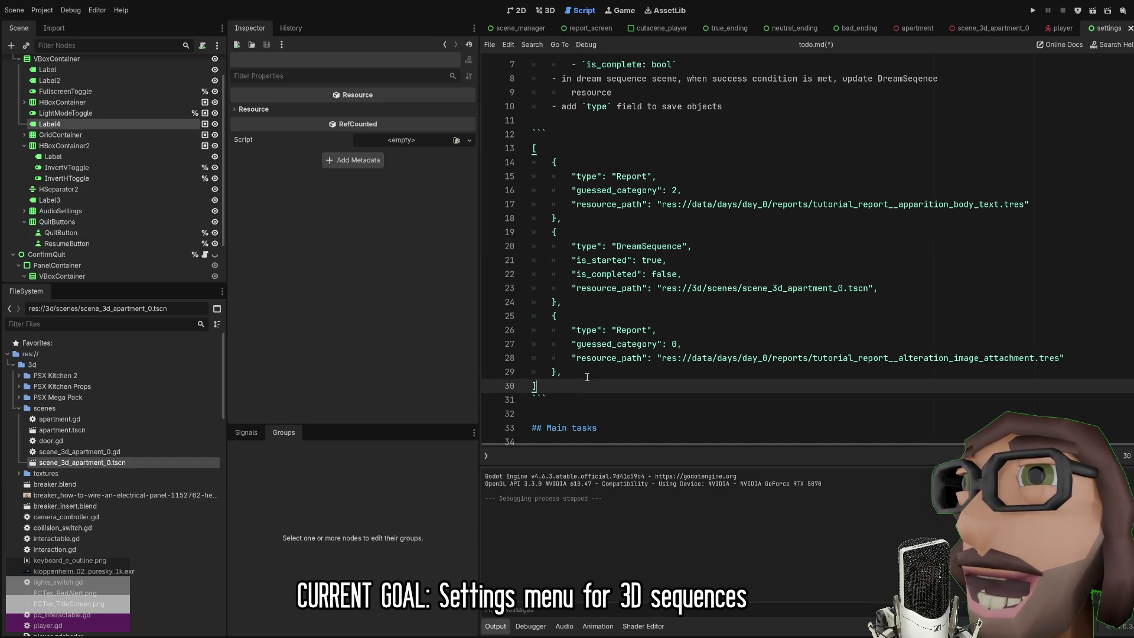
click(605, 377)
scroll(606, 378, up, 5)
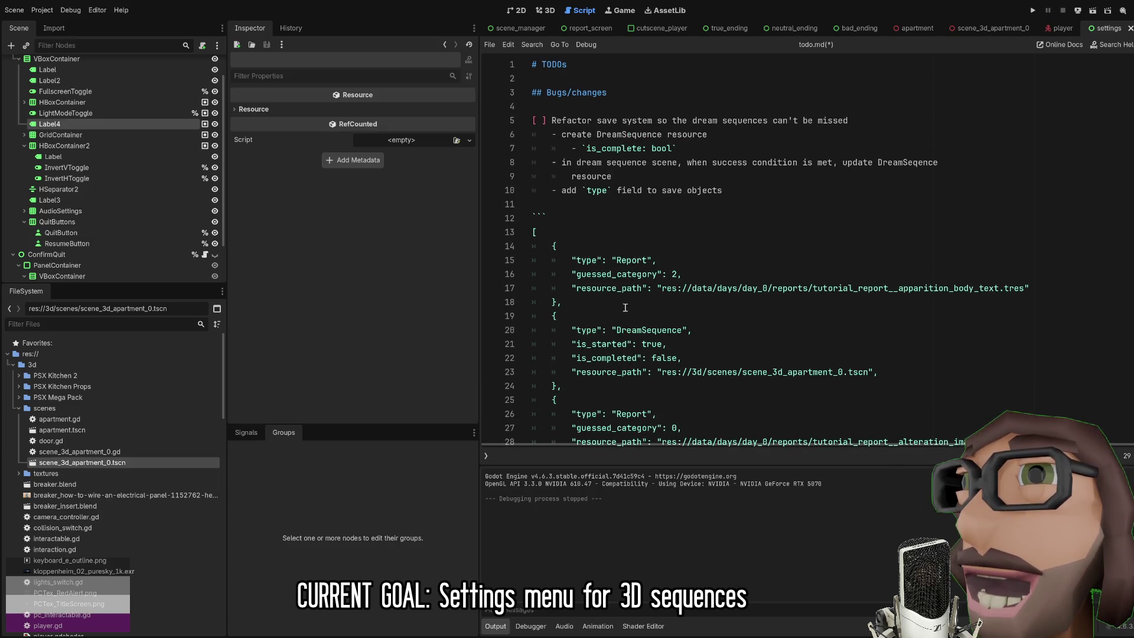
click(609, 232)
key(ctrl+s)
- Review the entry braces around lines 18–25 and return to the list's opening bracket
scroll(611, 272, down, 3)
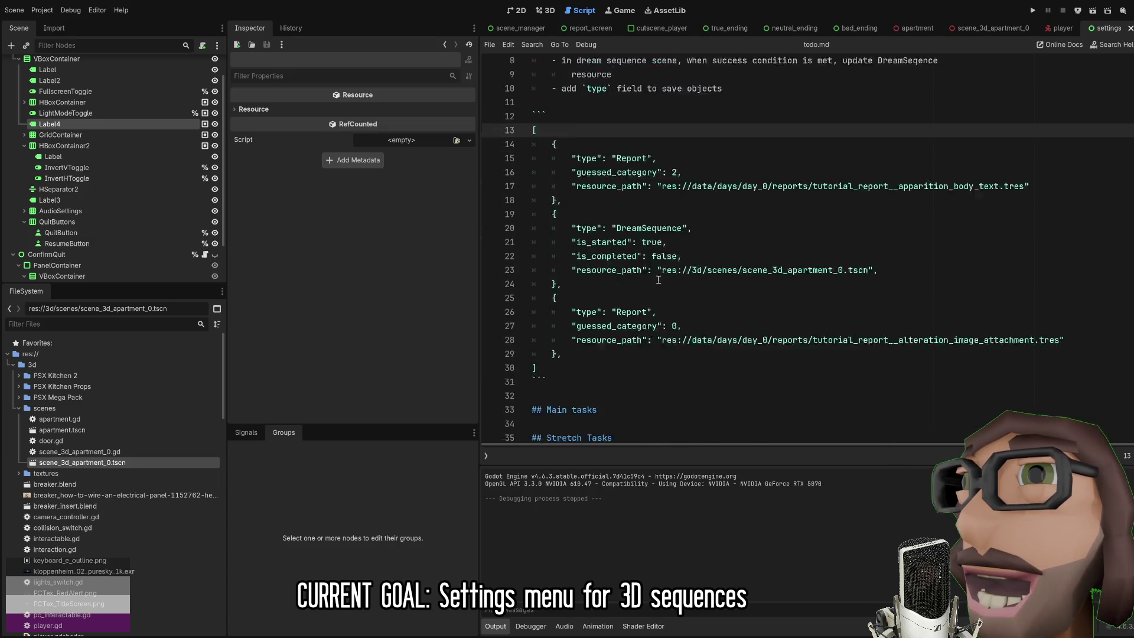
click(695, 275)
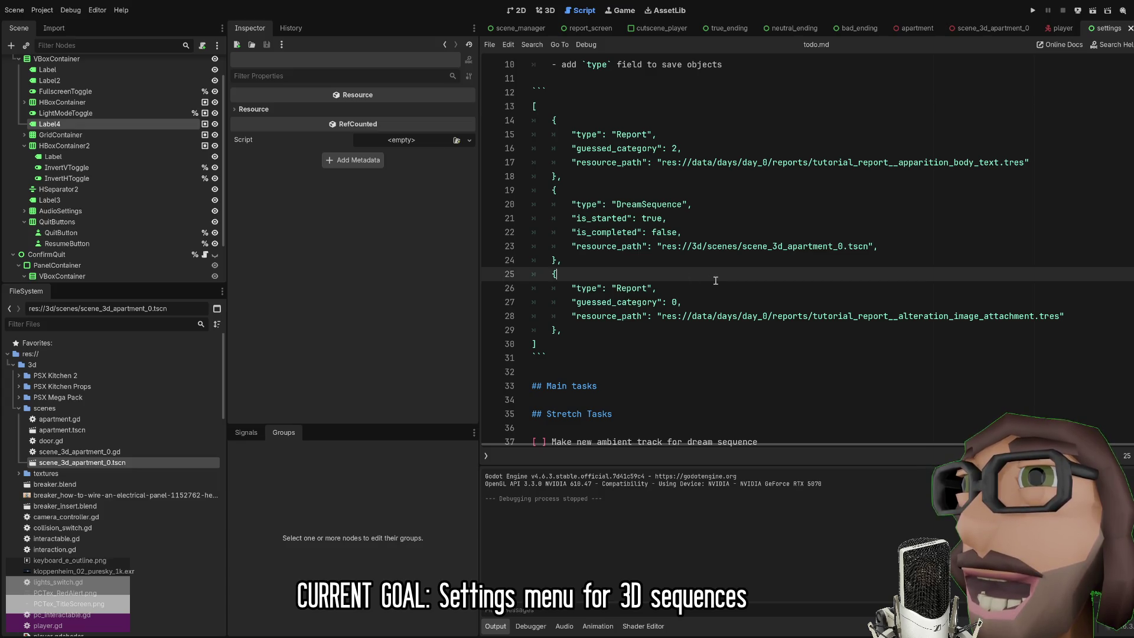
scroll(723, 282, up, 1)
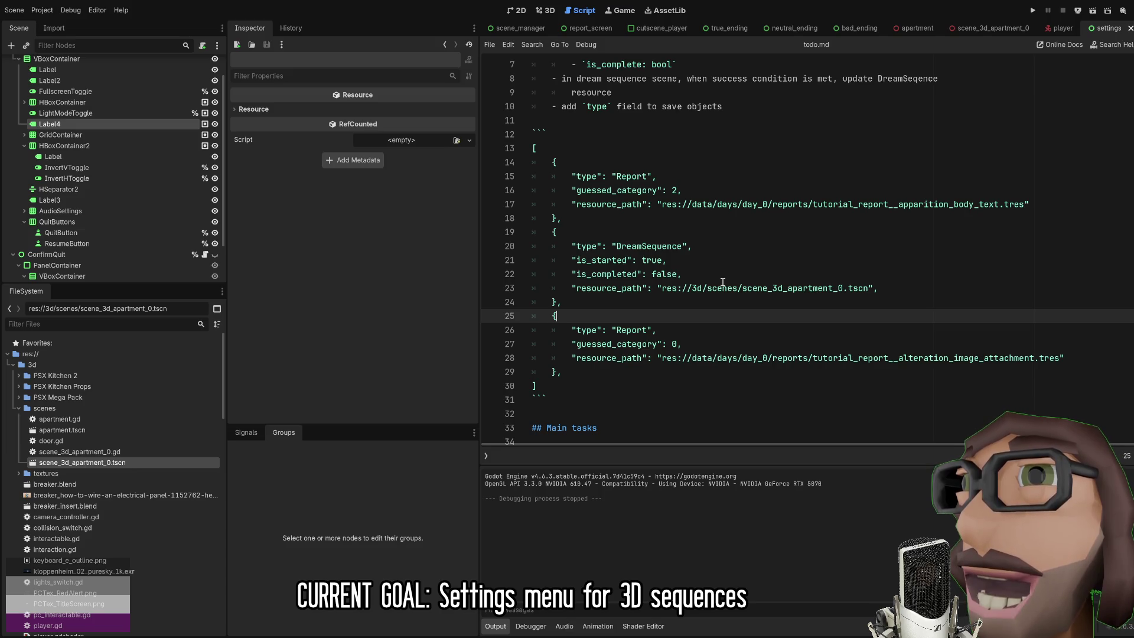
scroll(723, 282, up, 1)
click(654, 207)
click(653, 273)
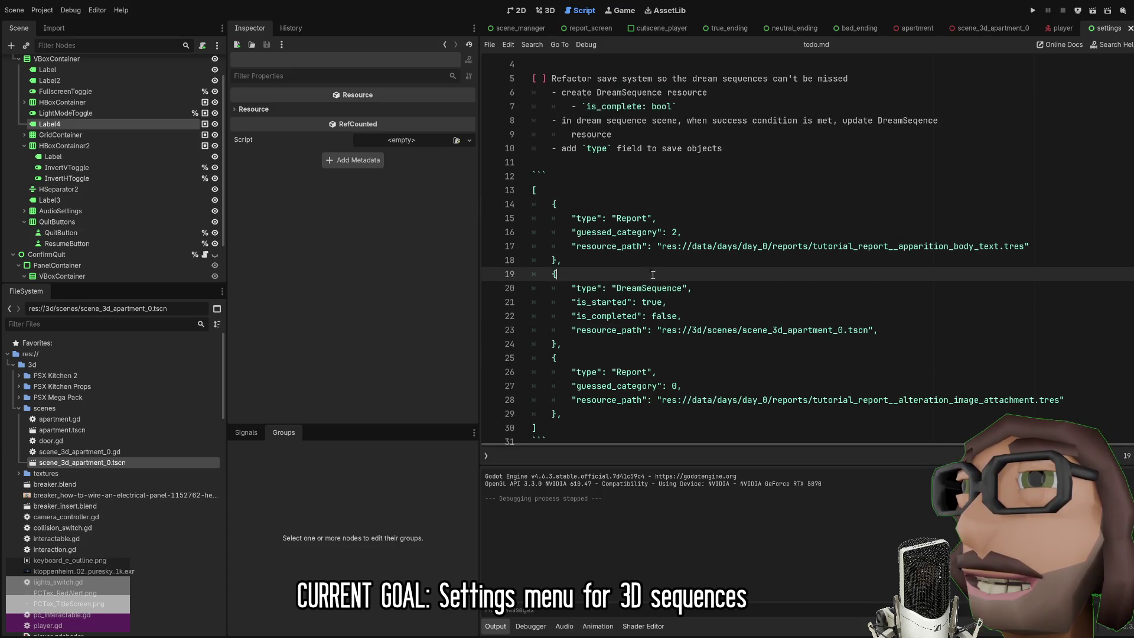
click(653, 261)
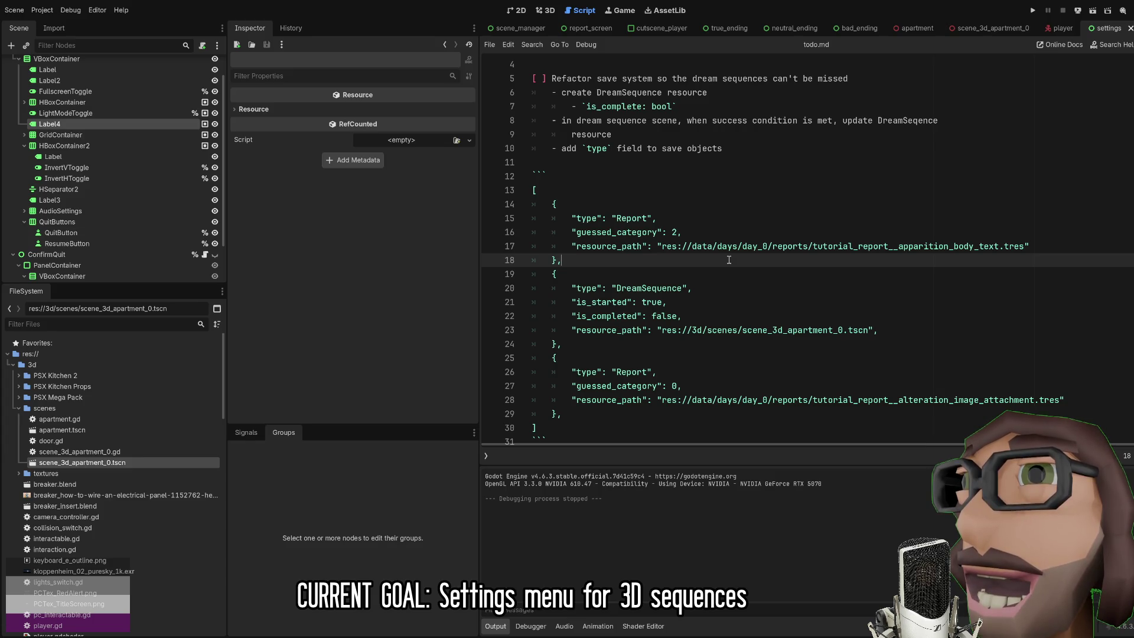
key(Up)
key(Up)
key(Up)
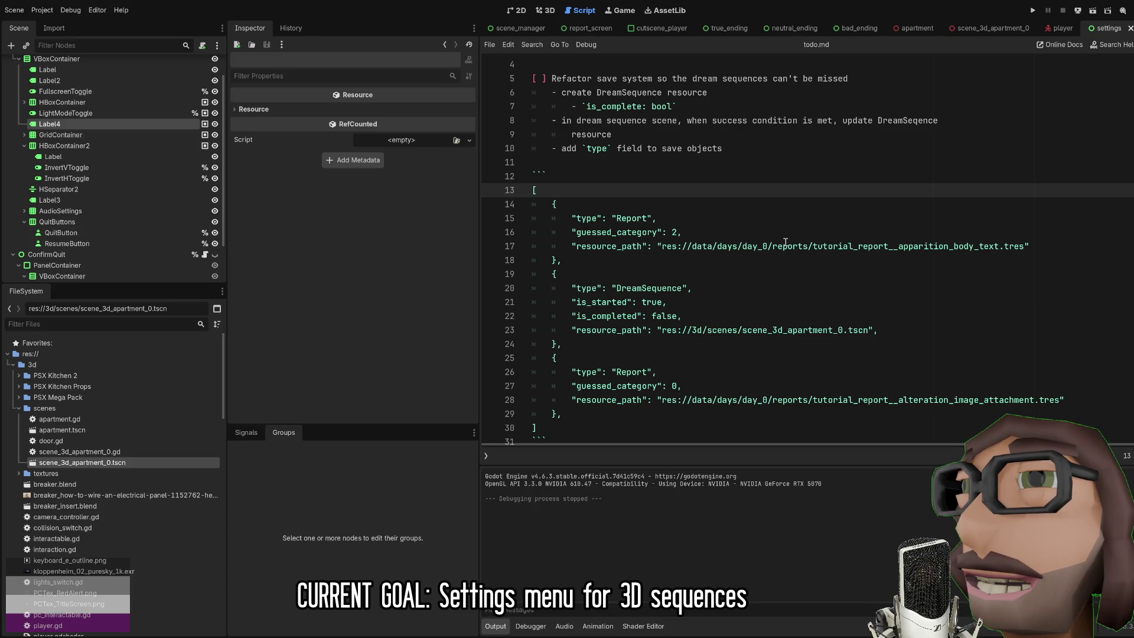
click(786, 243)
key(F5)
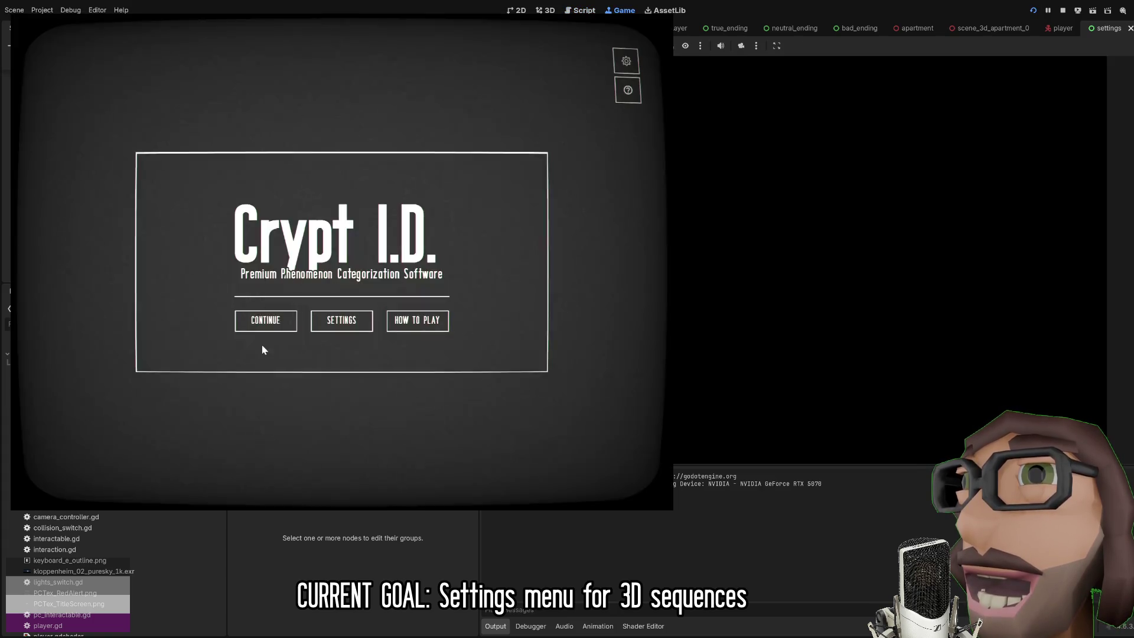
click(627, 61)
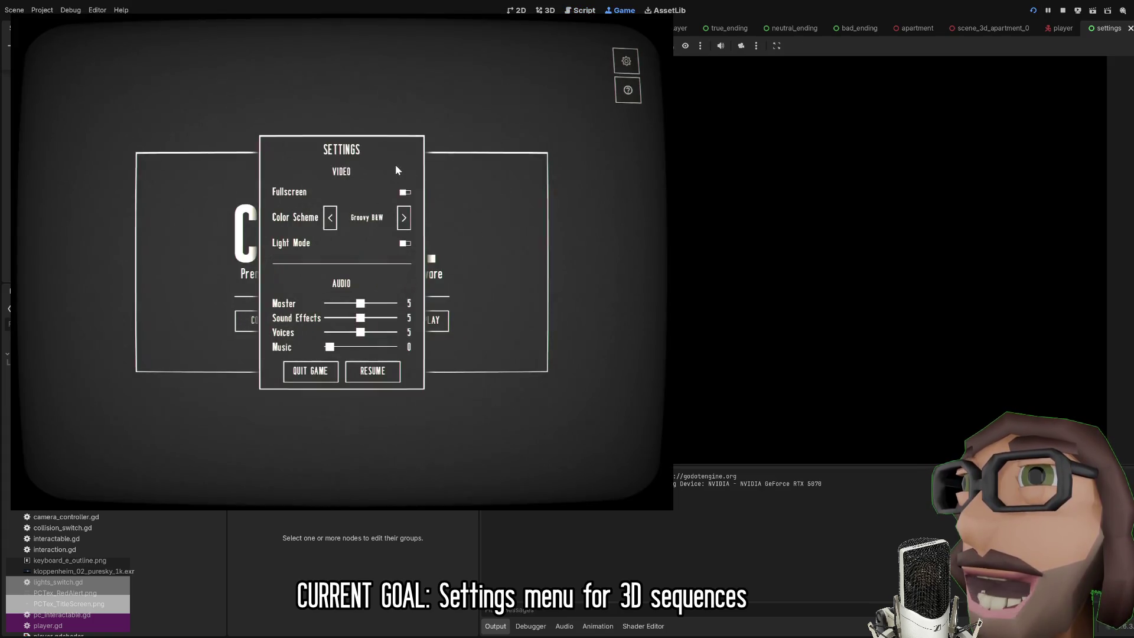
click(387, 372)
key(F8)
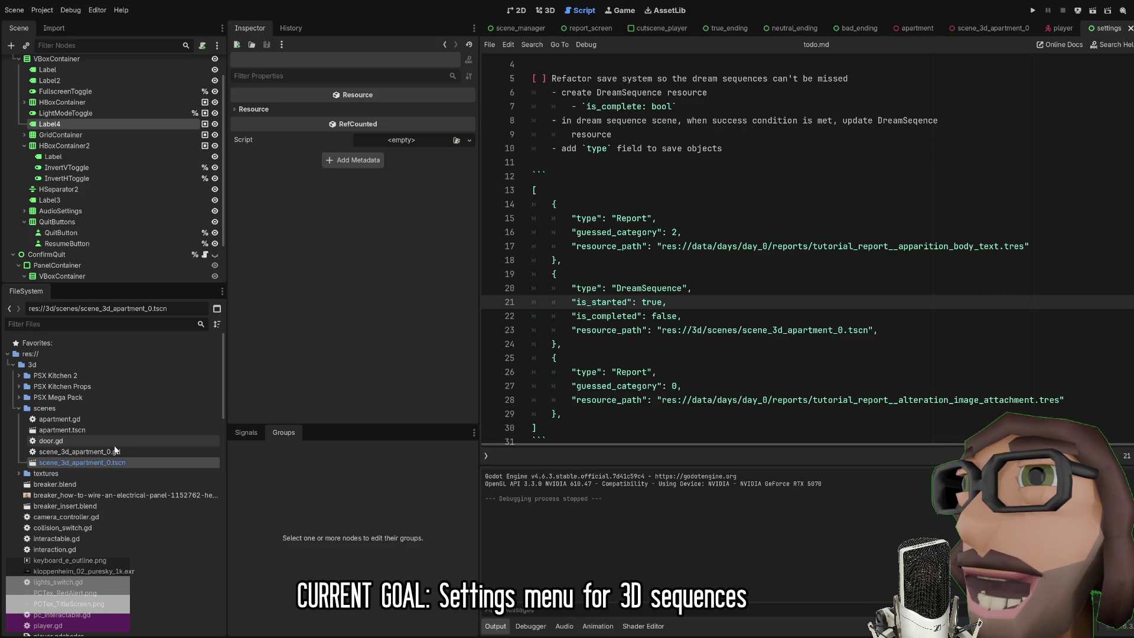
- Run the project with F5 to play the dark first-person apartment sequence
click(590, 347)
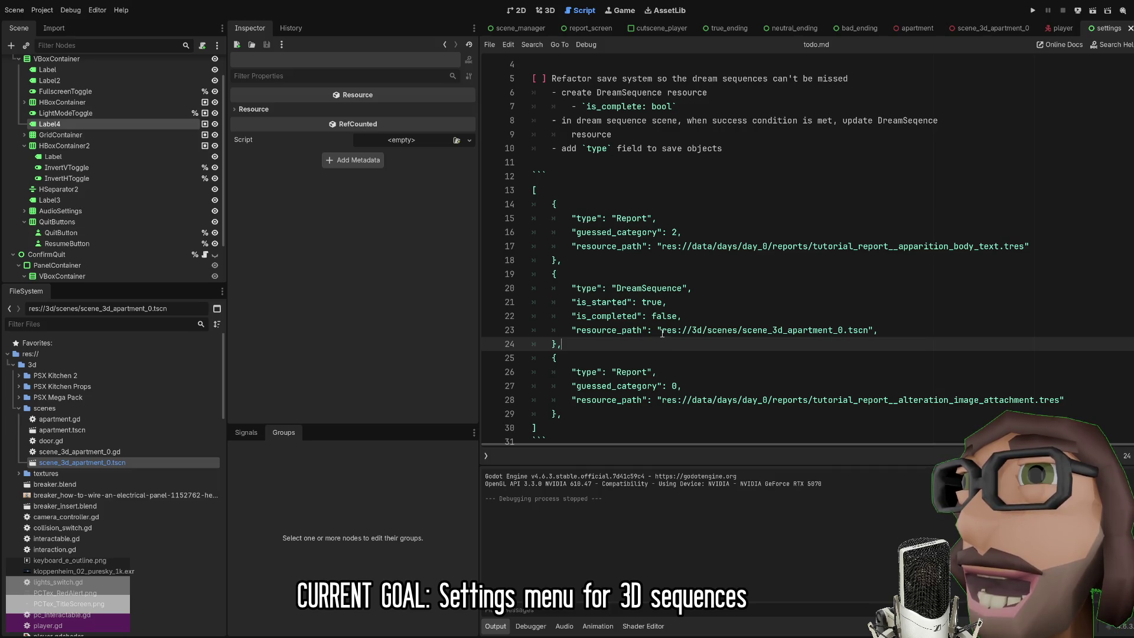
key(F5)
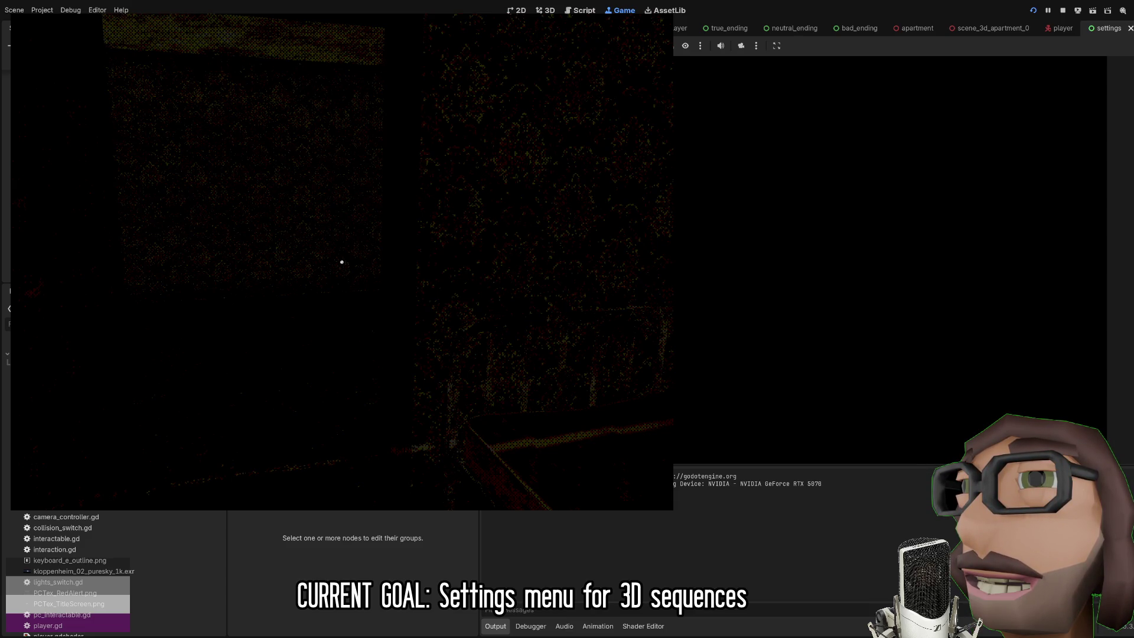
key(Escape)
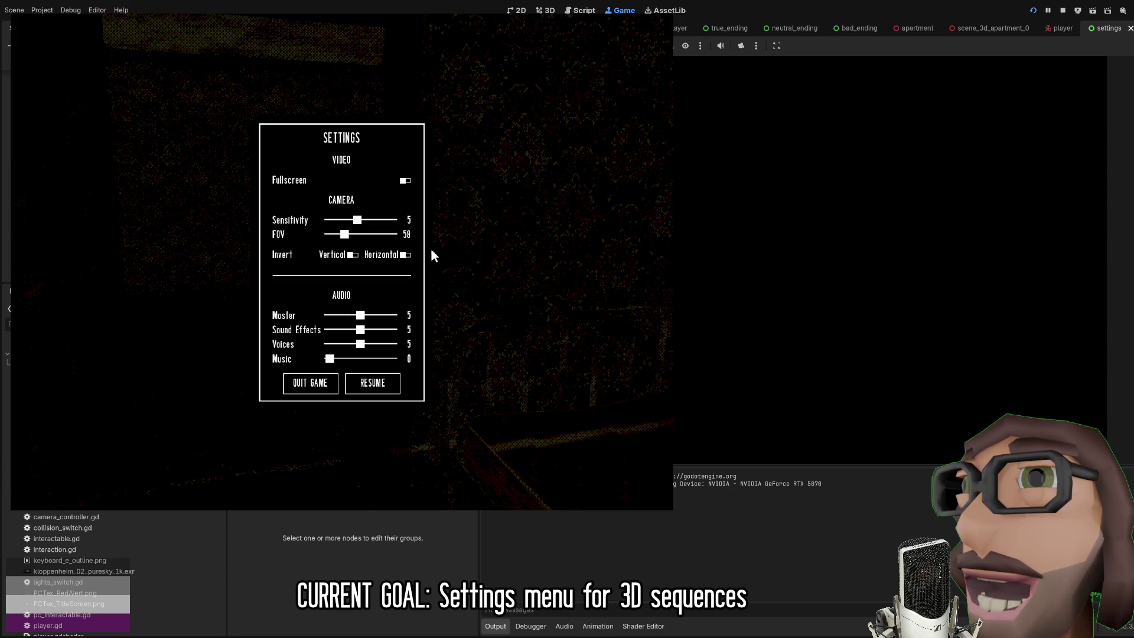
click(378, 388)
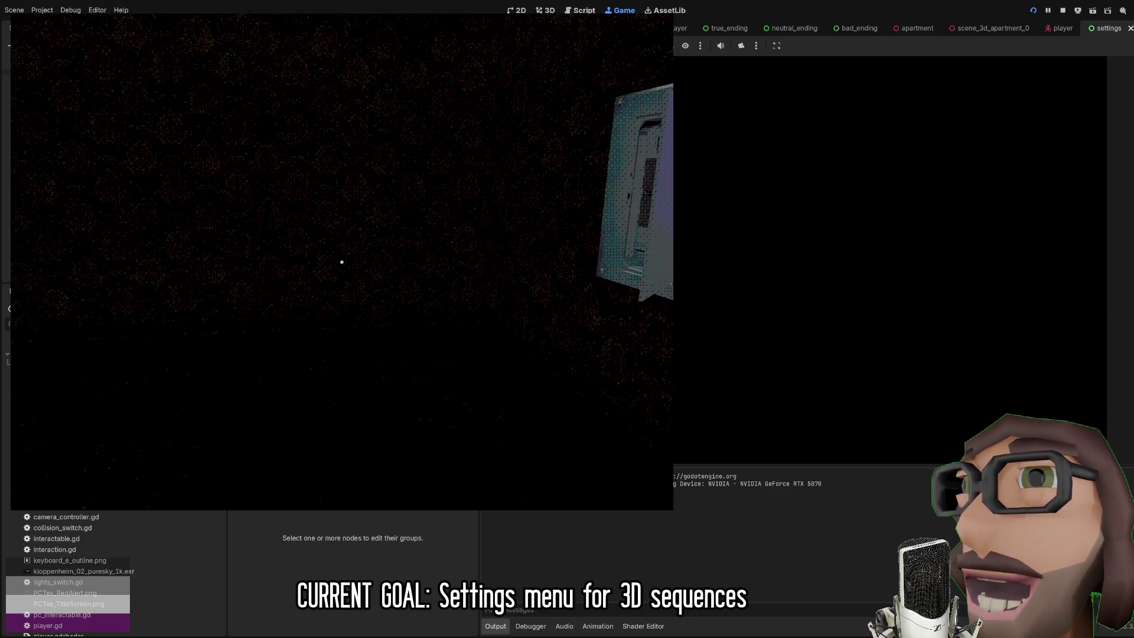
key(F8)
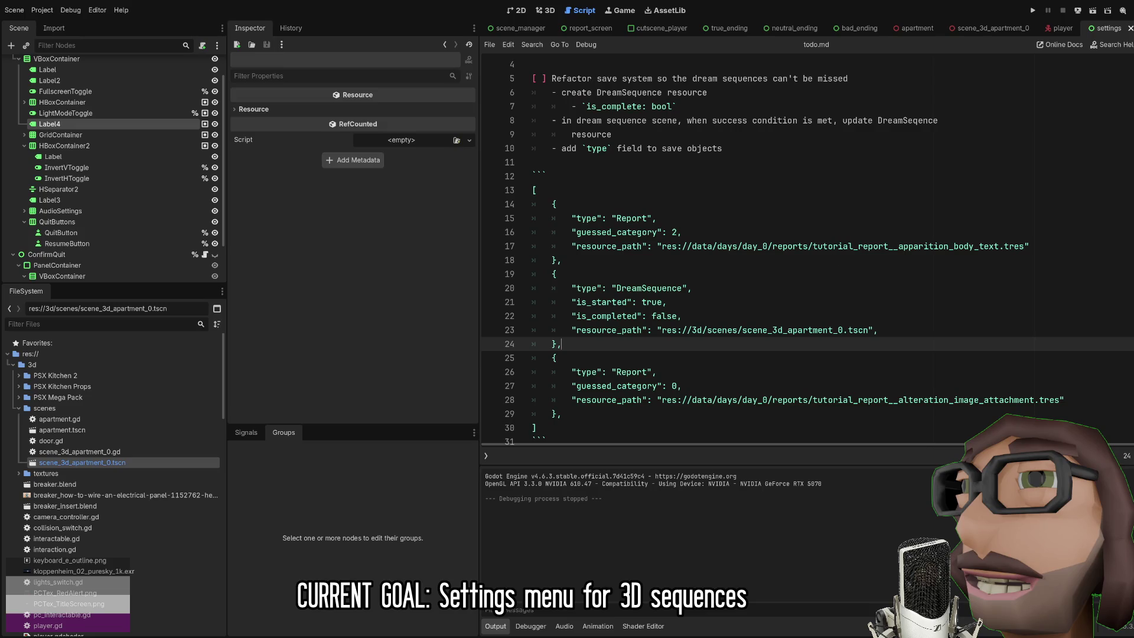
- Inspect the Settings menu scene's PrevColorScheme button and CAMERA heading label
click(522, 10)
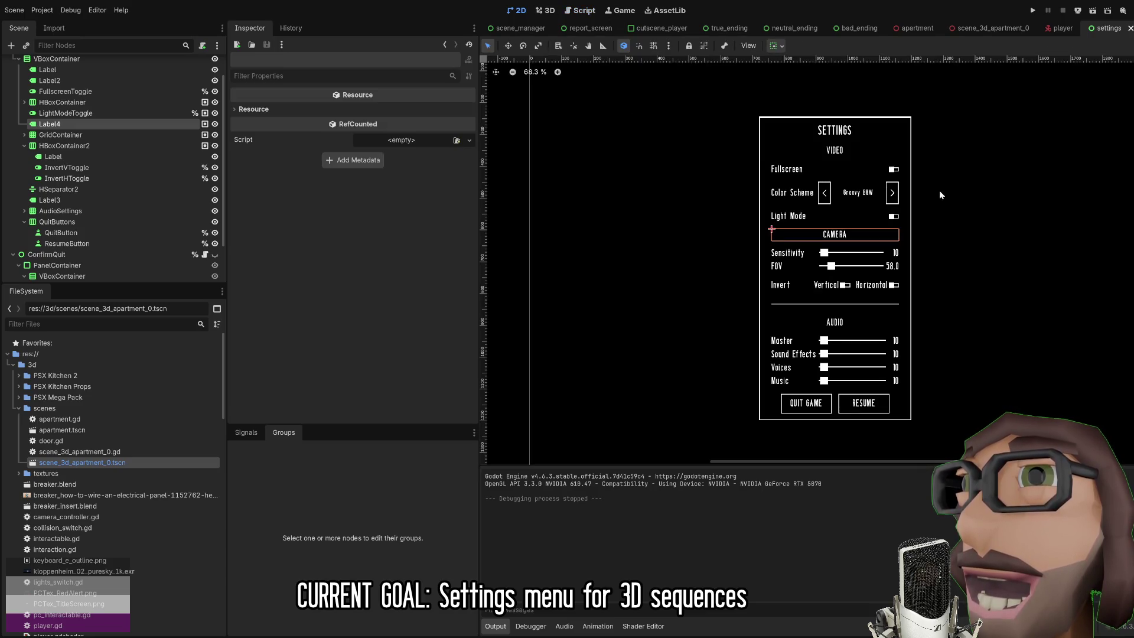
click(963, 213)
click(824, 194)
click(832, 235)
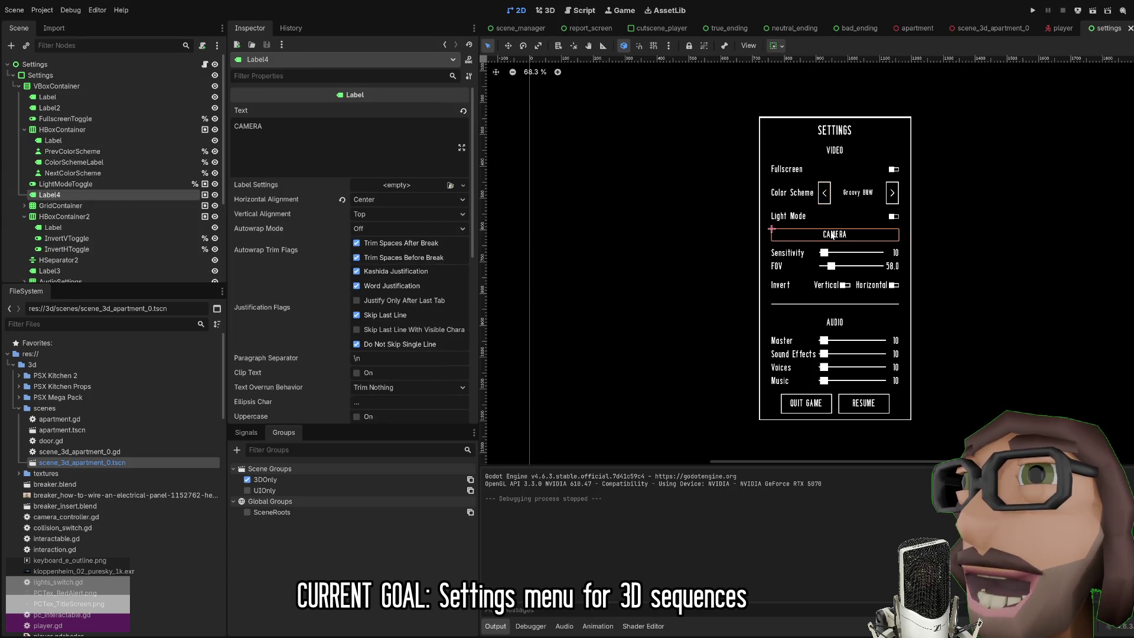
click(825, 199)
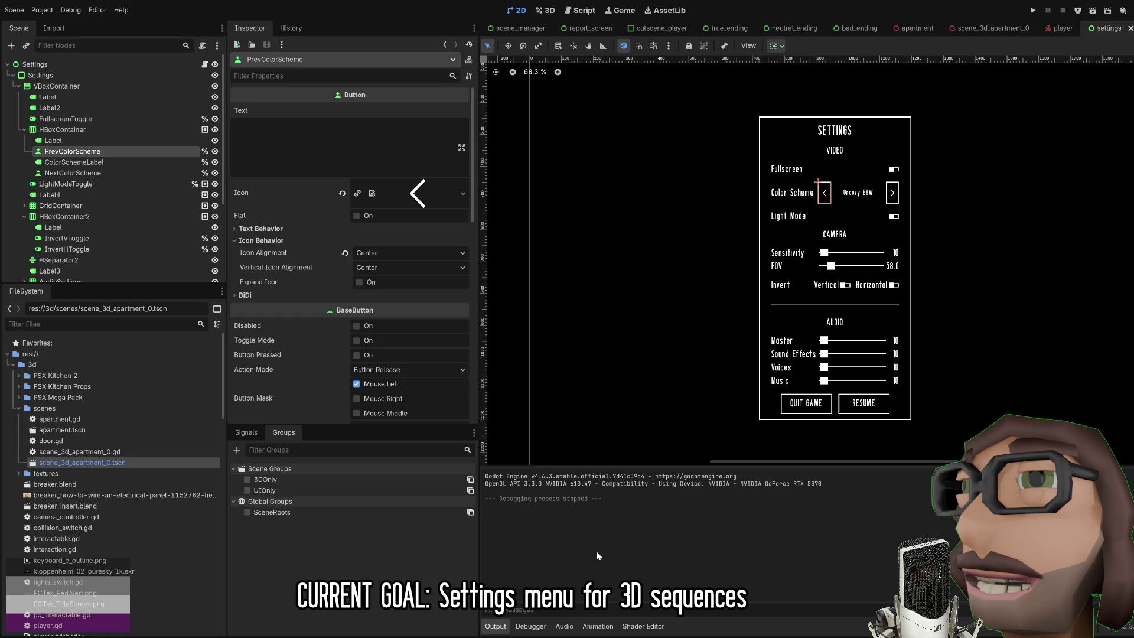
- Open settings.gd and scroll down to its _is_in_3d check at the end
key(ctrl+F3)
scroll(655, 307, down, 3)
scroll(655, 307, down, 20)
scroll(682, 274, down, 20)
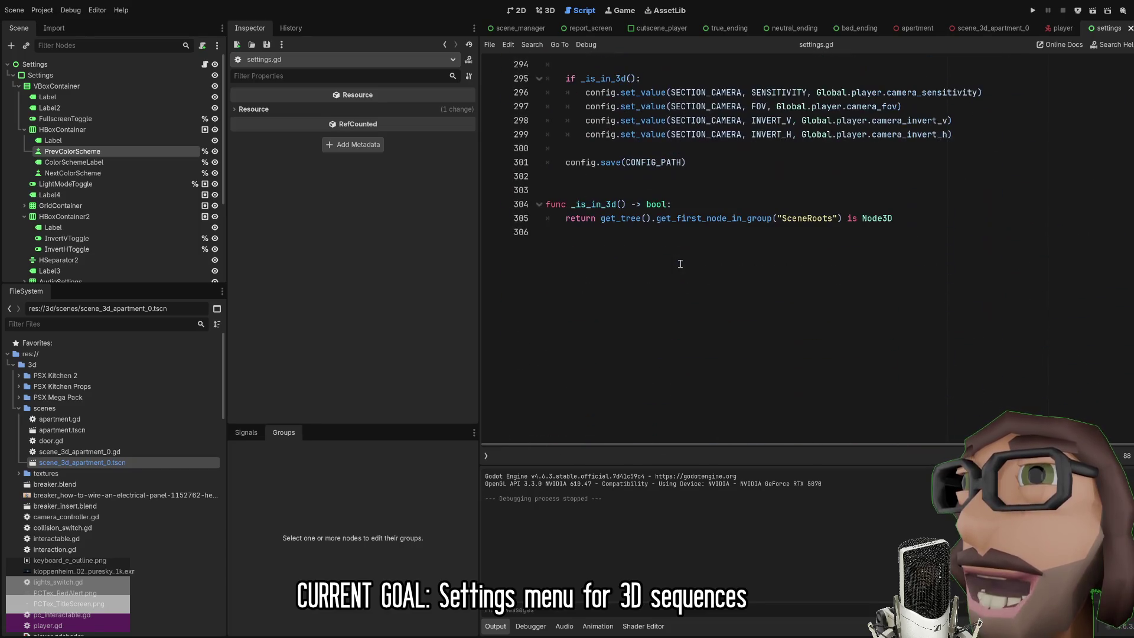
click(689, 267)
scroll(591, 340, up, 3)
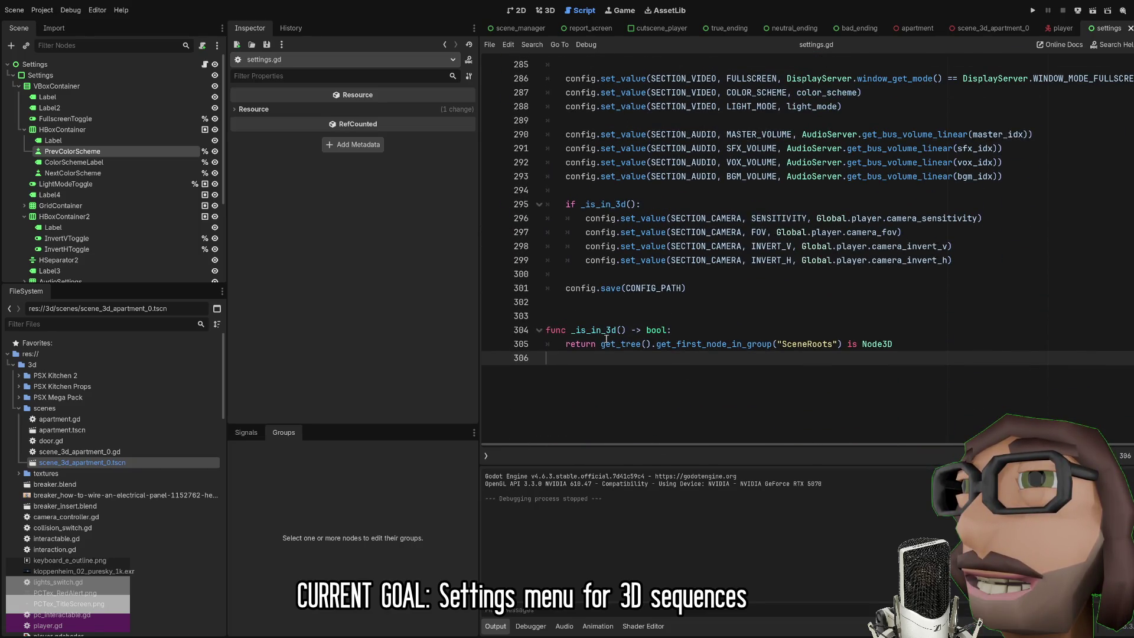
double_click(602, 344)
double_click(801, 343)
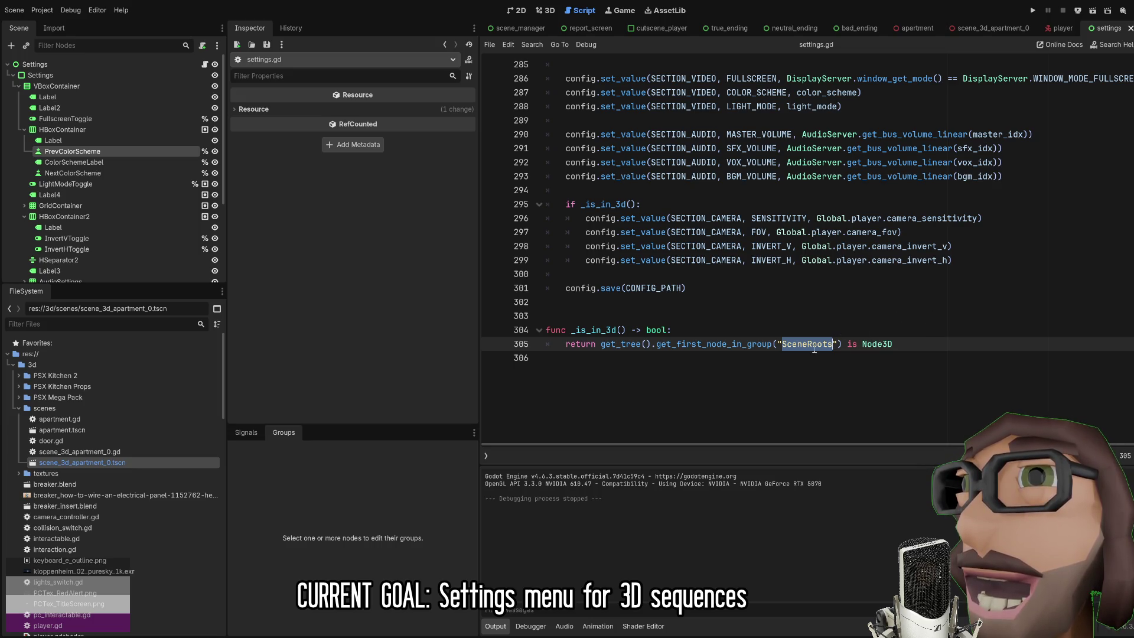
drag(599, 345, 846, 344)
double_click(875, 343)
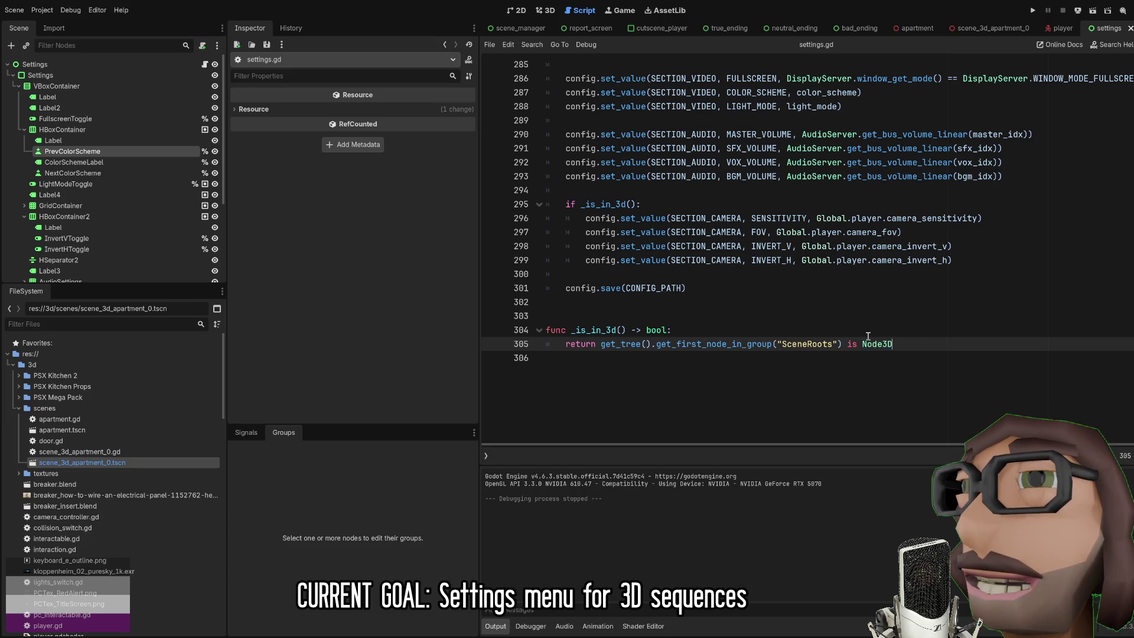
double_click(594, 329)
scroll(572, 329, up, 3)
scroll(572, 329, down, 2)
mouse_move(565, 246)
mouse_down()
mouse_move(903, 274)
mouse_move(952, 301)
mouse_up()
scroll(955, 309, up, 2)
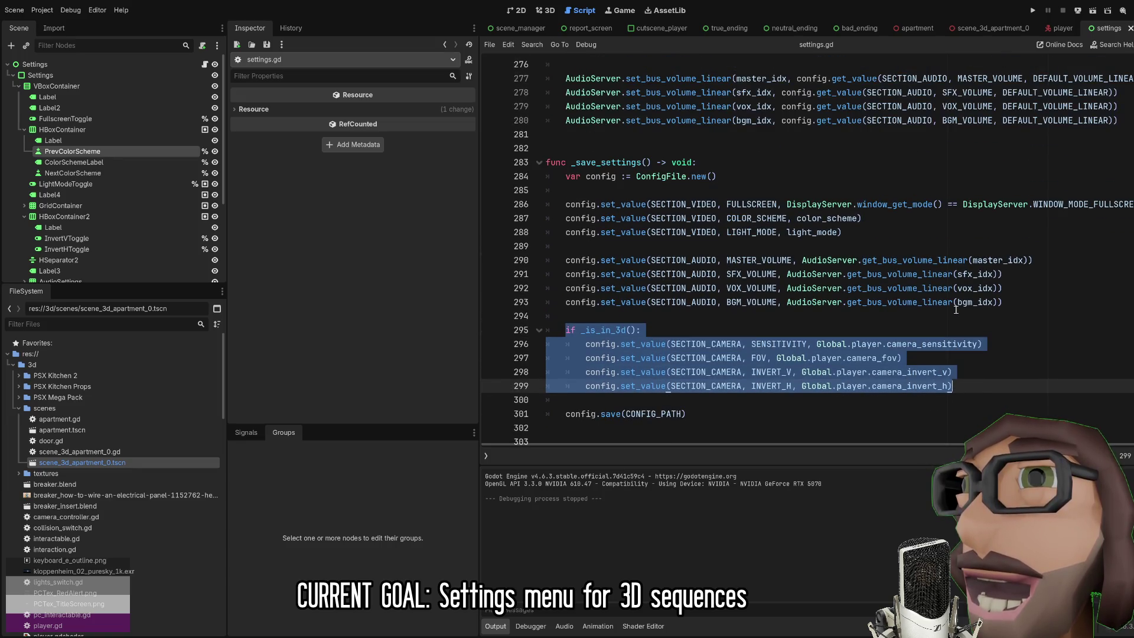
scroll(956, 309, up, 15)
scroll(835, 270, down, 10)
scroll(835, 270, down, 6)
drag(816, 260, 978, 260)
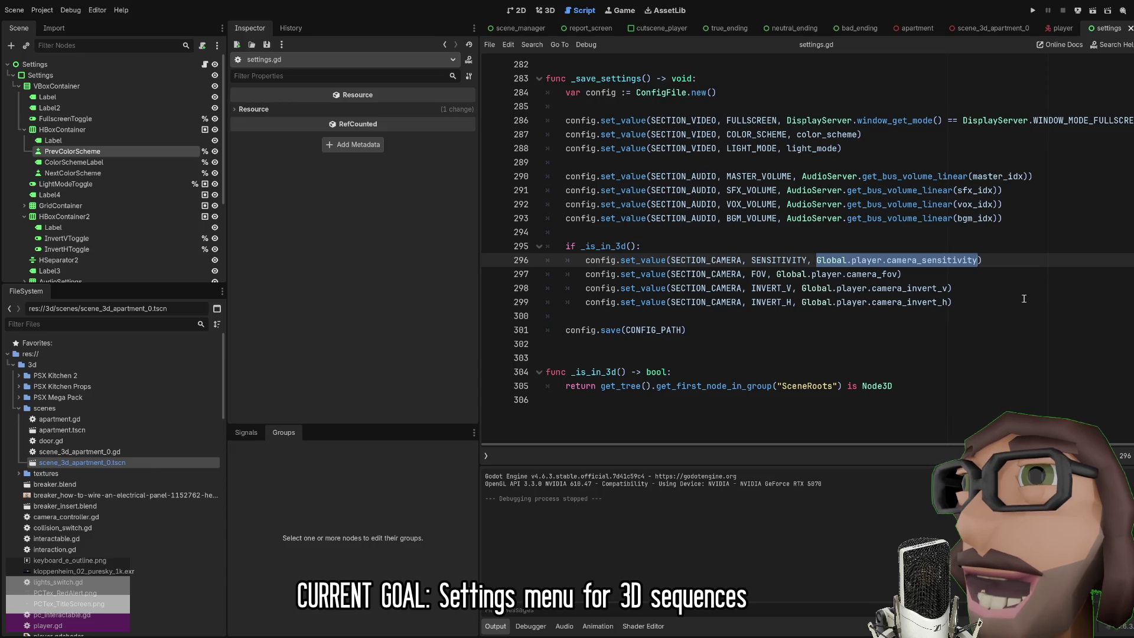
key(Down)
key(Down)
key(Down)
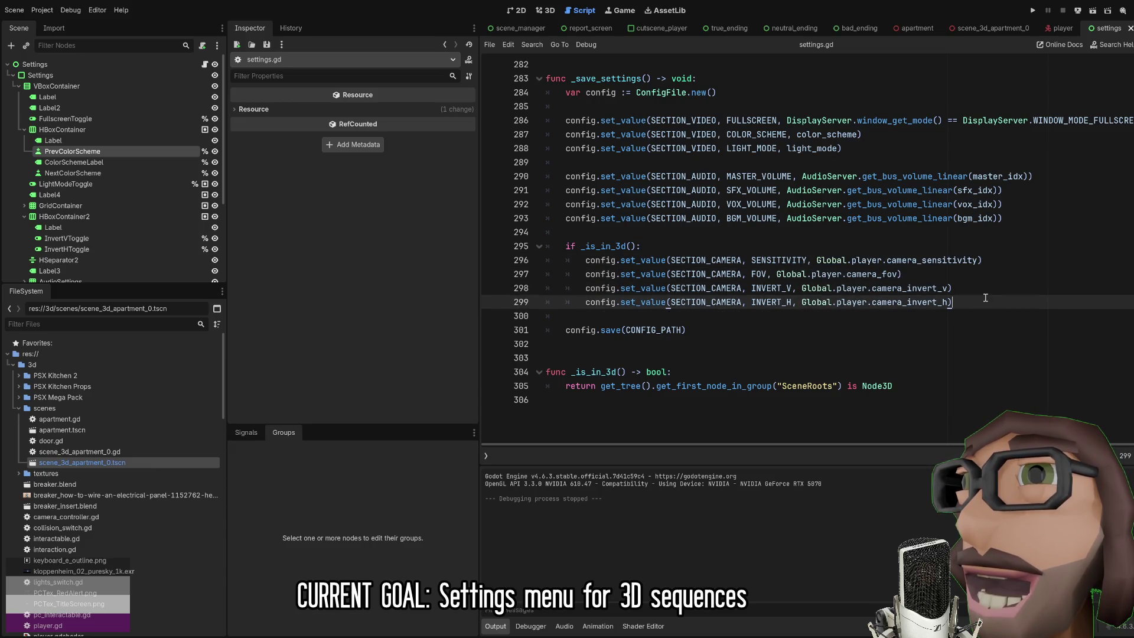
scroll(893, 309, down, 1)
scroll(893, 309, up, 15)
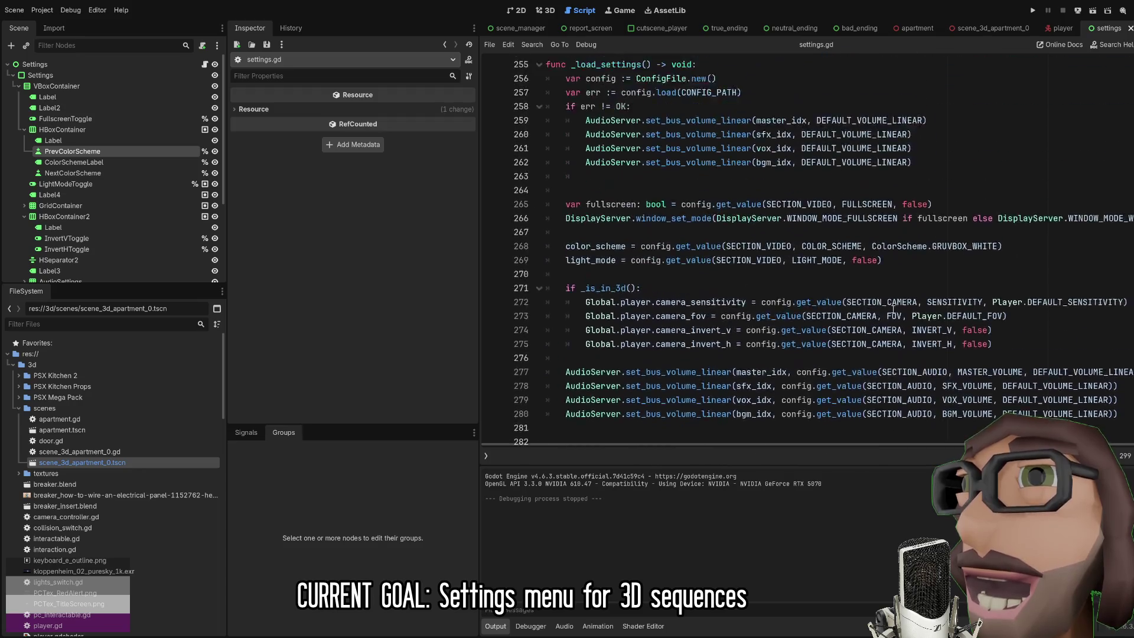
click(867, 297)
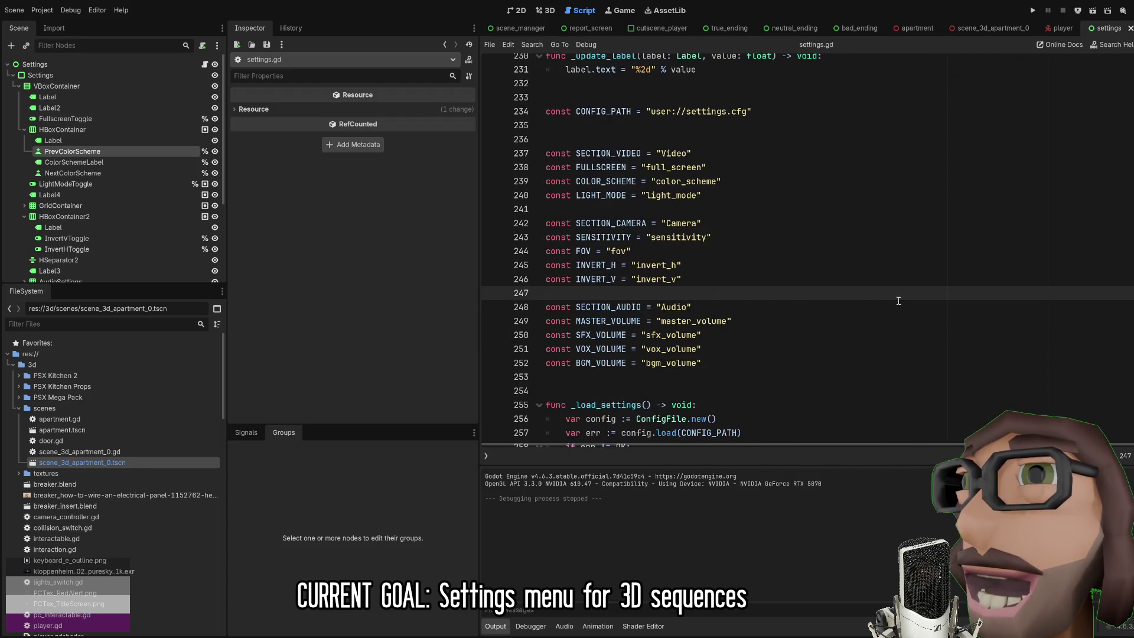
scroll(874, 290, up, 4)
click(797, 279)
scroll(803, 289, up, 5)
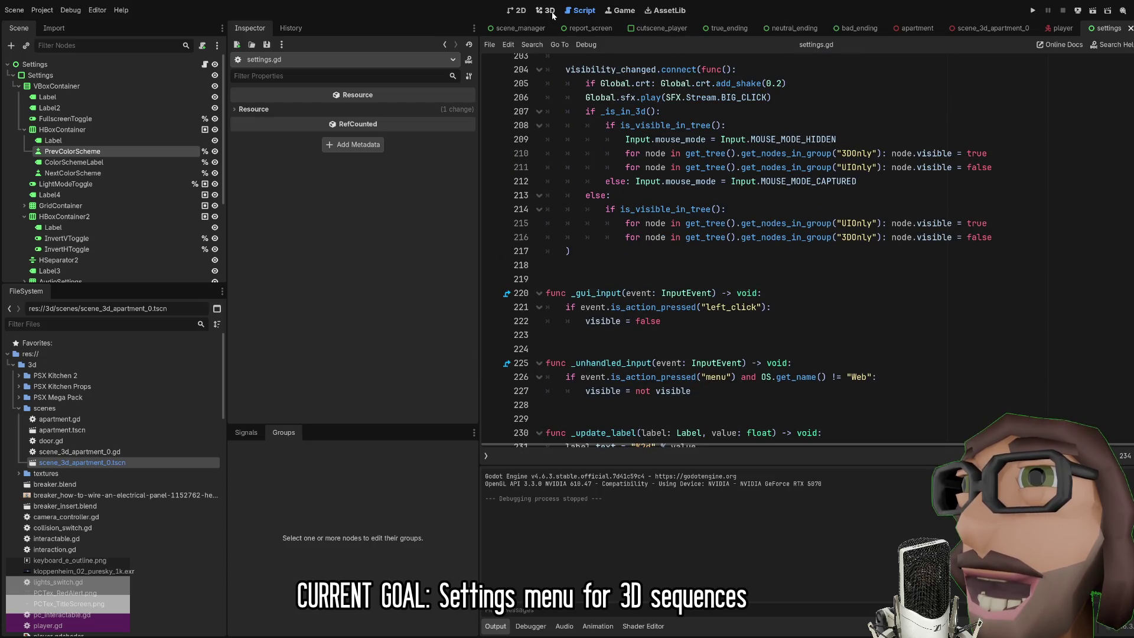
scroll(739, 184, up, 1)
- Playtest the apartment with FOV set to 66.60 in the pause Settings, then stop the game
key(F5)
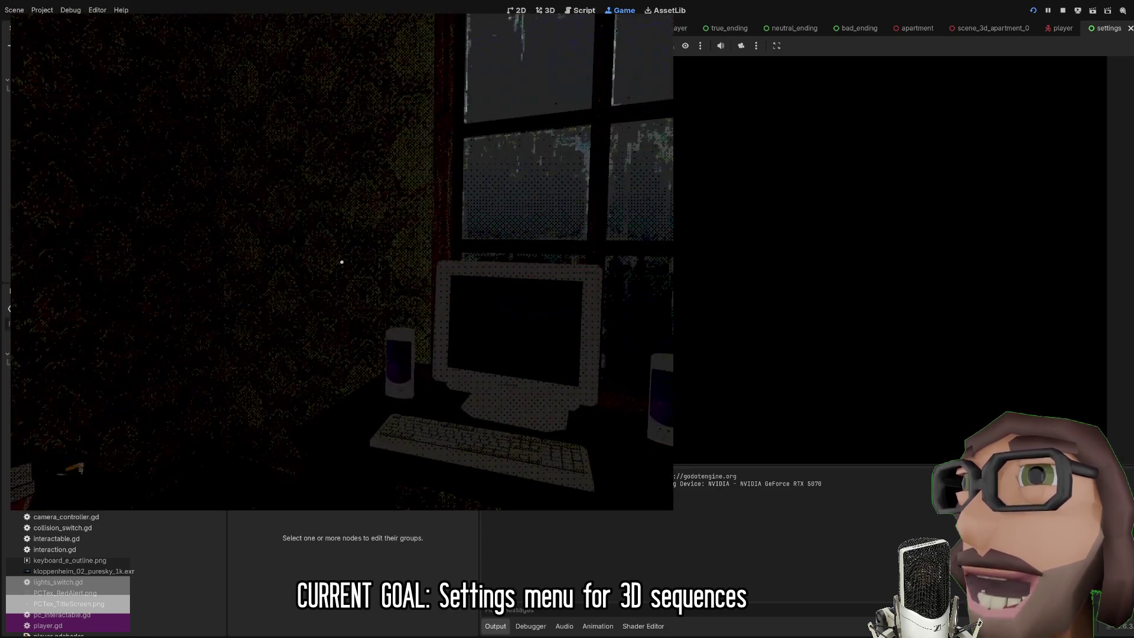
key(Escape)
mouse_move(357, 235)
mouse_down()
mouse_move(343, 237)
mouse_move(381, 236)
mouse_move(352, 235)
mouse_up()
click(373, 384)
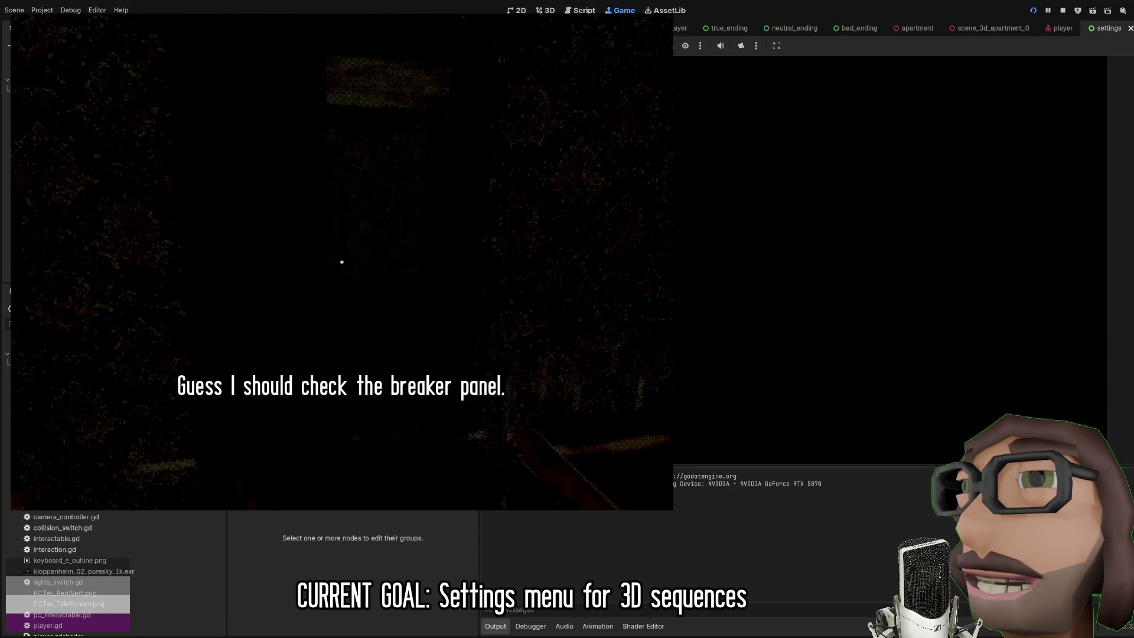
key(F8)
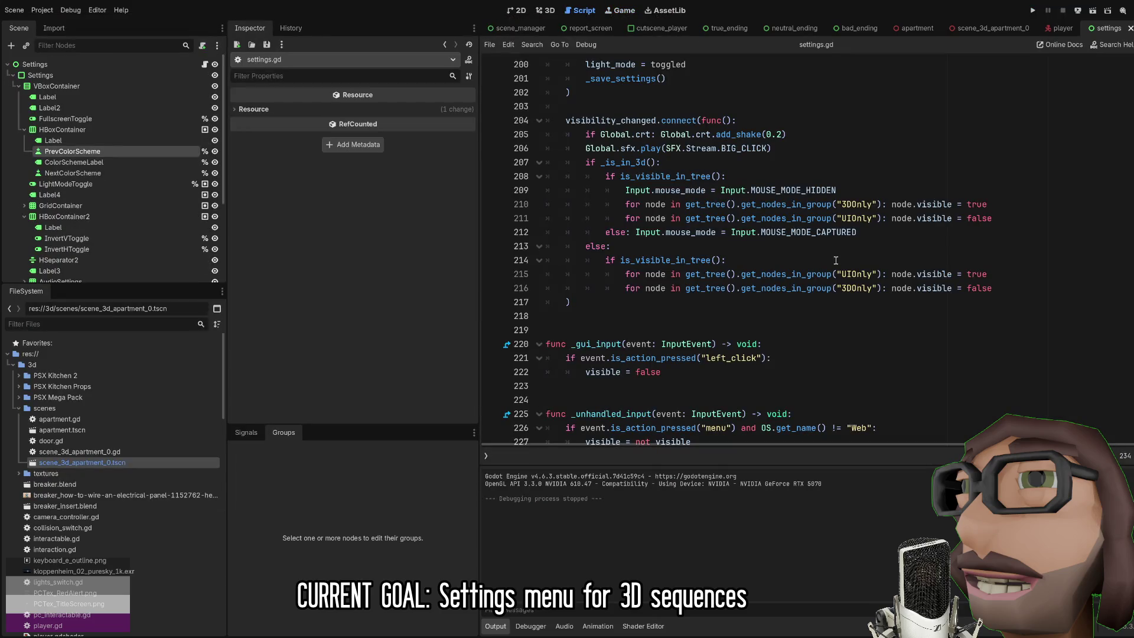
scroll(836, 260, down, 20)
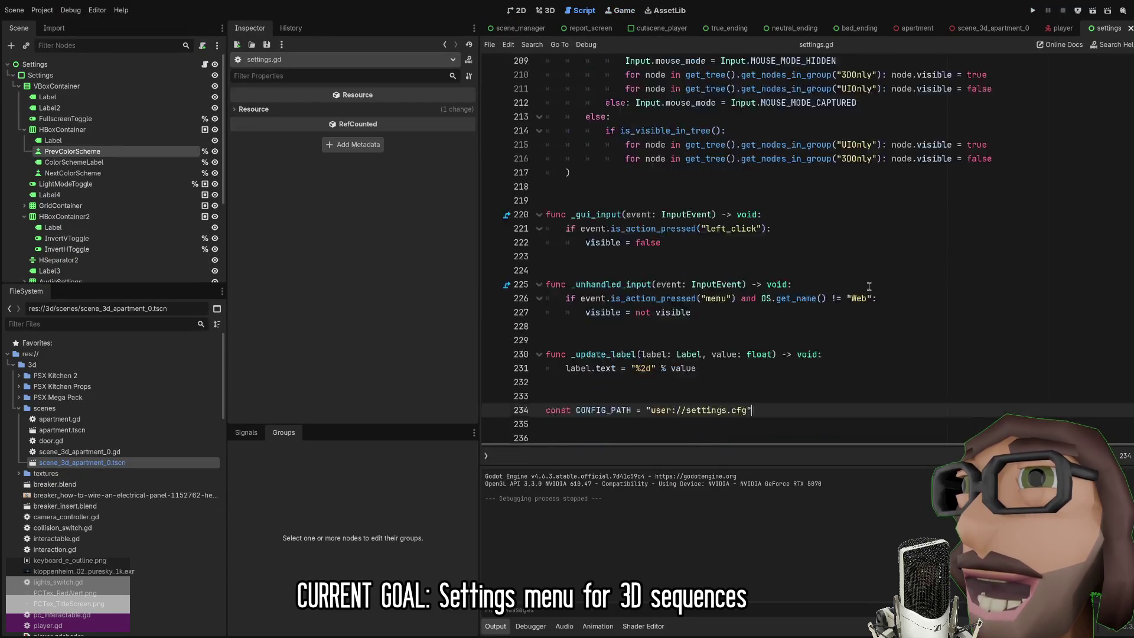
scroll(864, 260, down, 10)
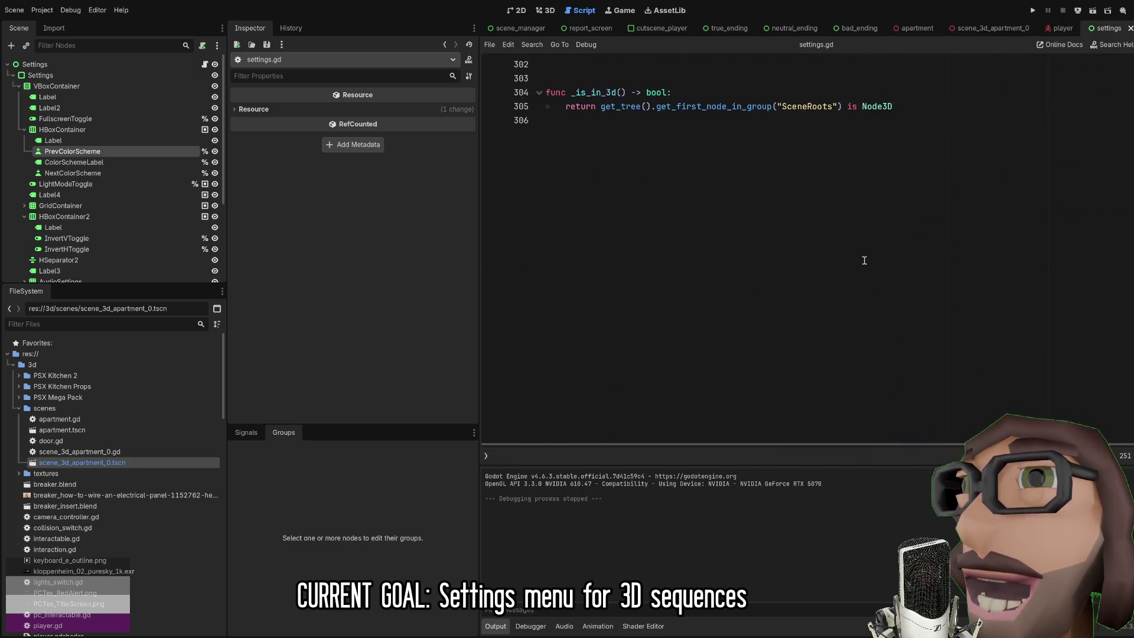
scroll(864, 265, up, 4)
click(922, 274)
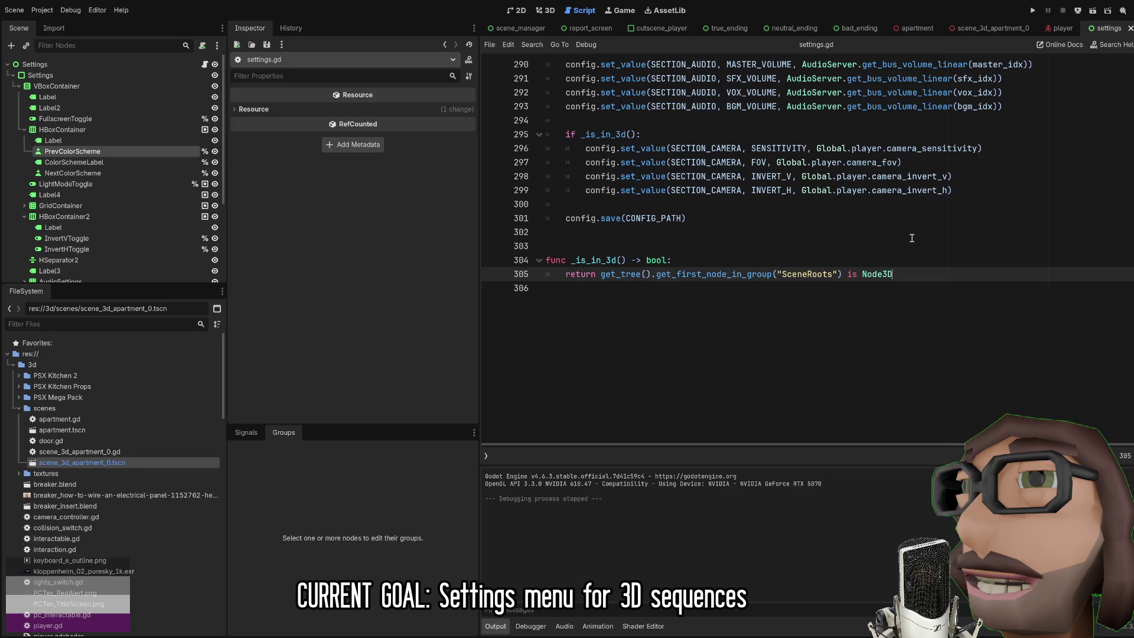
scroll(827, 266, up, 2)
click(743, 329)
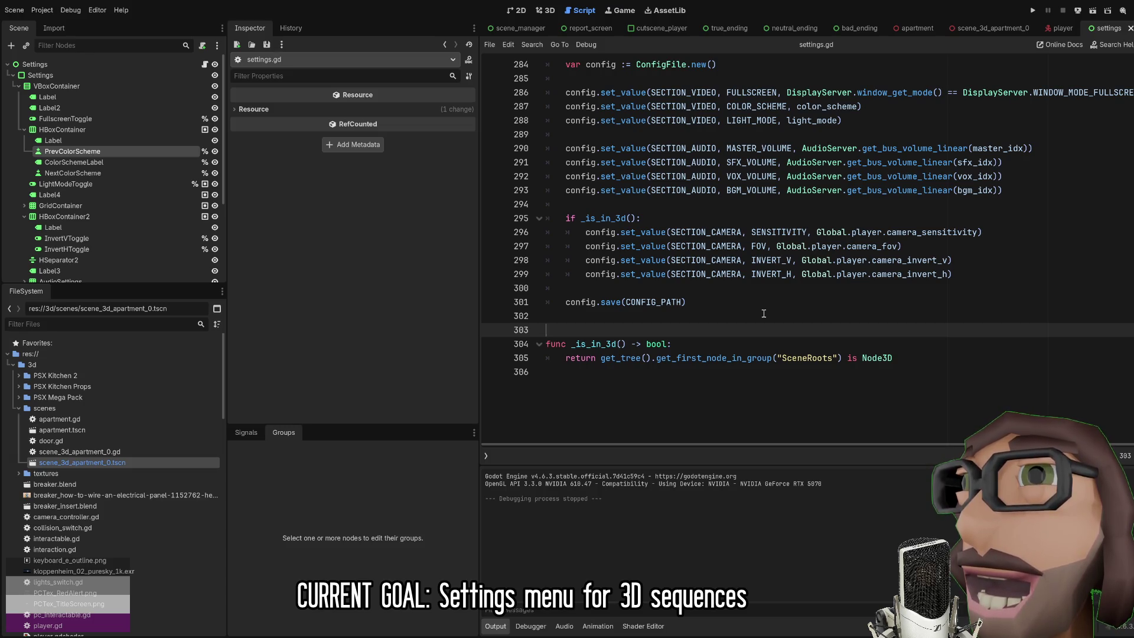
click(727, 344)
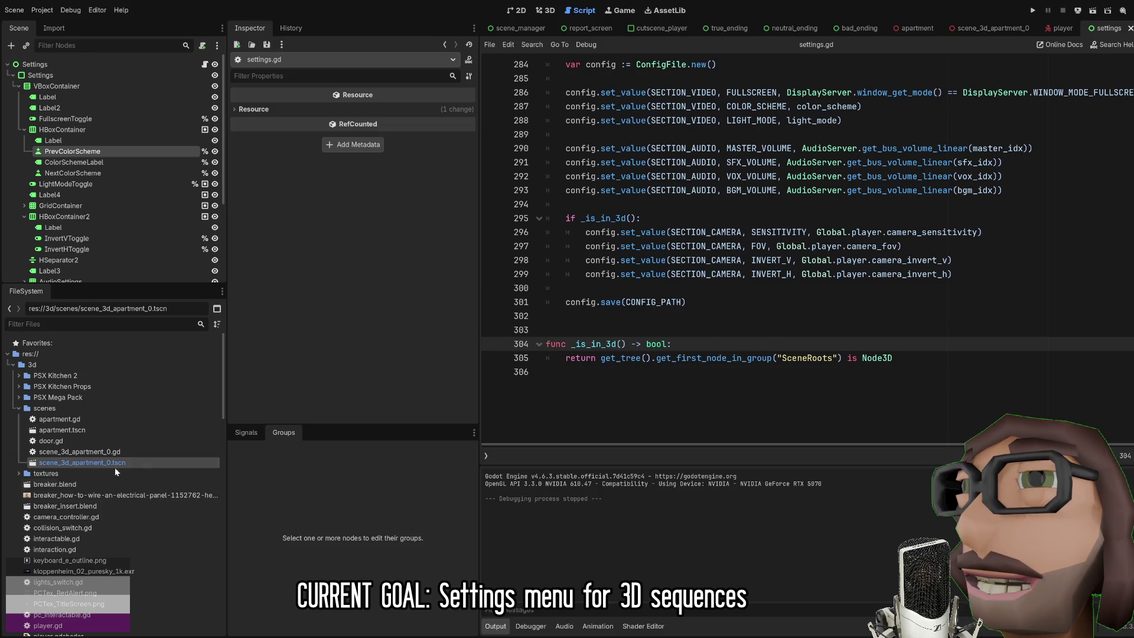
scroll(766, 341, up, 1)
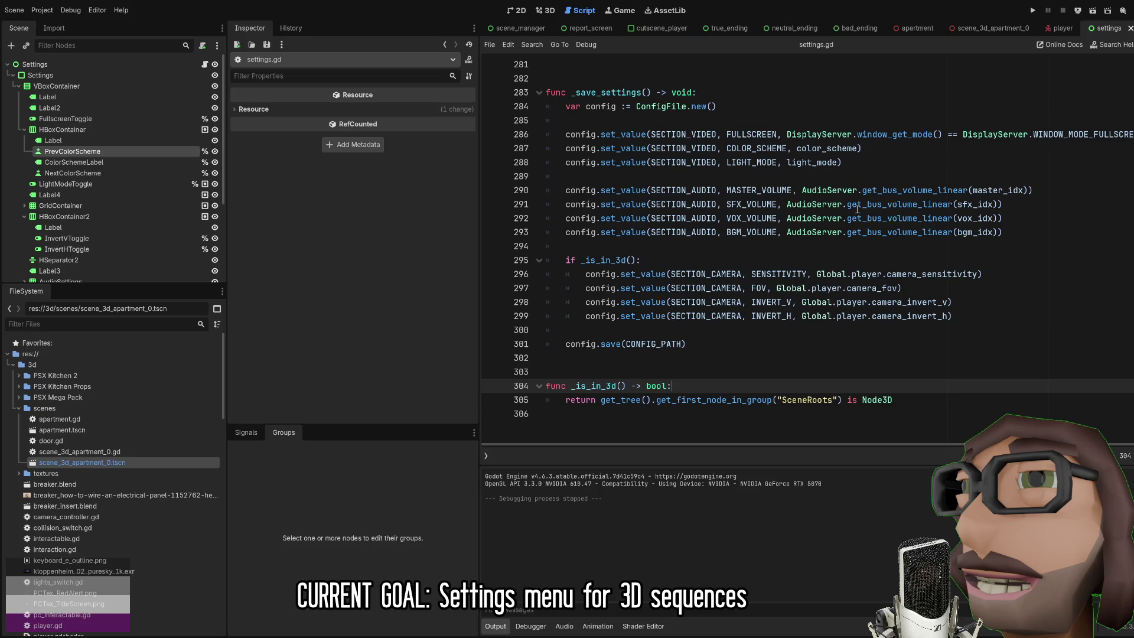
click(814, 259)
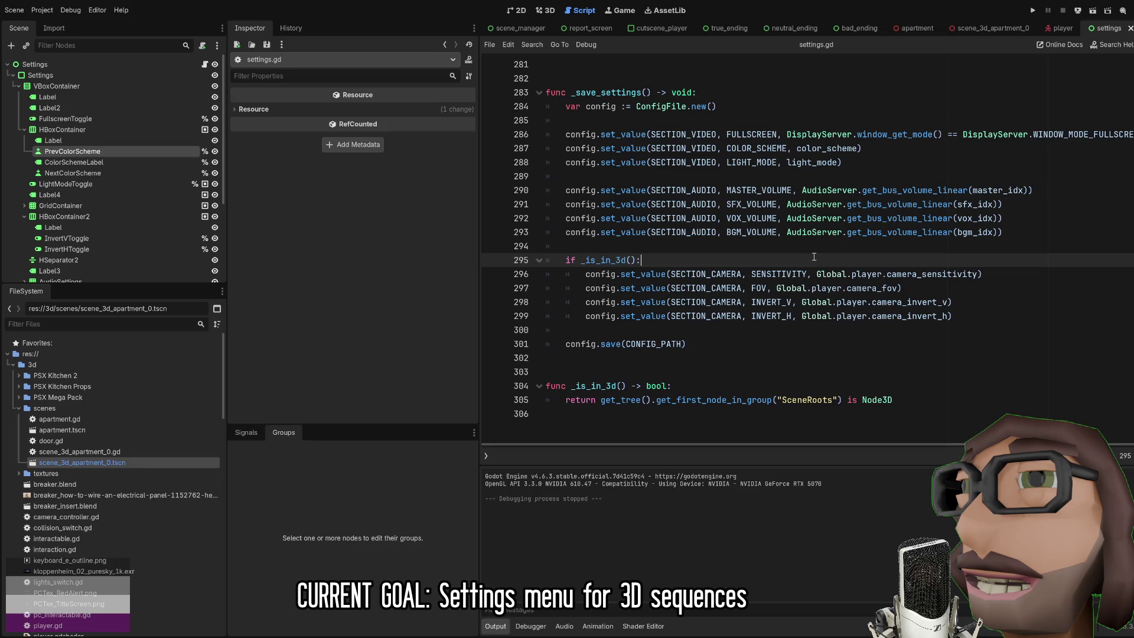
scroll(867, 220, down, 6)
scroll(827, 213, up, 20)
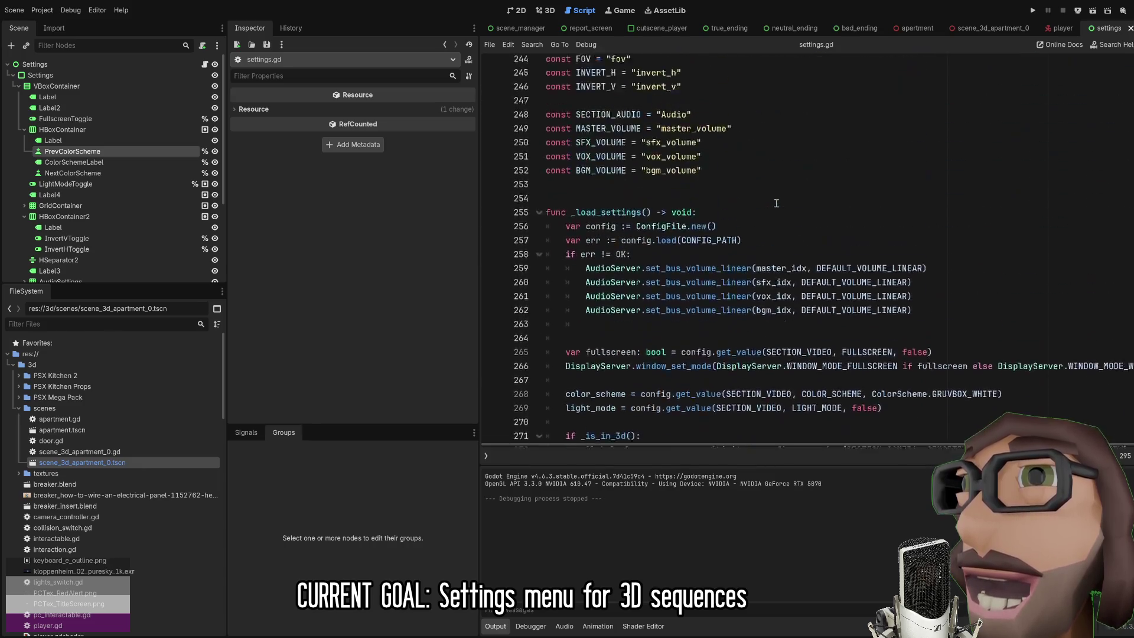
scroll(776, 199, up, 1)
click(842, 230)
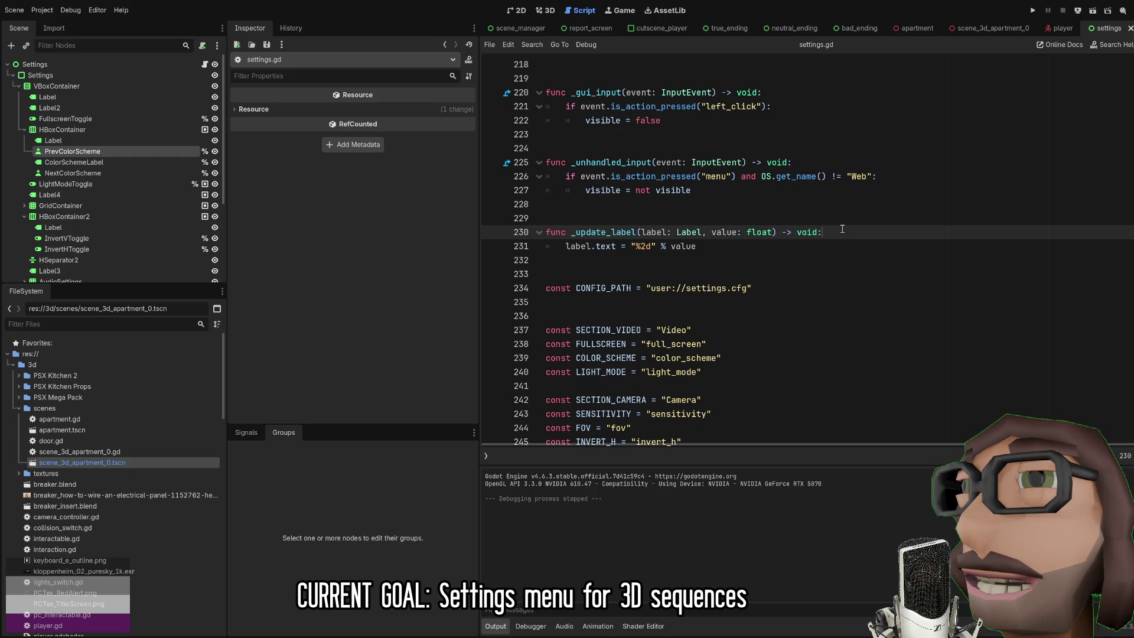
scroll(844, 224, up, 12)
click(849, 213)
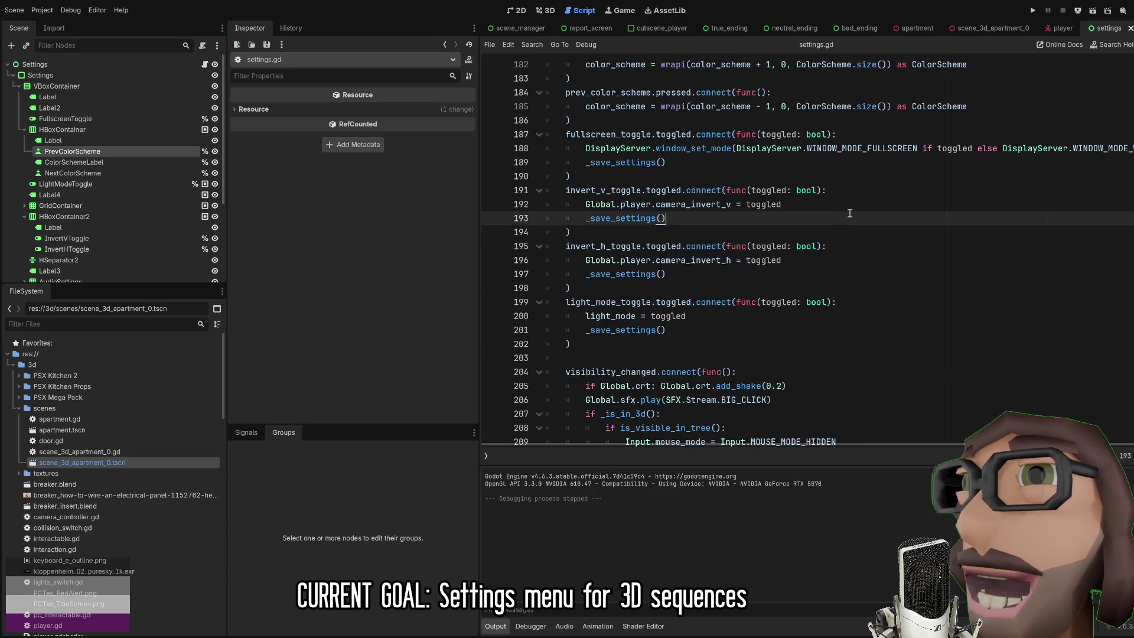
scroll(849, 213, up, 13)
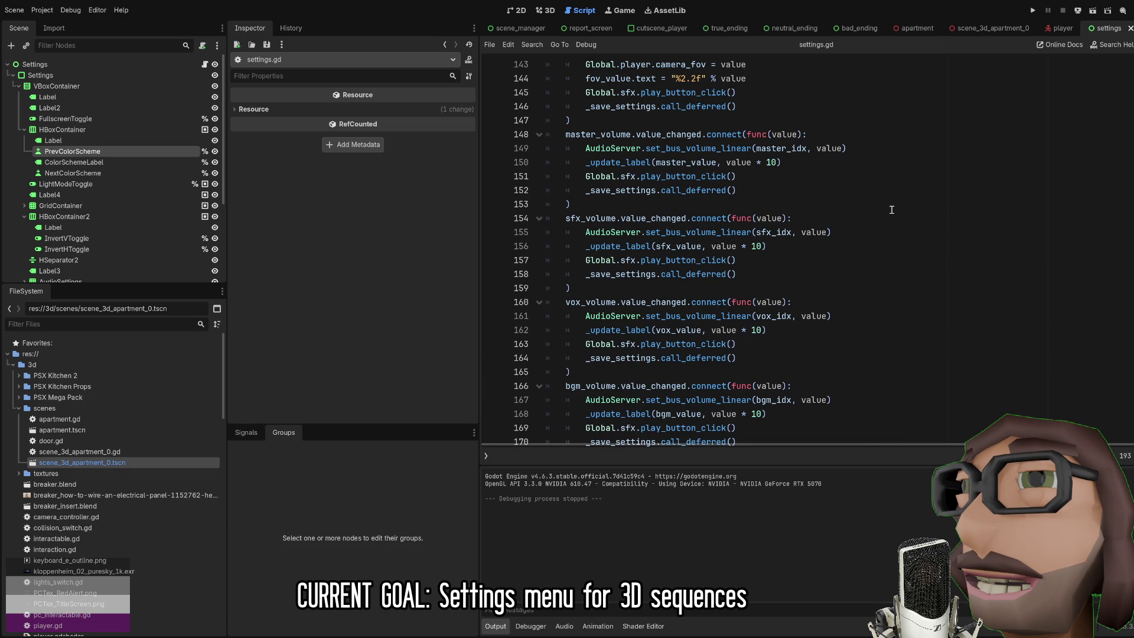
scroll(891, 213, up, 13)
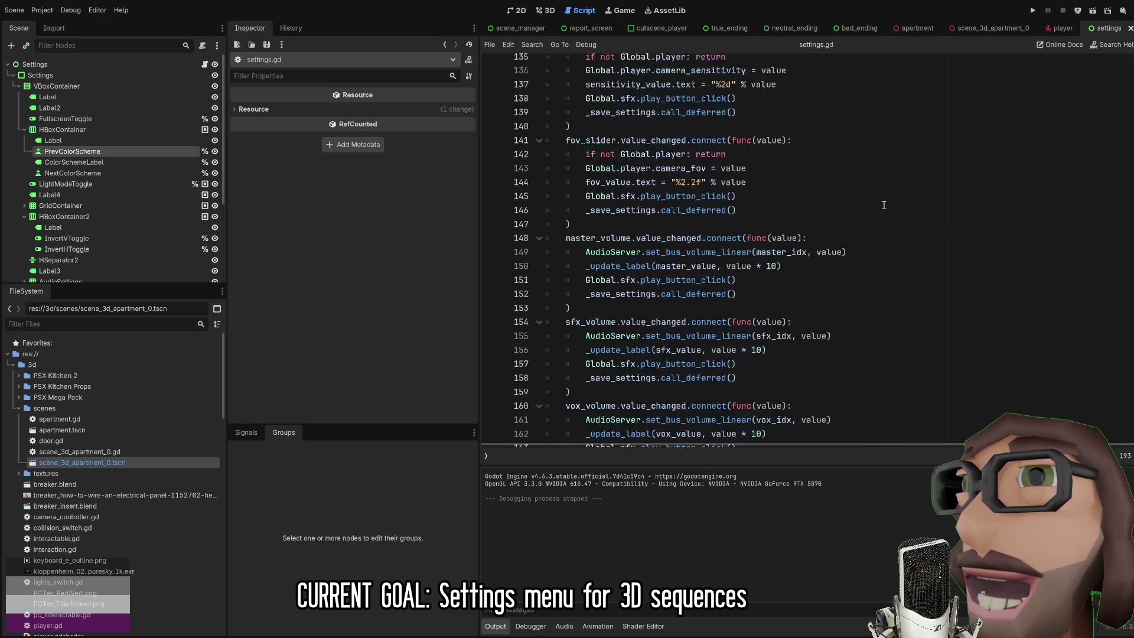
scroll(895, 226, up, 11)
click(898, 204)
scroll(898, 207, up, 3)
click(904, 218)
scroll(909, 233, up, 3)
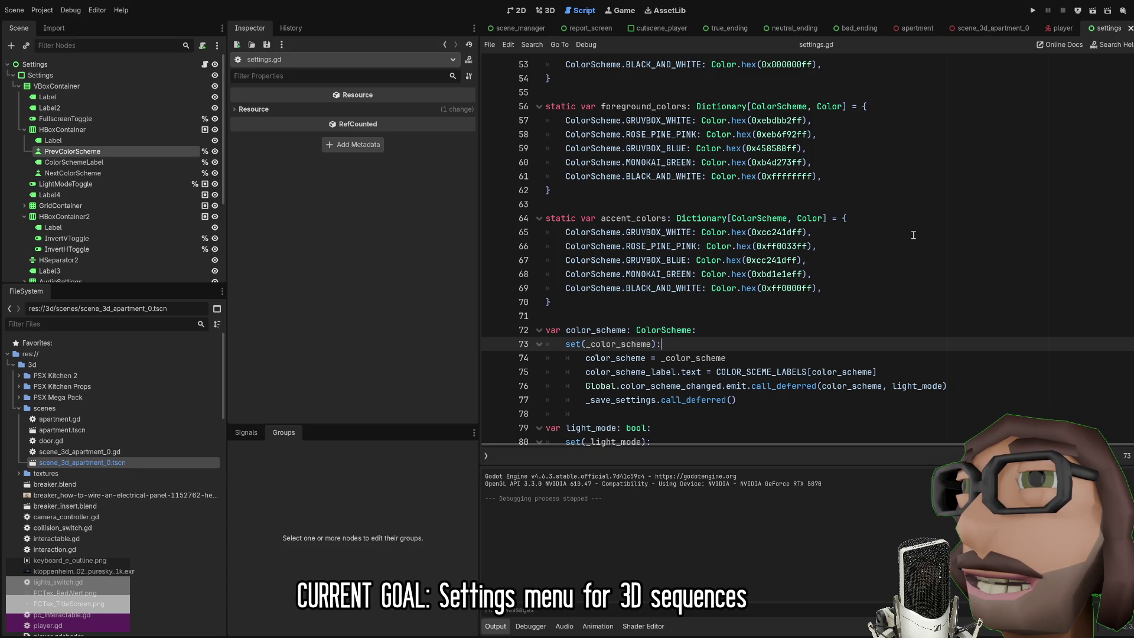
scroll(913, 234, up, 1)
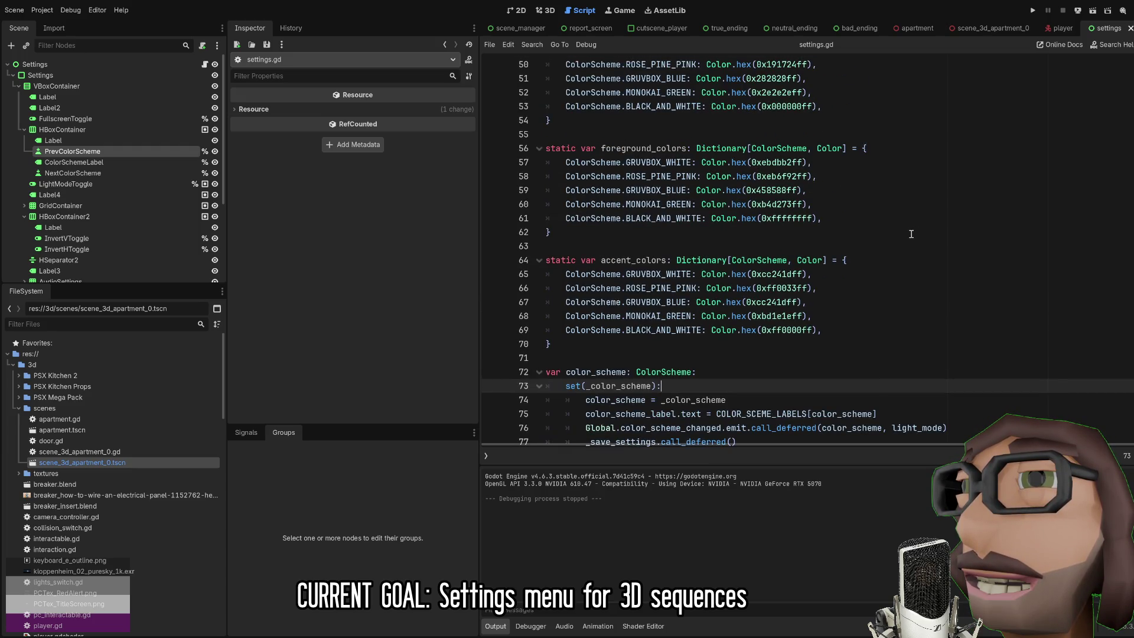
click(911, 234)
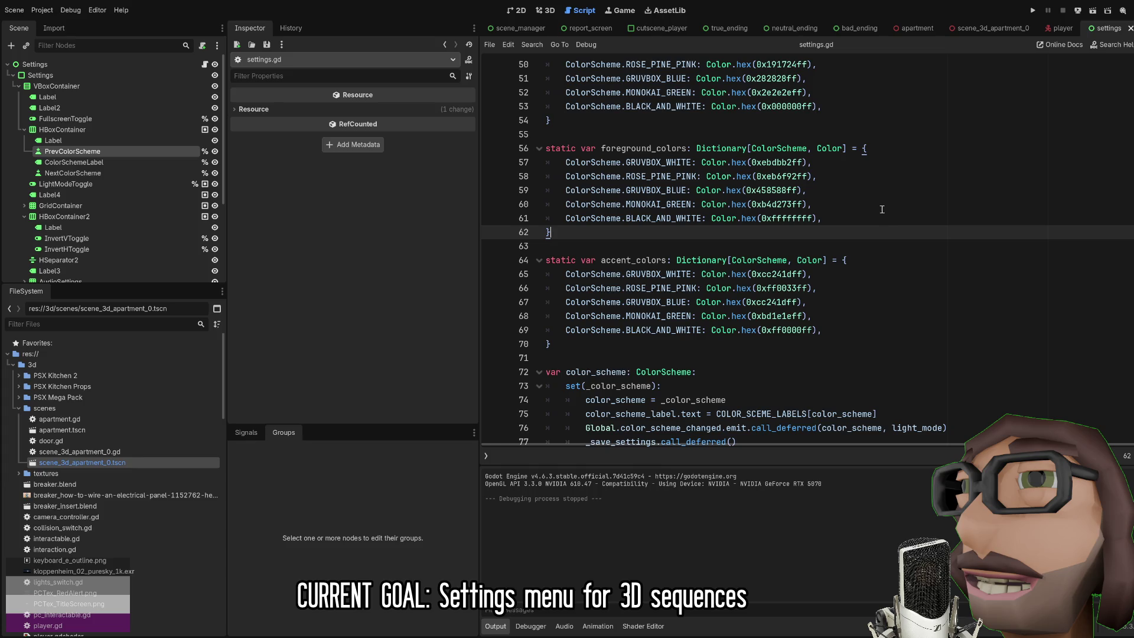
click(886, 210)
scroll(884, 210, up, 1)
click(886, 207)
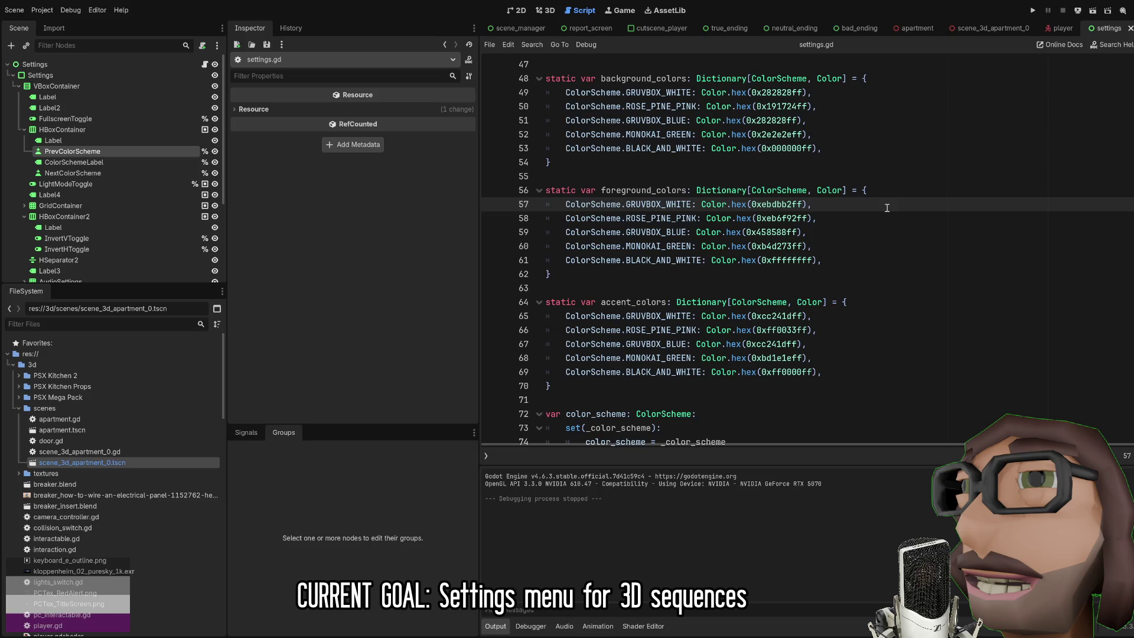
click(865, 216)
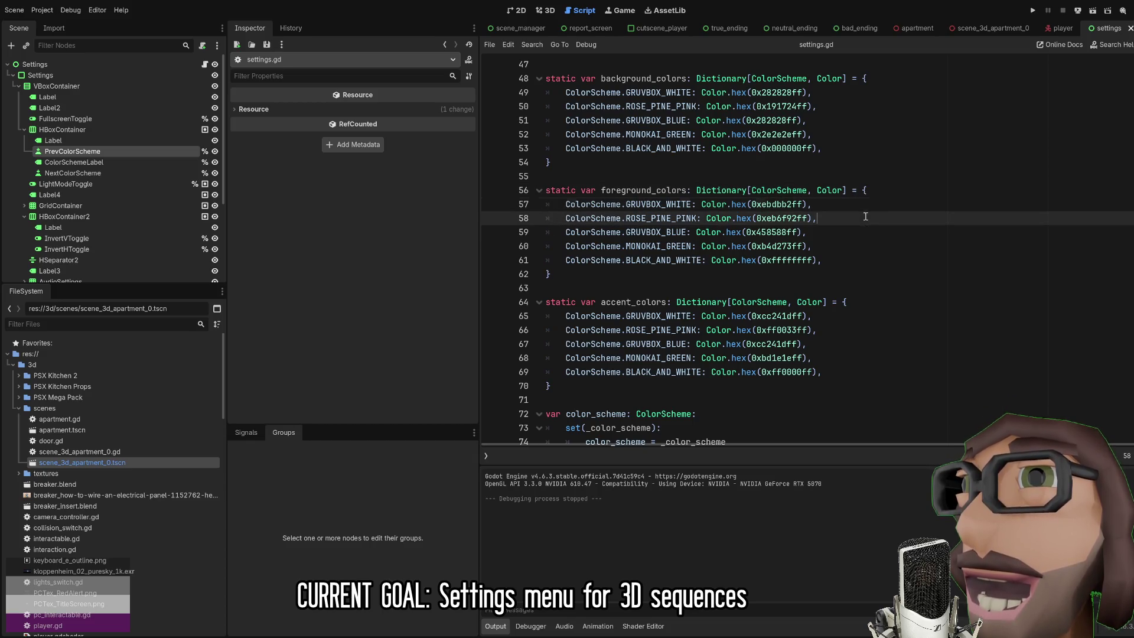
click(890, 195)
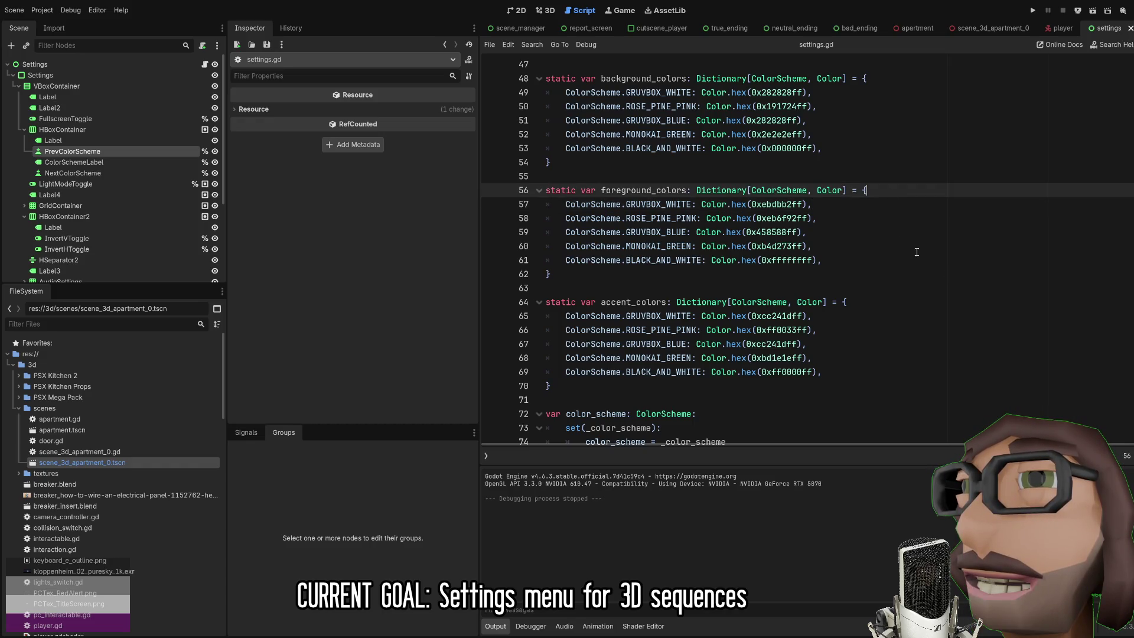
click(855, 204)
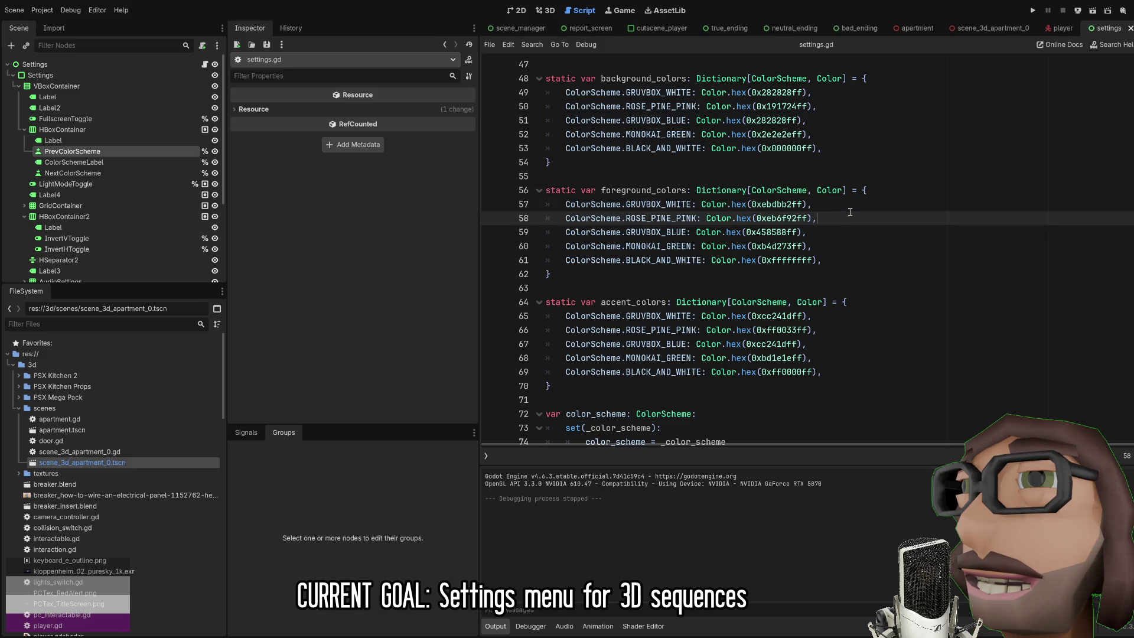
scroll(844, 210, up, 3)
click(844, 214)
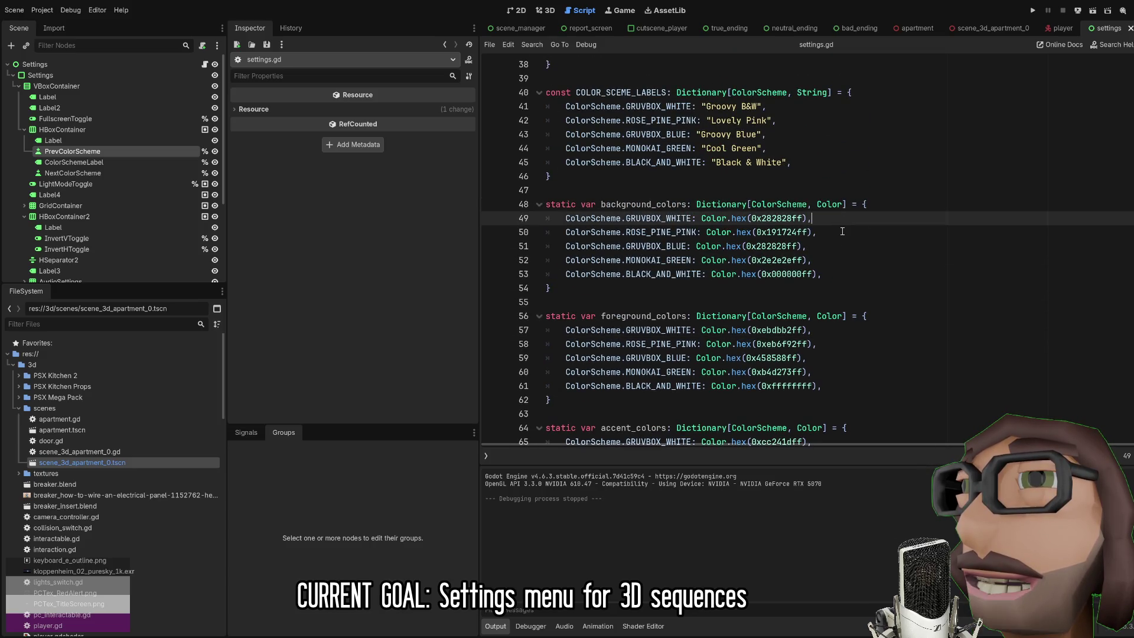
key(Down)
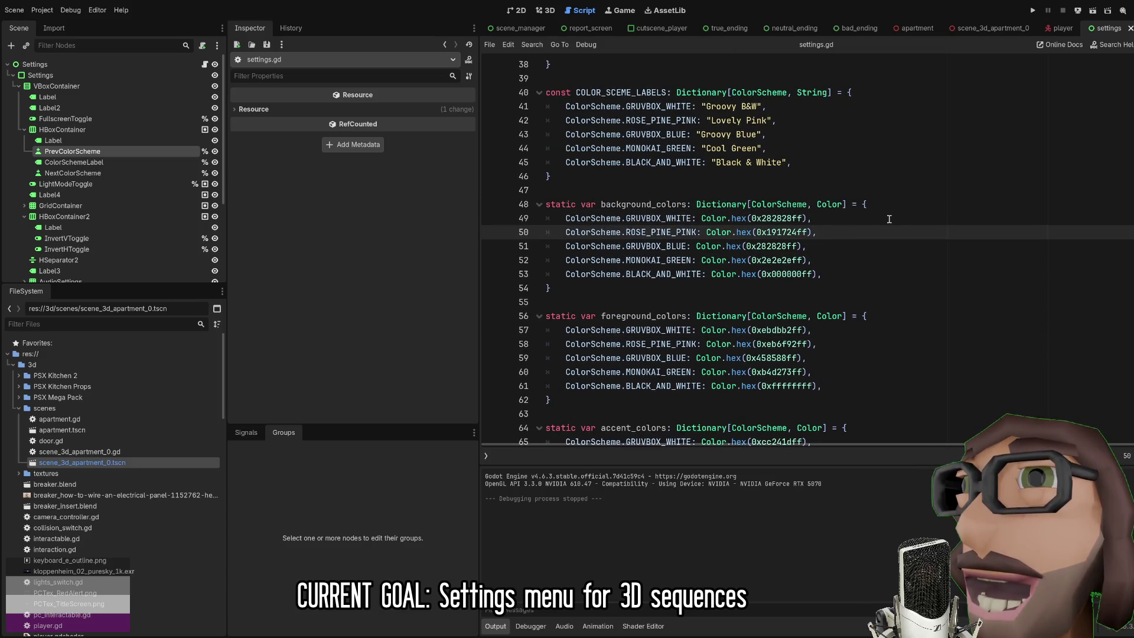
click(860, 244)
click(840, 228)
click(838, 224)
scroll(867, 248, up, 12)
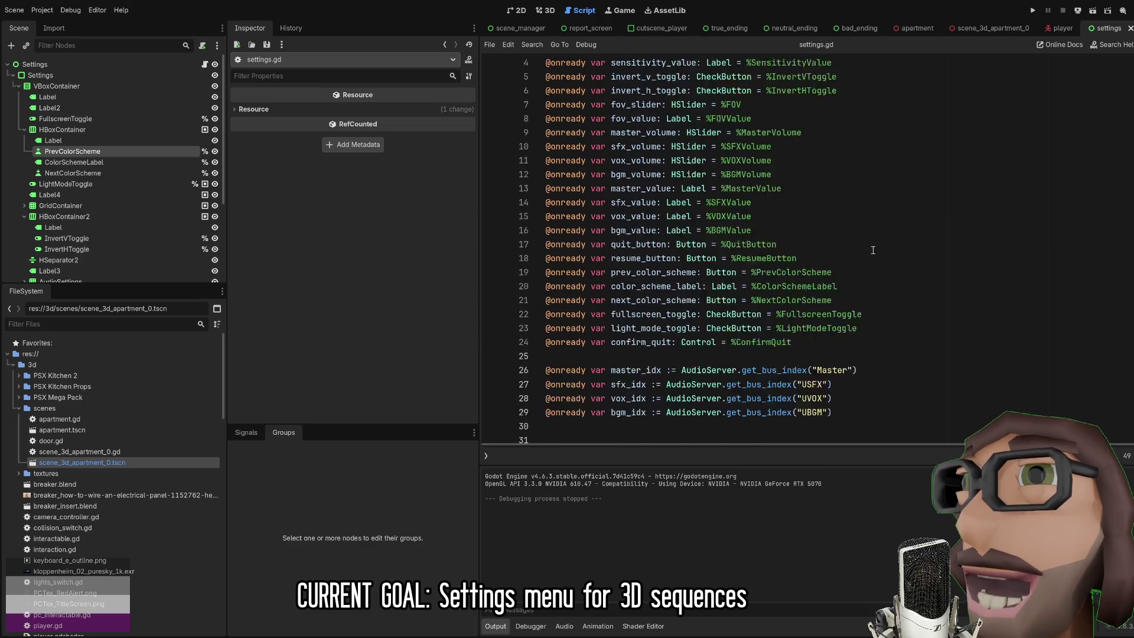
scroll(873, 250, down, 5)
scroll(874, 252, up, 4)
scroll(875, 254, down, 4)
scroll(875, 256, down, 5)
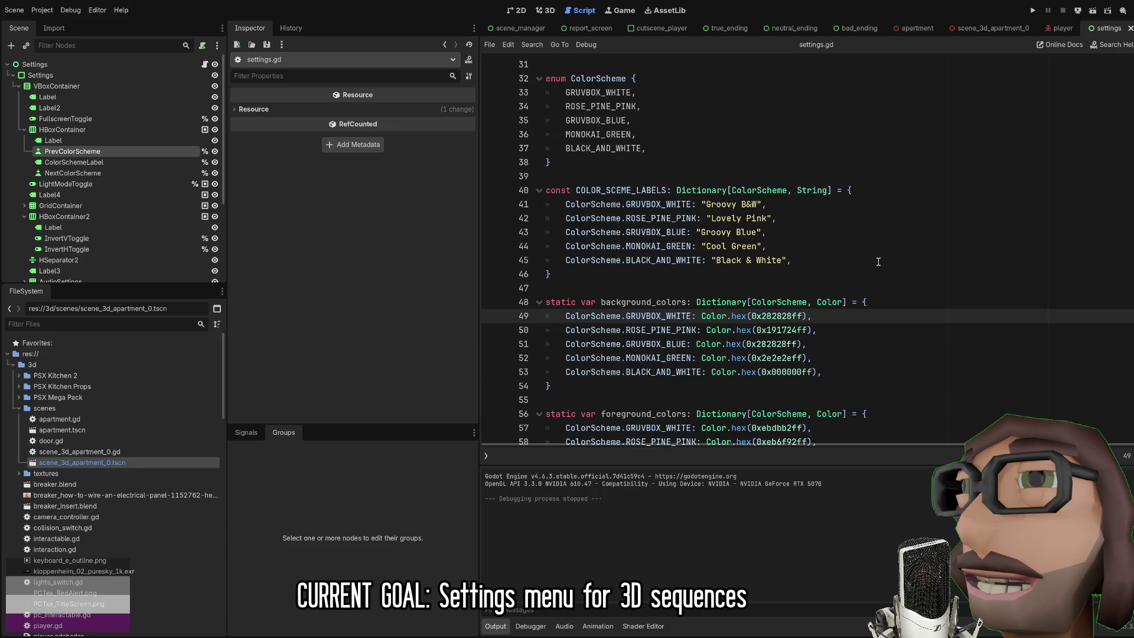
scroll(875, 254, down, 19)
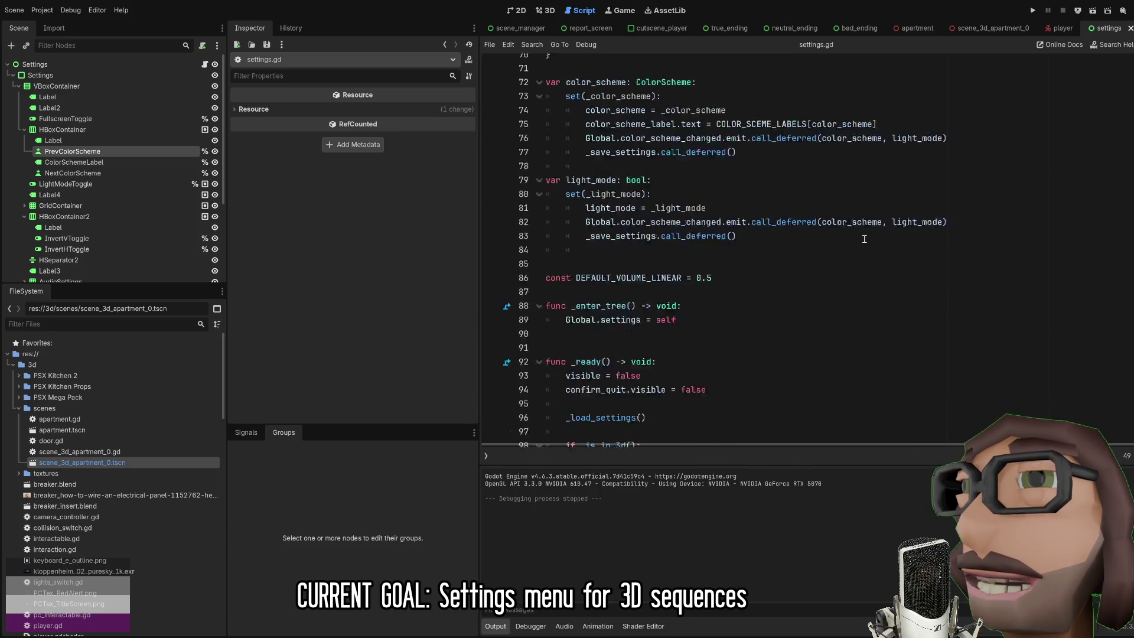
scroll(864, 236, down, 4)
scroll(862, 241, down, 8)
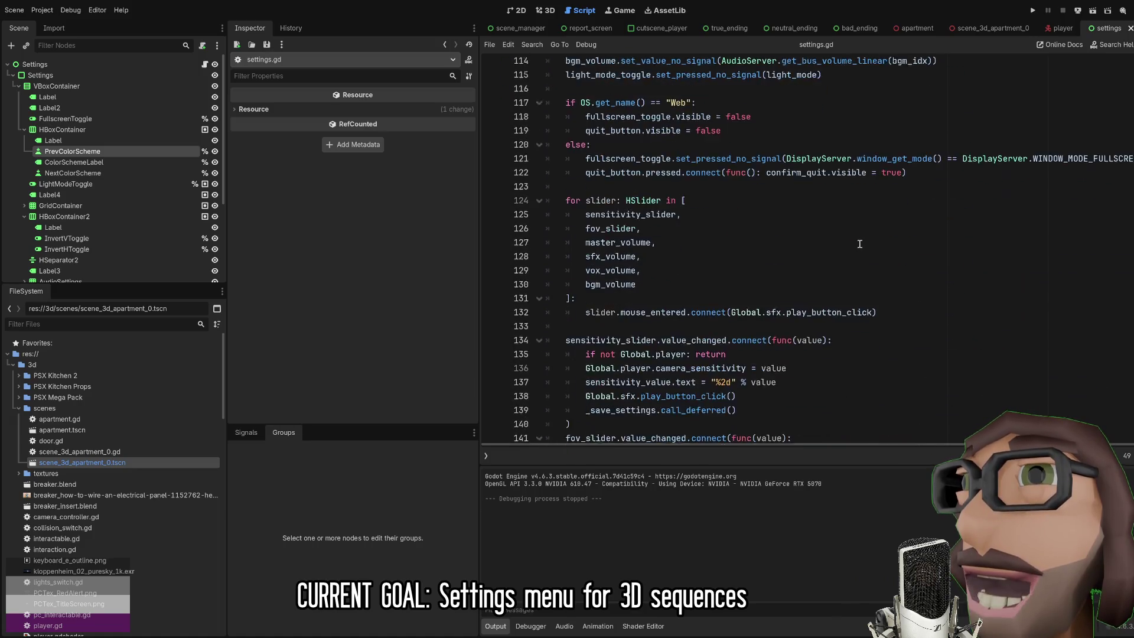
scroll(862, 242, up, 3)
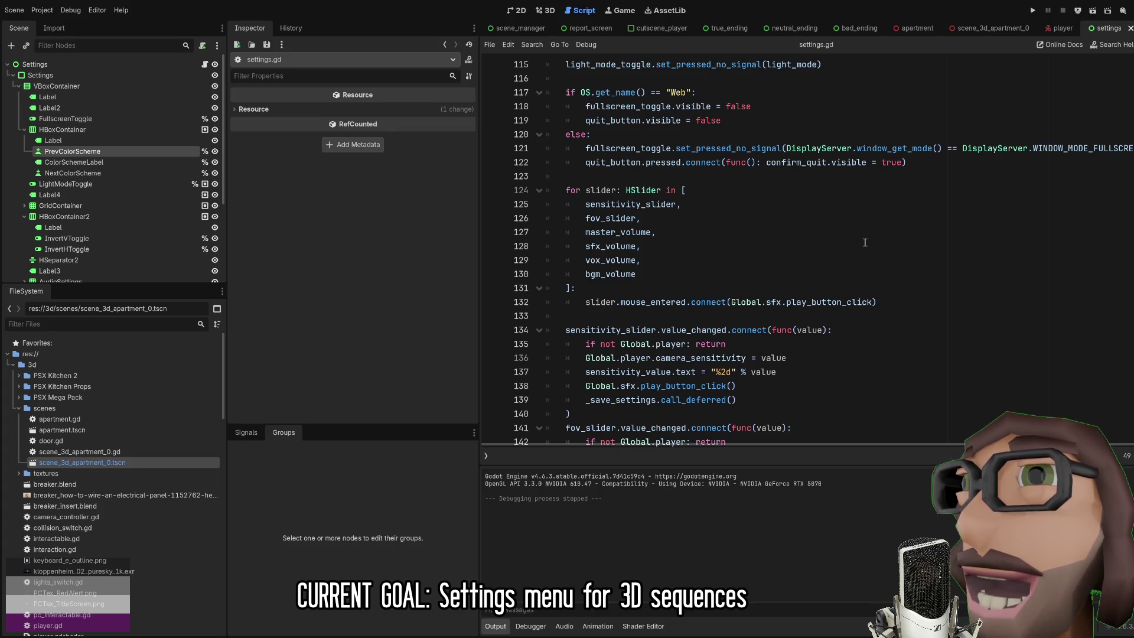
click(824, 231)
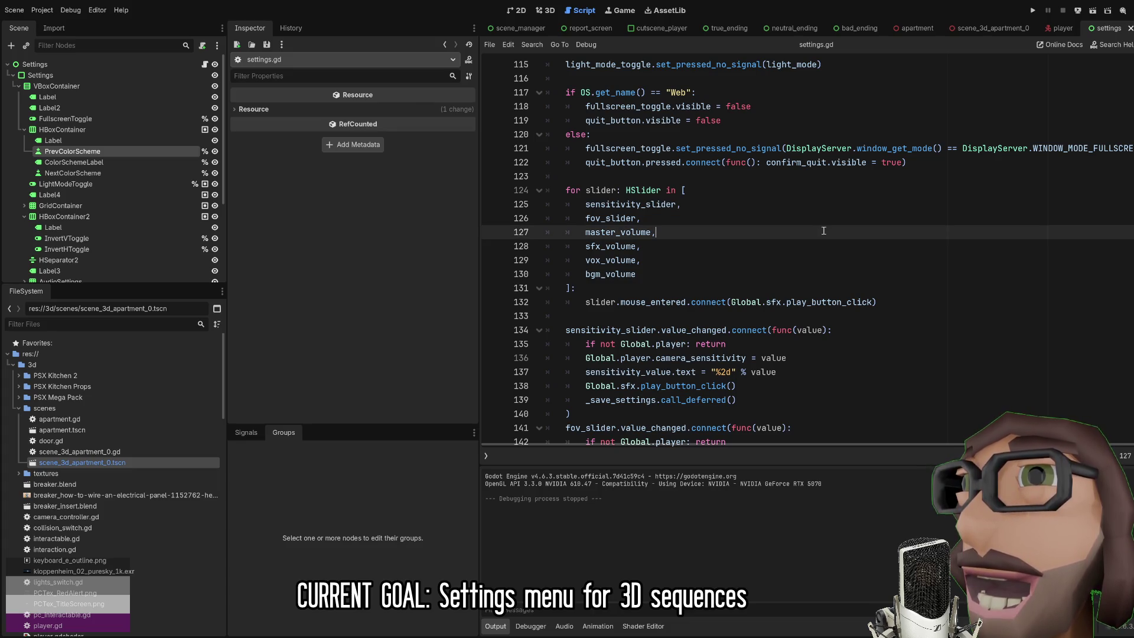
key(F5)
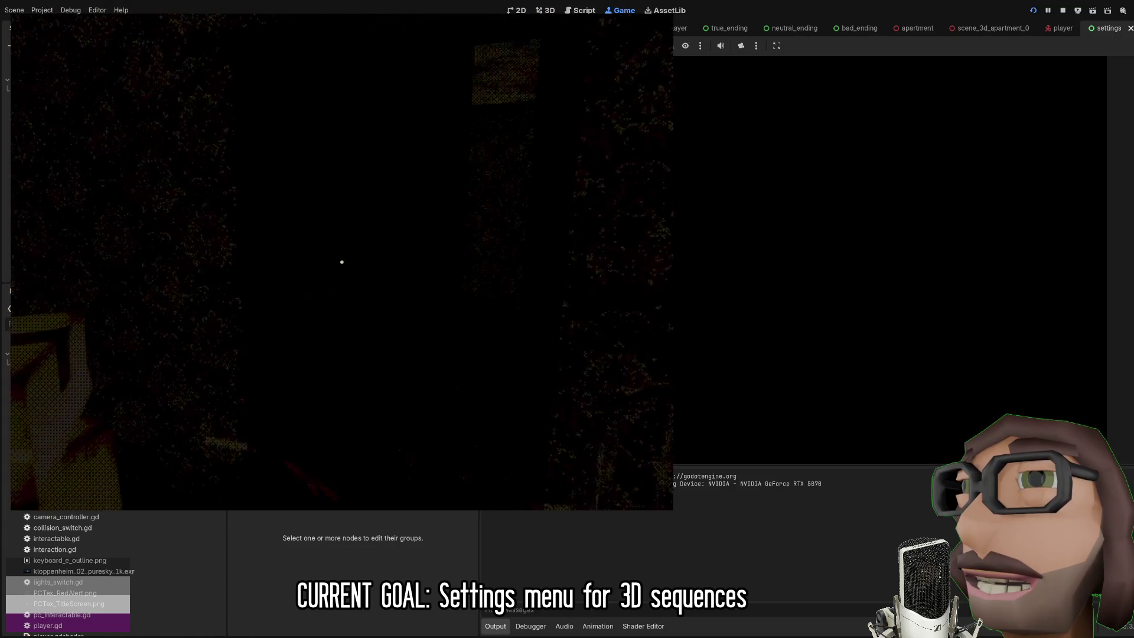
- Change the camera field of view in the in-game Settings menu and resume play
key(Escape)
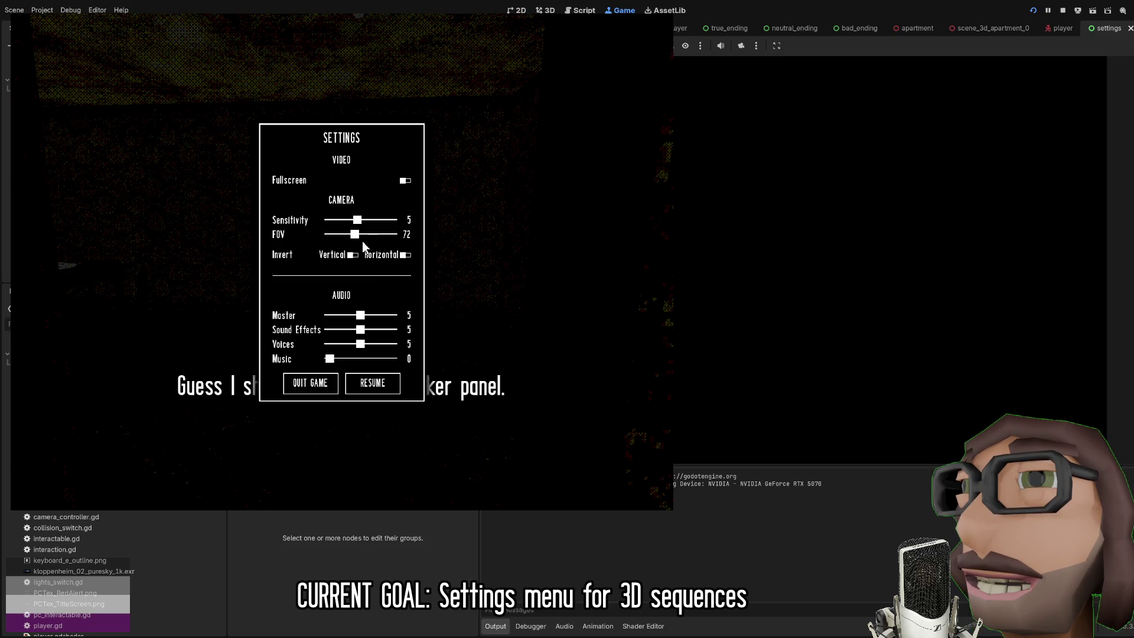
mouse_move(361, 234)
mouse_down()
mouse_move(383, 236)
mouse_move(348, 221)
mouse_up()
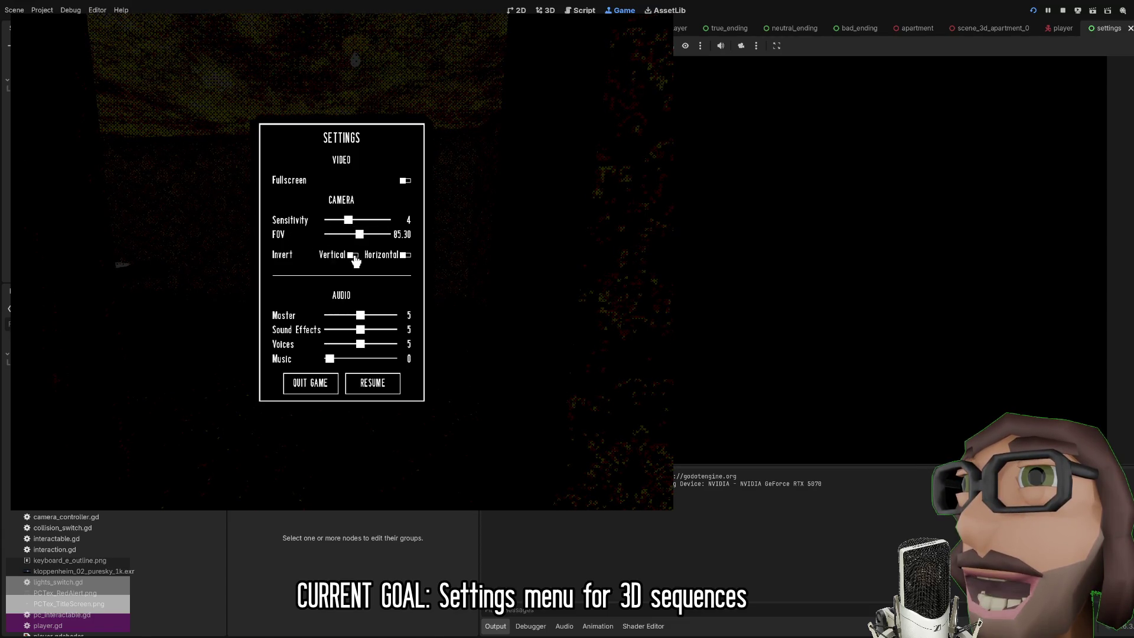
click(374, 387)
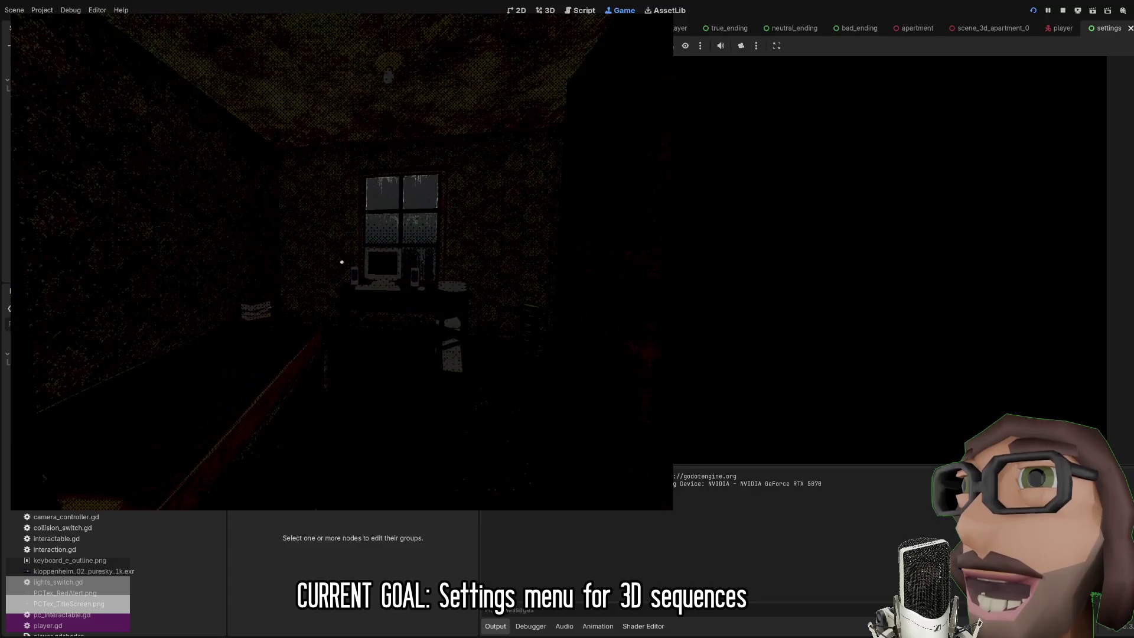
- Walk toward the window and desk, then stop the running game
key(w)
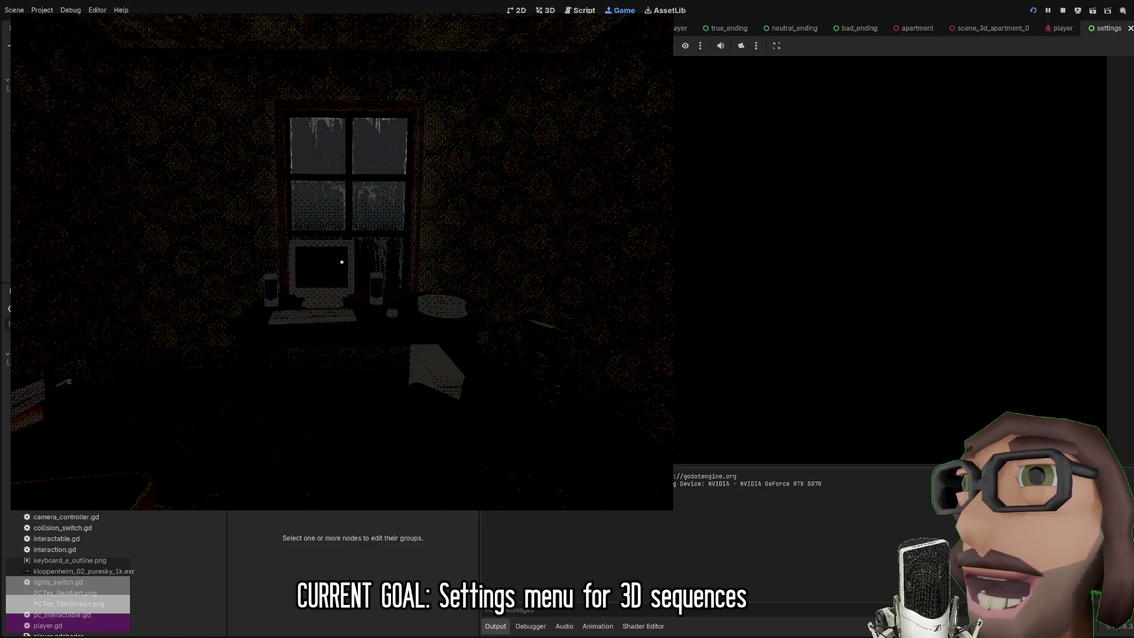
key(w)
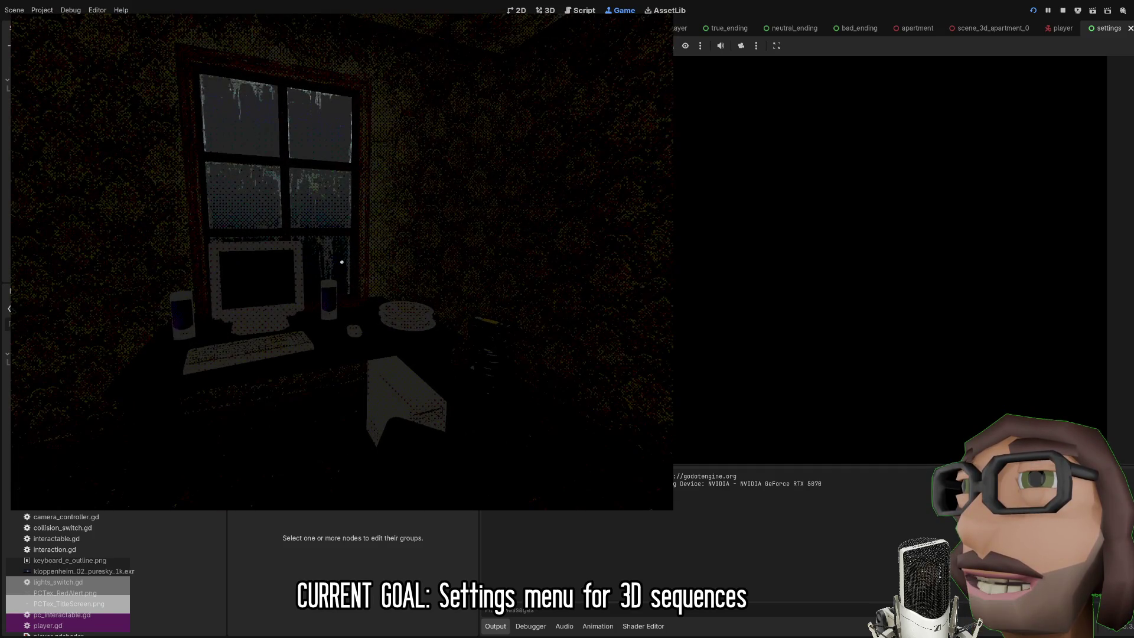
key(F8)
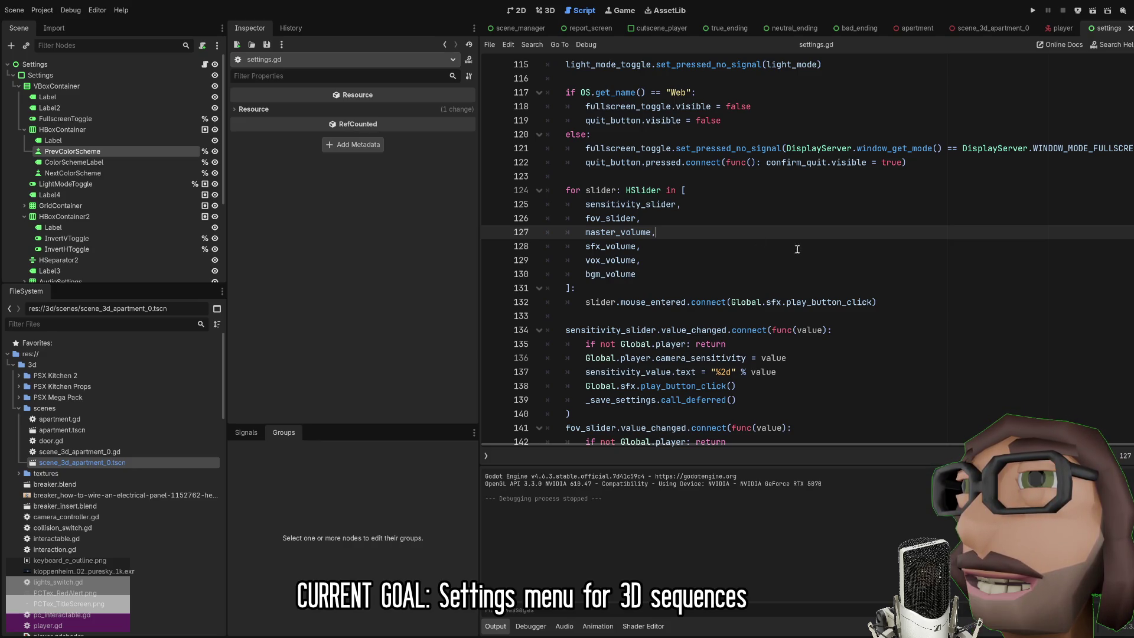
- Read through settings.gd's volume slider list and save/load code down to _save_settings
click(672, 243)
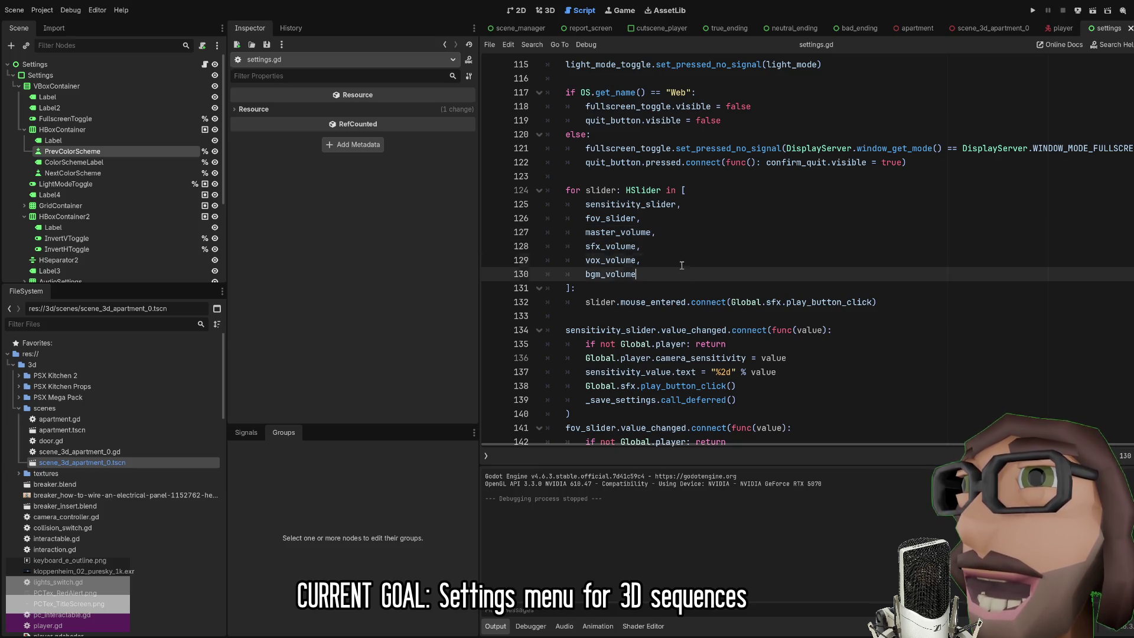
click(682, 265)
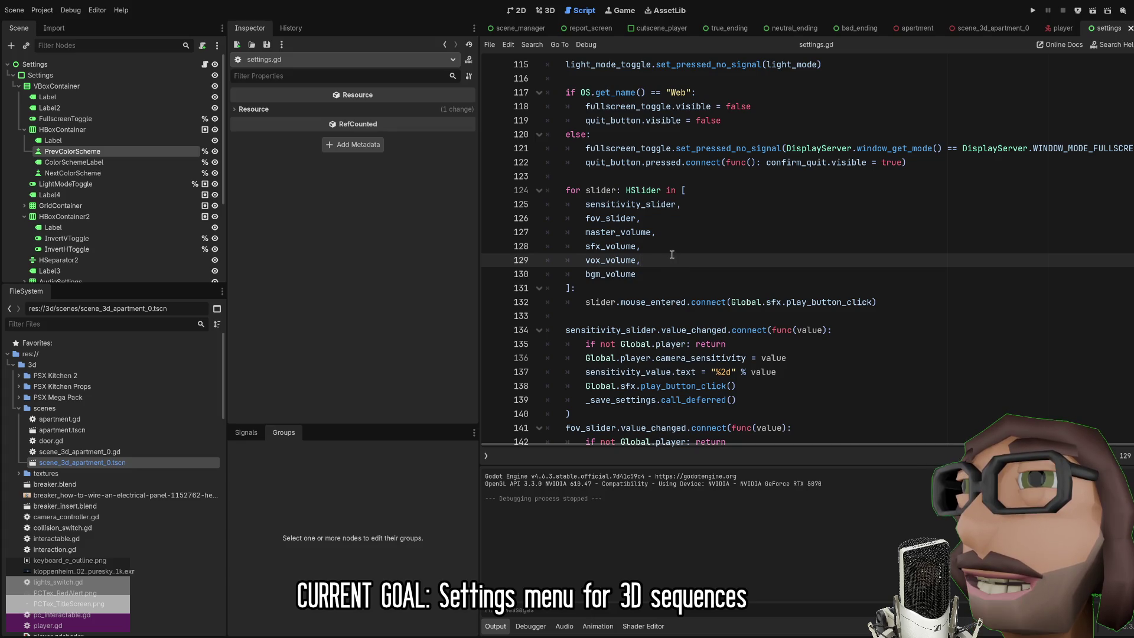
key(Up)
key(Up)
key(Up)
scroll(679, 260, up, 2)
scroll(703, 280, down, 3)
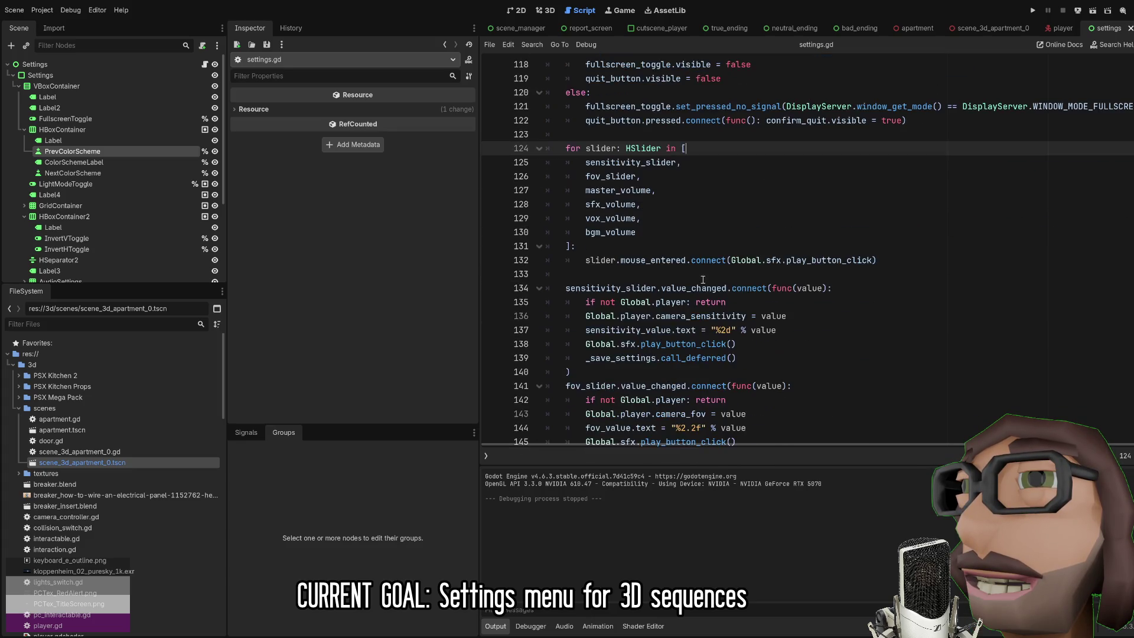
scroll(709, 277, down, 2)
scroll(710, 278, up, 3)
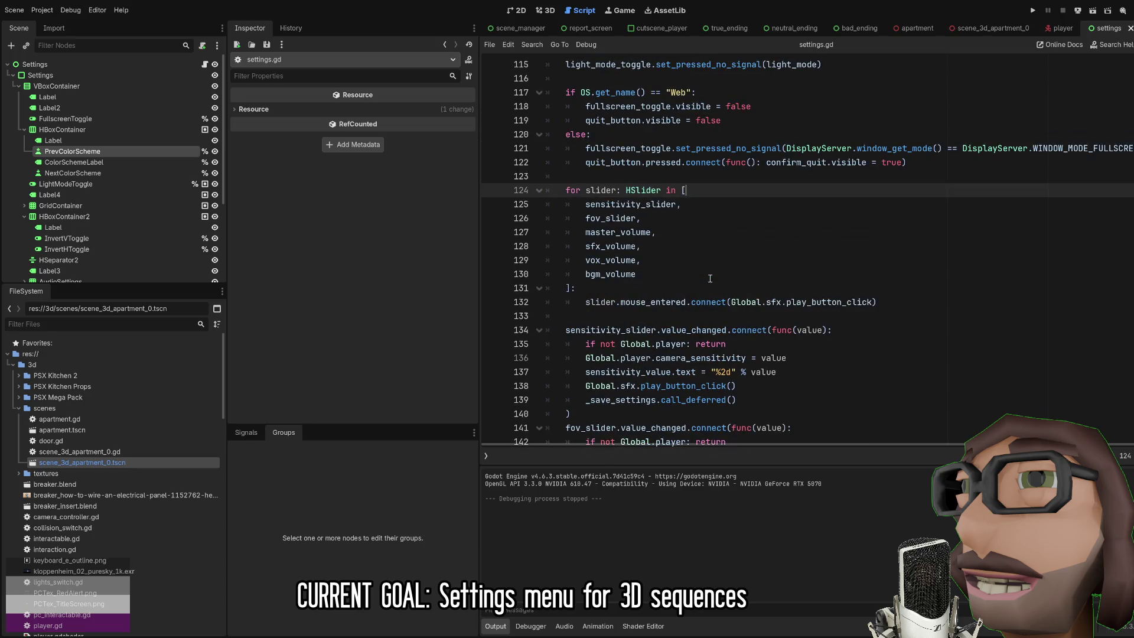
scroll(712, 272, up, 2)
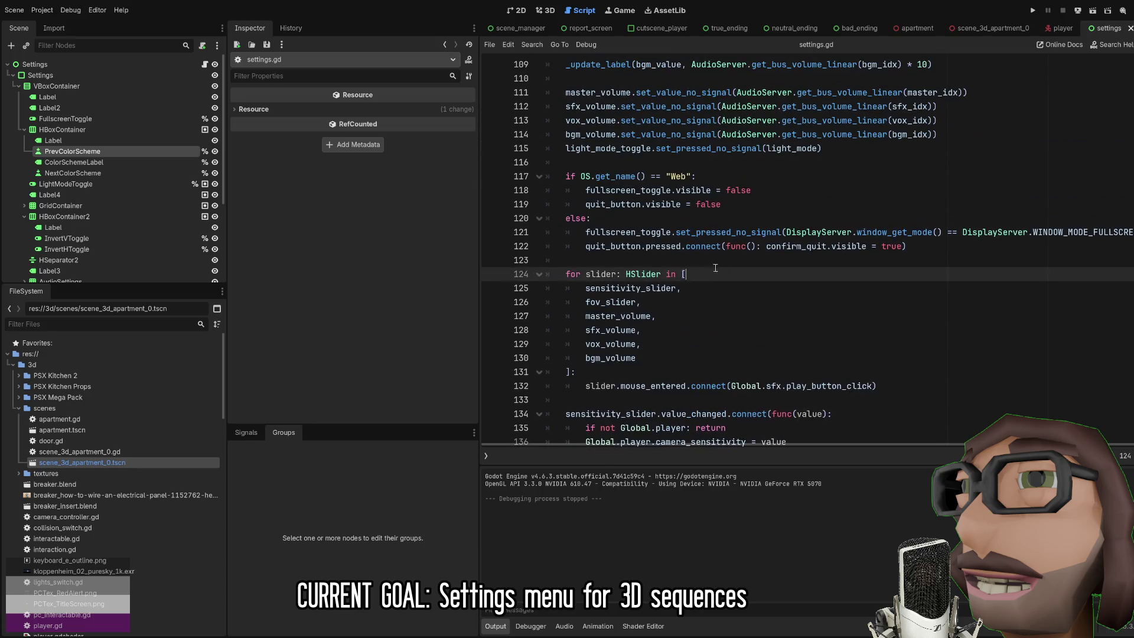
scroll(728, 262, up, 8)
scroll(804, 177, down, 7)
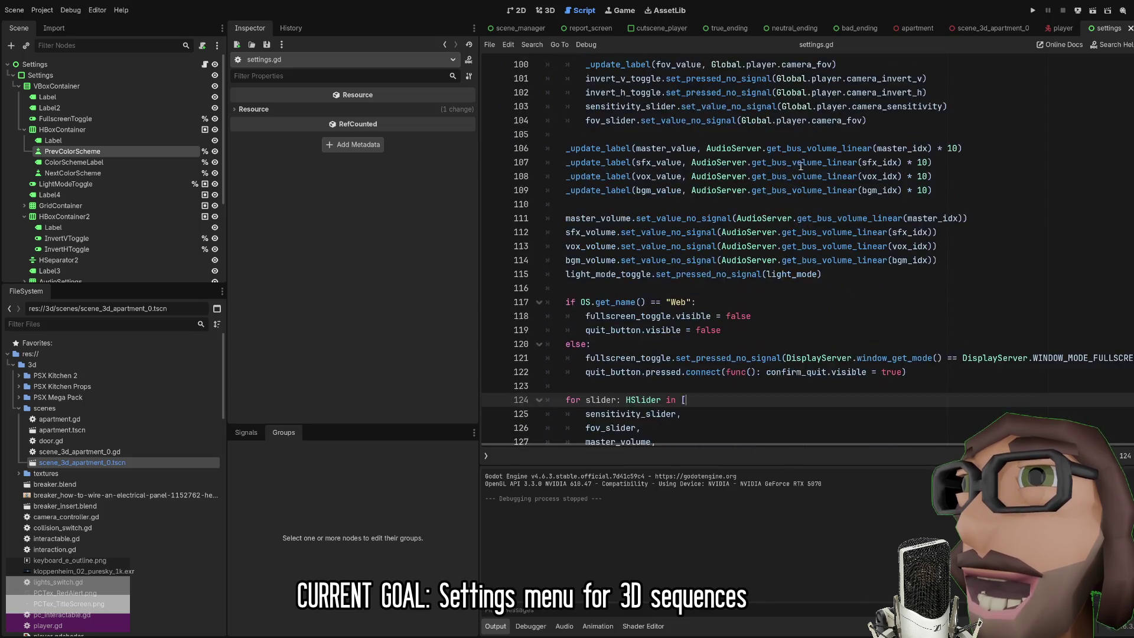
scroll(816, 174, up, 3)
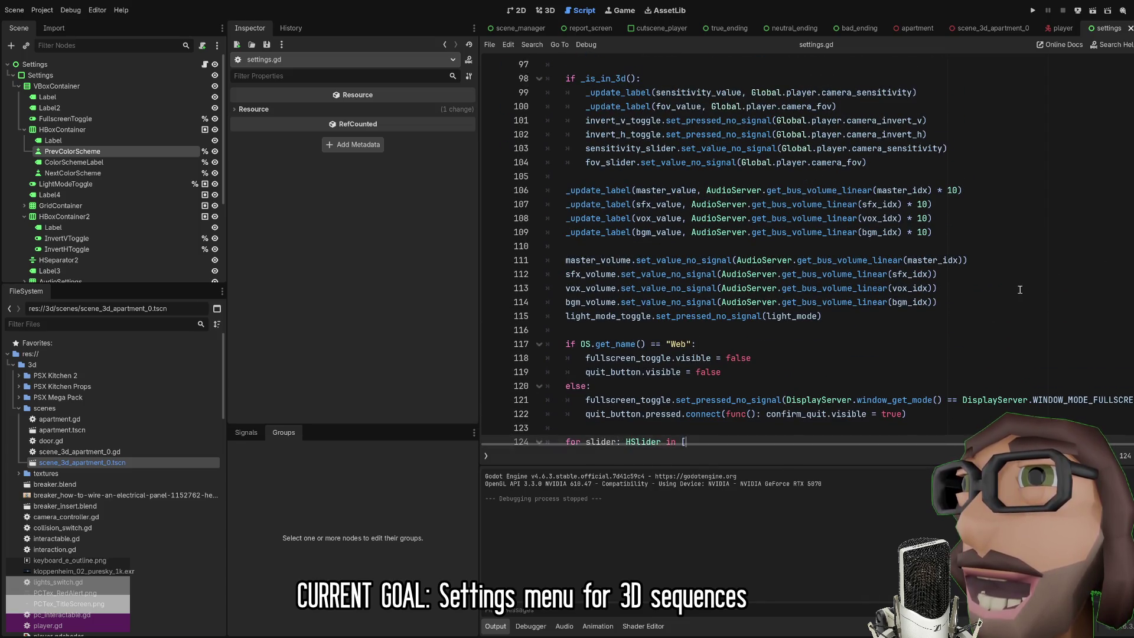
scroll(971, 273, up, 5)
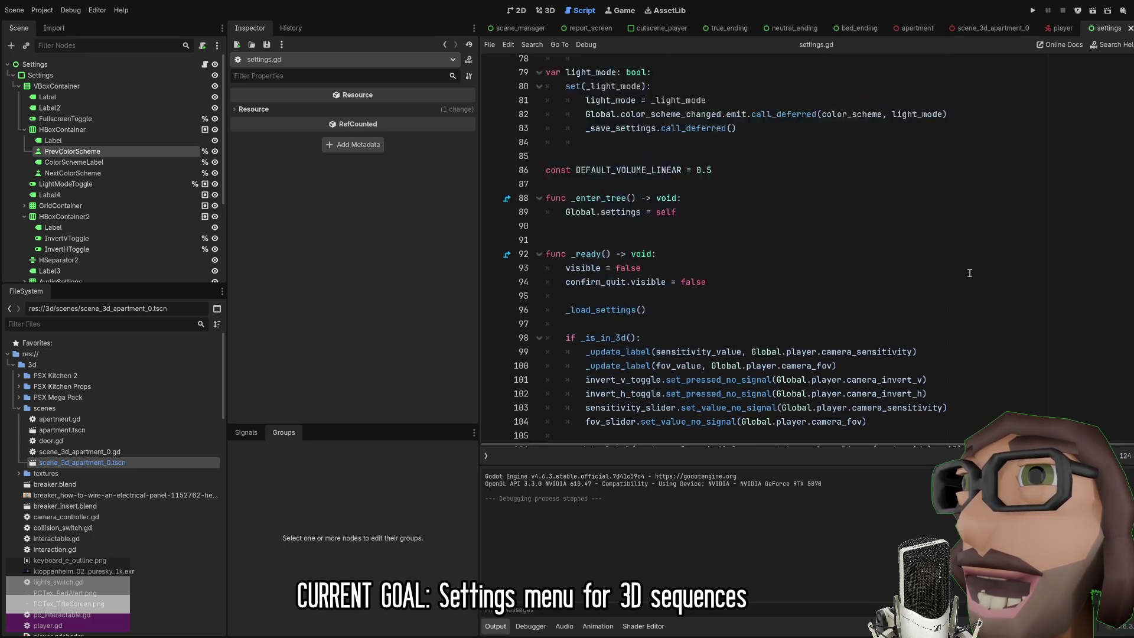
scroll(886, 248, down, 4)
drag(568, 233, 717, 246)
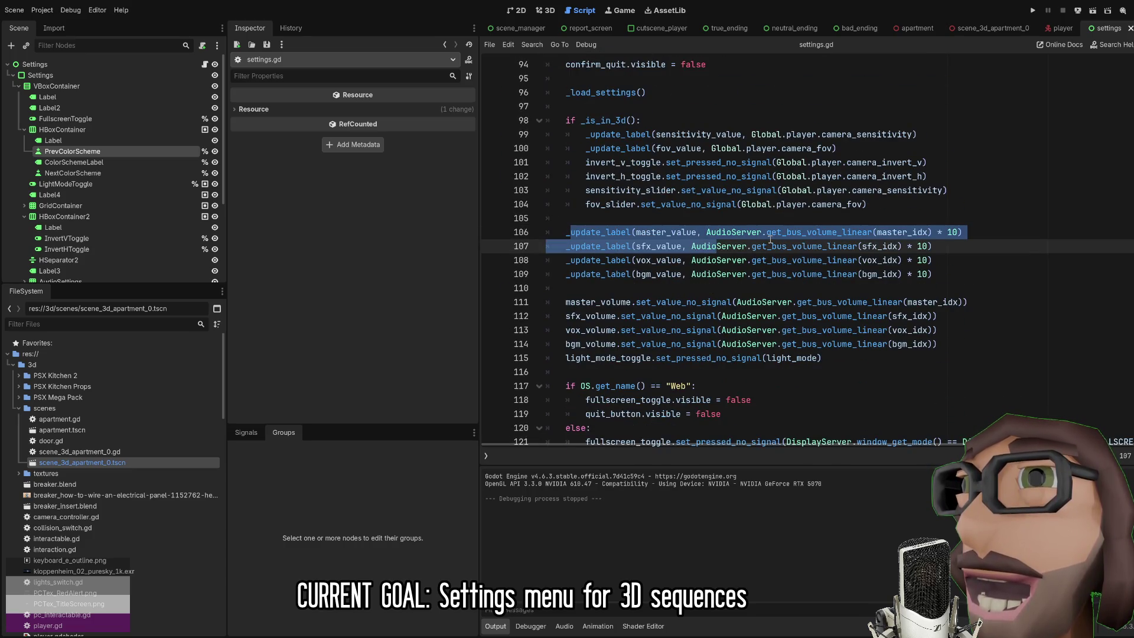
scroll(770, 239, down, 20)
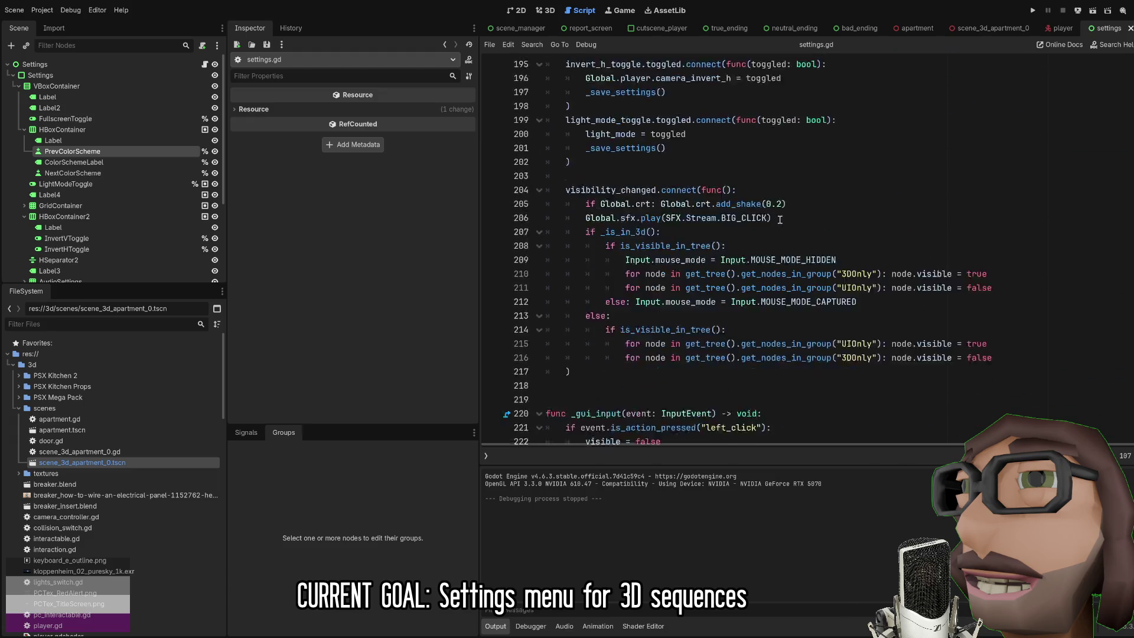
scroll(768, 218, down, 12)
scroll(745, 210, down, 11)
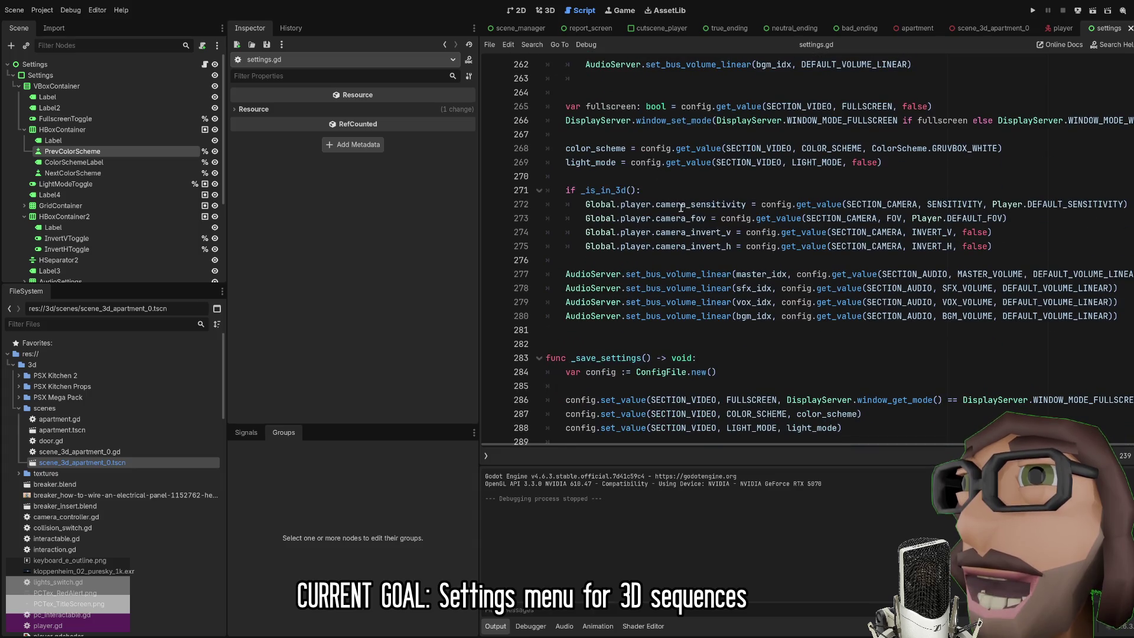
scroll(685, 213, down, 6)
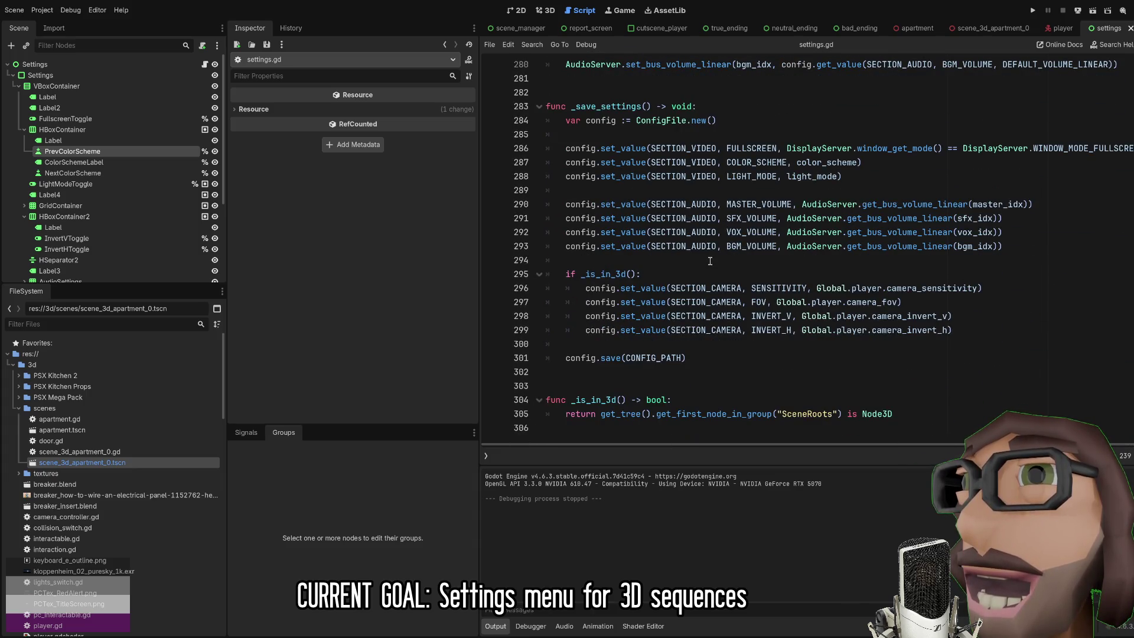
- Look up where BGM_VOLUME is defined, then bring up the todo.md notes
key(ctrl)
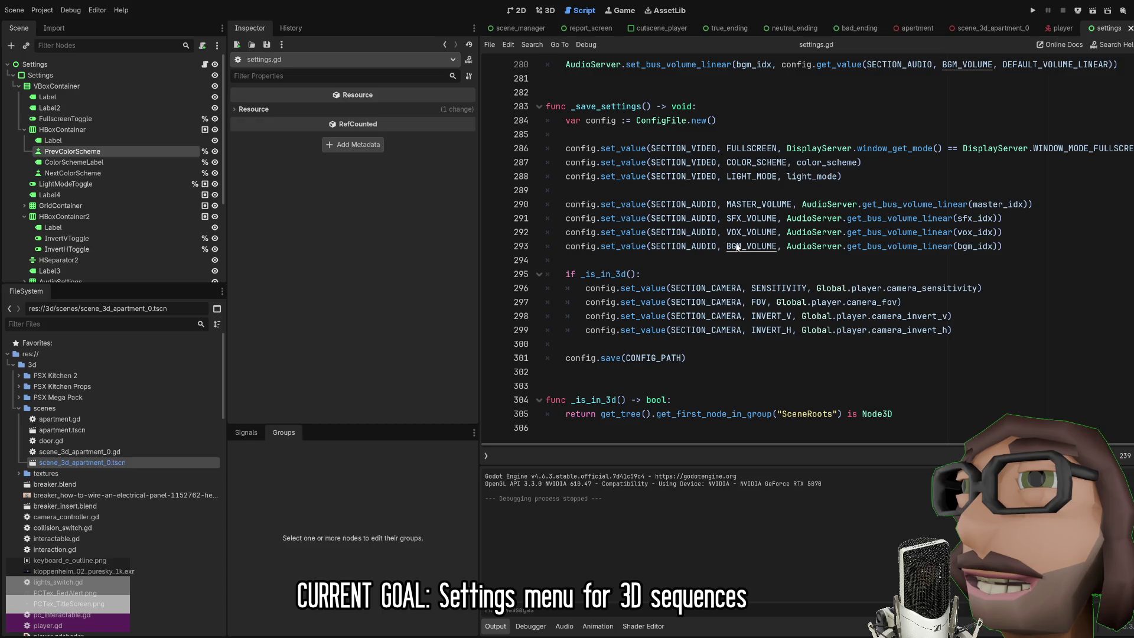
key(ctrl+shift+period)
scroll(736, 243, down, 1)
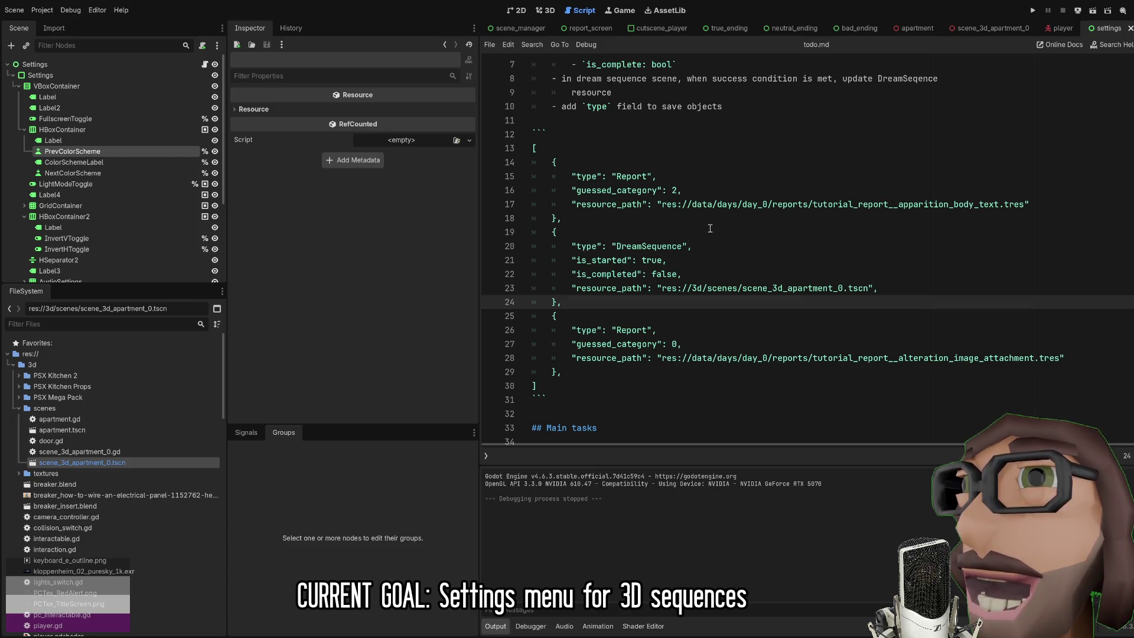
- Shift the DreamSequence example block up out of the report array, above its opening bracket
key(shift+Up)
key(shift+Up)
key(shift+Up)
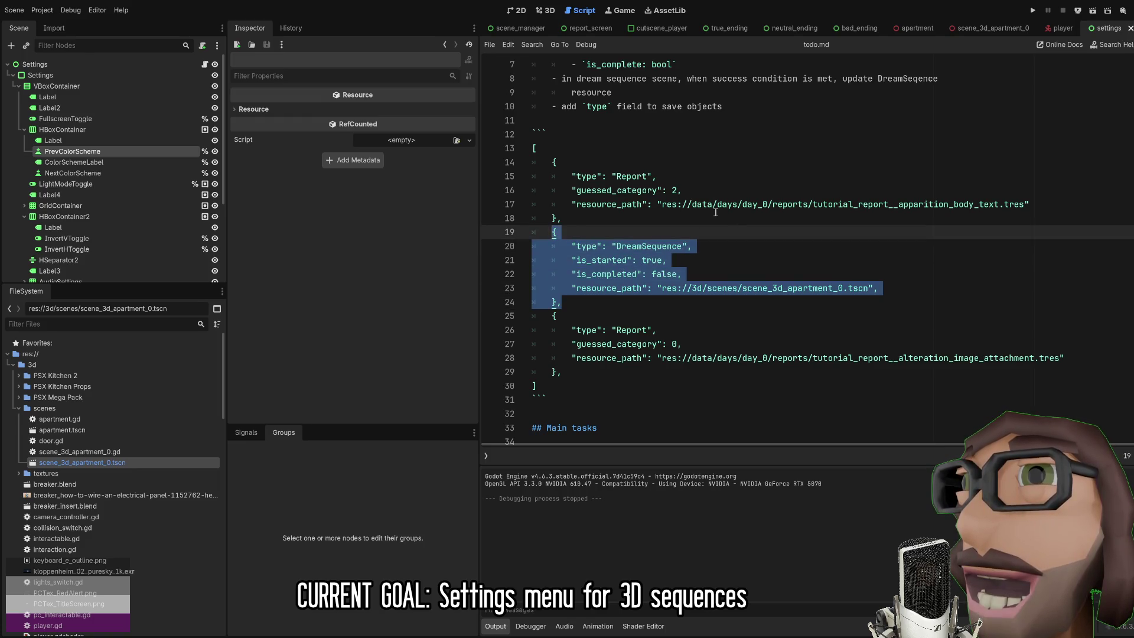
key(alt+Up)
key(alt+Up)
key(alt+Up)
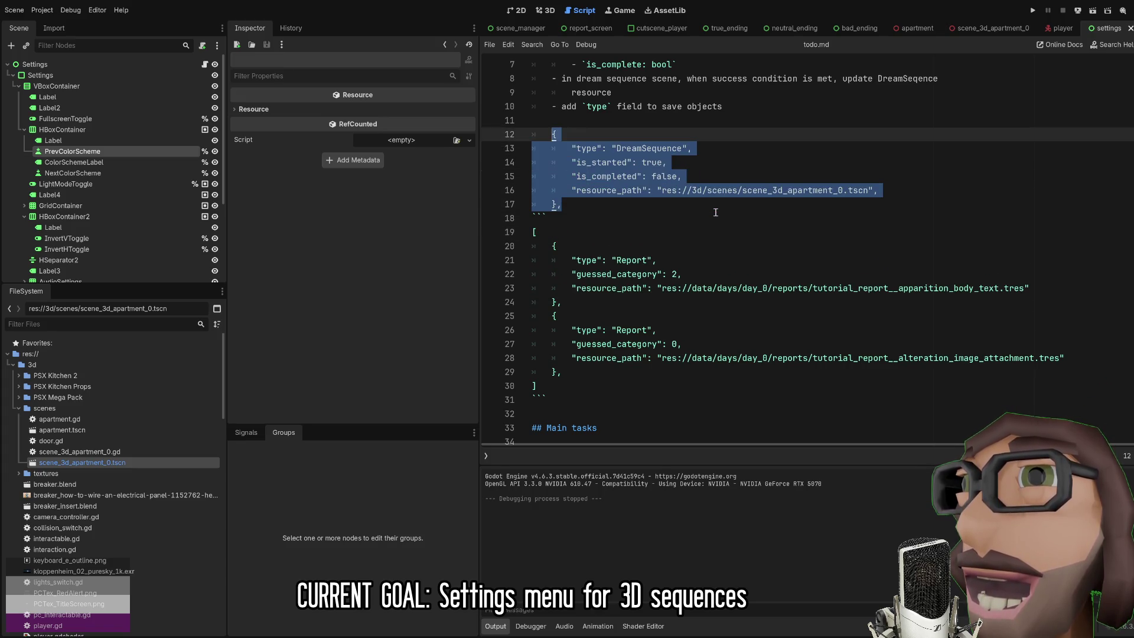
key(alt+Down)
key(Down)
key(Down)
key(Down)
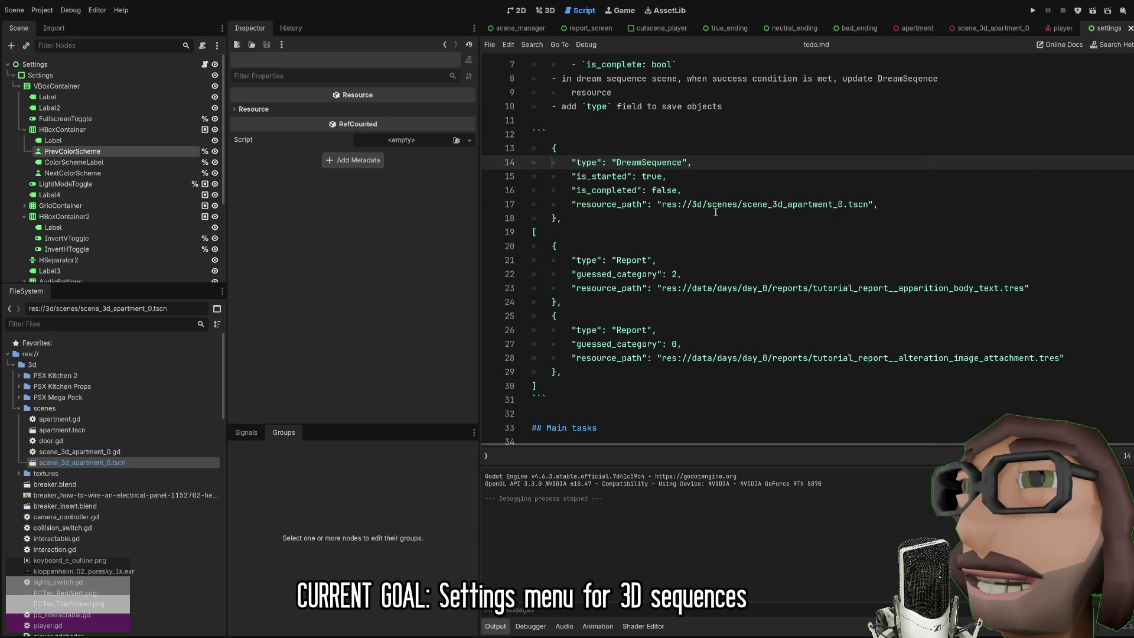
key(Up)
key(Up)
key(shift+Down)
key(shift+Down)
key(shift+Down)
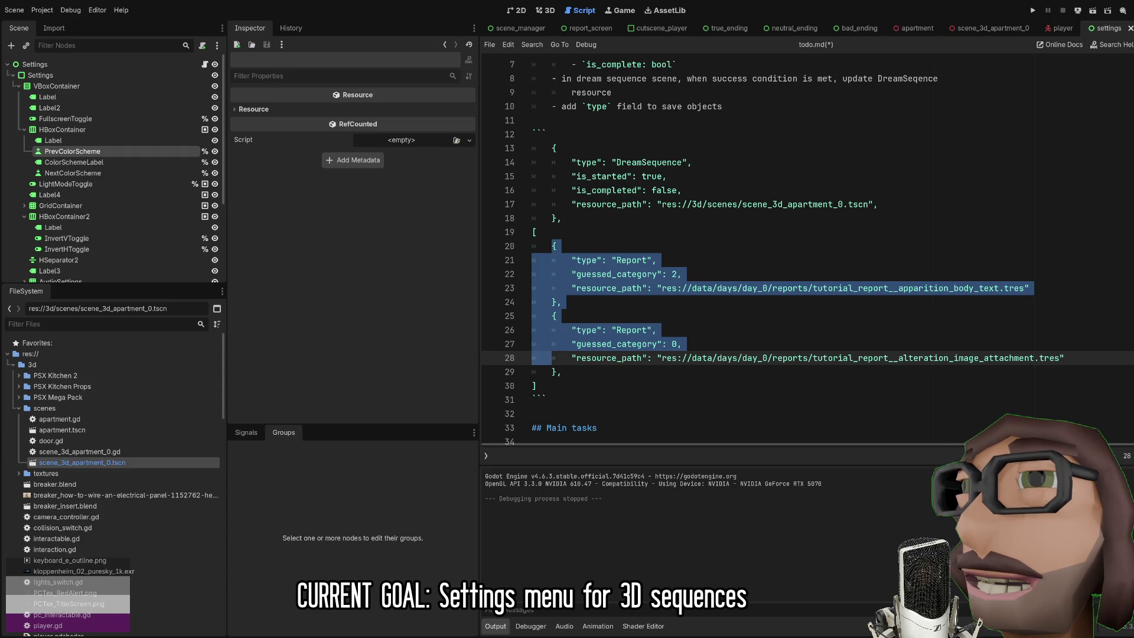
- Look over the relocated DreamSequence object block at the top of the todo notes
click(703, 319)
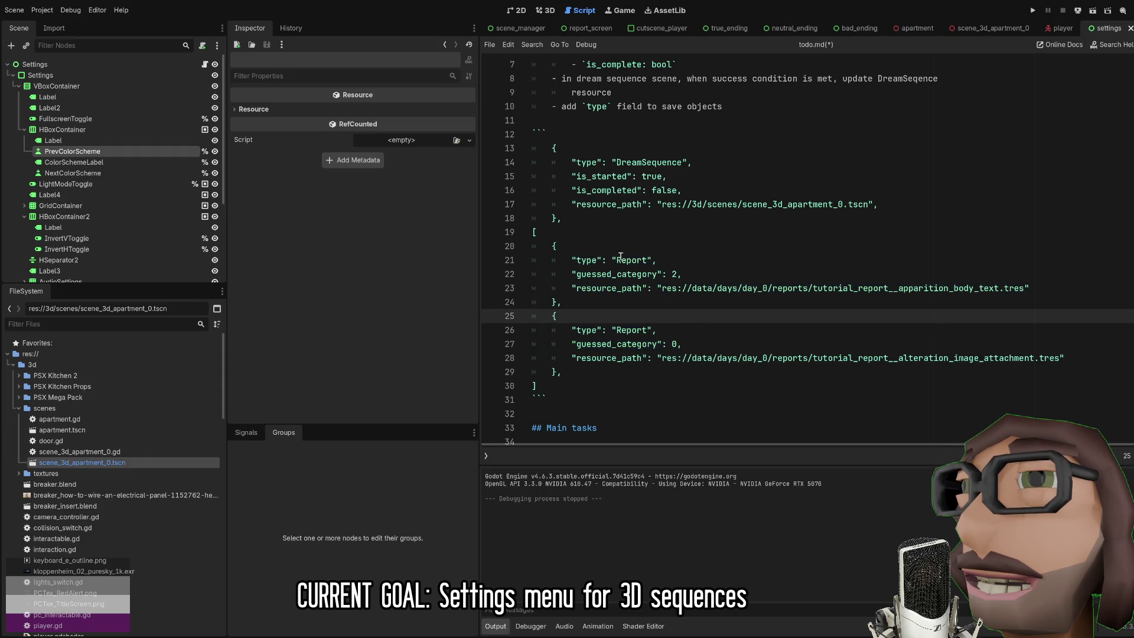
key(Up)
key(Up)
key(Up)
scroll(583, 292, up, 2)
drag(569, 301, 554, 233)
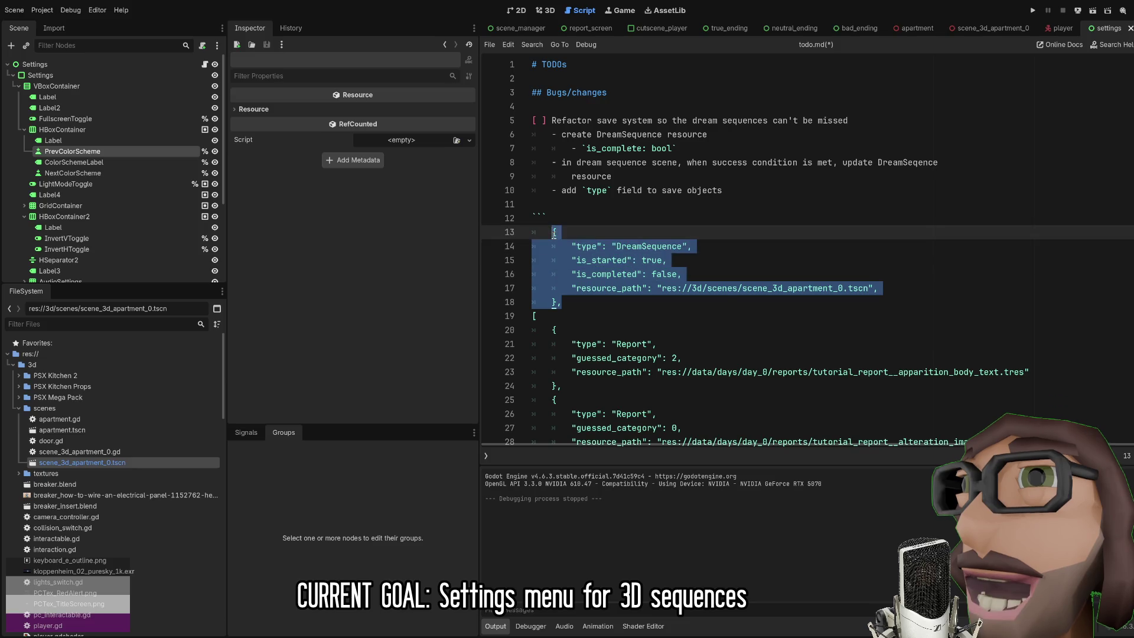
click(685, 244)
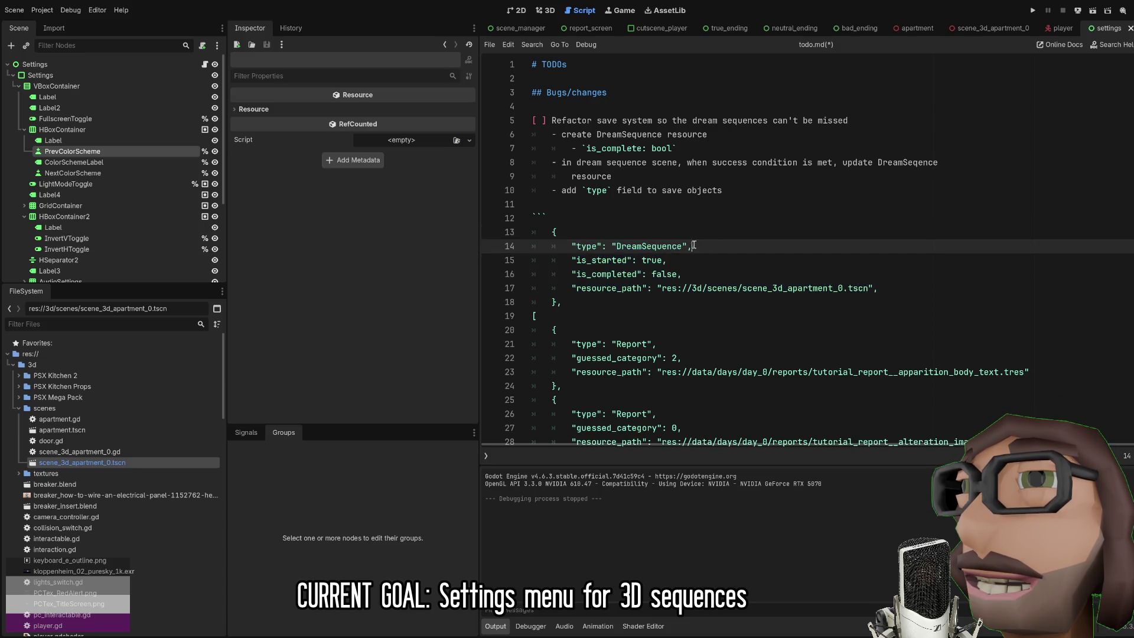
double_click(667, 247)
drag(564, 301, 554, 233)
scroll(743, 245, down, 2)
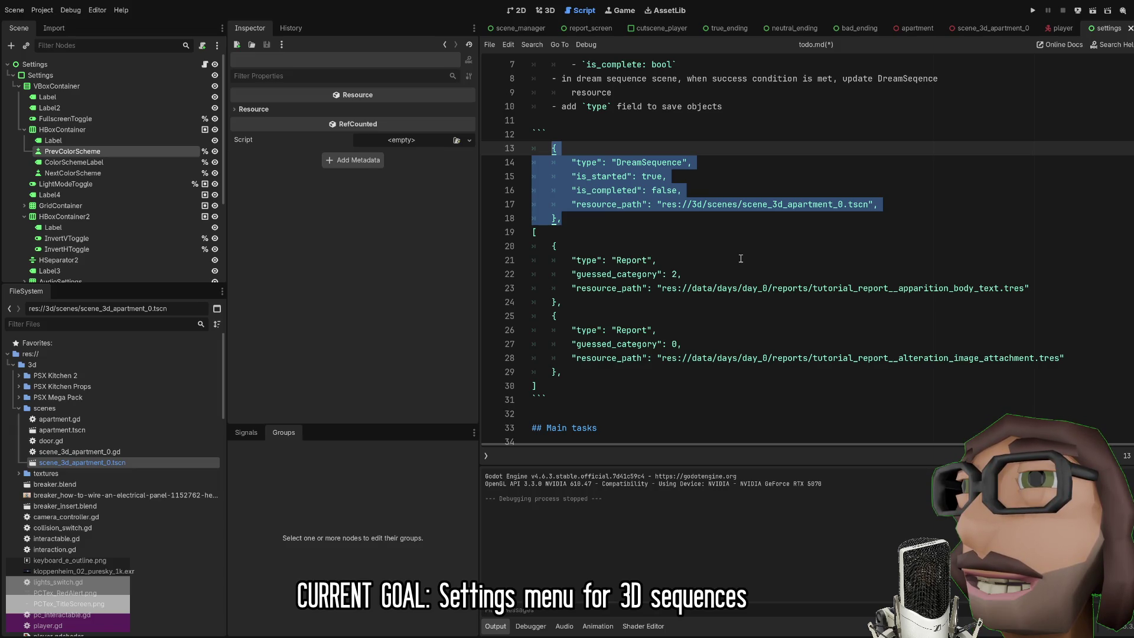
- Inspect the DreamSequence fields: is_started true, is_completed false, and the apartment scene resource path
click(640, 176)
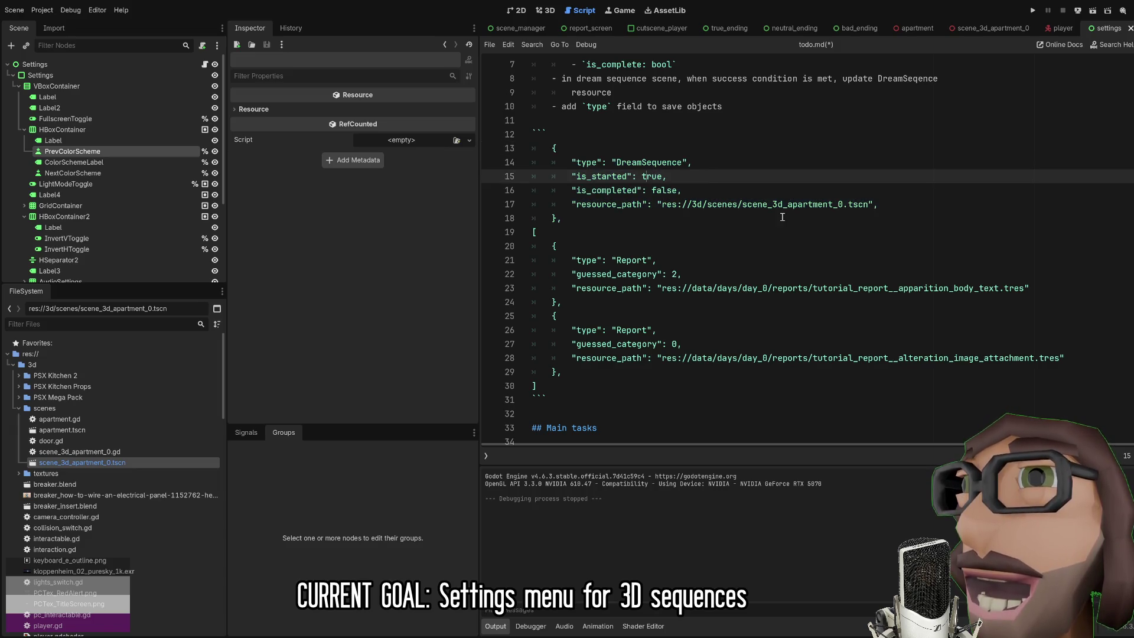
double_click(652, 176)
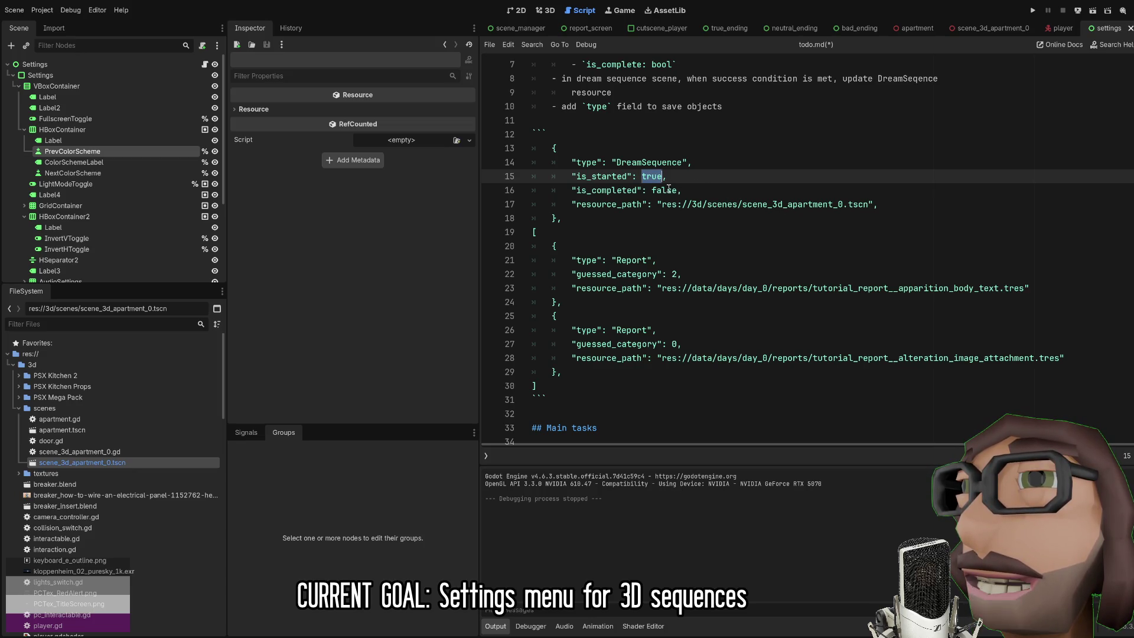
double_click(668, 189)
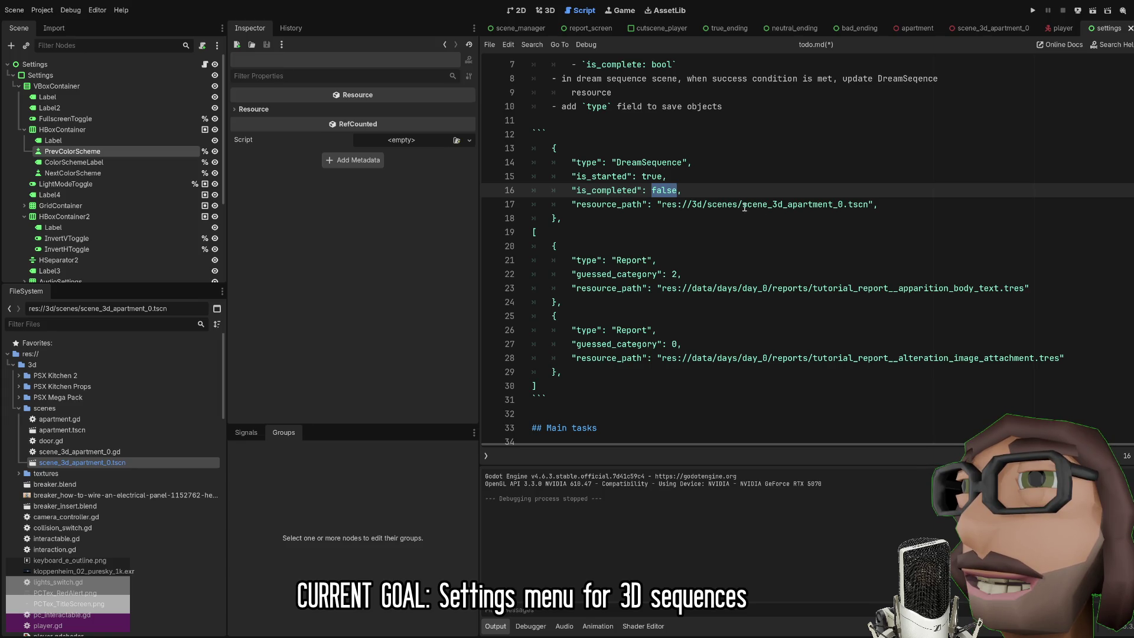
drag(562, 218, 551, 148)
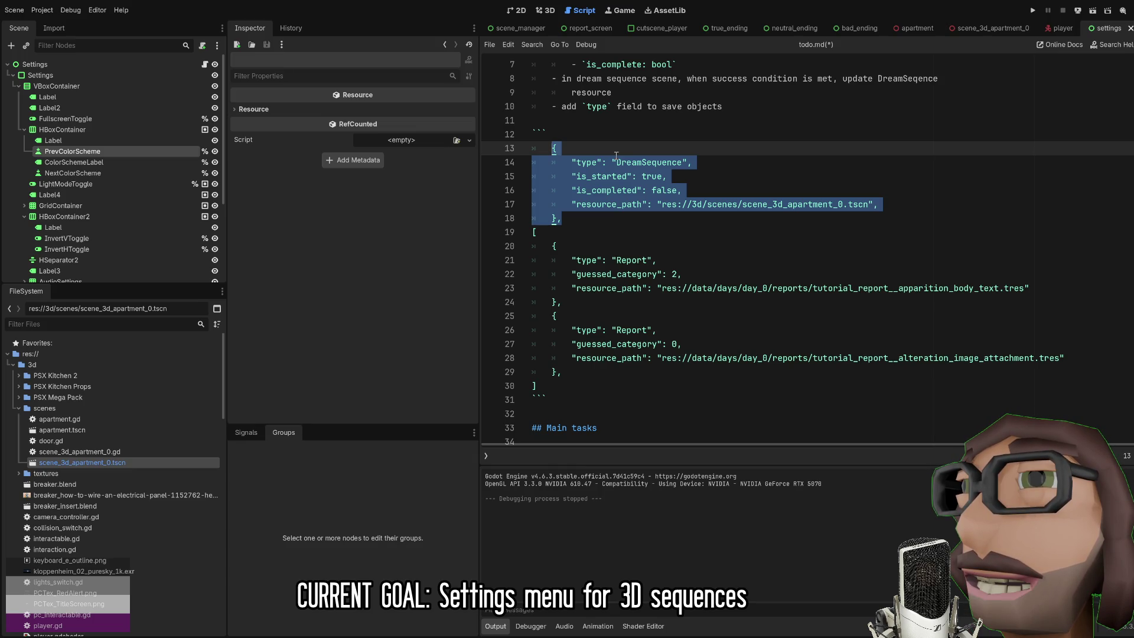
mouse_move(562, 218)
mouse_down()
mouse_move(558, 151)
mouse_move(579, 215)
mouse_up()
double_click(616, 163)
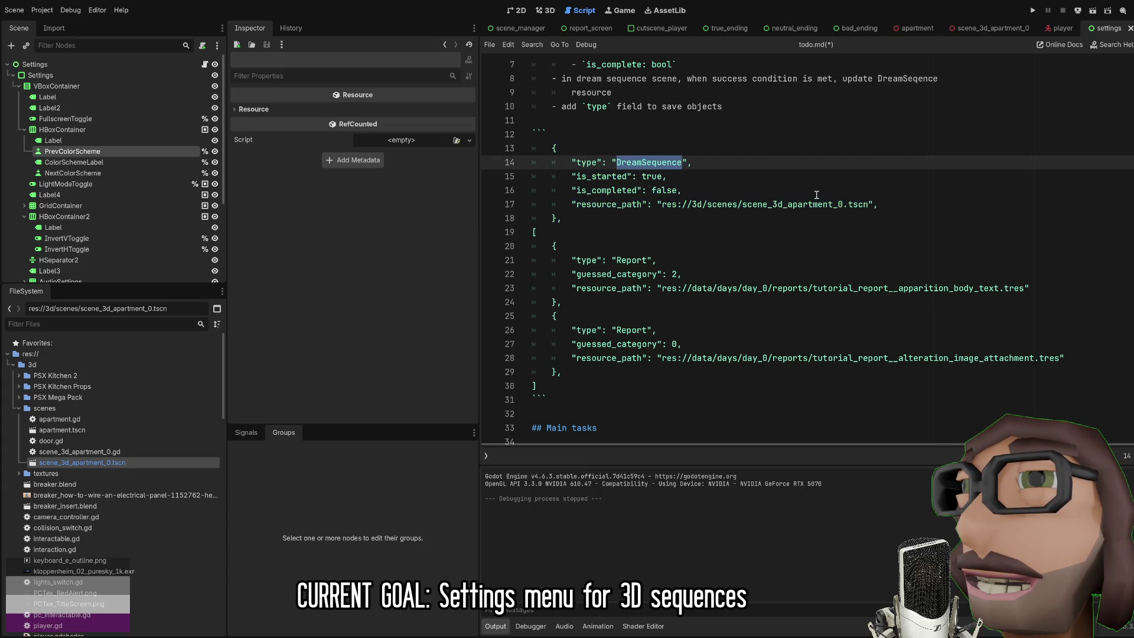
double_click(605, 176)
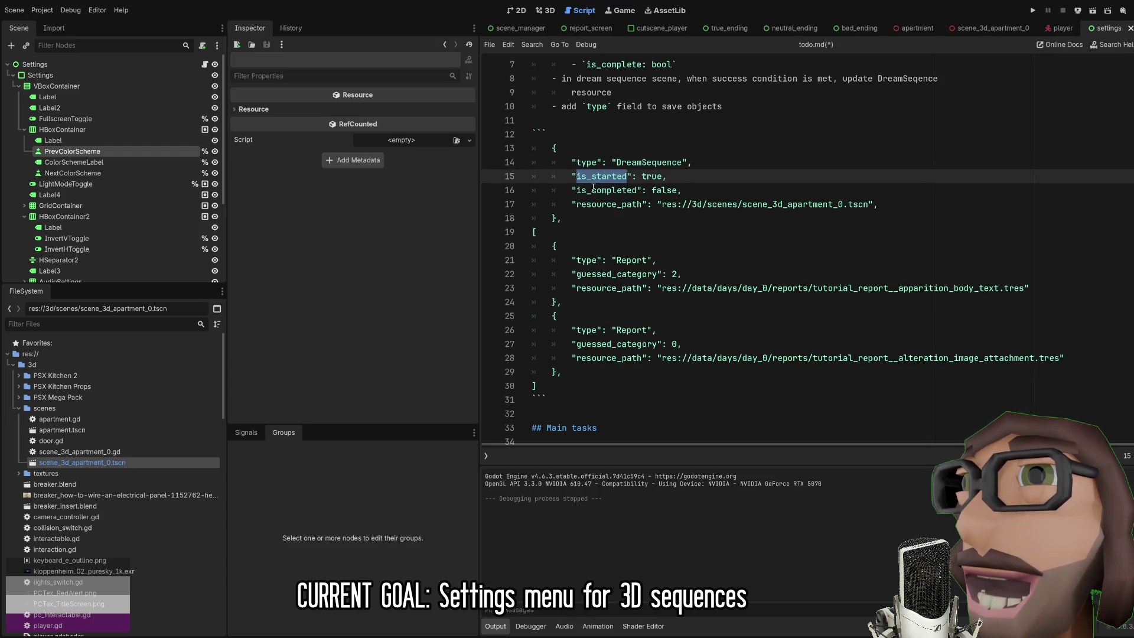
double_click(593, 189)
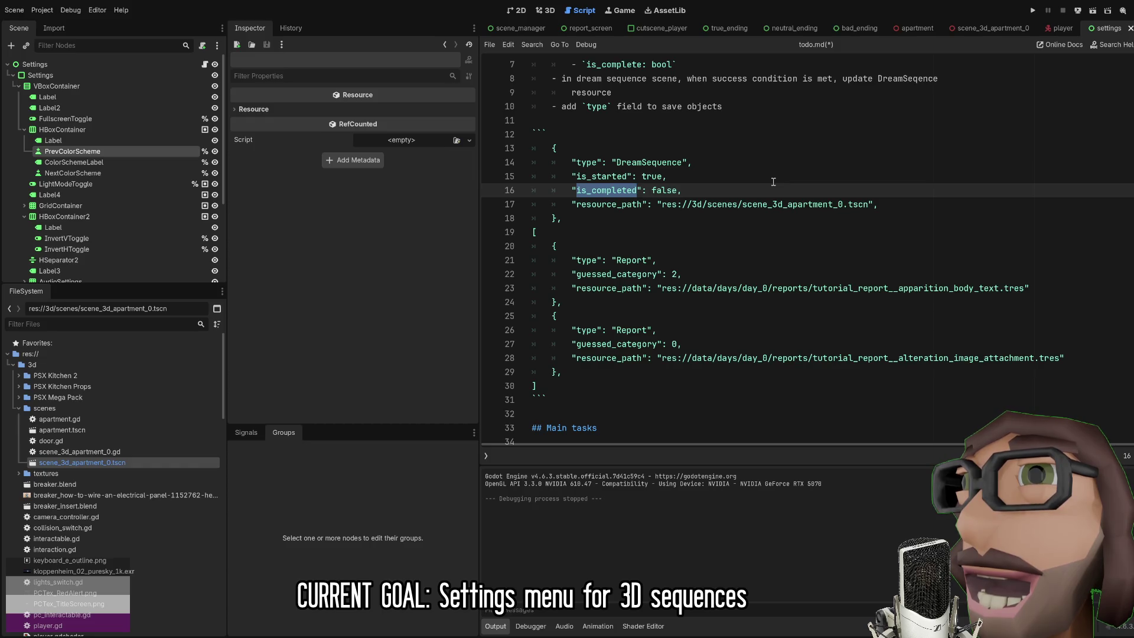
drag(661, 204, 868, 204)
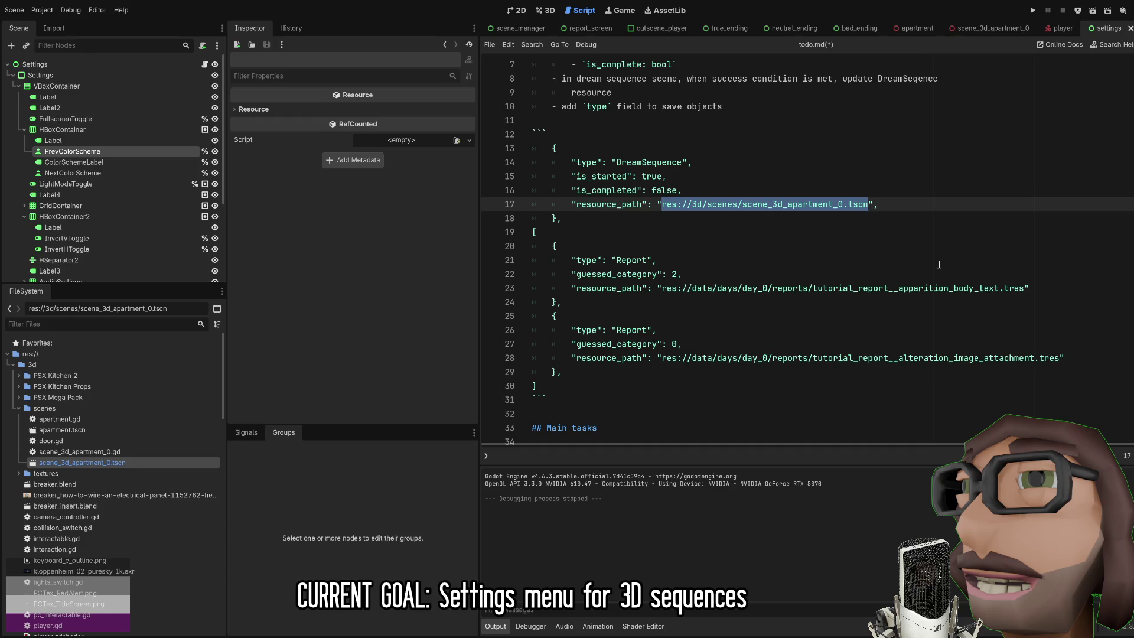
drag(562, 219, 543, 148)
key(ctrl+c)
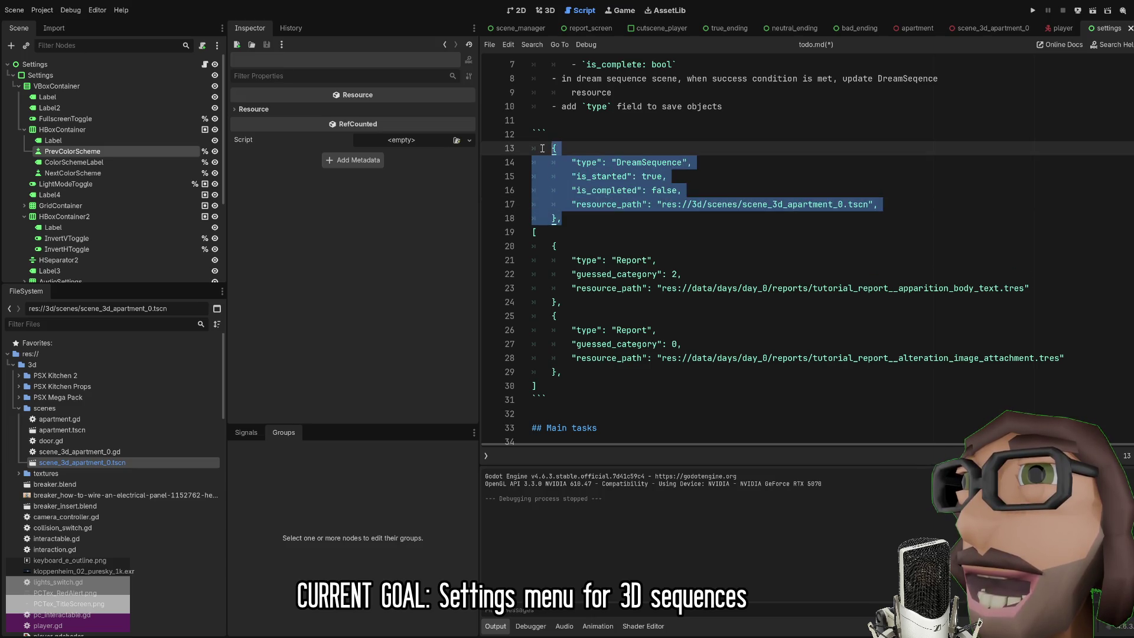
- Cut the DreamSequence block from above the bracket, paste it after the first Report, and save todo.md
key(BackSpace)
text([)
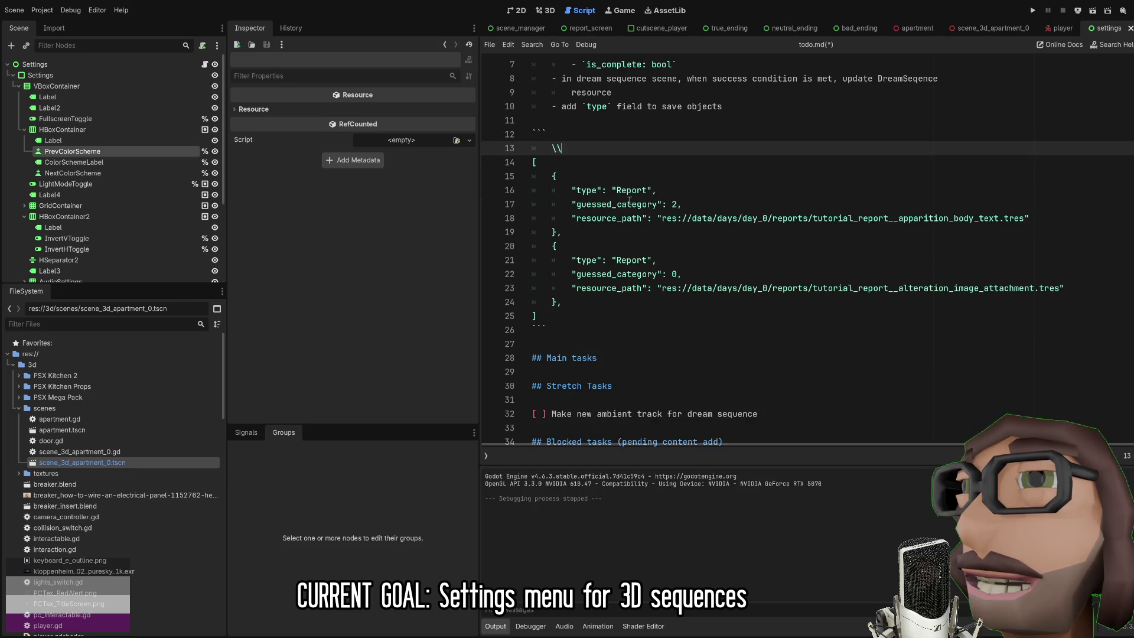
key(BackSpace)
key(BackSpace)
key(Down)
key(Down)
key(Down)
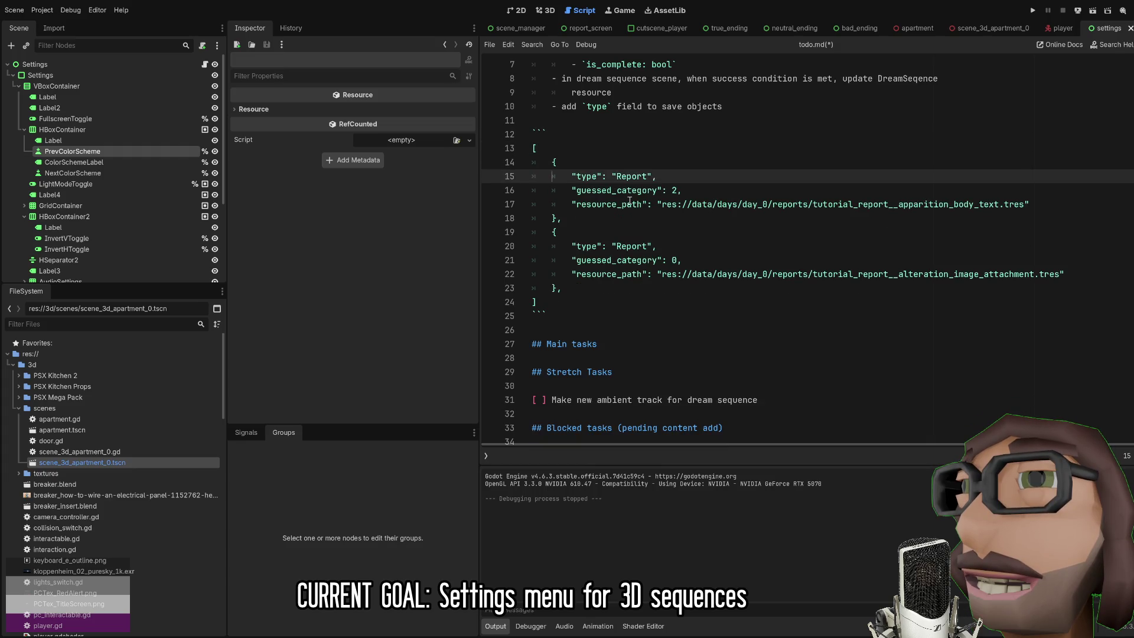
key(Return)
key(ctrl+v)
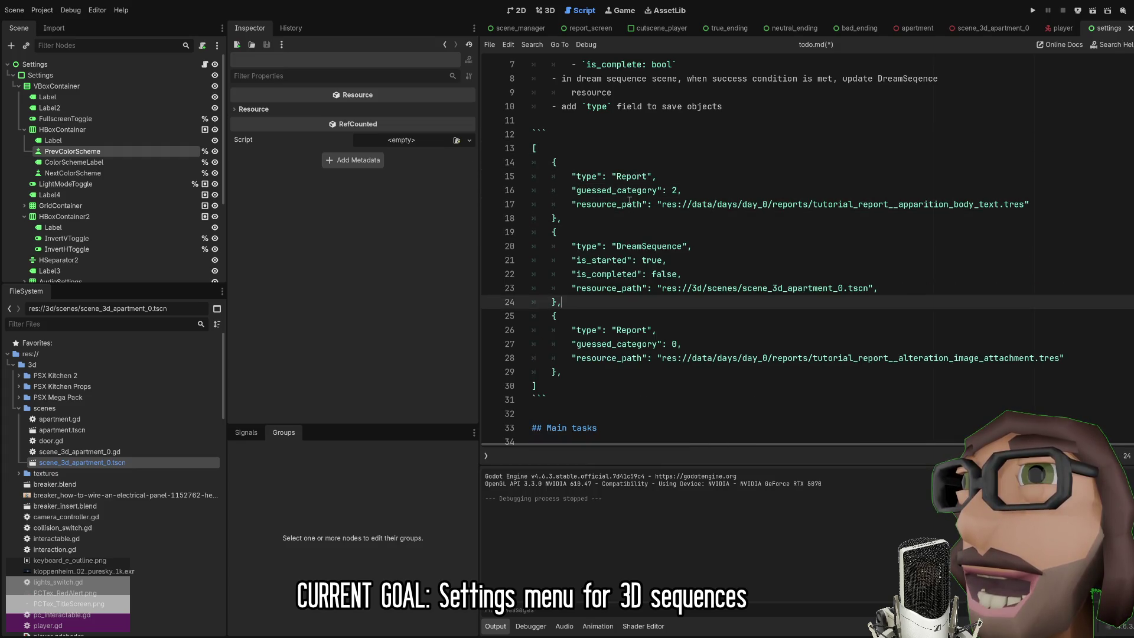
key(Up)
key(Up)
key(Up)
key(ctrl+s)
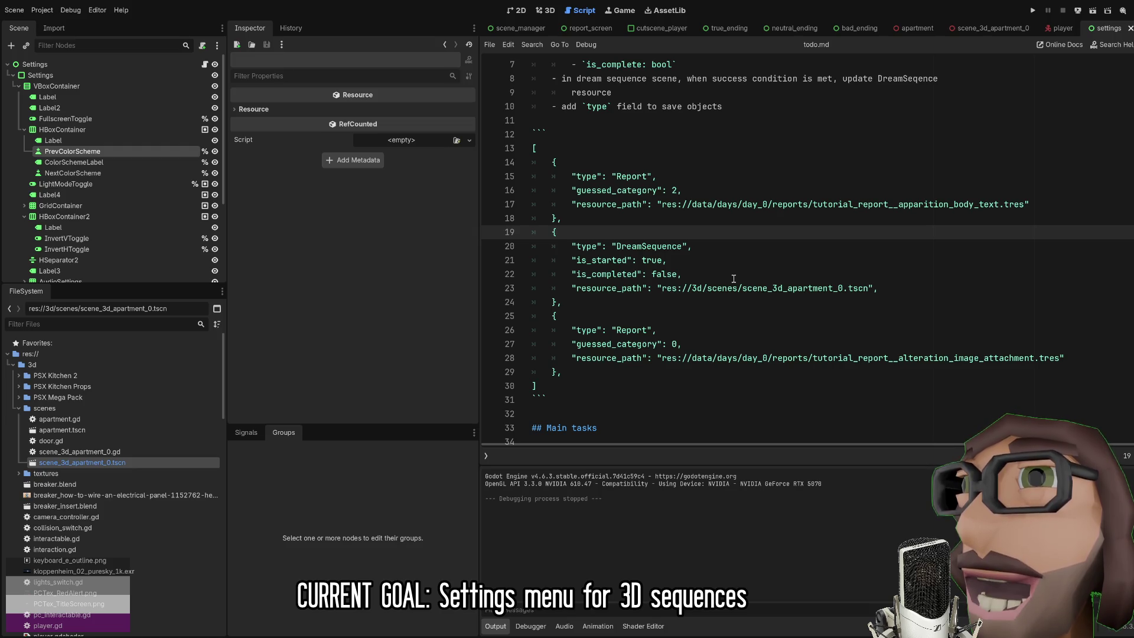
key(alt+Left)
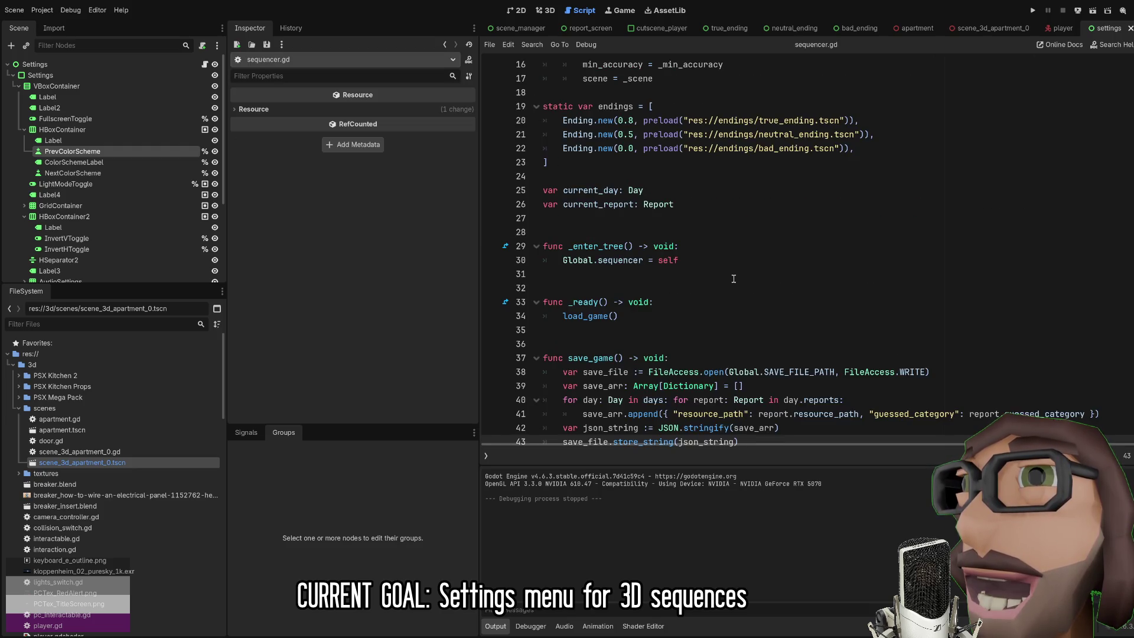
scroll(733, 279, down, 6)
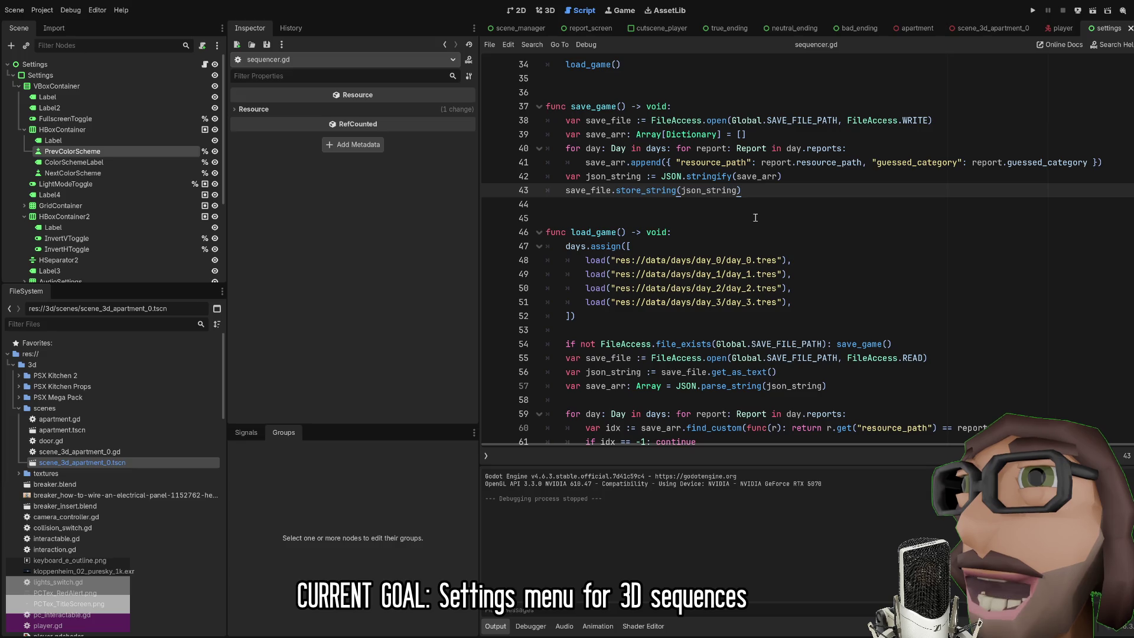
click(696, 232)
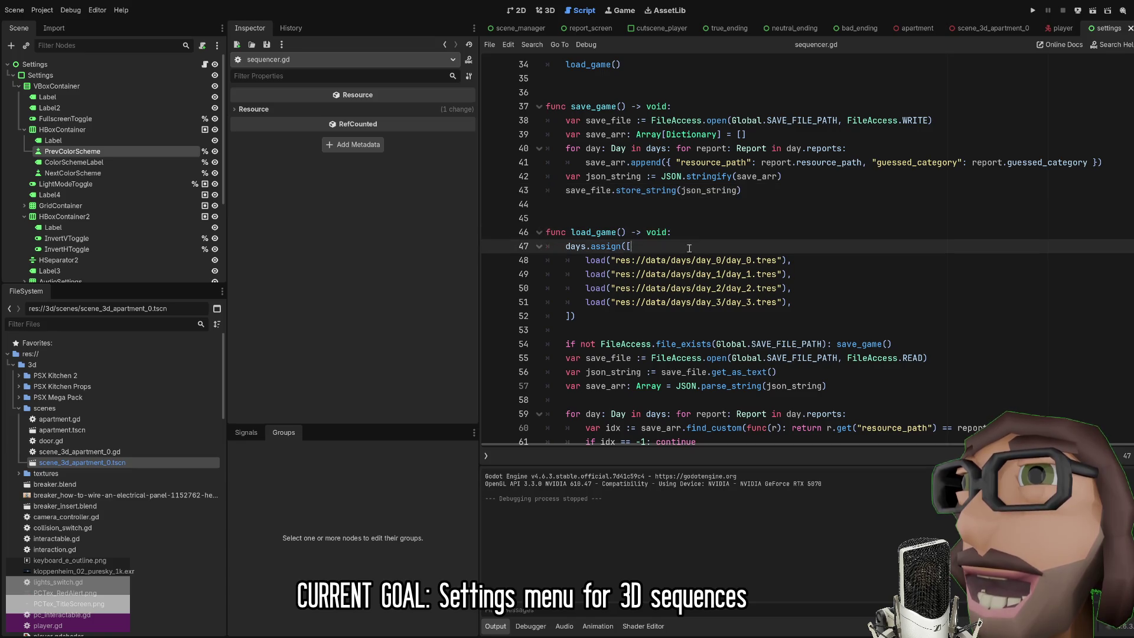
scroll(727, 220, down, 12)
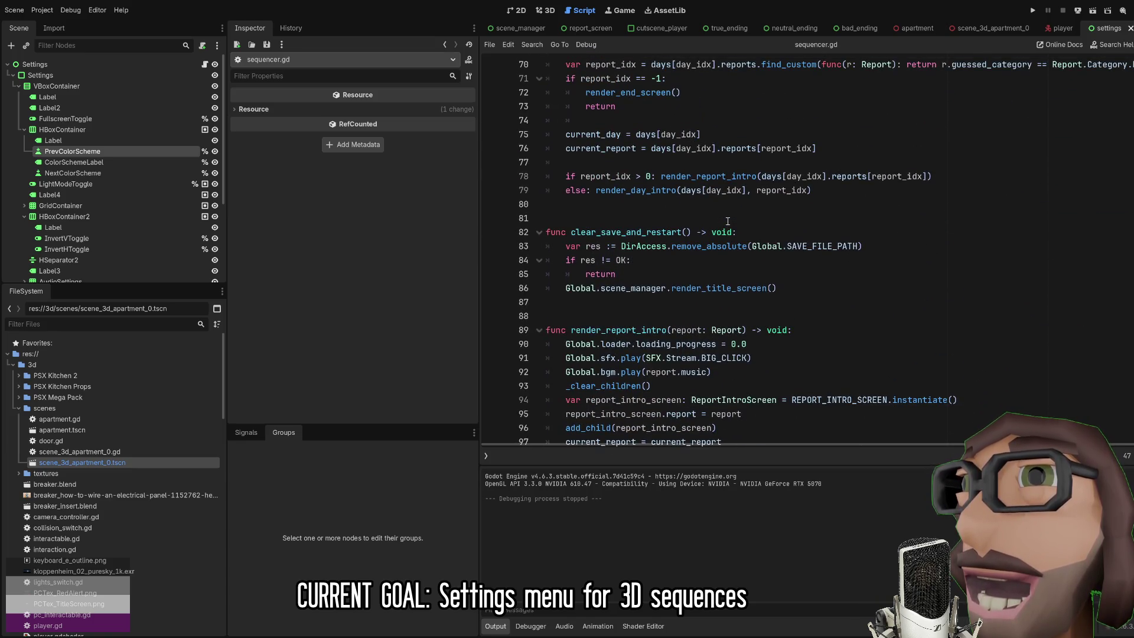
scroll(729, 224, down, 2)
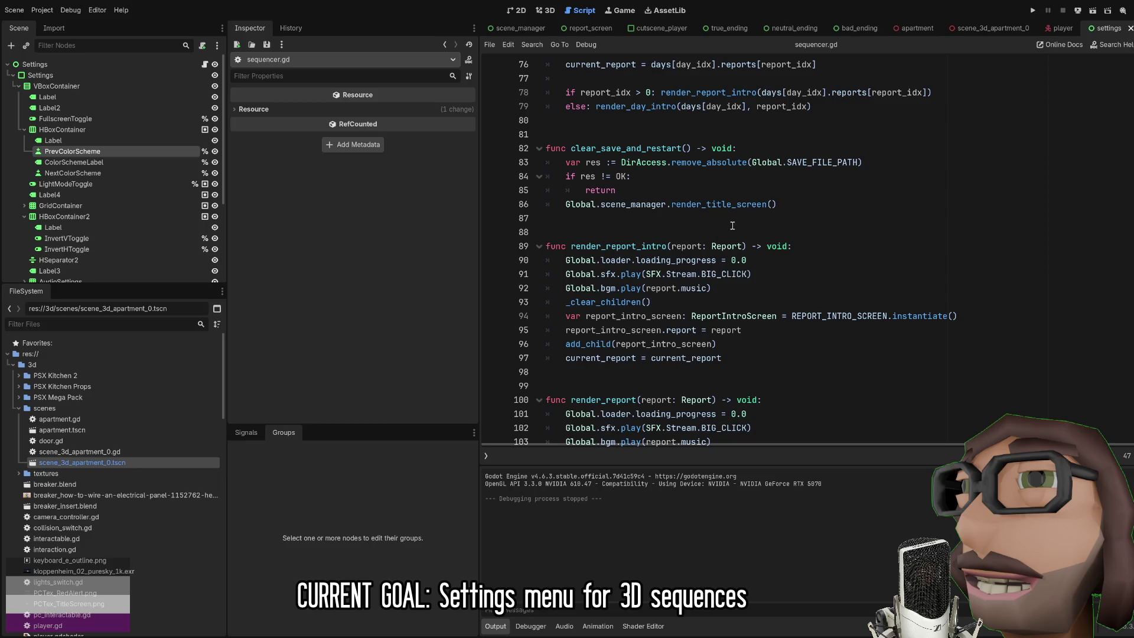
scroll(731, 226, down, 3)
click(751, 230)
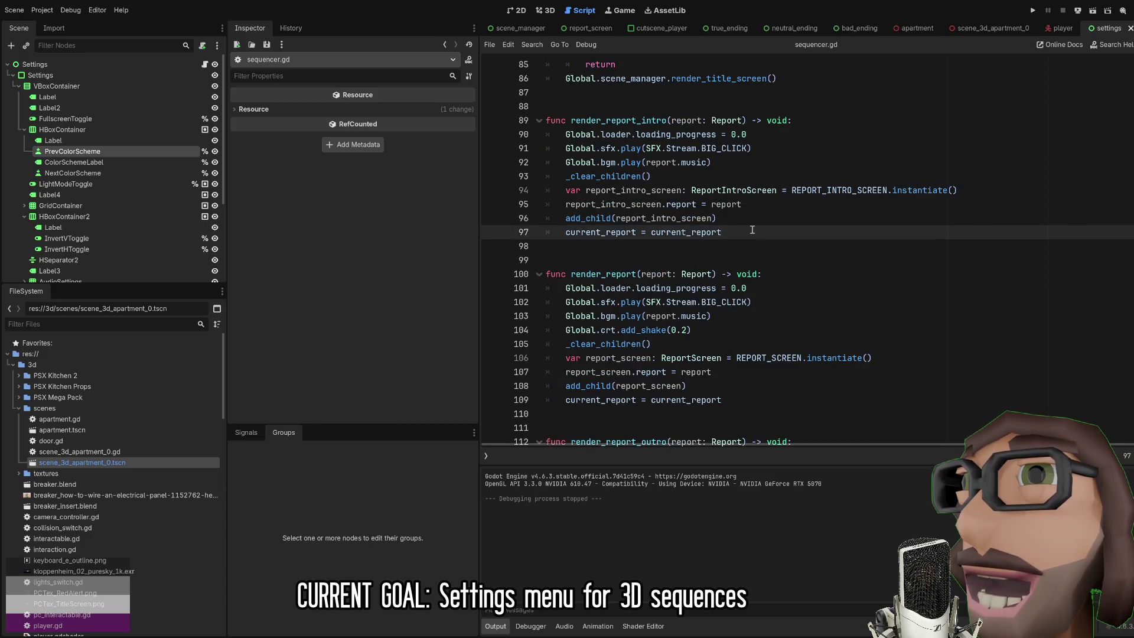
scroll(754, 227, down, 5)
scroll(755, 227, down, 4)
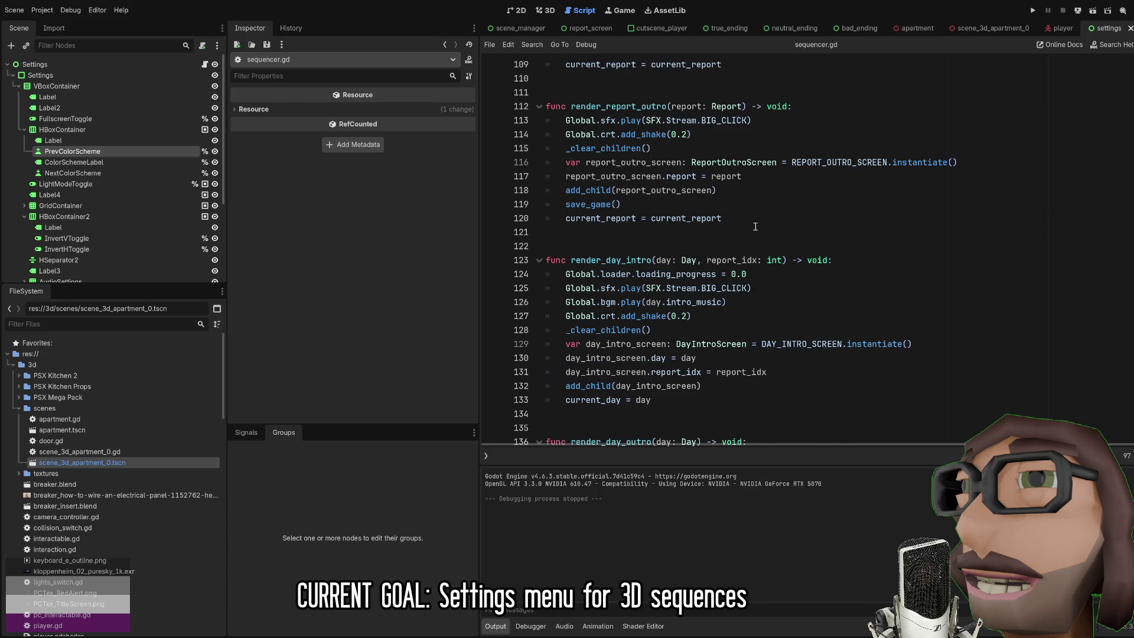
scroll(756, 214, down, 4)
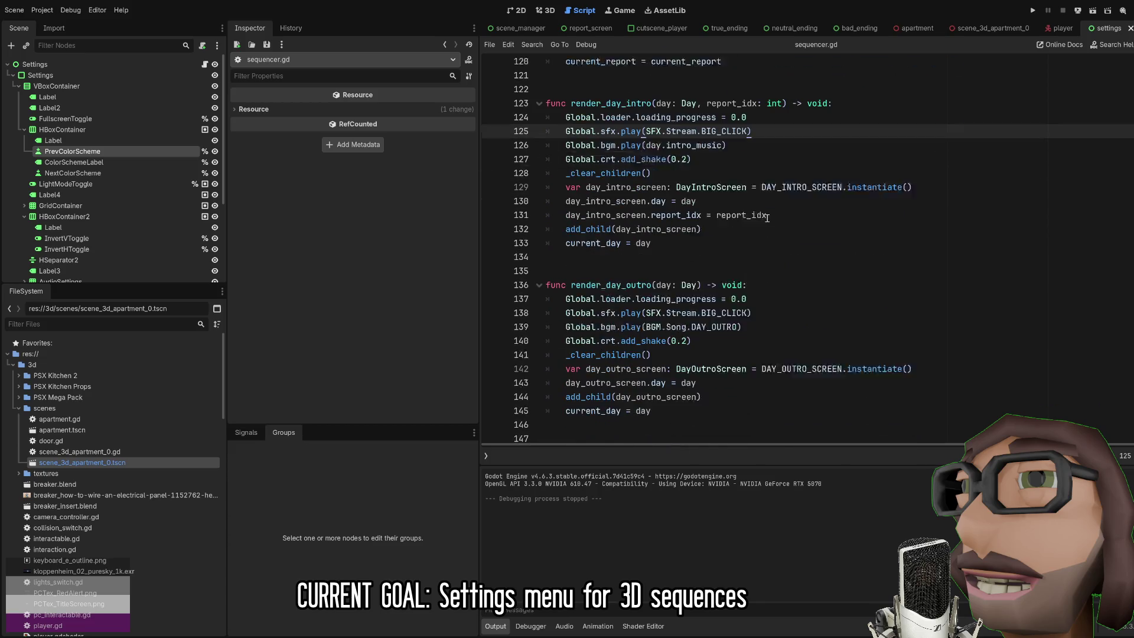
scroll(767, 218, down, 15)
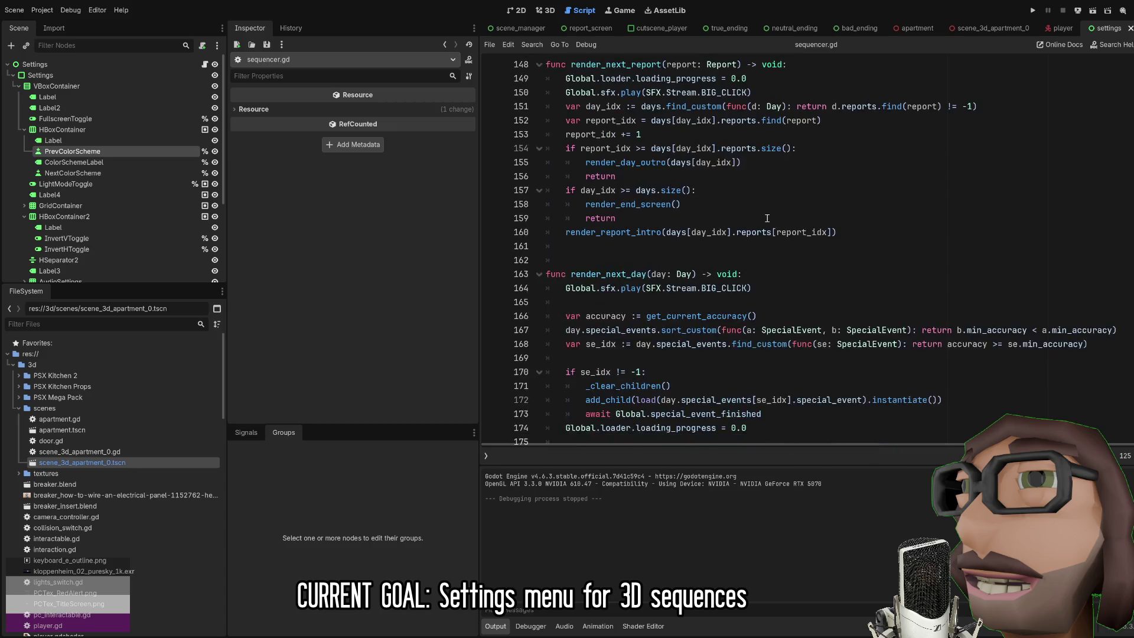
scroll(767, 218, down, 3)
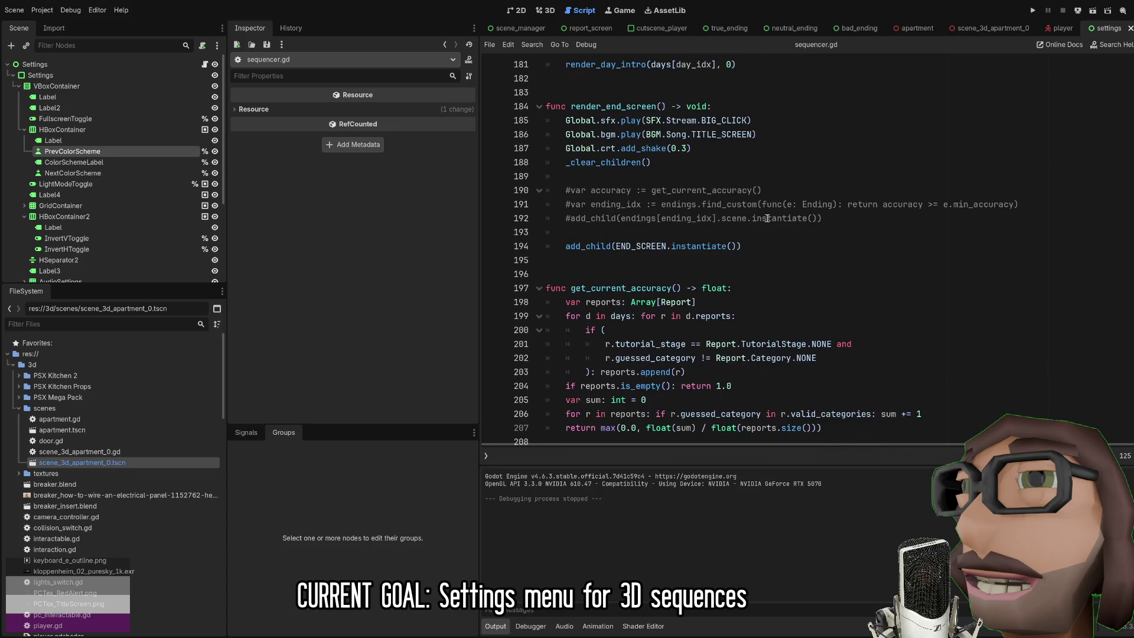
click(854, 219)
drag(855, 219, 798, 168)
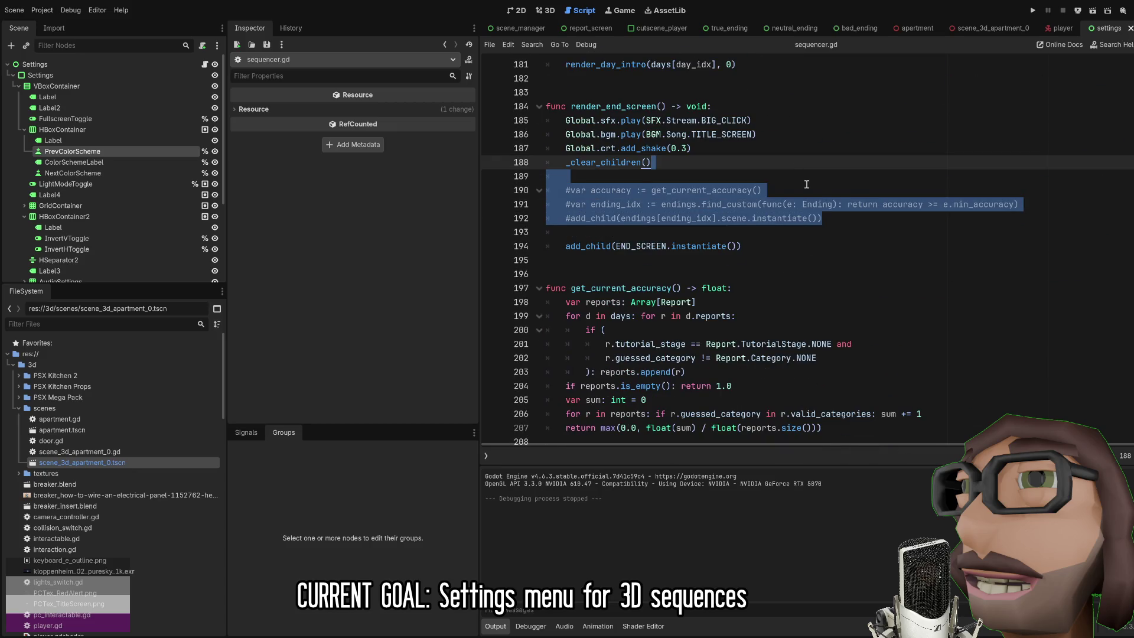
key(BackSpace)
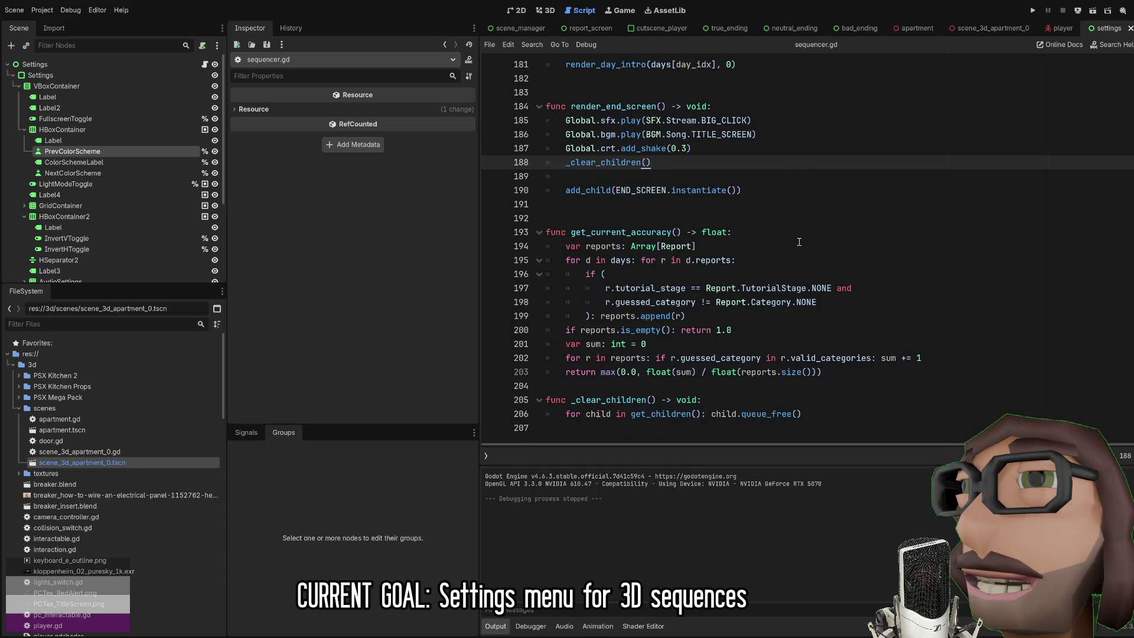
key(ctrl+z)
key(ctrl+s)
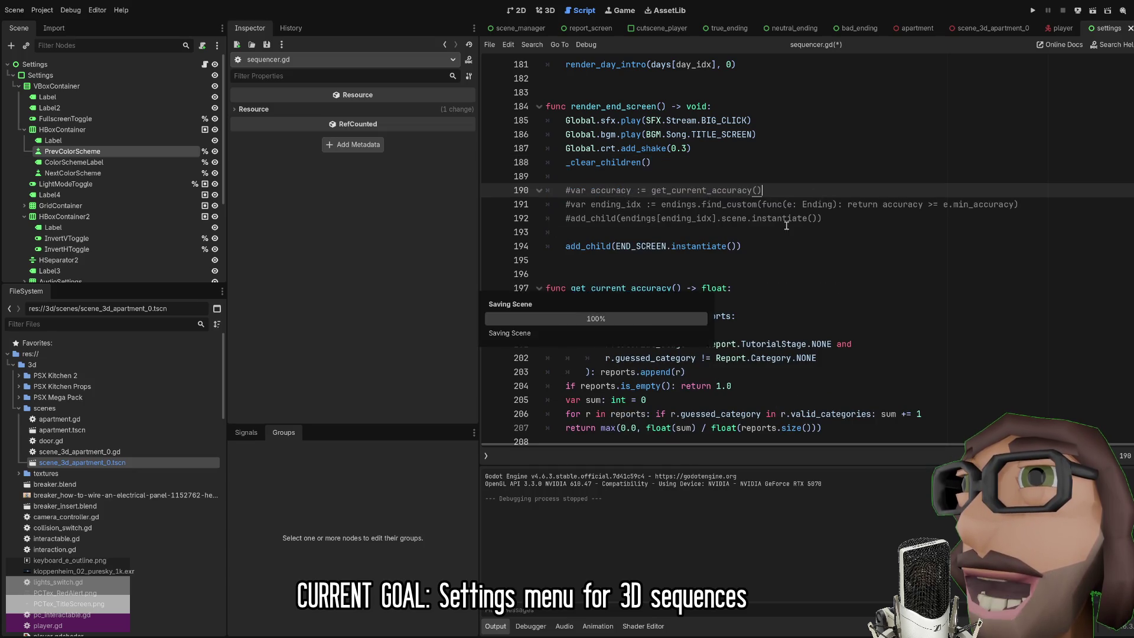
scroll(827, 229, down, 4)
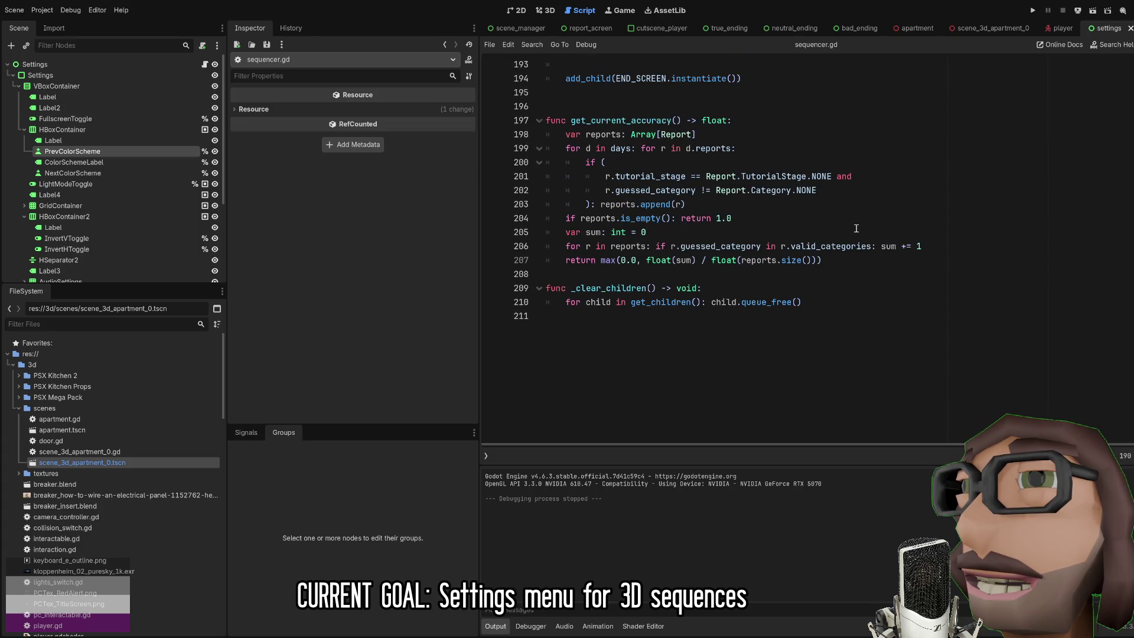
scroll(856, 228, up, 18)
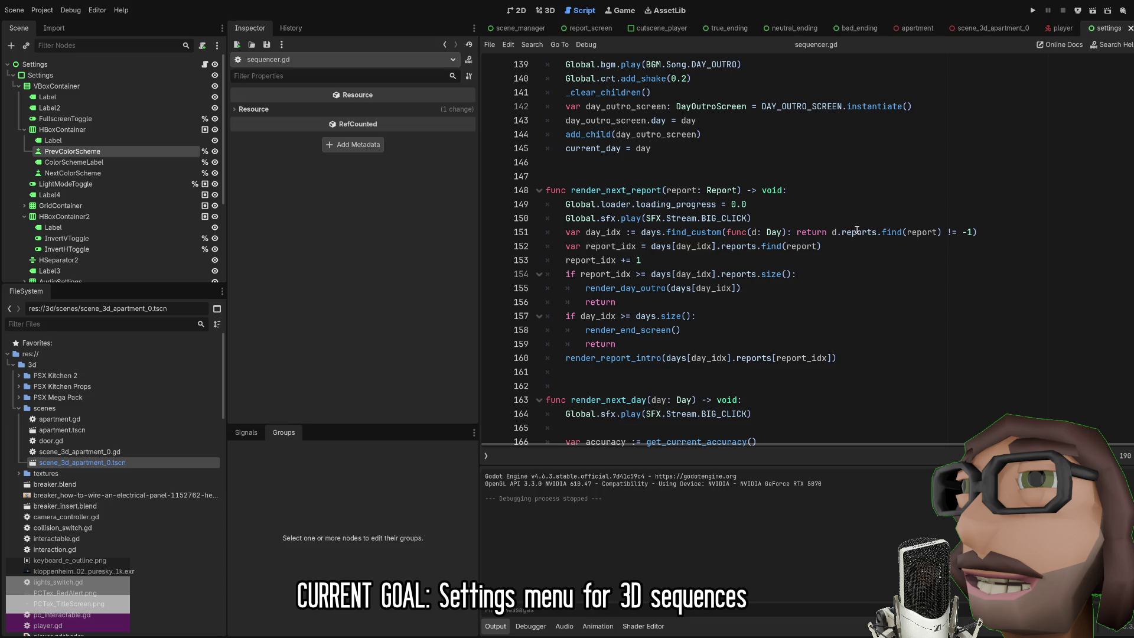
scroll(857, 231, up, 2)
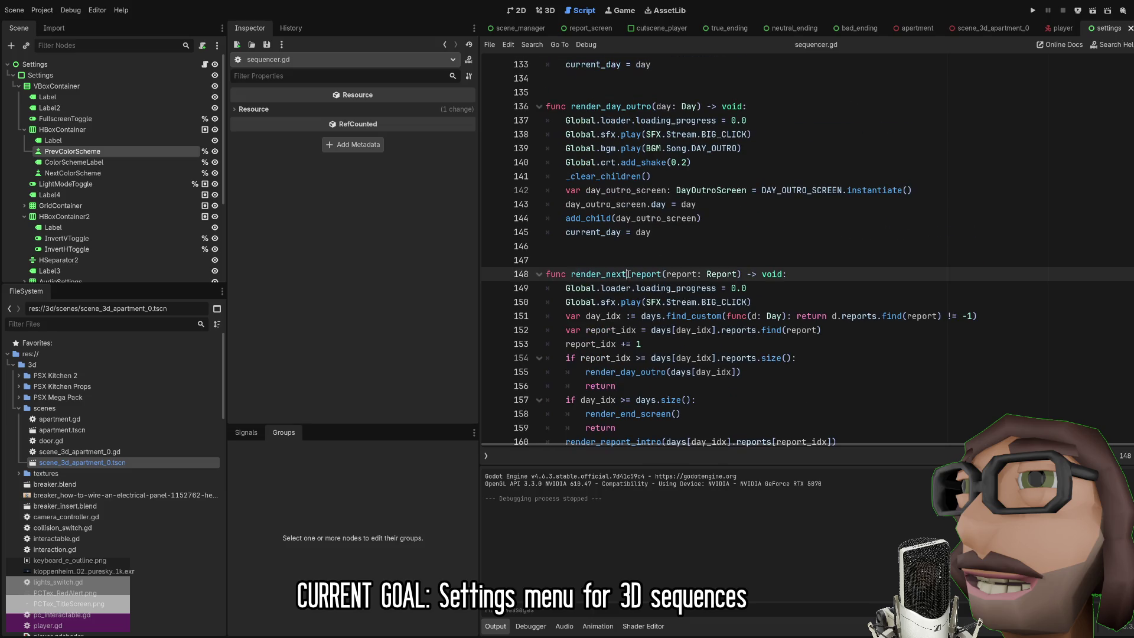
scroll(667, 254, up, 9)
scroll(670, 267, up, 8)
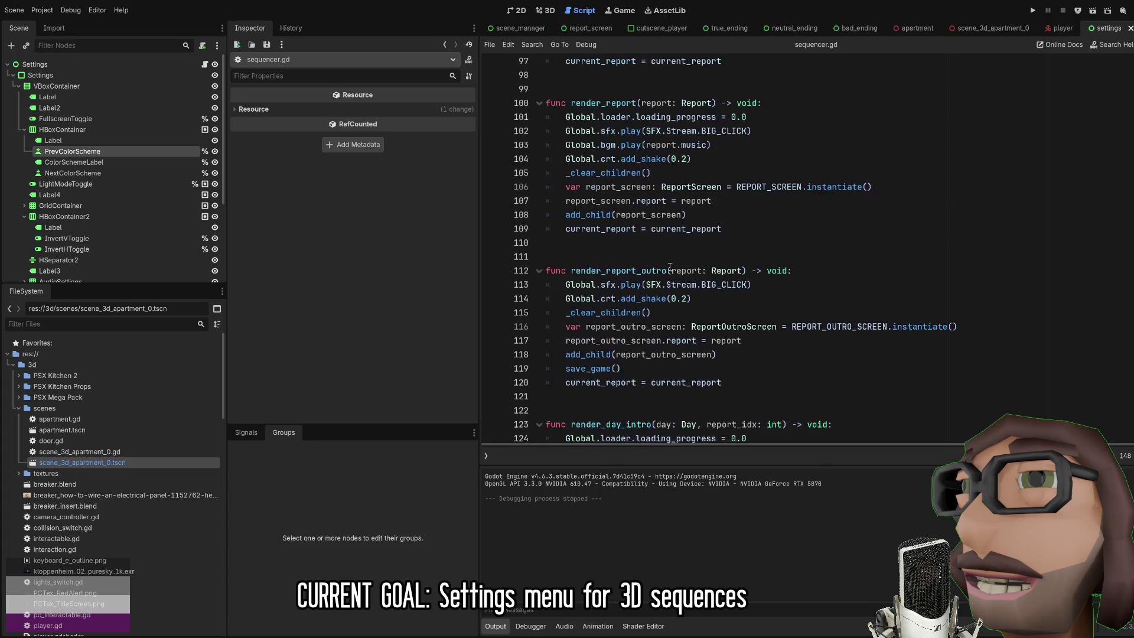
scroll(669, 266, up, 12)
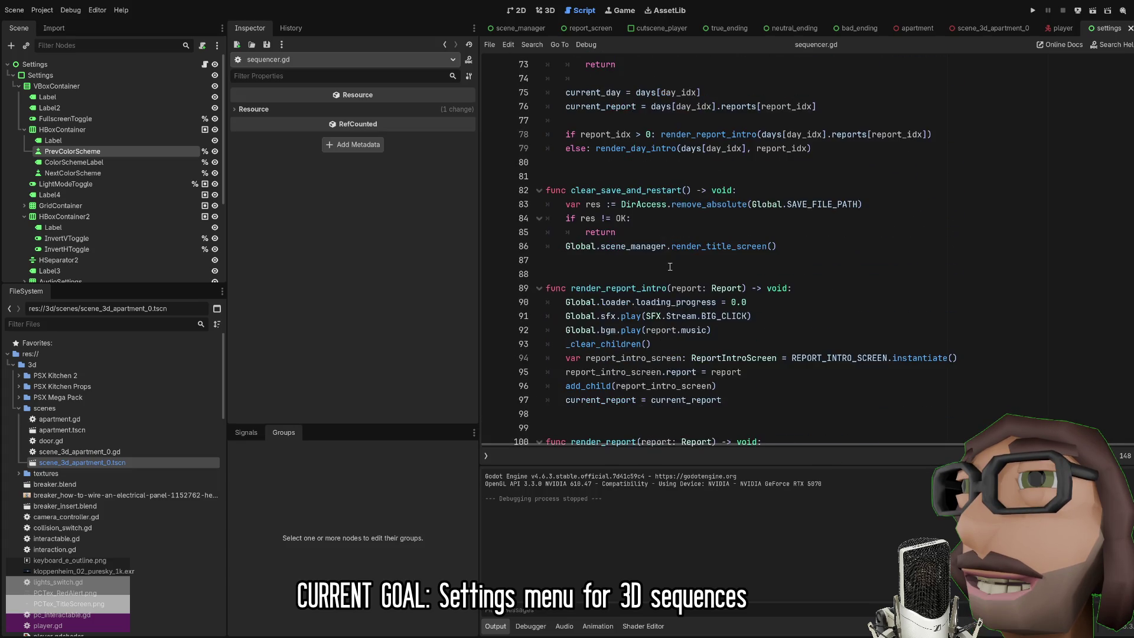
scroll(670, 267, down, 13)
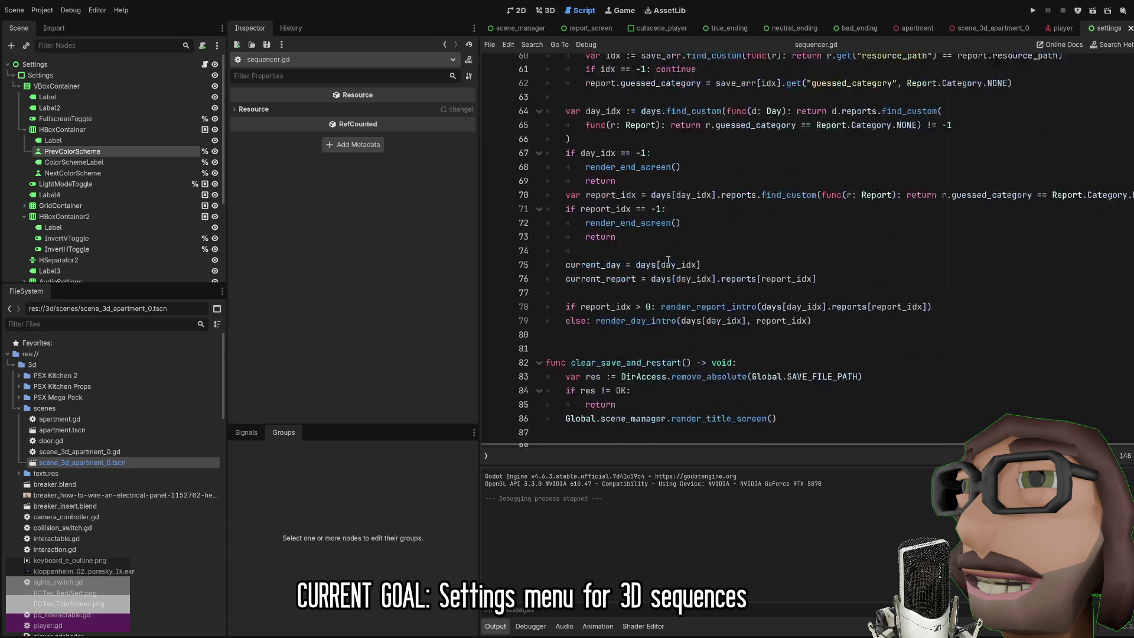
scroll(727, 221, down, 1)
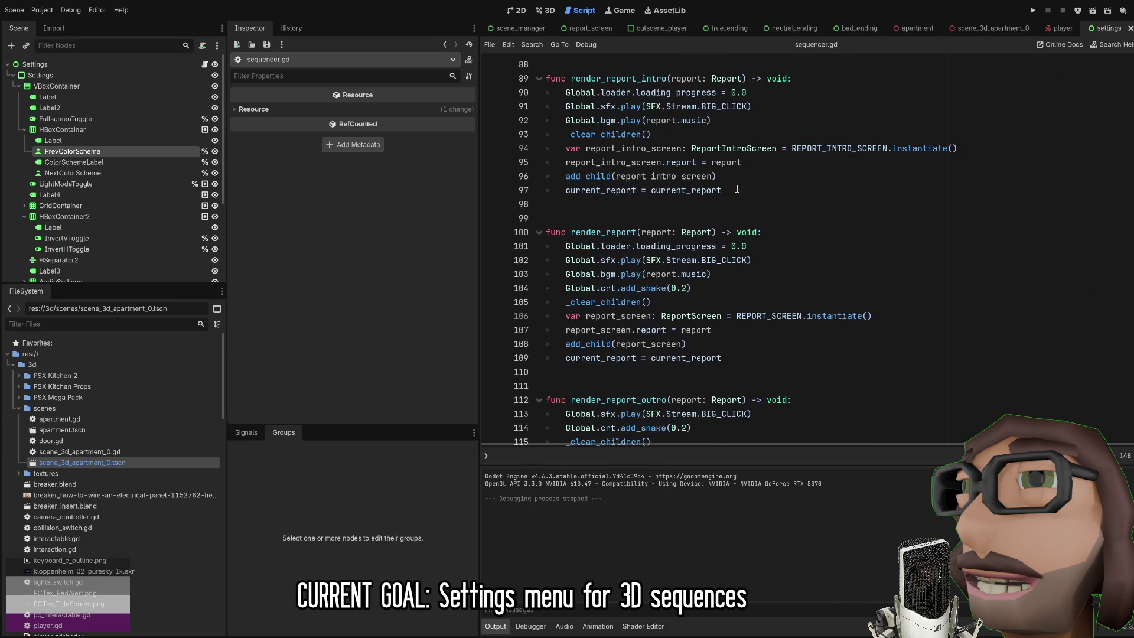
click(756, 190)
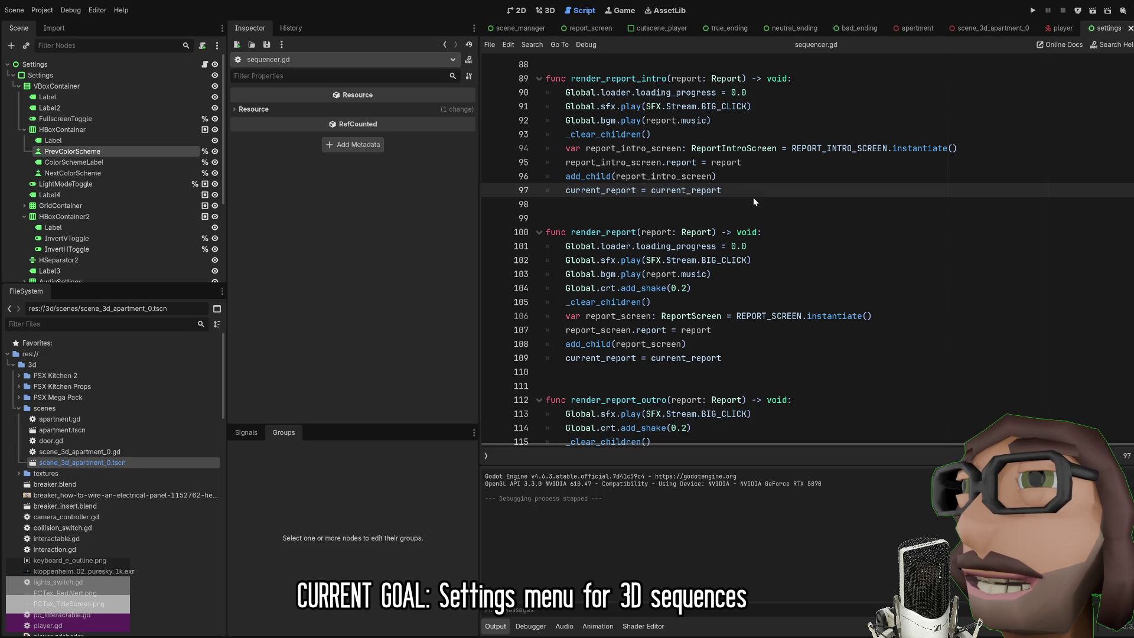
key(alt+Left)
- Review the dream_sequence check on line 65 and the save_game() call on line 67
scroll(756, 194, down, 11)
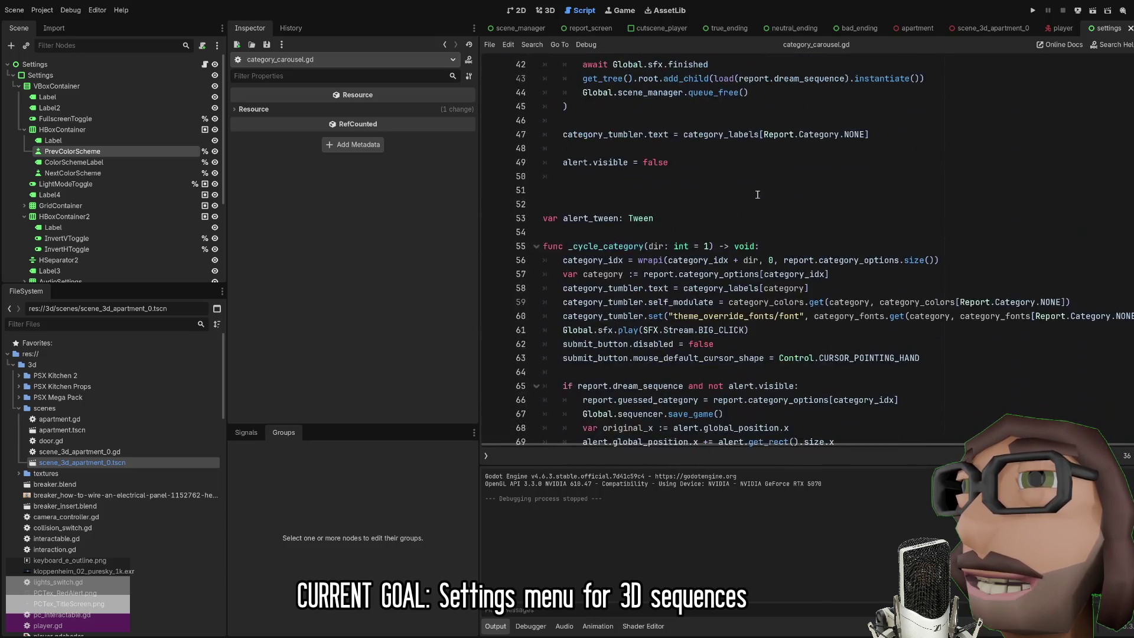
scroll(758, 194, down, 4)
click(597, 218)
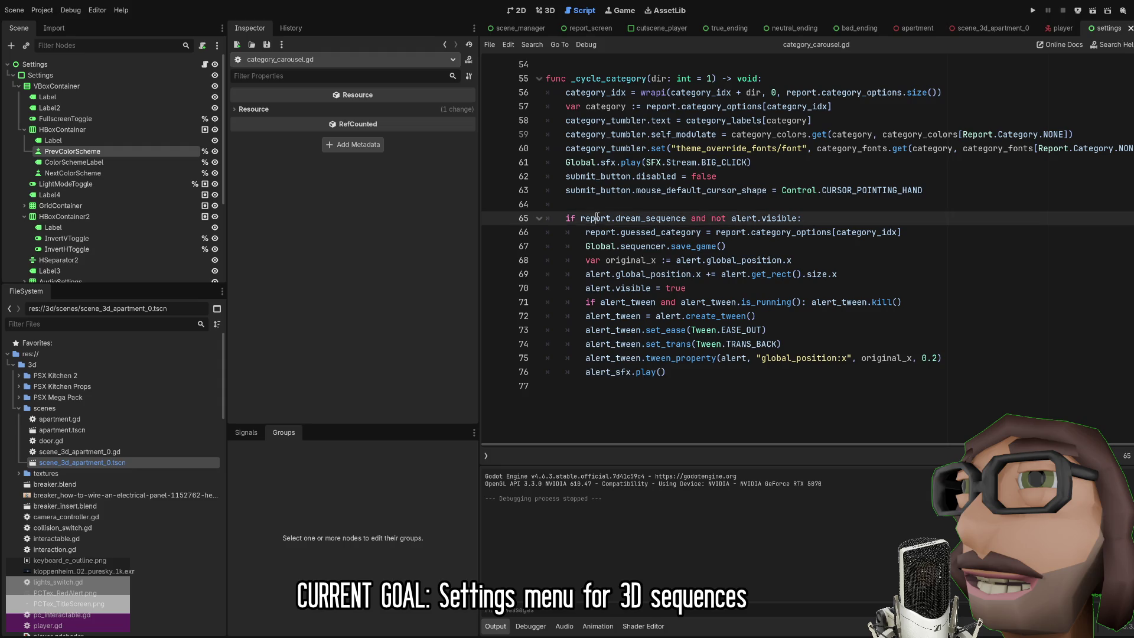
double_click(618, 218)
click(643, 246)
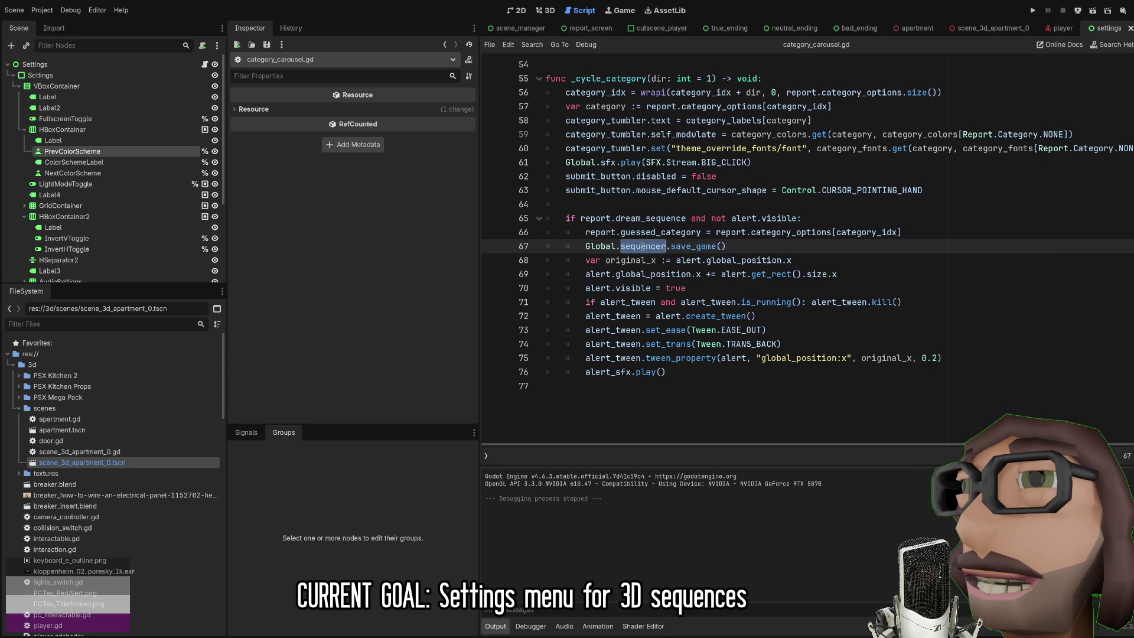
click(730, 247)
click(770, 372)
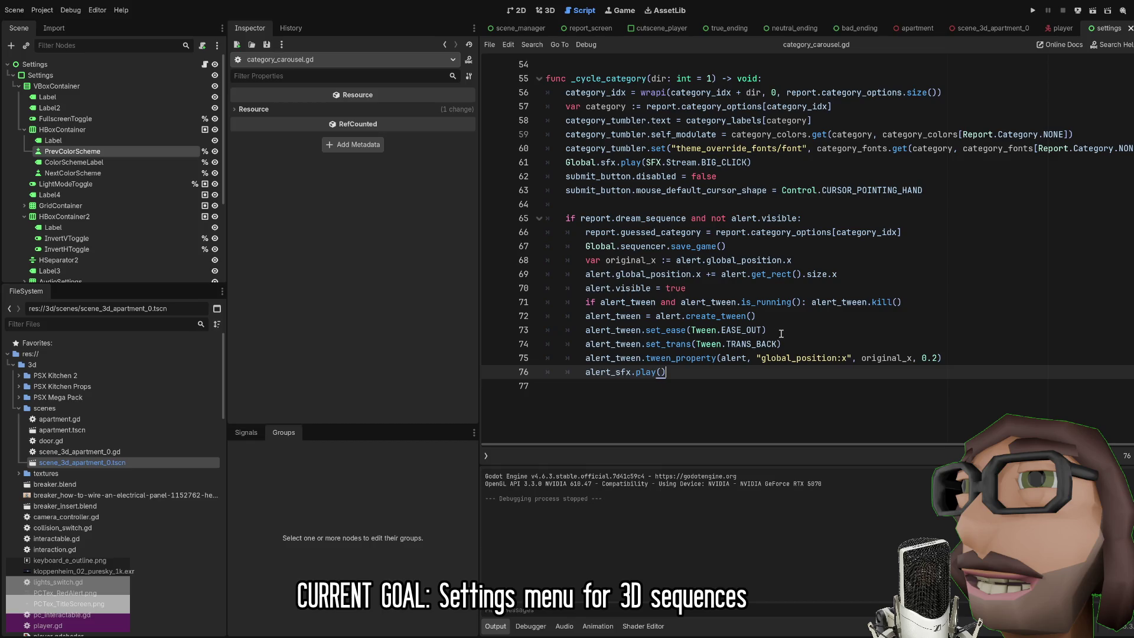
- Review the alert button handler on lines 40–44 ending in queue_free(), then return to sequencer.gd
scroll(777, 333, up, 6)
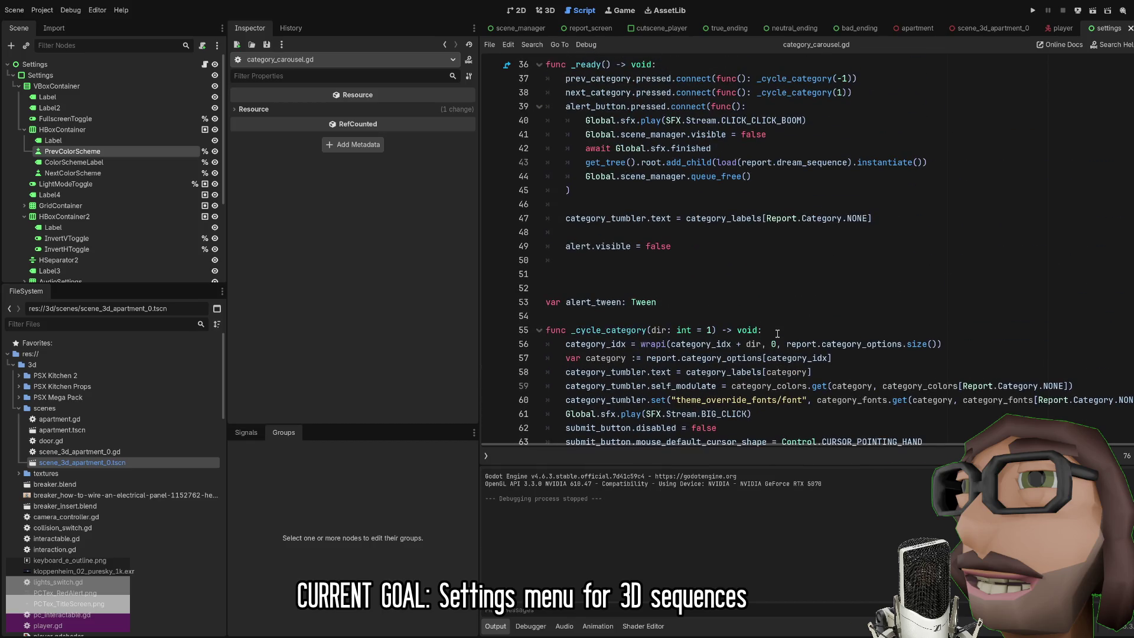
scroll(777, 333, up, 1)
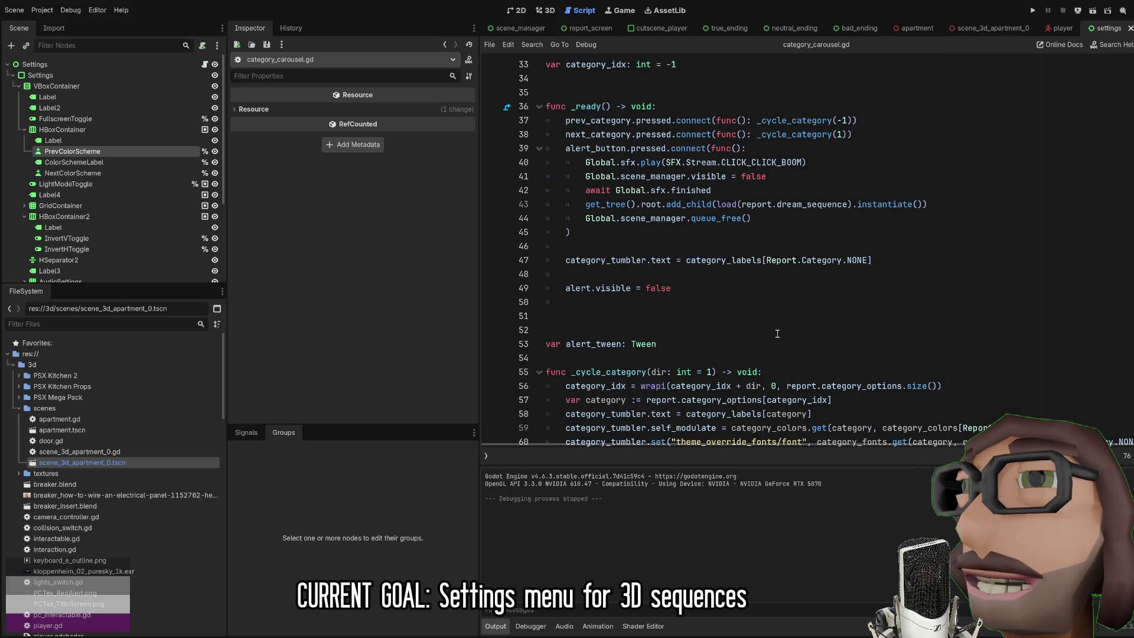
mouse_move(585, 163)
mouse_down()
mouse_move(768, 204)
mouse_move(751, 220)
mouse_up()
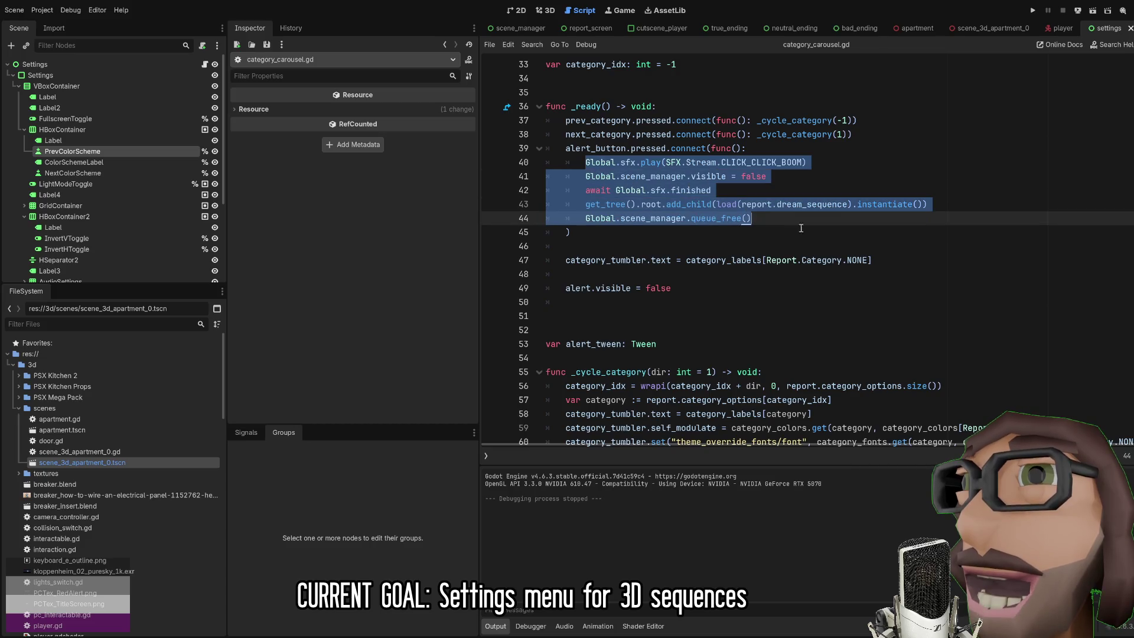
scroll(802, 269, up, 1)
click(668, 248)
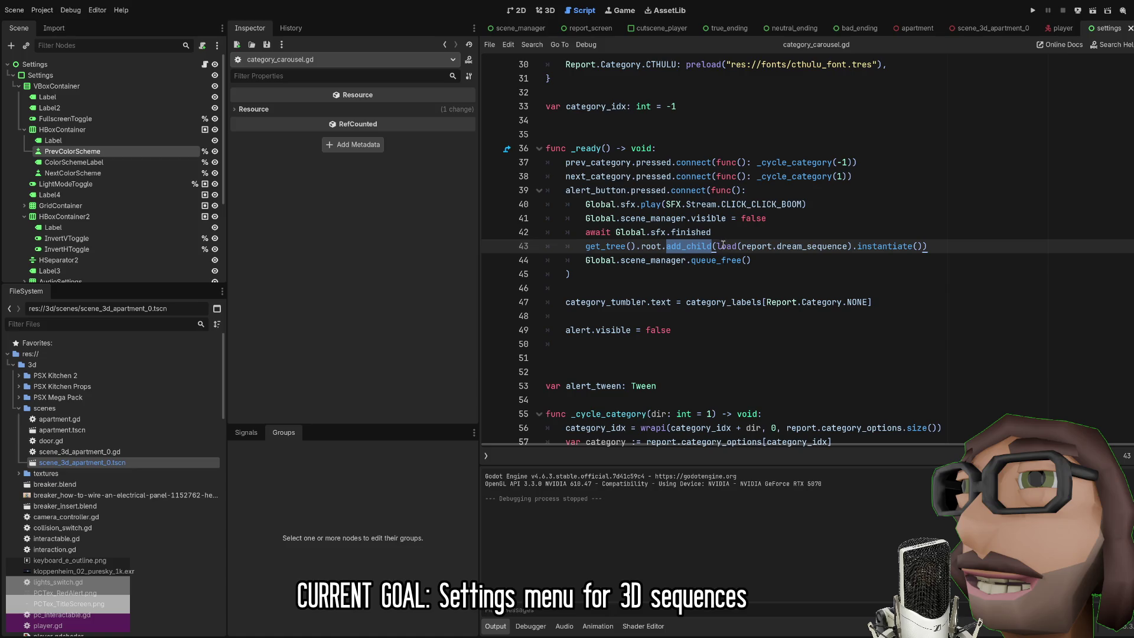
click(779, 256)
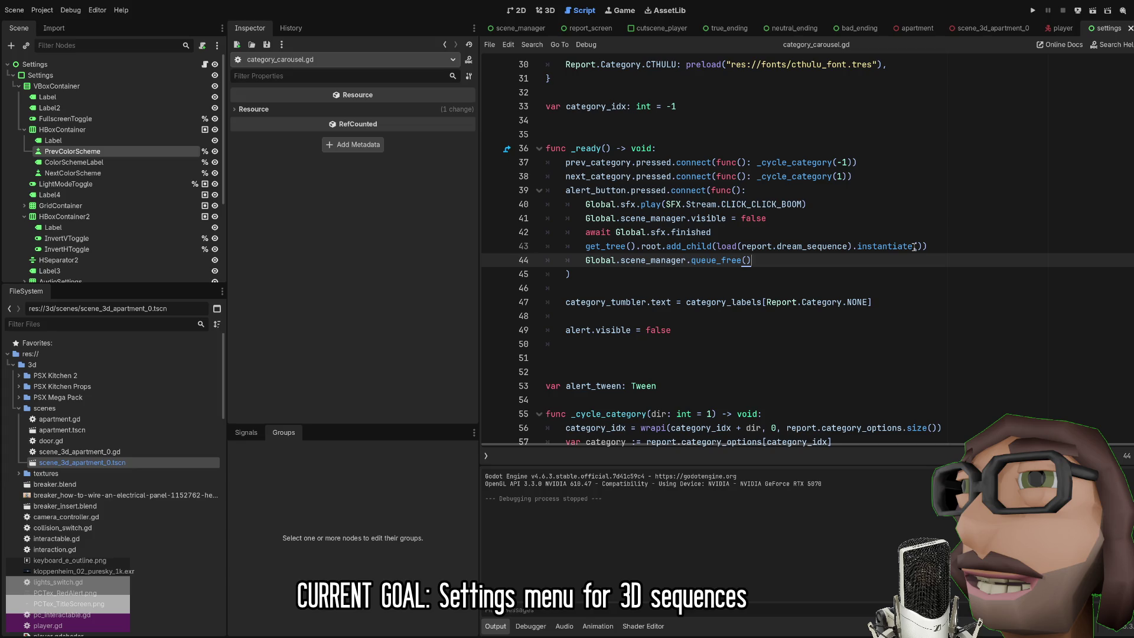
key(alt+Left)
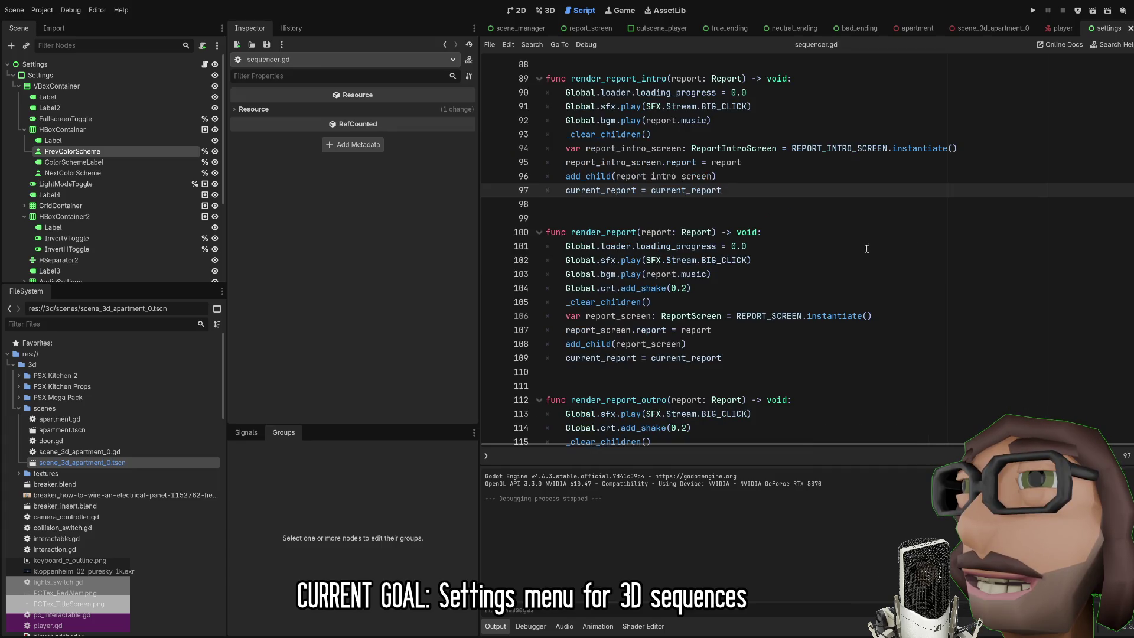
- Look over render_report and render_report_intro in sequencer.gd, then switch to the todo.md notes
click(615, 226)
scroll(646, 217, up, 4)
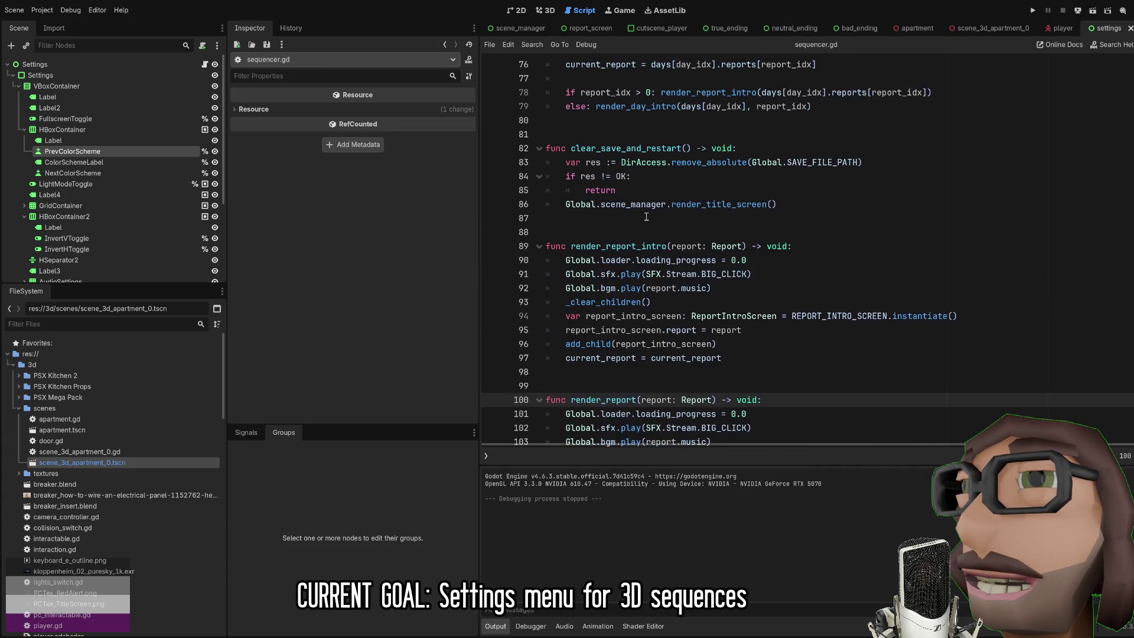
double_click(626, 245)
scroll(661, 237, up, 5)
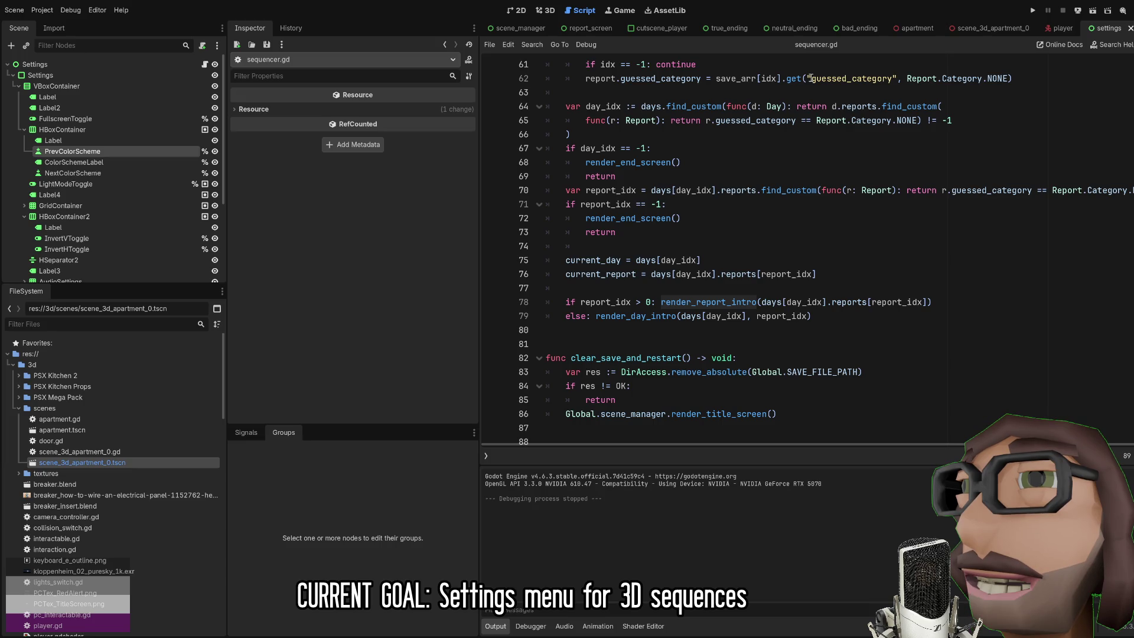
key(alt+Left)
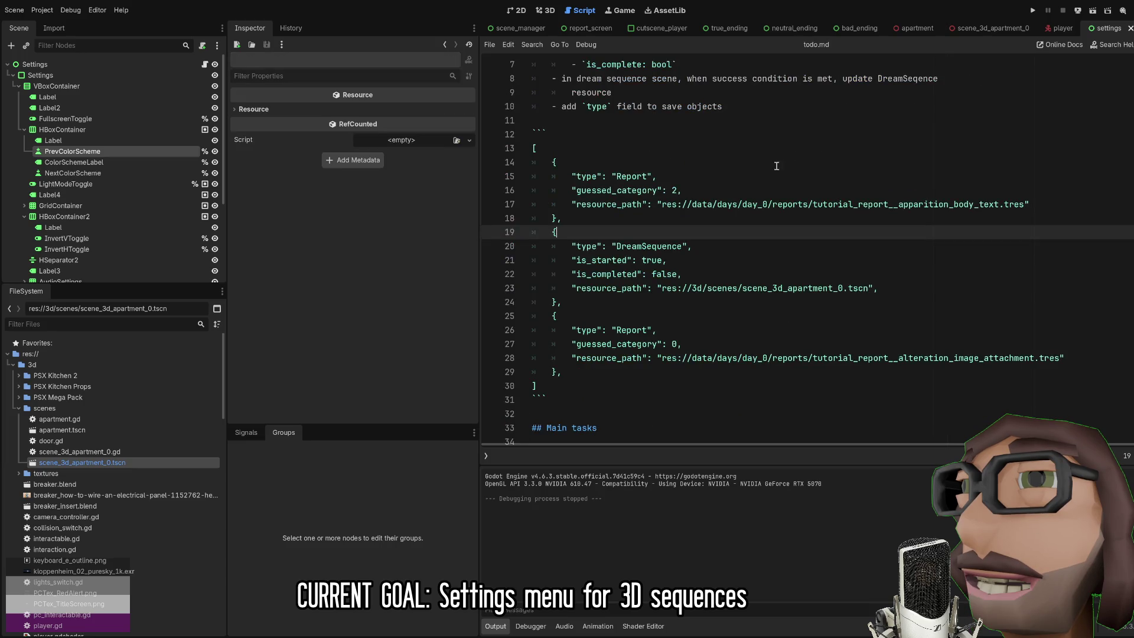
- Highlight the "is_started": true example entry in todo.md, then return to sequencer.gd
drag(571, 260, 706, 255)
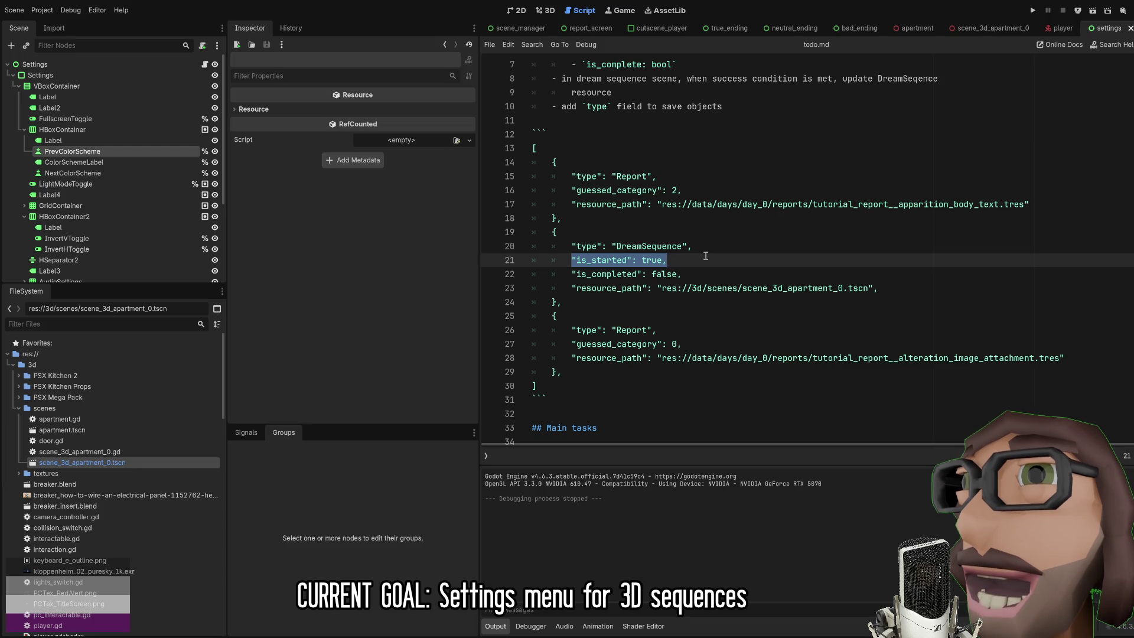
click(712, 247)
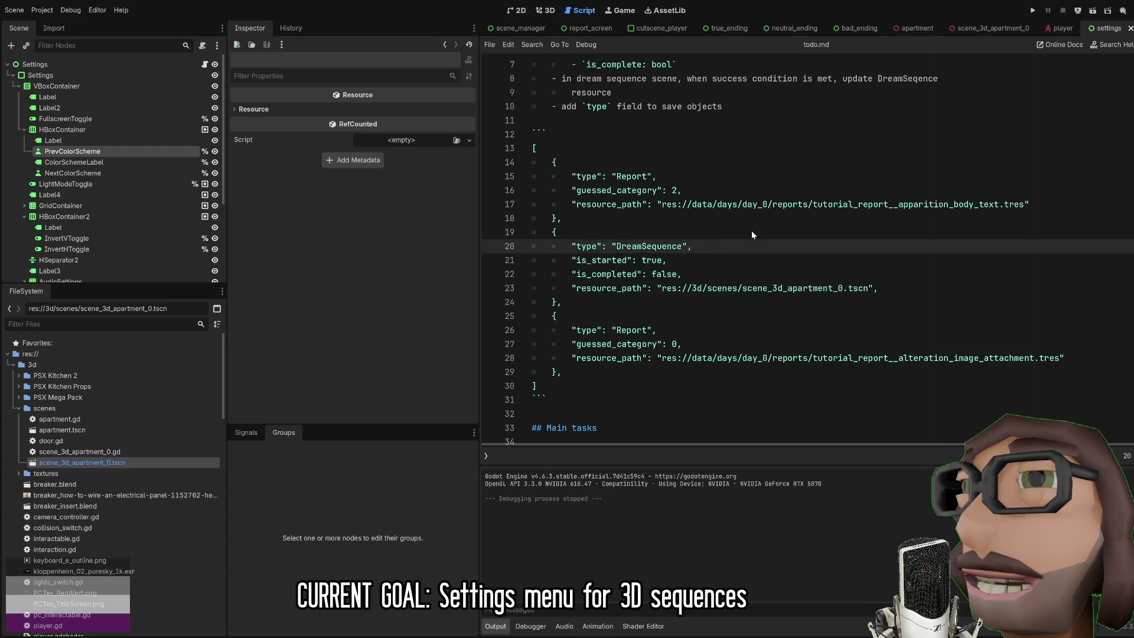
key(alt+Left)
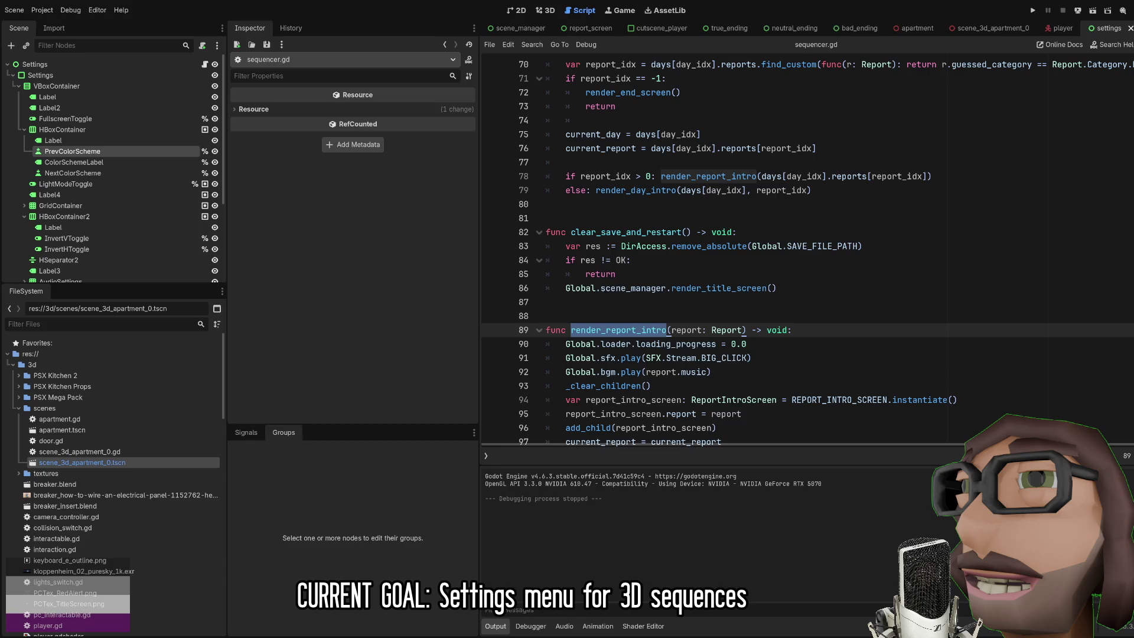
- Insert a new line 111 above render_report_outro reading '# BE RIGHT BACK'
scroll(780, 244, down, 6)
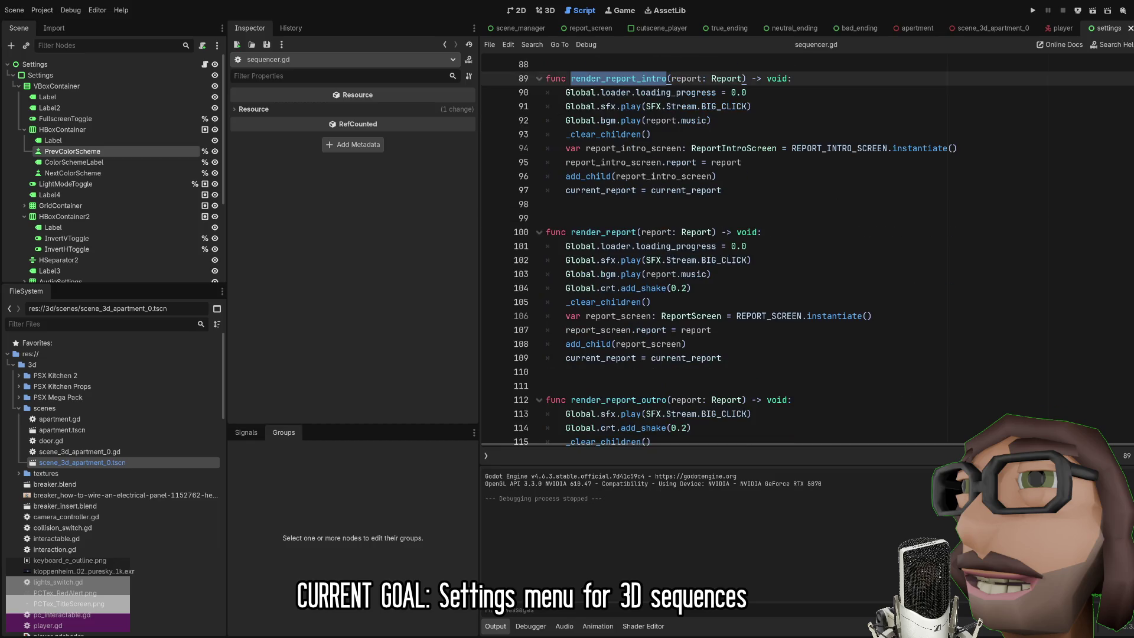
click(780, 244)
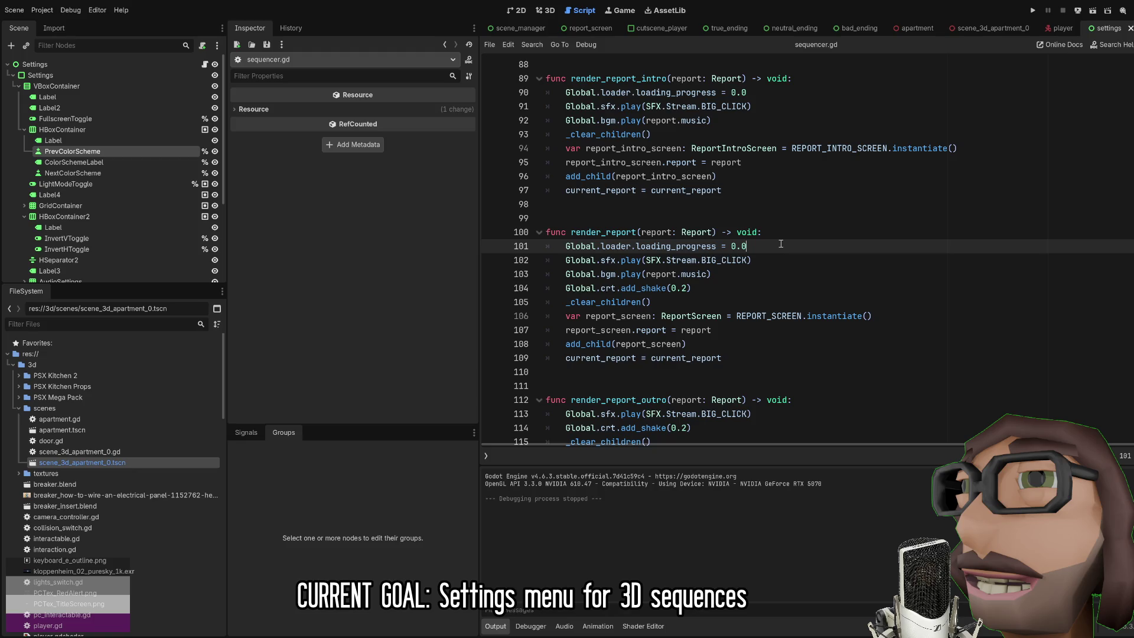
scroll(780, 243, down, 2)
click(764, 265)
scroll(764, 271, down, 3)
scroll(764, 271, up, 3)
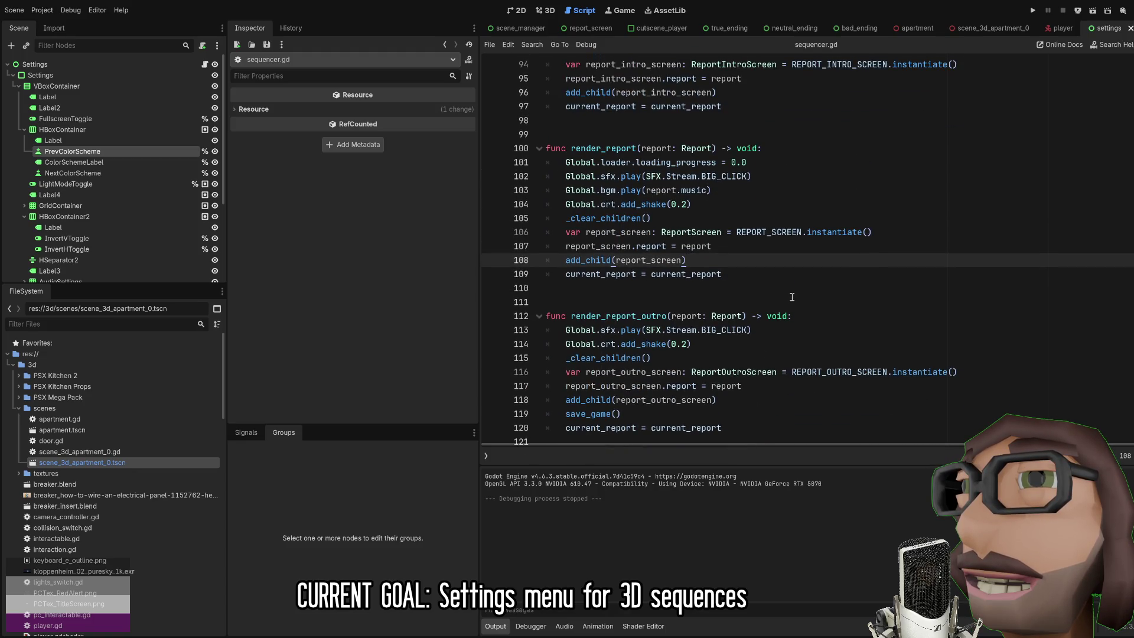
scroll(791, 293, down, 1)
click(680, 260)
key(ctrl+shift+Return)
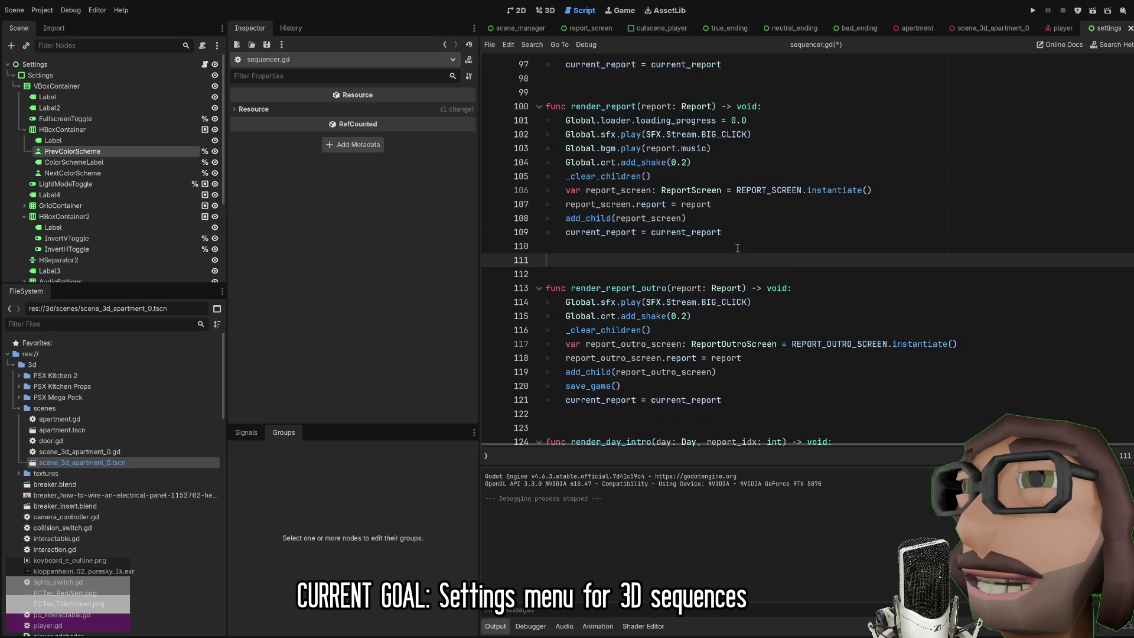
text(# BE )
text(RIGHT BACK)
- Scroll around the '# BE RIGHT BACK' comment, then shrink the code font one step
ctrl+scroll(737, 248, up, 6)
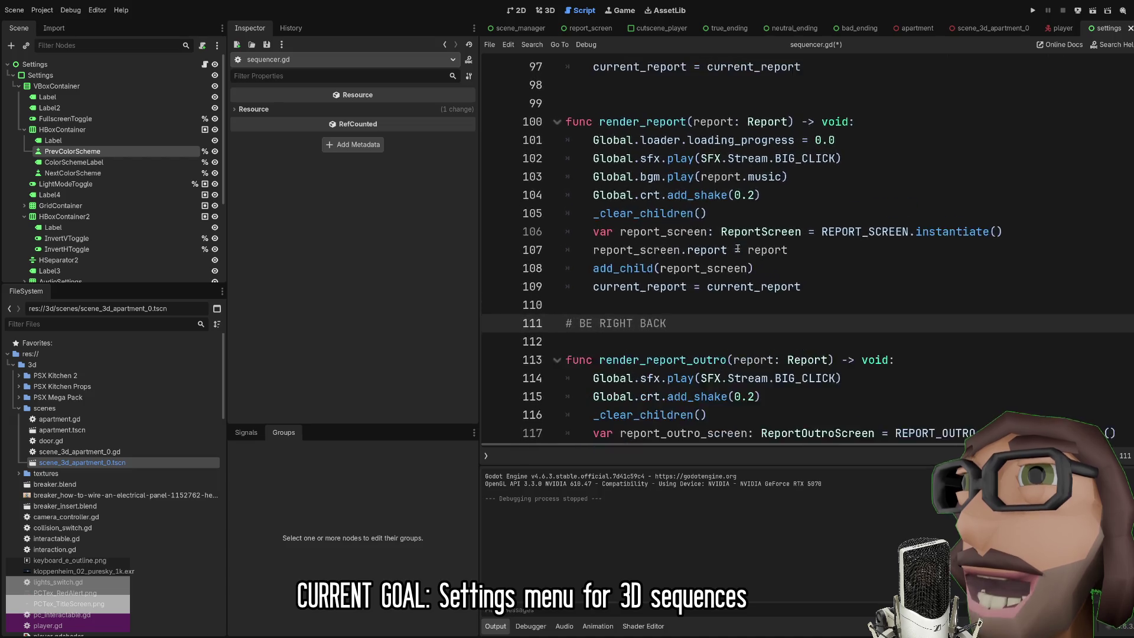
ctrl+scroll(737, 248, up, 2)
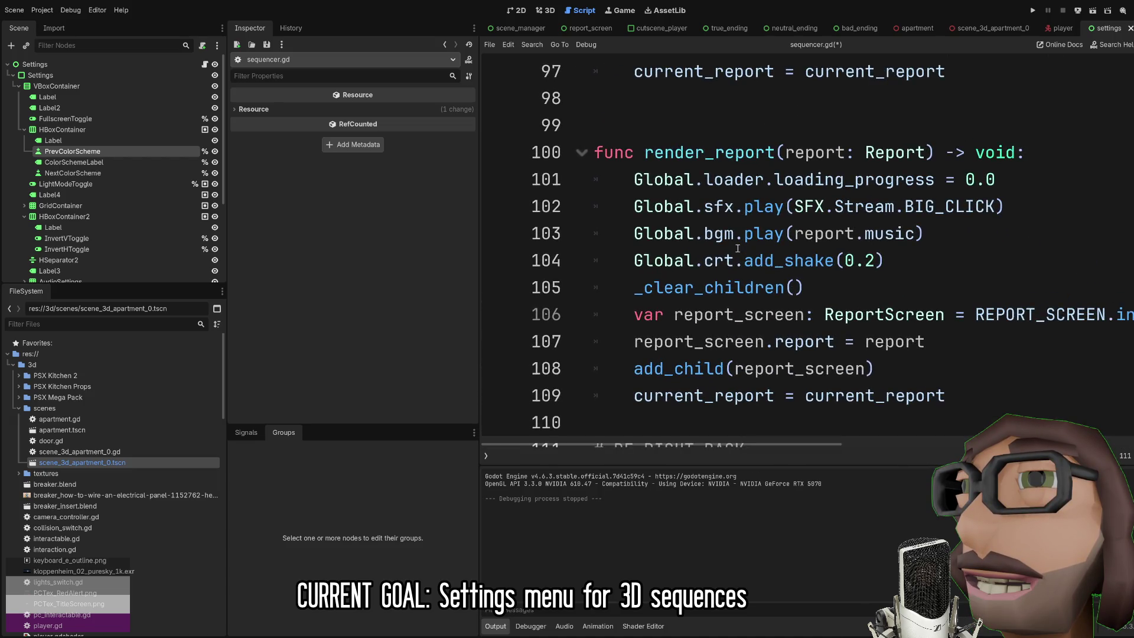
scroll(777, 265, down, 4)
ctrl+scroll(777, 265, up, 1)
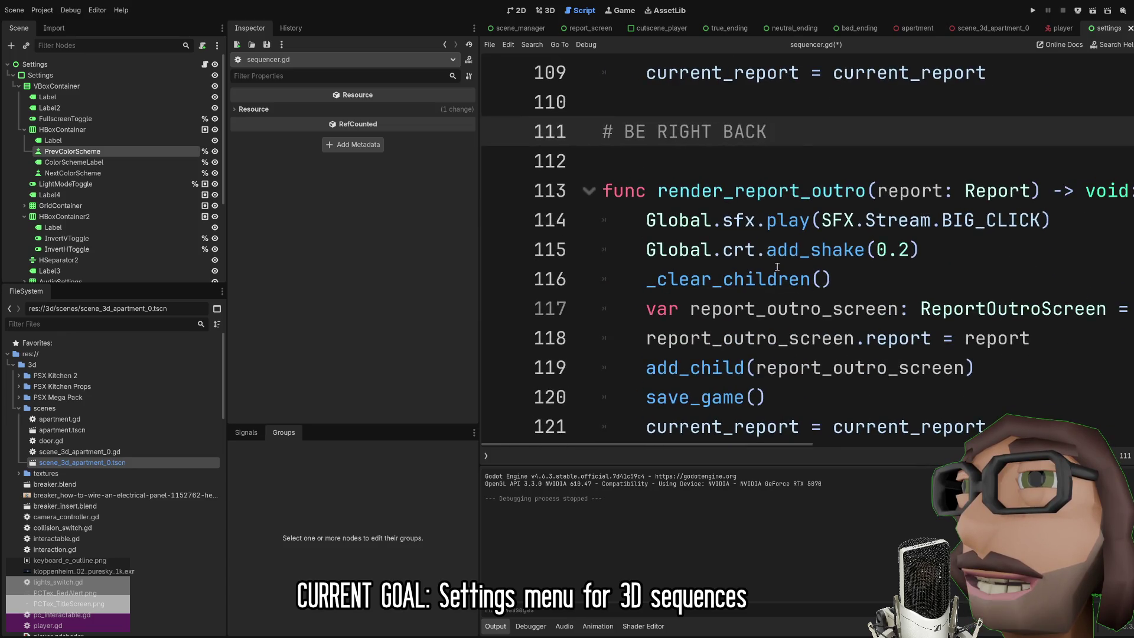
scroll(814, 274, up, 2)
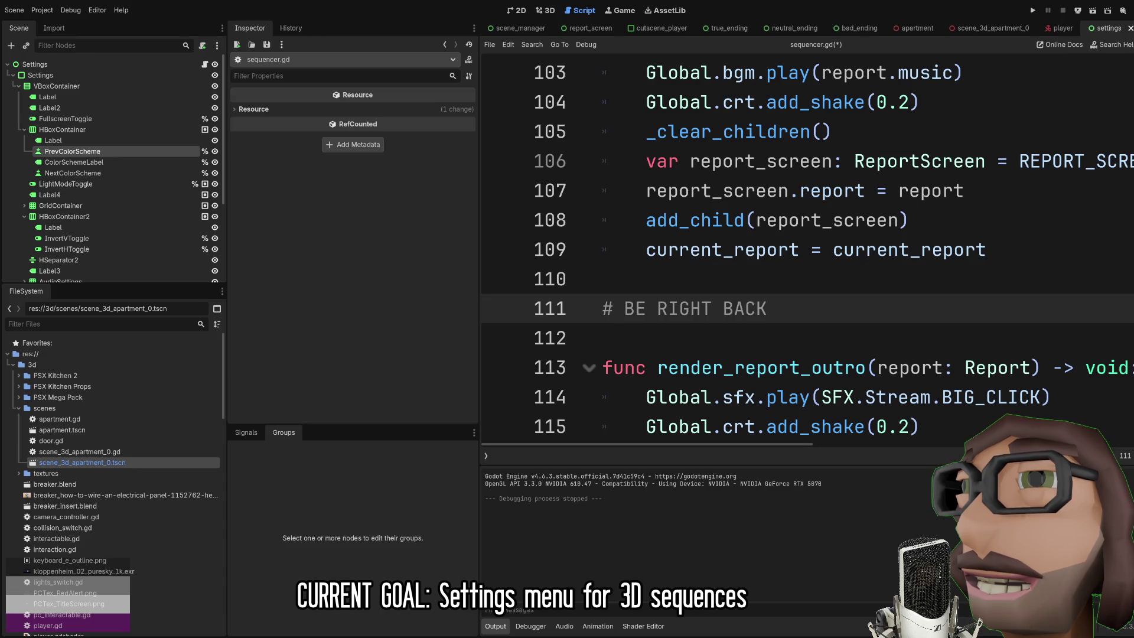
key(ctrl+minus)
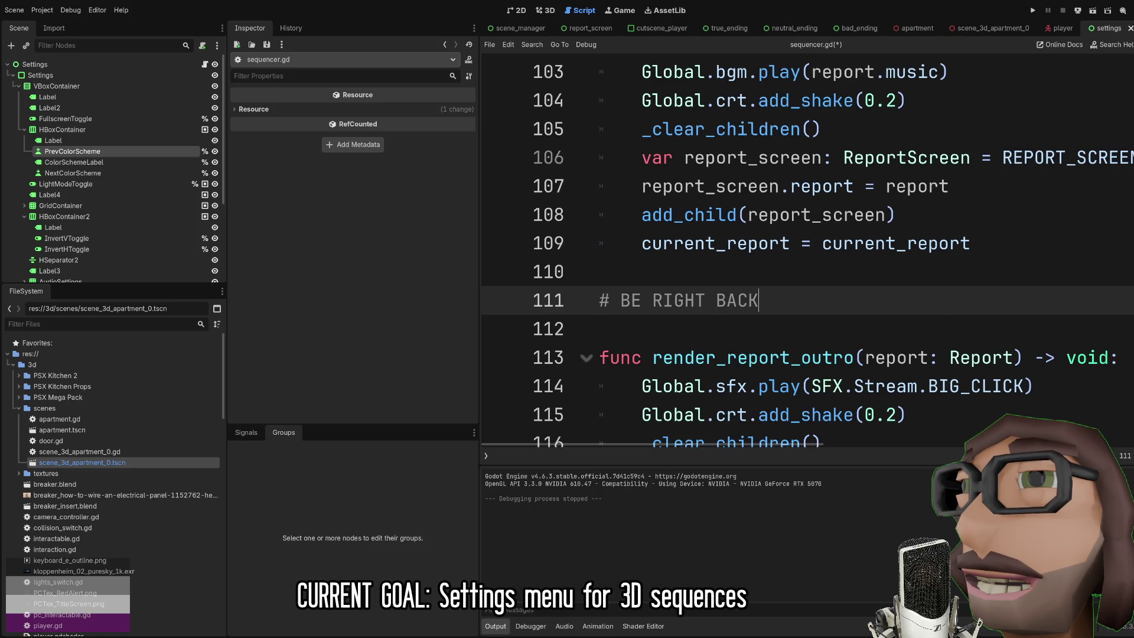
- Reset the code font size, delete the BE RIGHT BACK comment, restore the blank lines, and save
key(ctrl+0)
scroll(747, 240, up, 2)
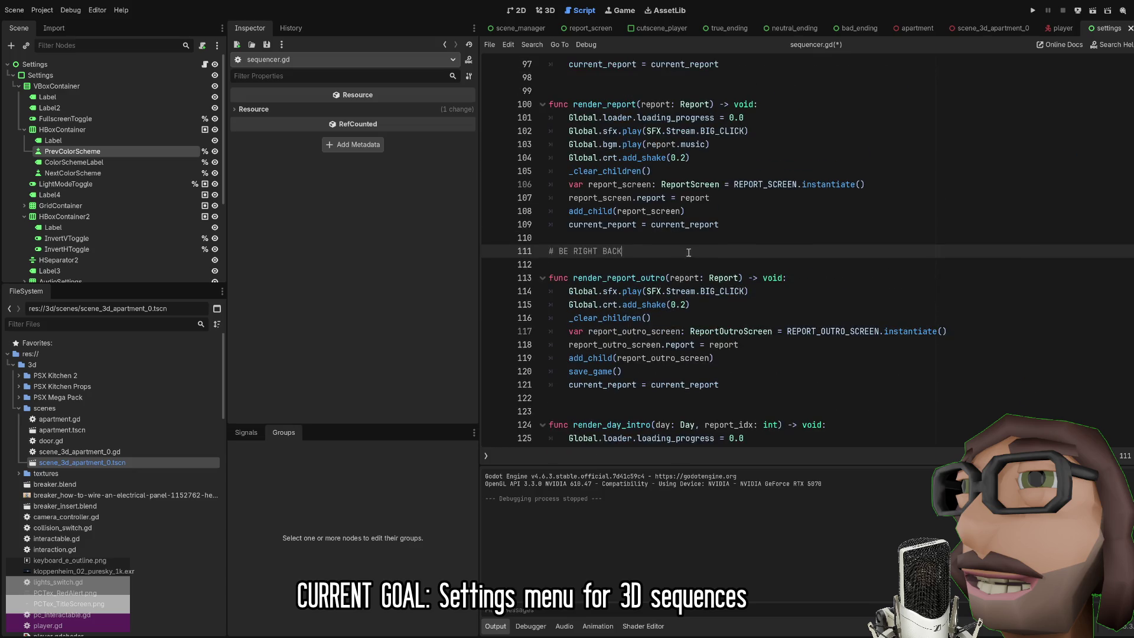
shift+click(721, 231)
key(BackSpace)
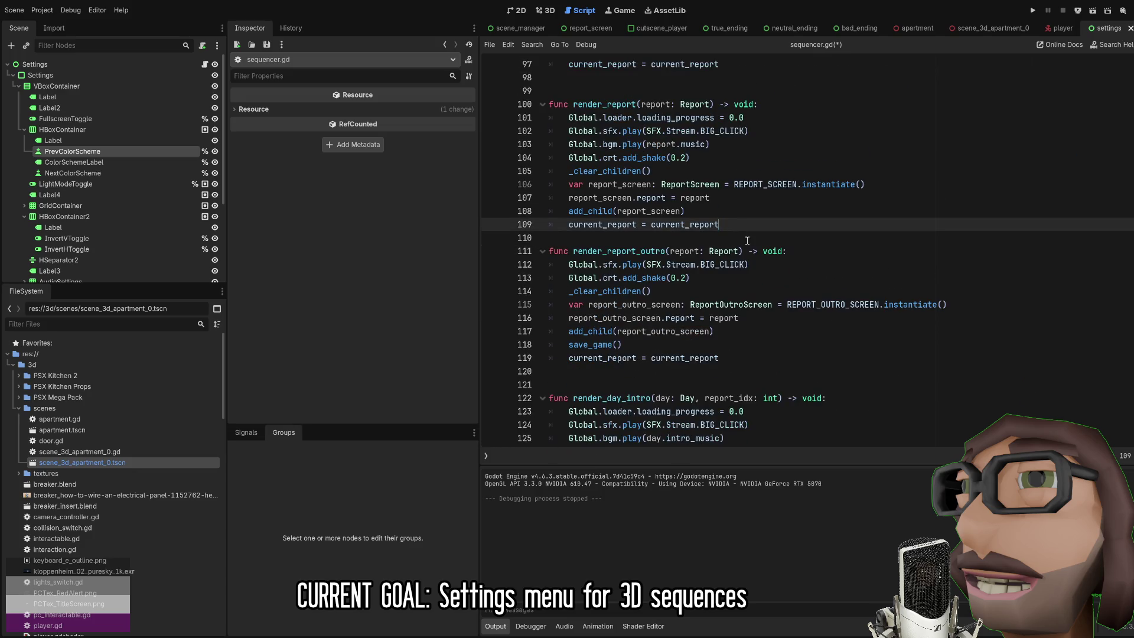
key(Down)
key(Return)
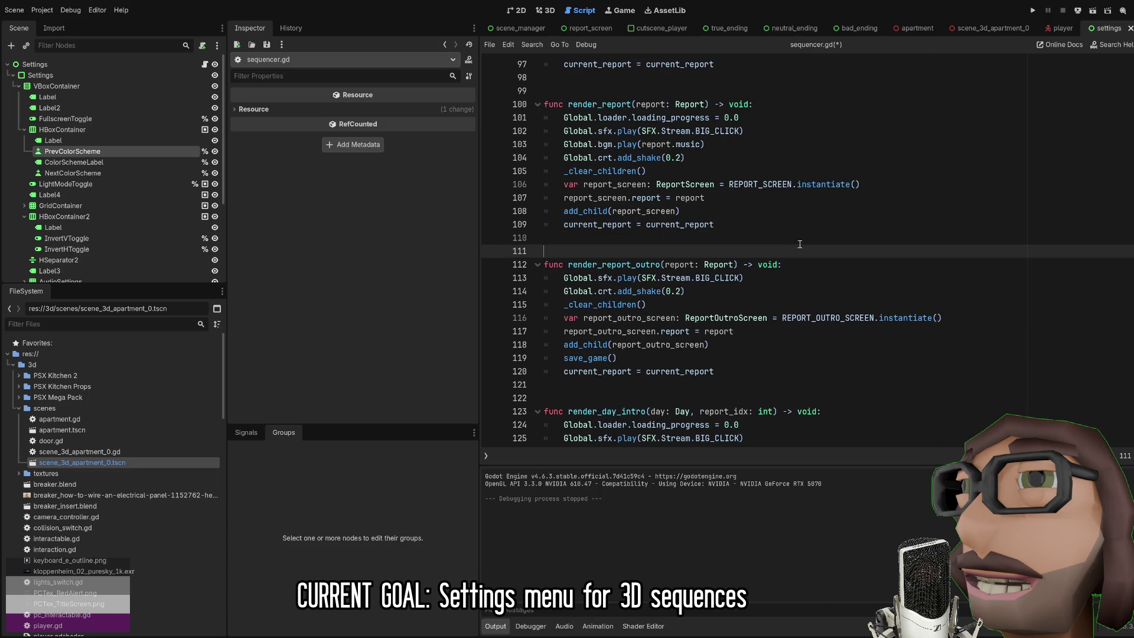
scroll(754, 276, up, 2)
key(ctrl+s)
- Scroll through sequencer.gd to review save_game writing resource_path and guessed_category as JSON
click(685, 290)
scroll(794, 294, up, 14)
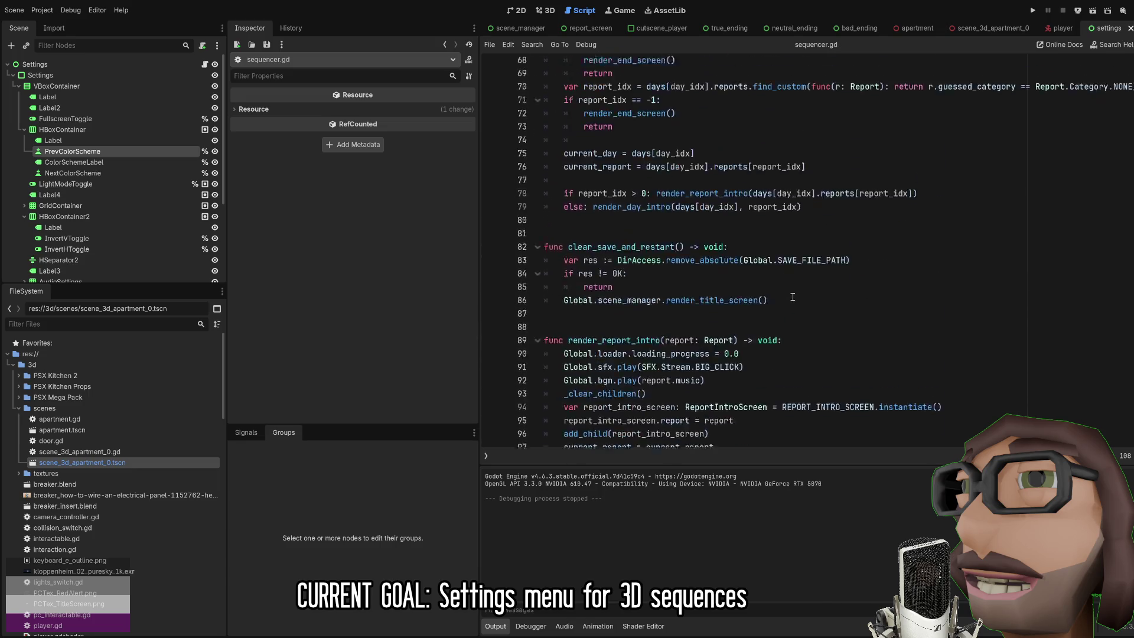
scroll(793, 294, up, 5)
scroll(793, 294, down, 16)
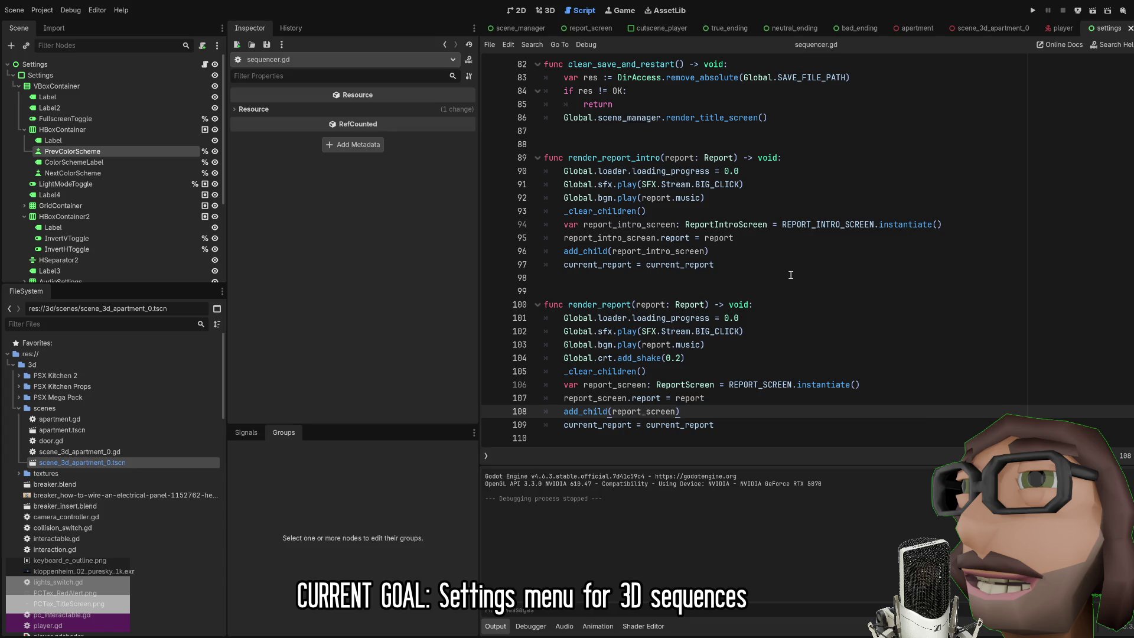
scroll(790, 274, down, 20)
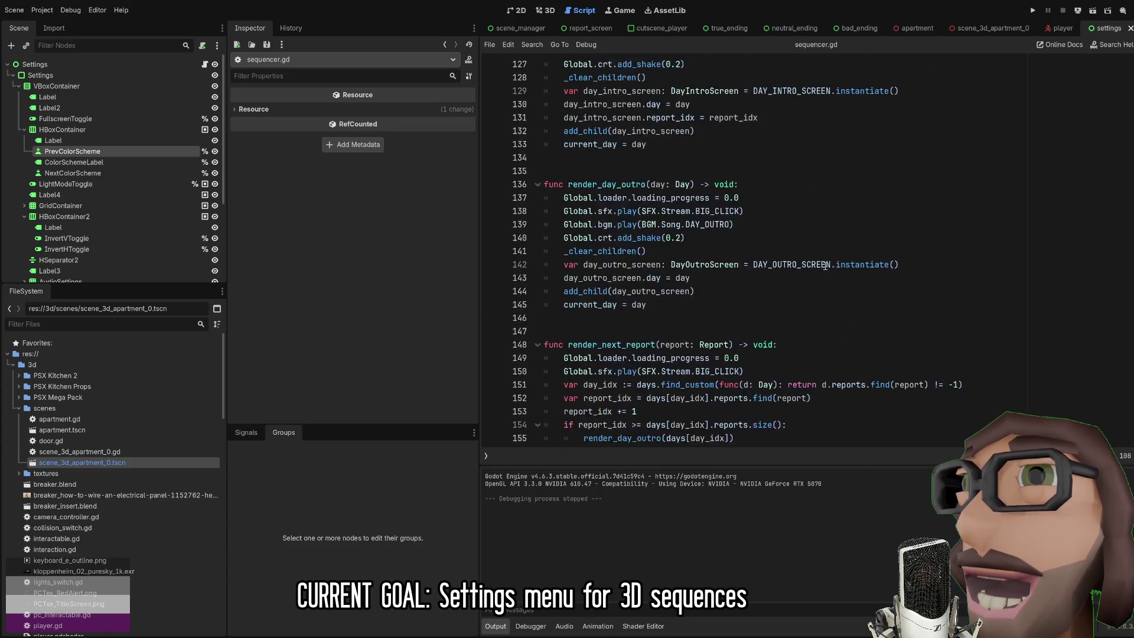
scroll(828, 269, down, 14)
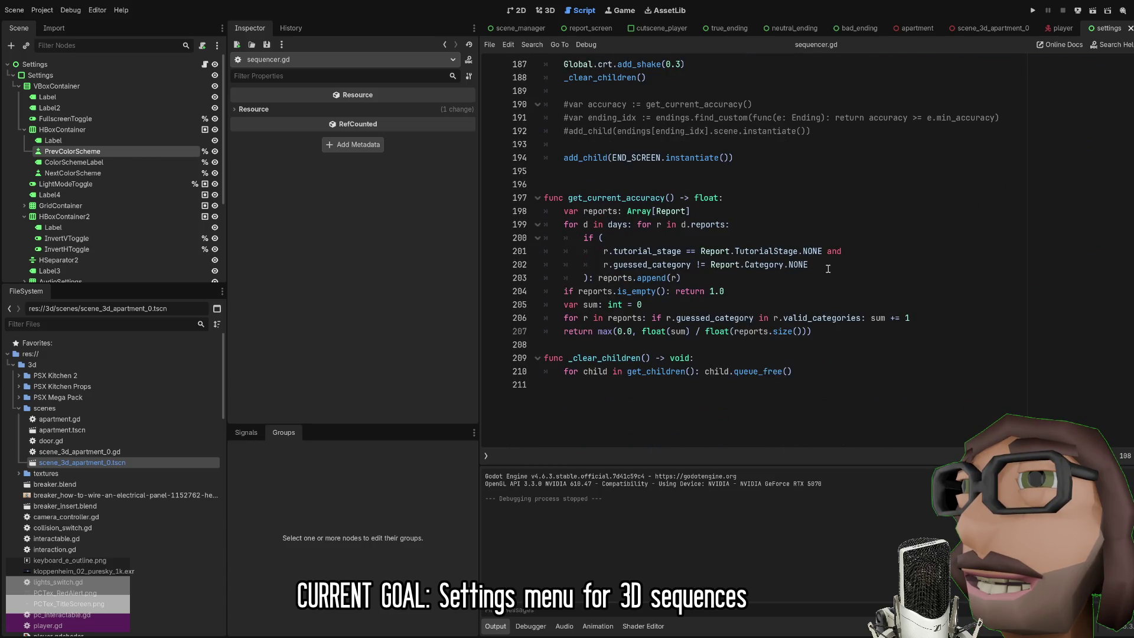
scroll(827, 269, up, 20)
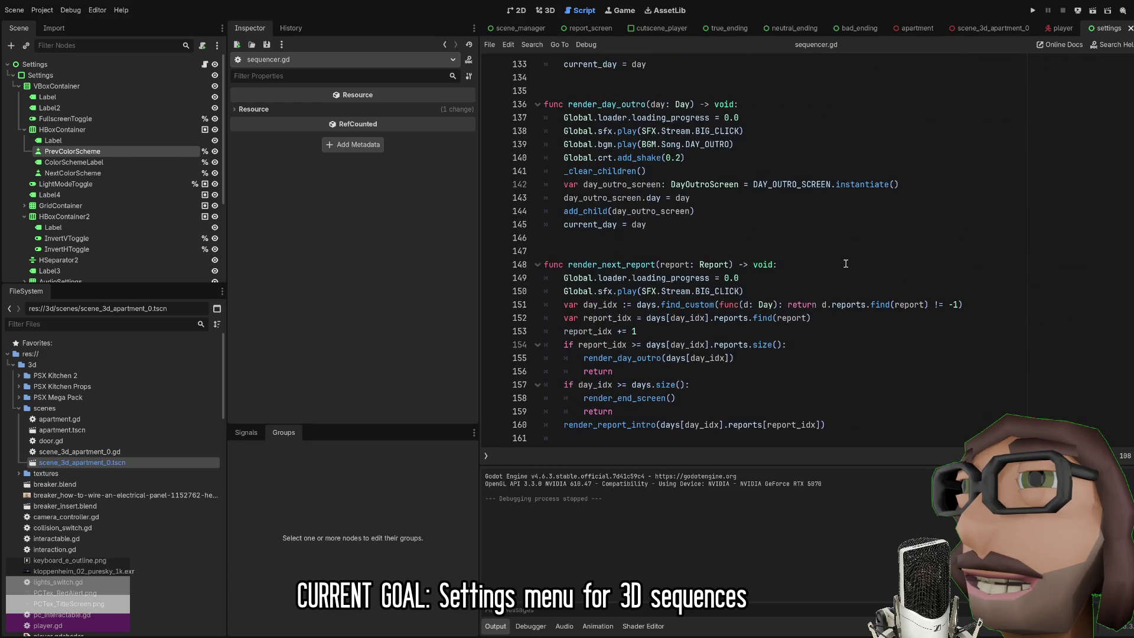
scroll(728, 166, up, 20)
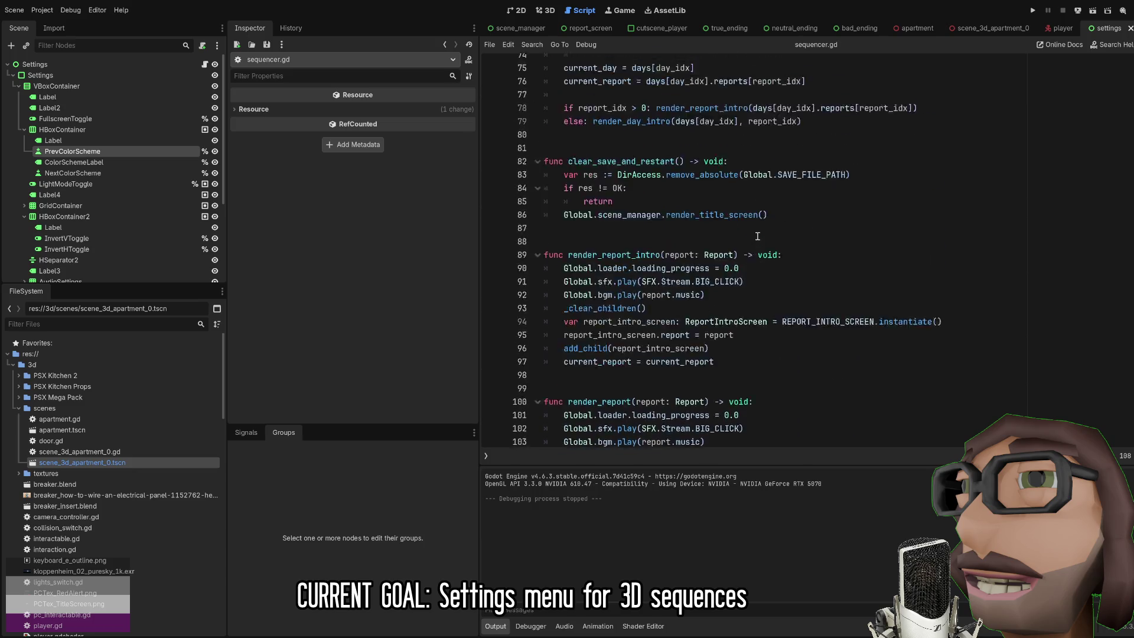
scroll(758, 237, up, 8)
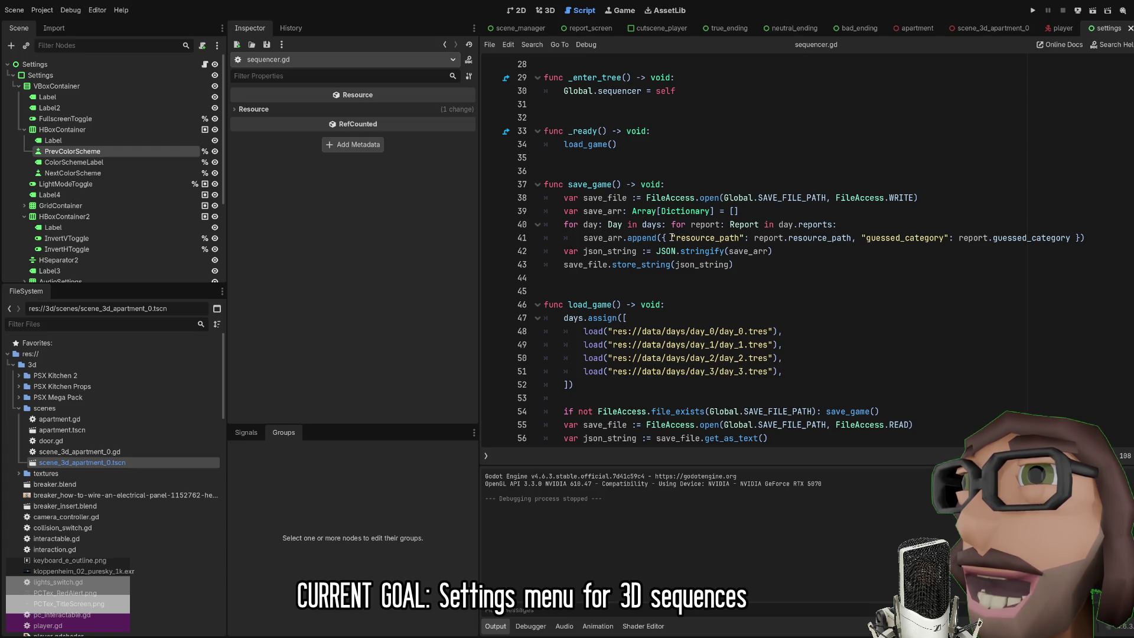
- Spread the saved report dictionary over separate lines, with the closing brace on its own line
click(672, 238)
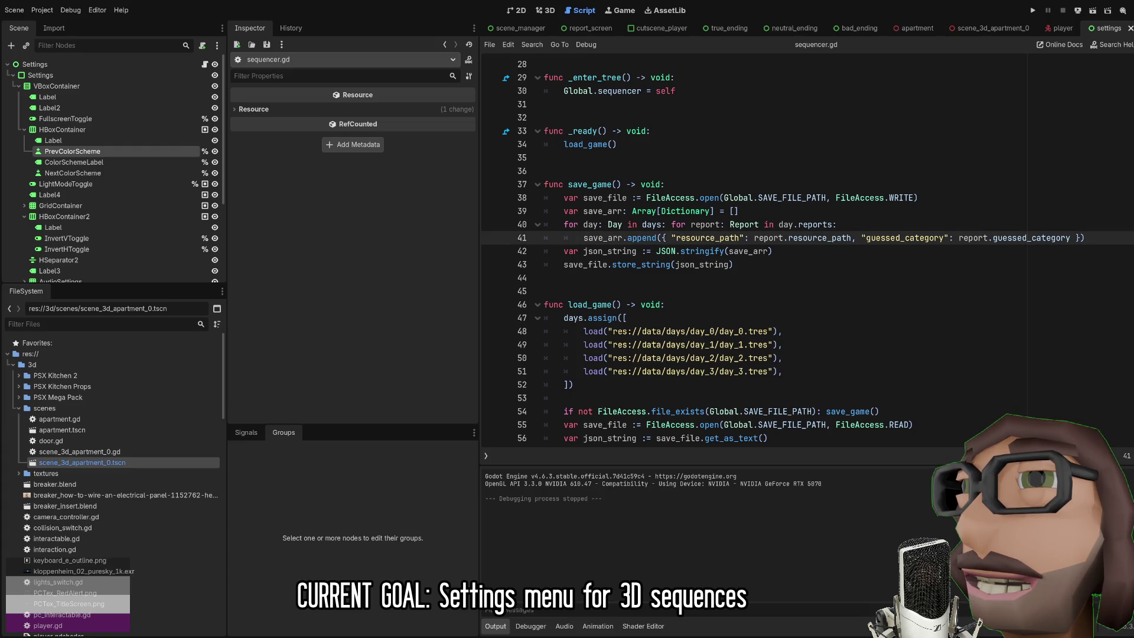
key(Return)
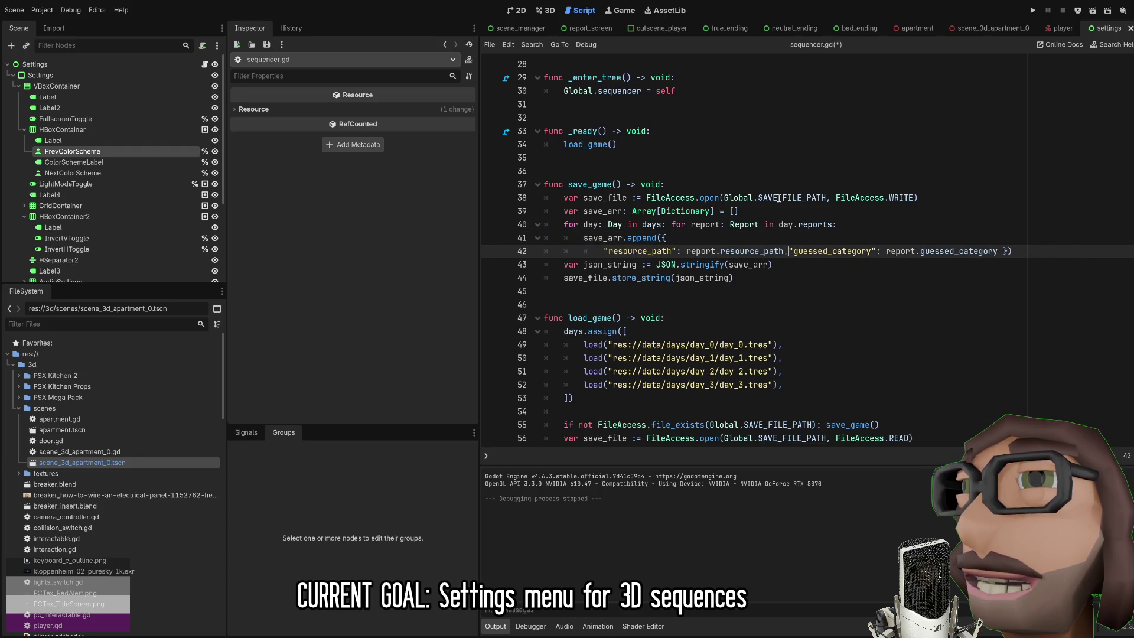
key(Return)
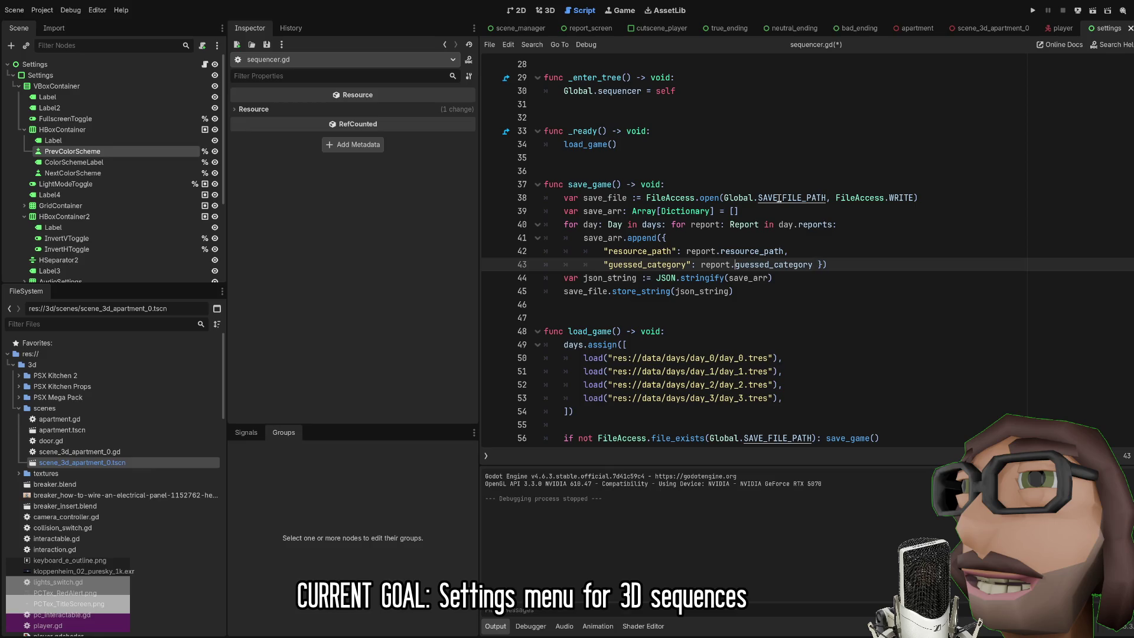
key(ctrl+Right)
key(Return)
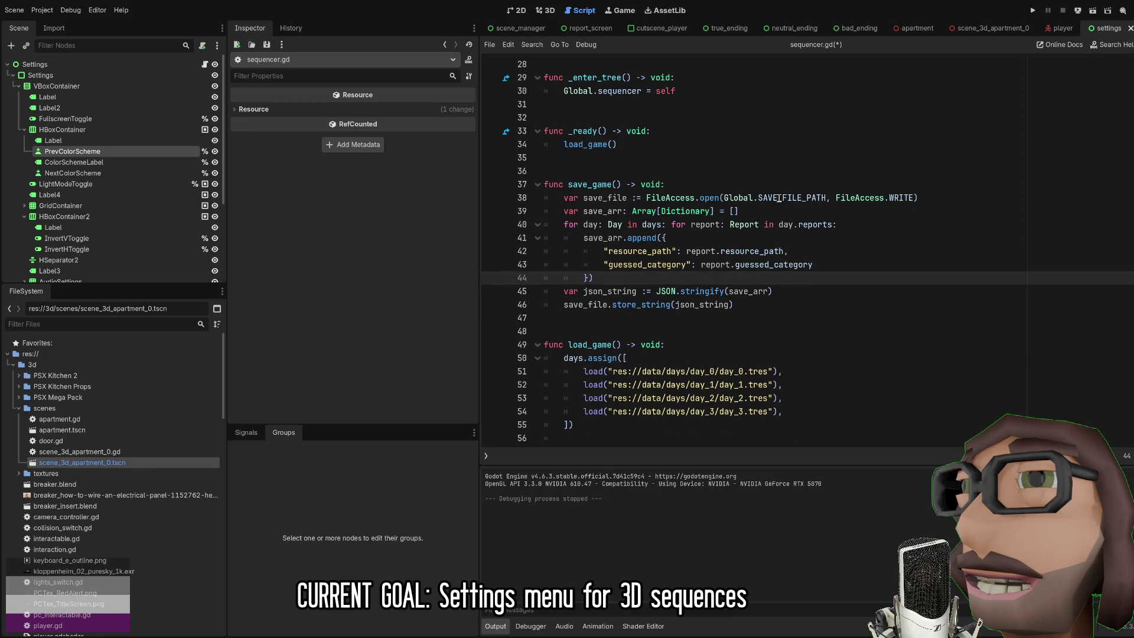
key(Up)
key(Up)
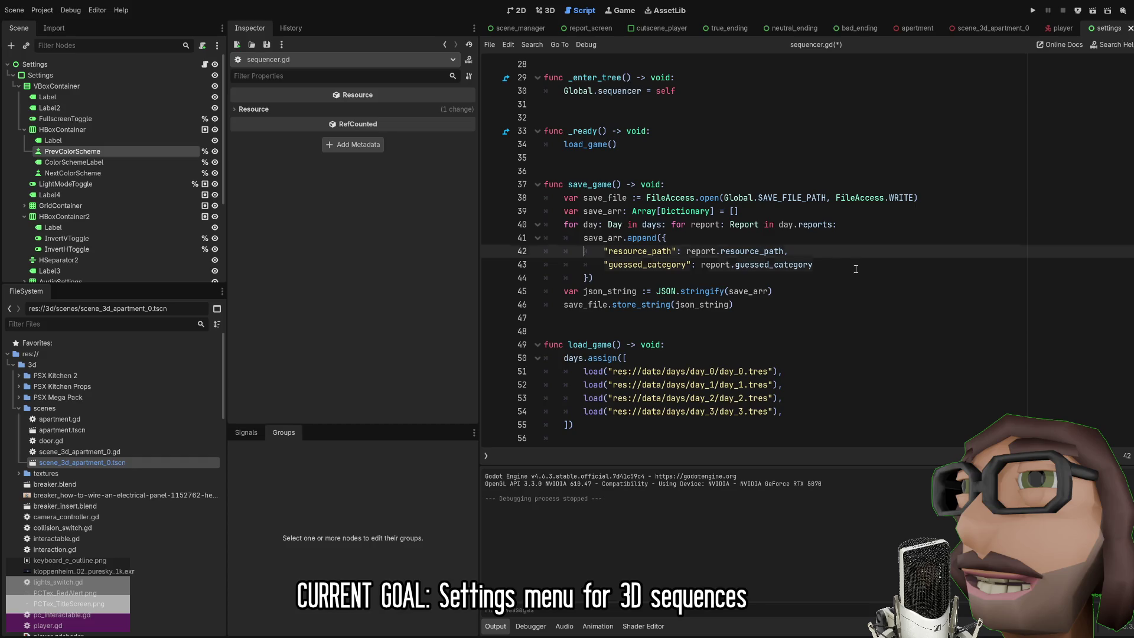
click(855, 269)
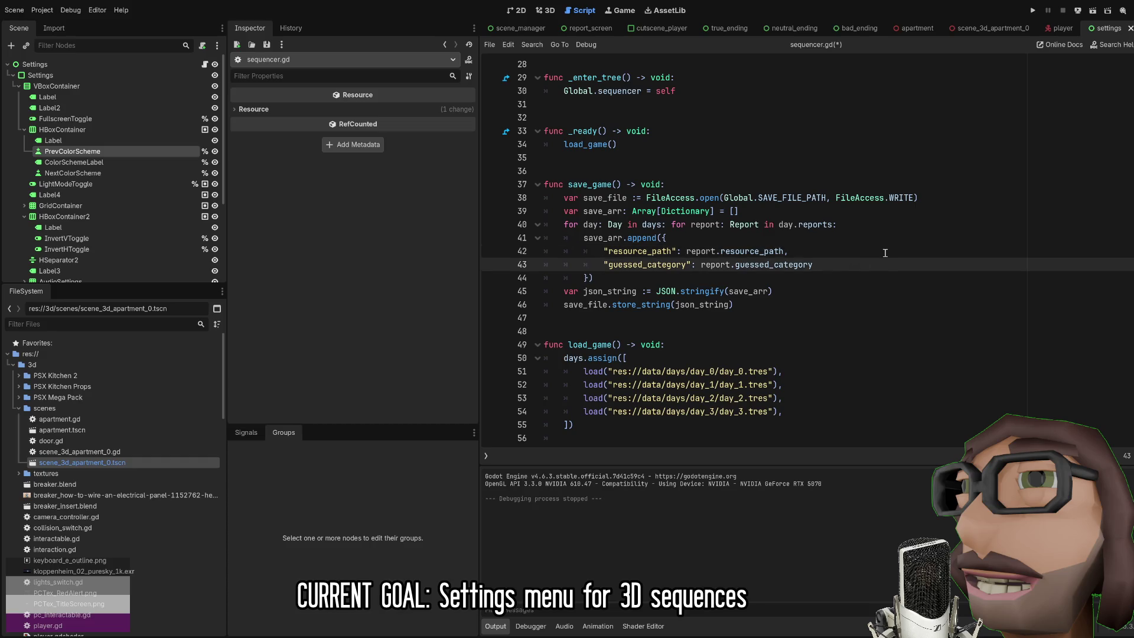
- Add "type": "Report", as the dictionary's first entry and save sequencer.gd
key(Up)
key(Up)
key(Return)
text(")
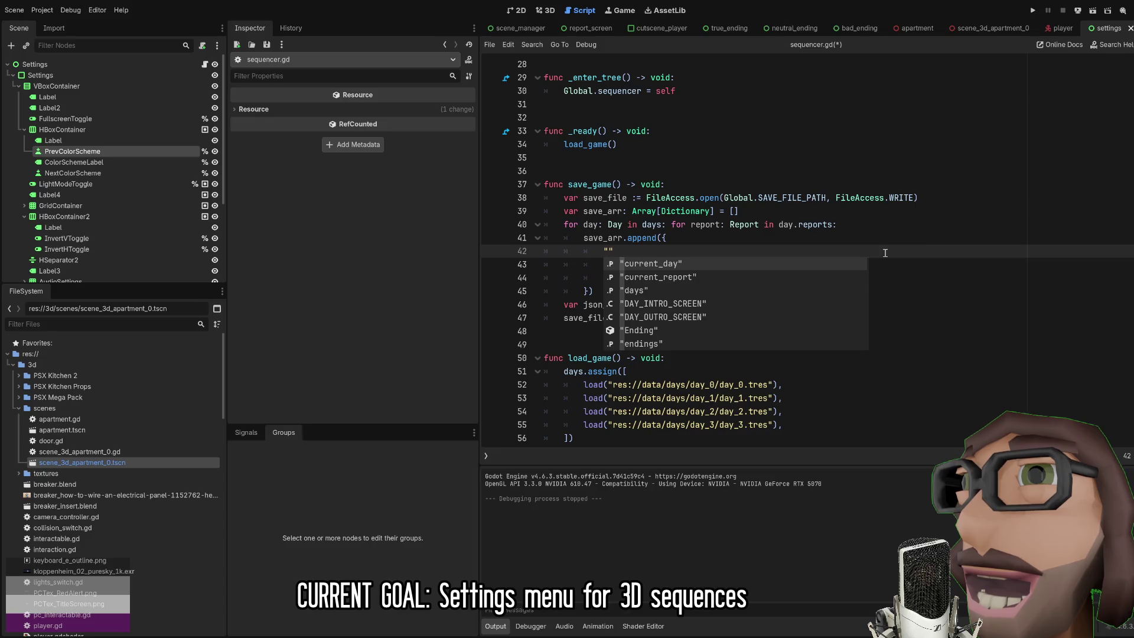
text(type": "Report)
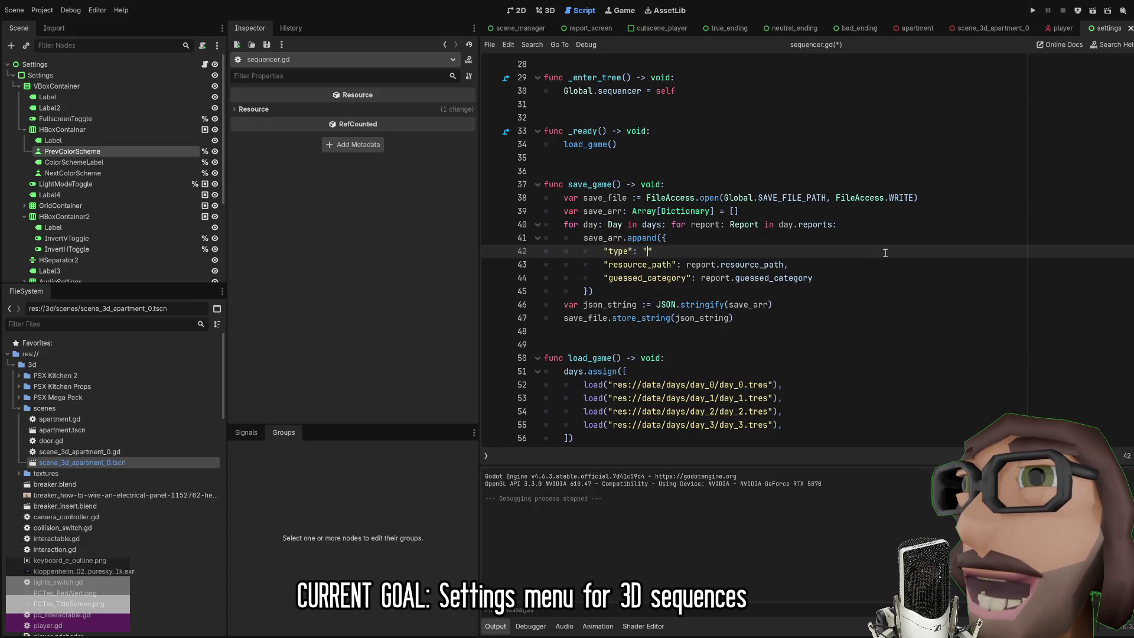
text(")
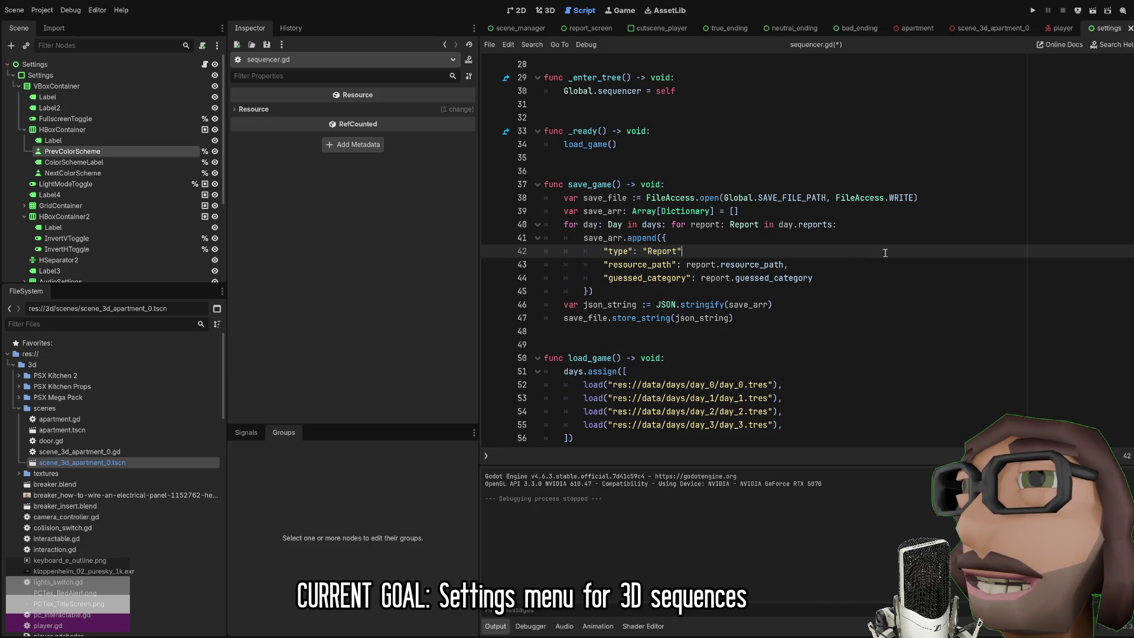
text(,)
click(853, 271)
key(ctrl+s)
click(894, 277)
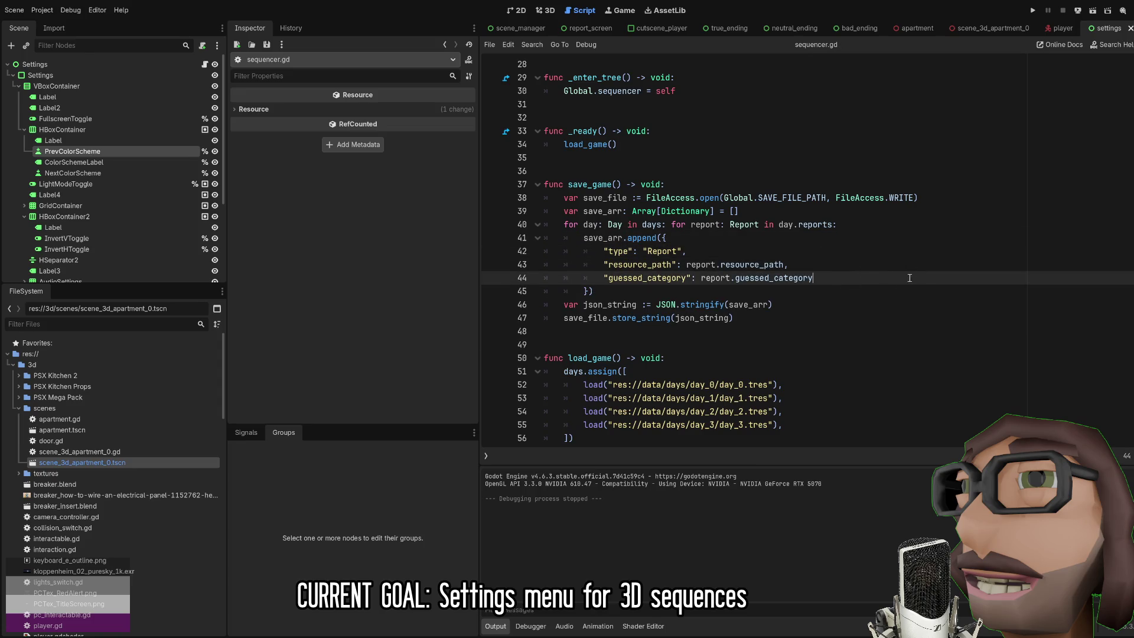
click(761, 249)
click(827, 264)
click(850, 272)
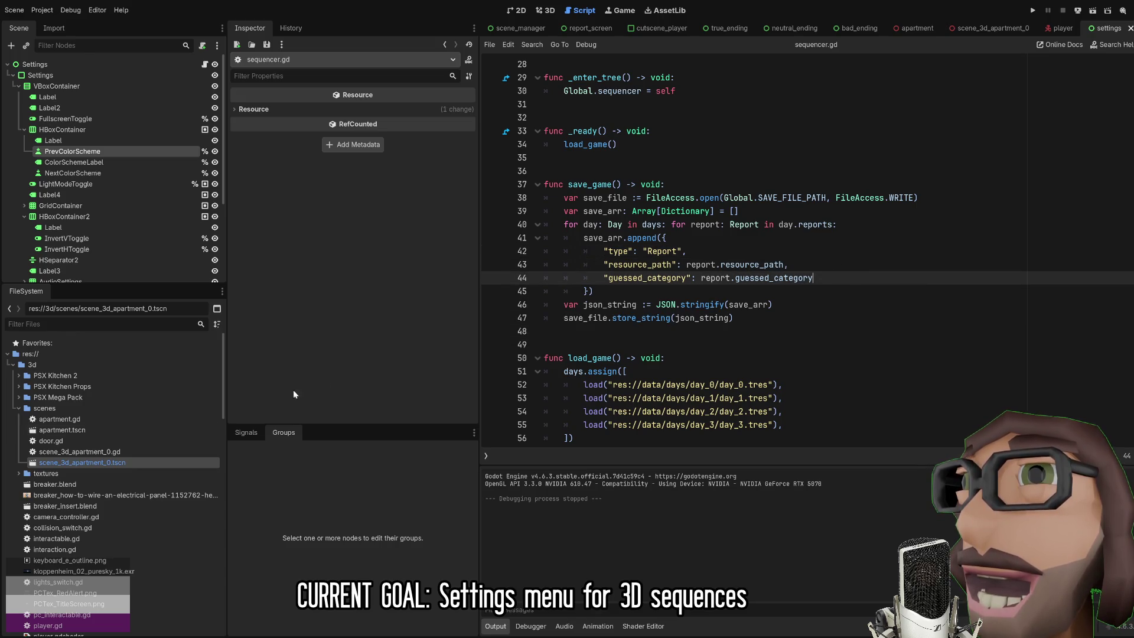
scroll(103, 459, down, 10)
scroll(102, 472, down, 5)
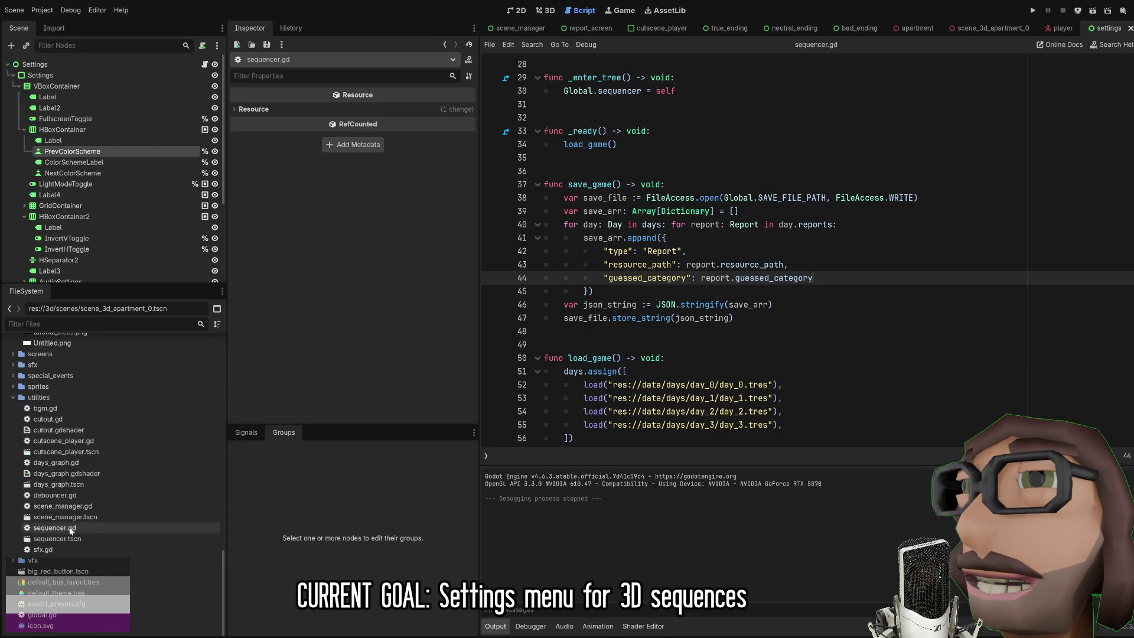
click(66, 517)
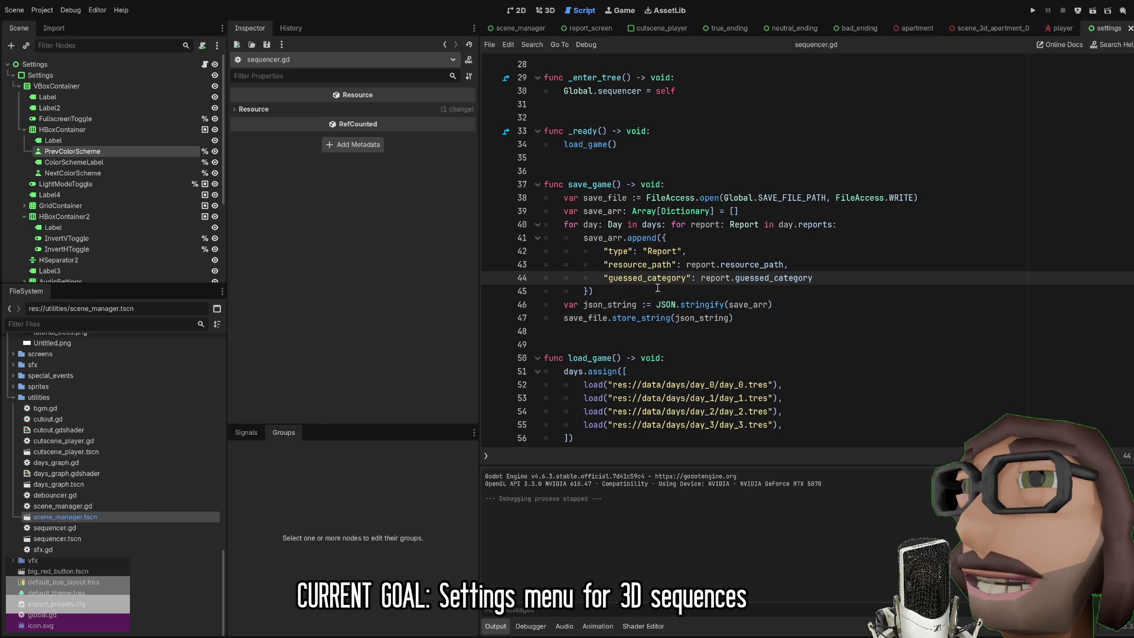
click(814, 305)
key(F5)
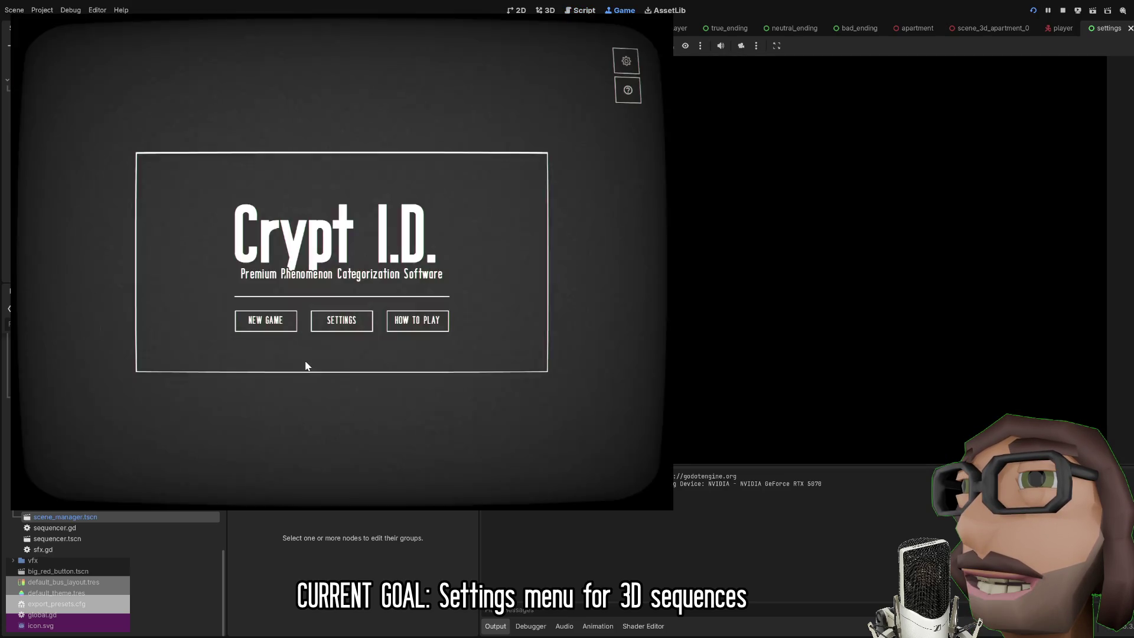
click(293, 329)
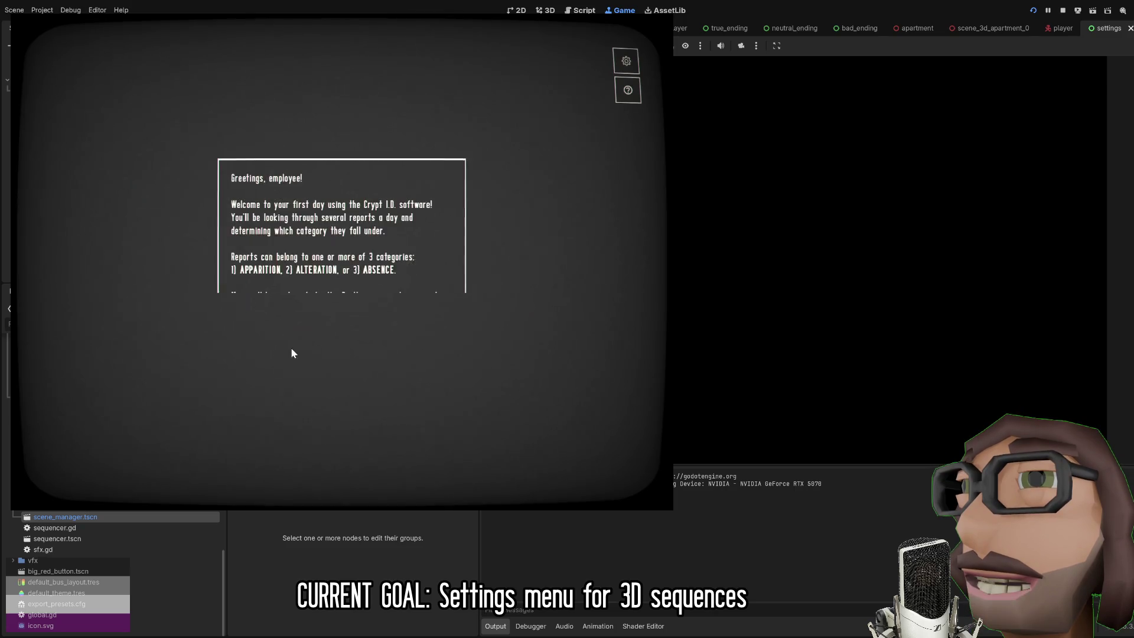
click(332, 342)
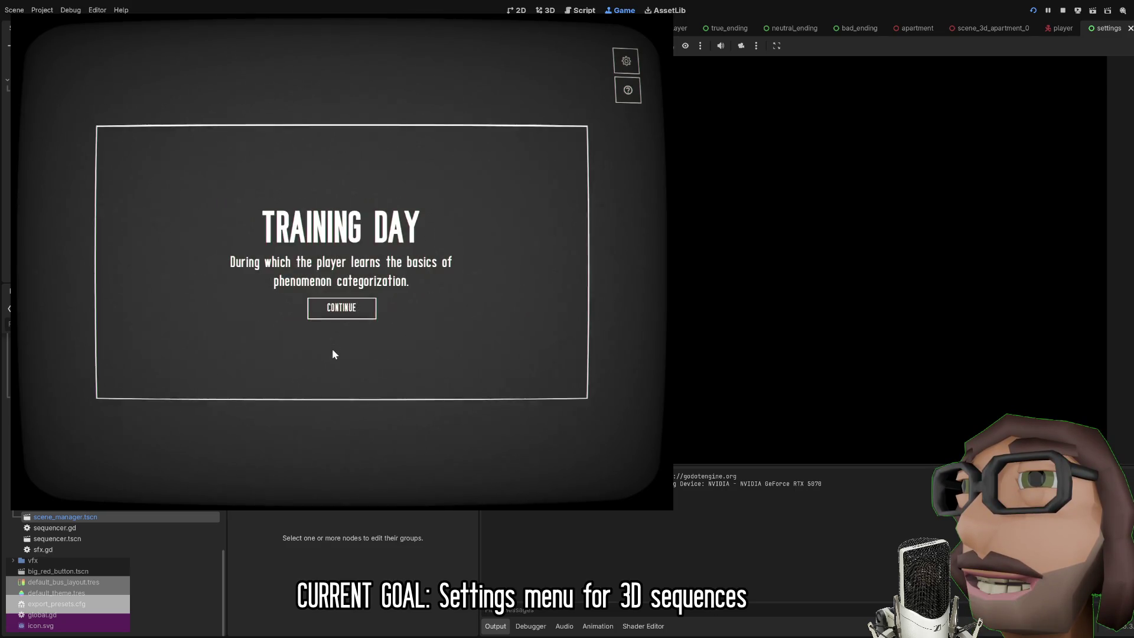
key(F8)
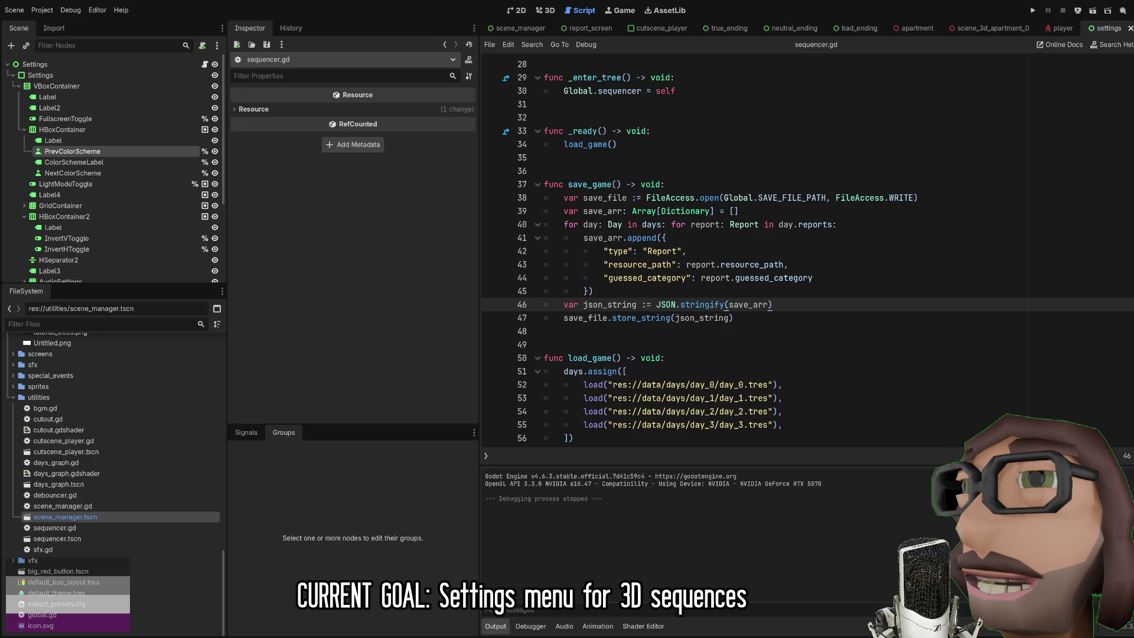
click(784, 317)
scroll(833, 303, down, 2)
scroll(835, 301, up, 1)
click(827, 237)
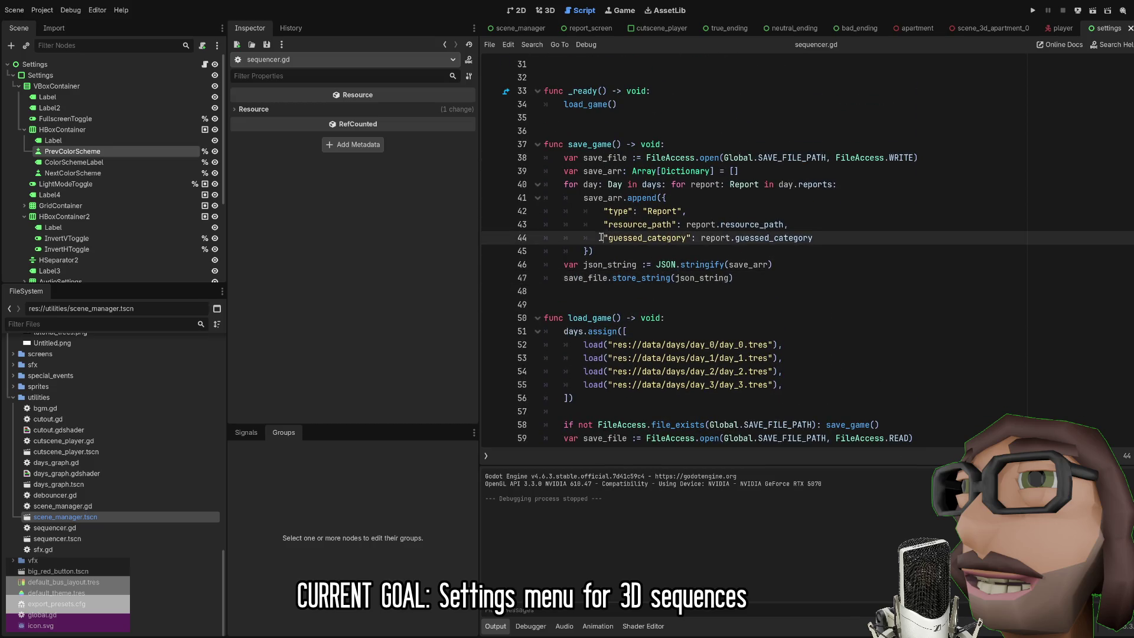
scroll(824, 239, down, 7)
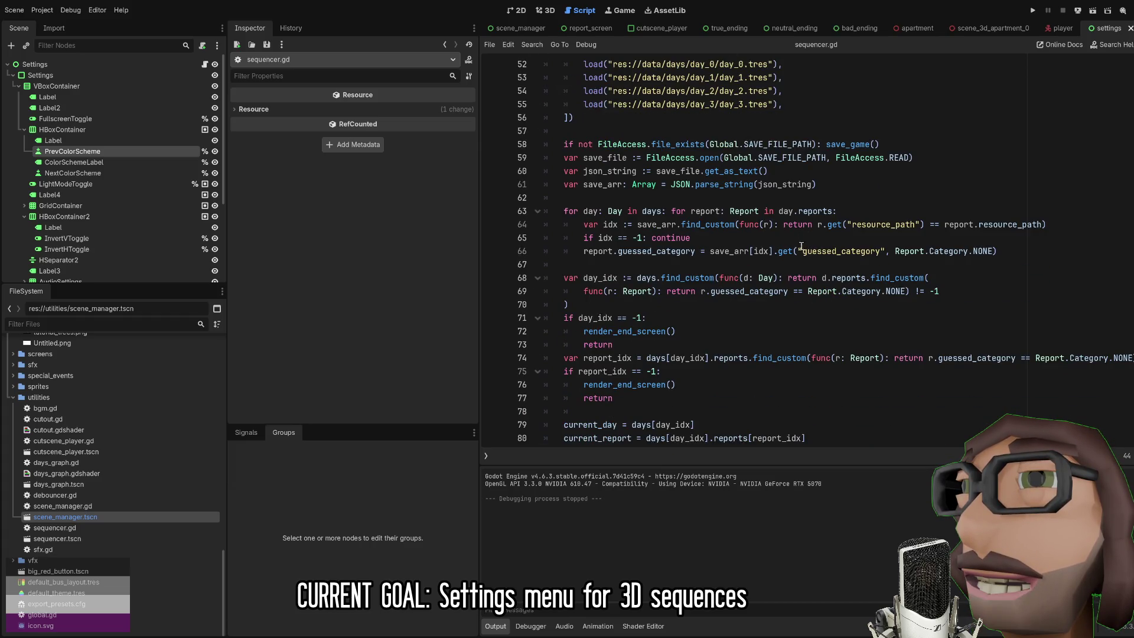
scroll(757, 232, up, 1)
scroll(769, 225, up, 6)
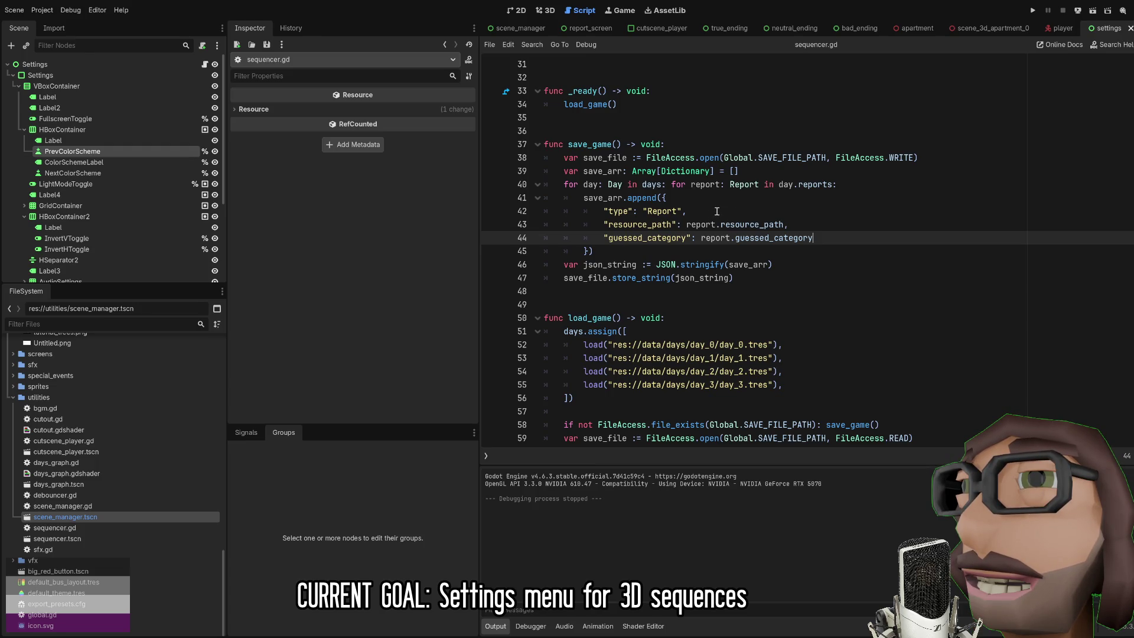
click(768, 225)
scroll(781, 215, down, 2)
scroll(780, 215, down, 5)
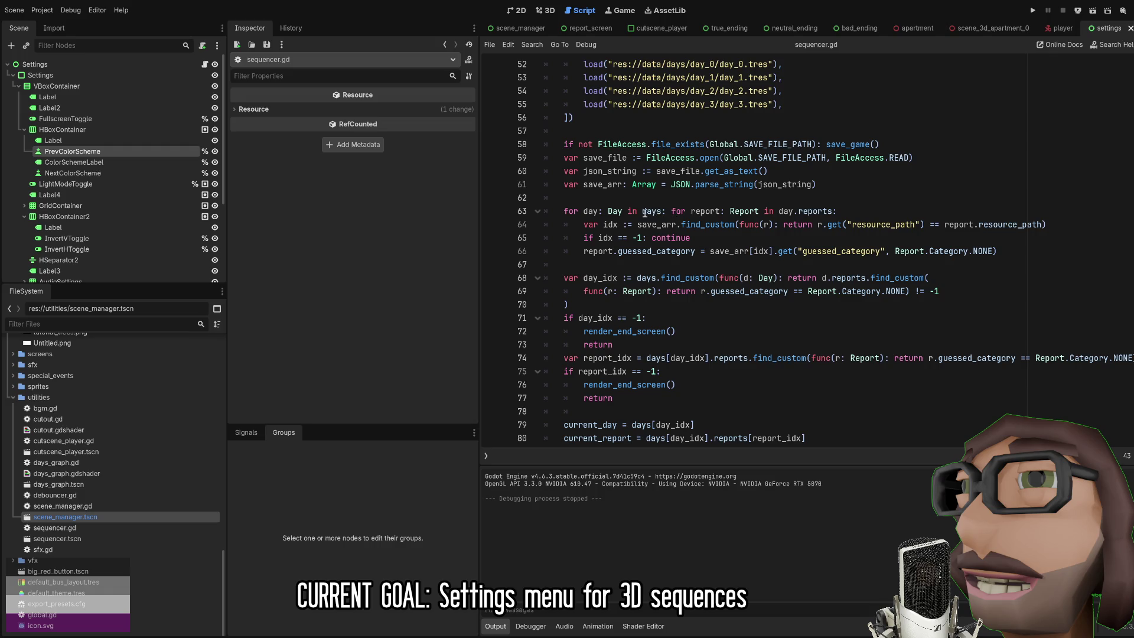
click(815, 224)
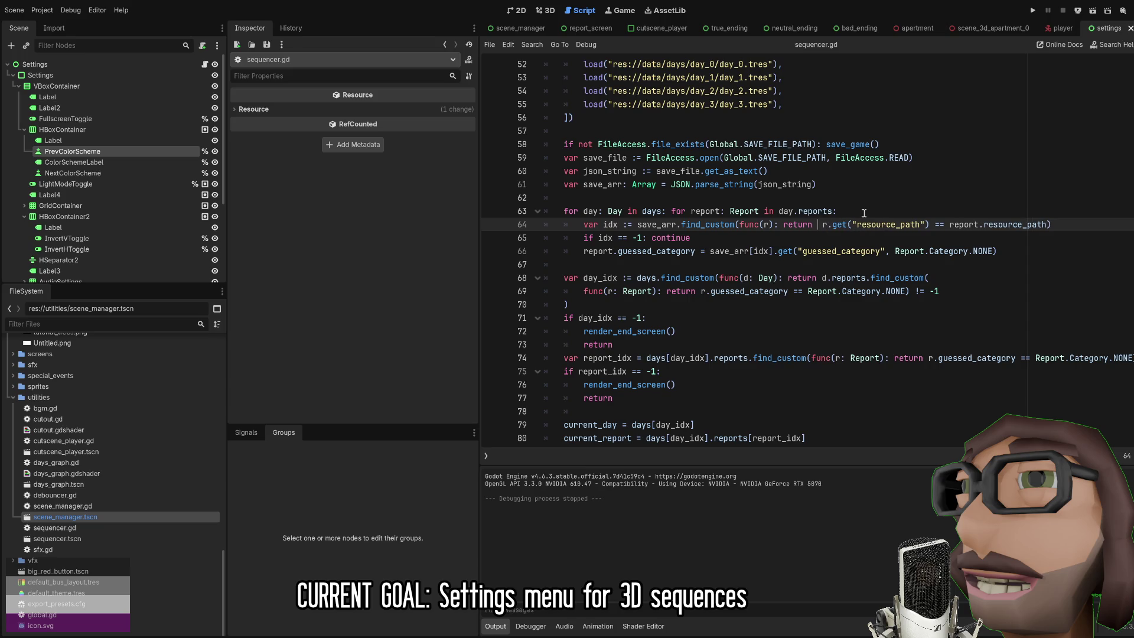
text(r.)
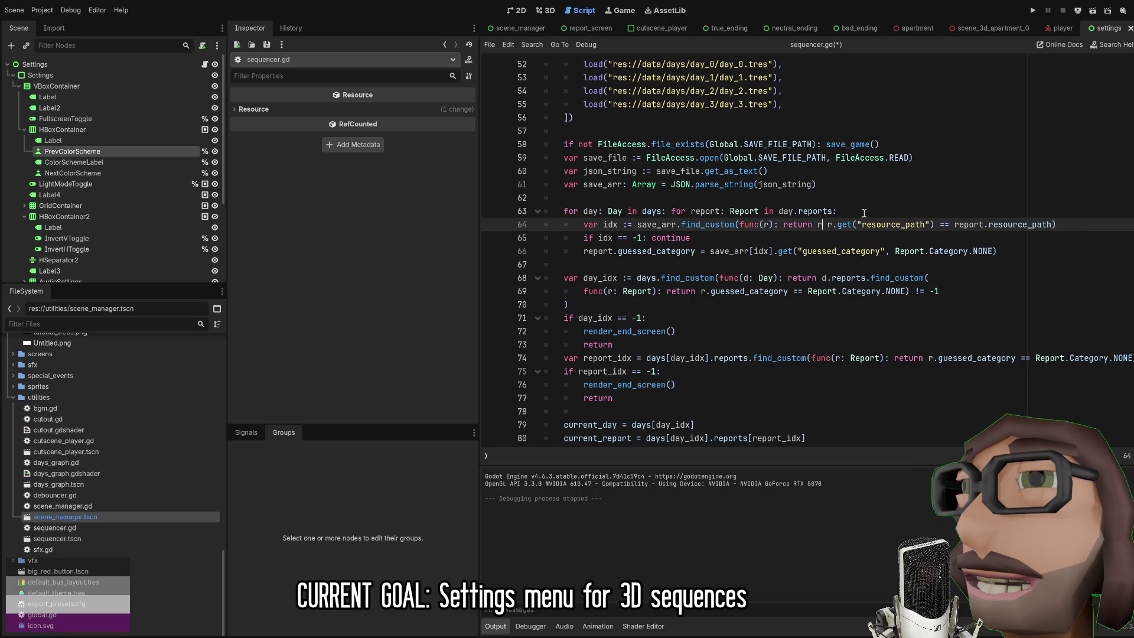
text(get("t)
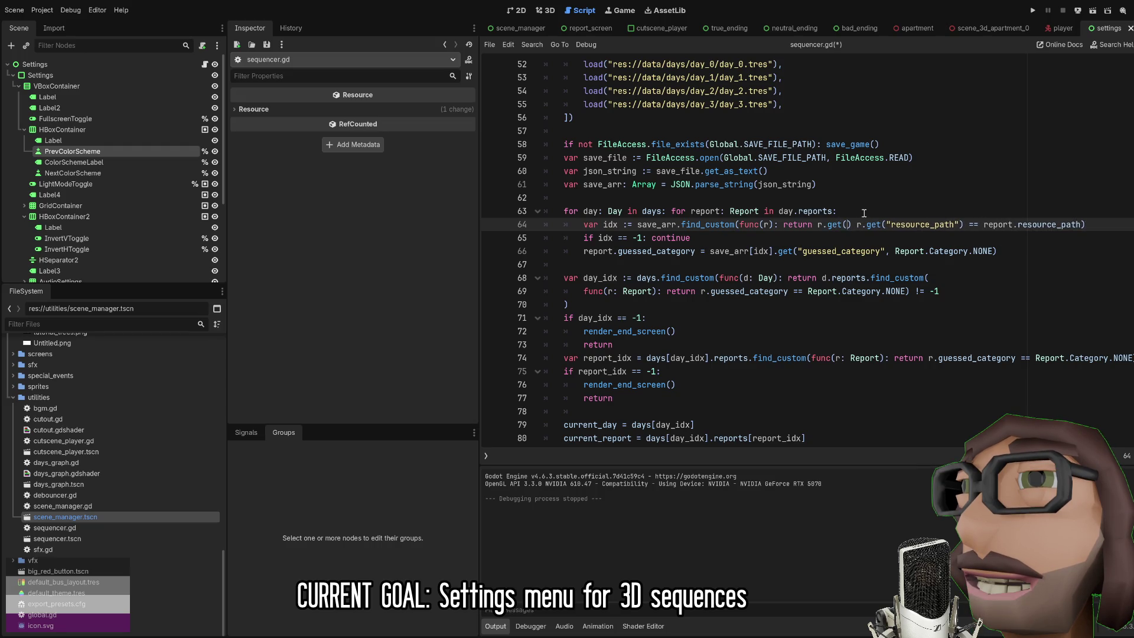
text(ype" ==)
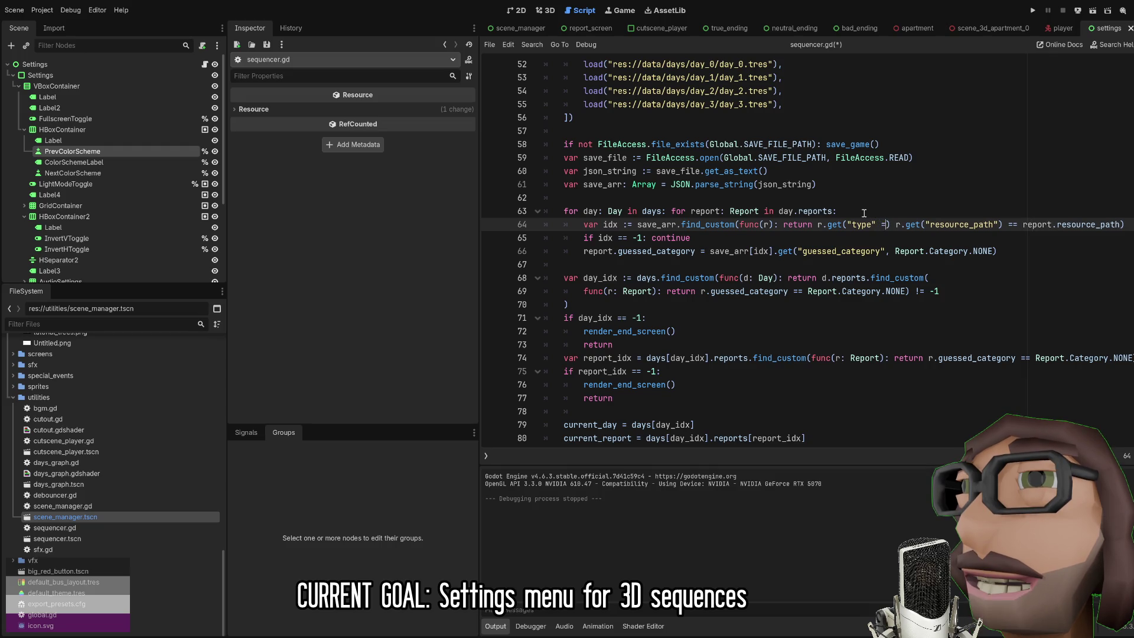
key(BackSpace)
key(BackSpace)
key(BackSpace)
text() == )
text("Rep)
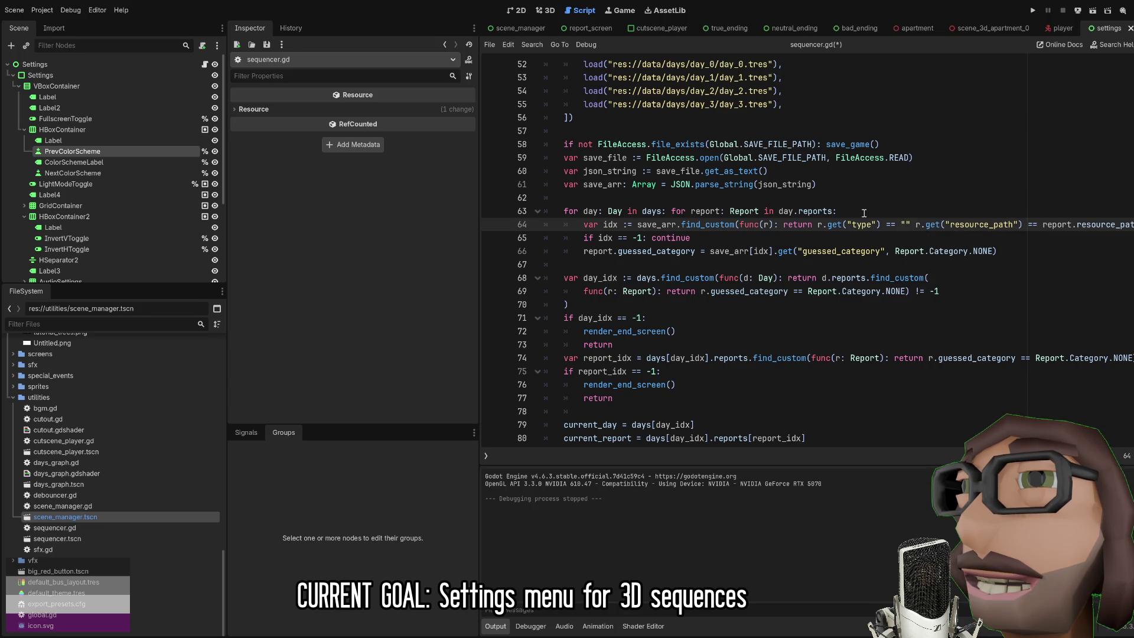
text(ort" and)
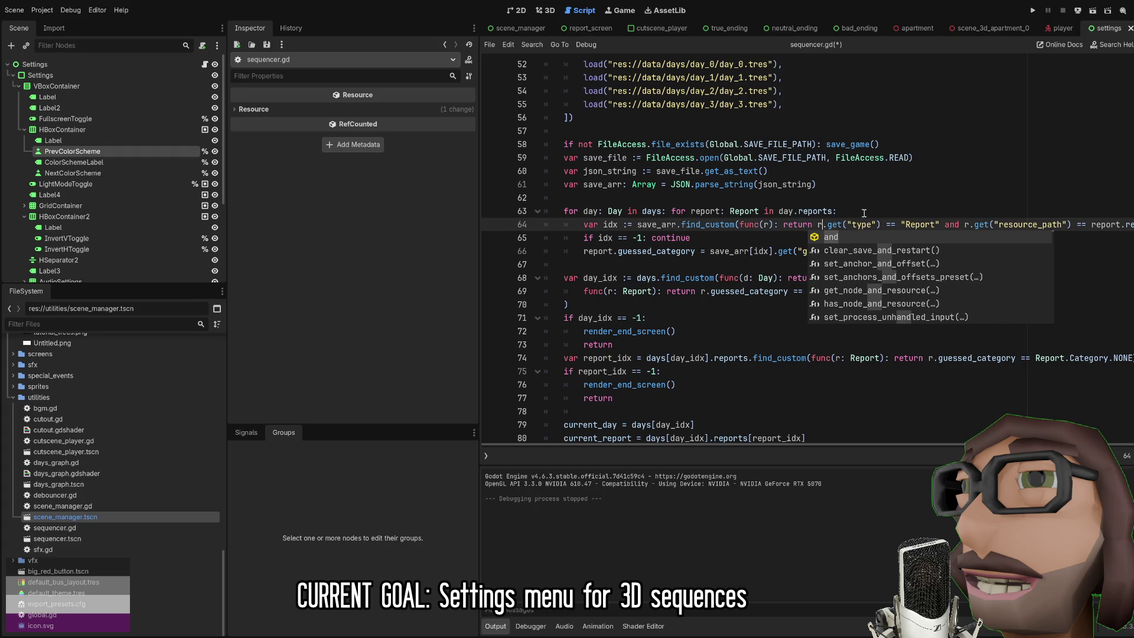
key(Left)
key(Left)
key(Left)
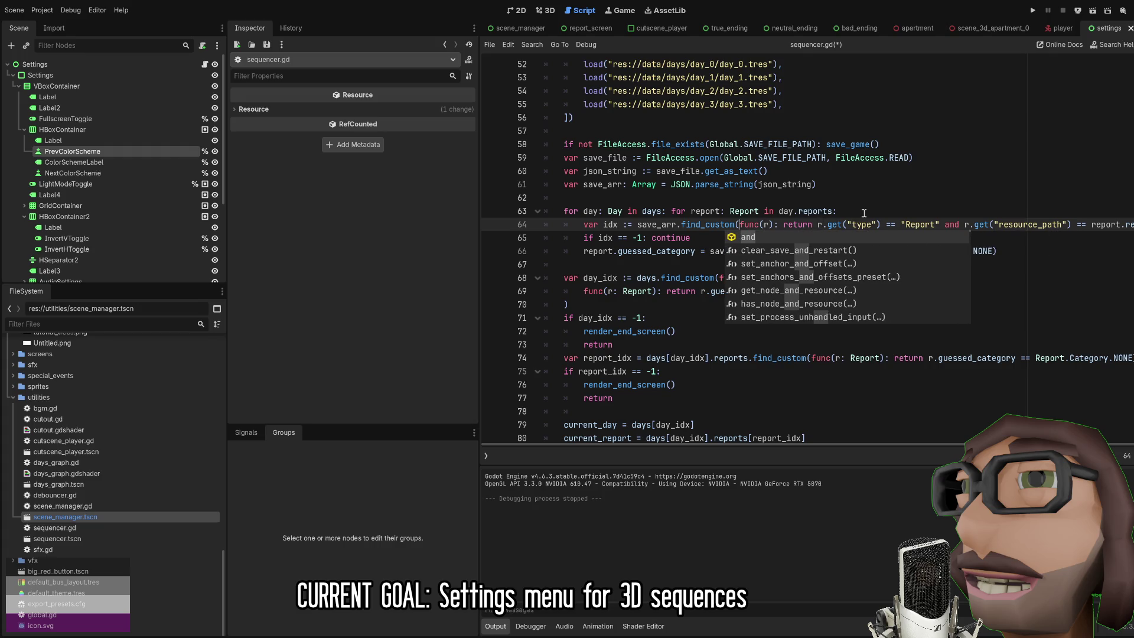
key(Right)
key(Right)
key(Right)
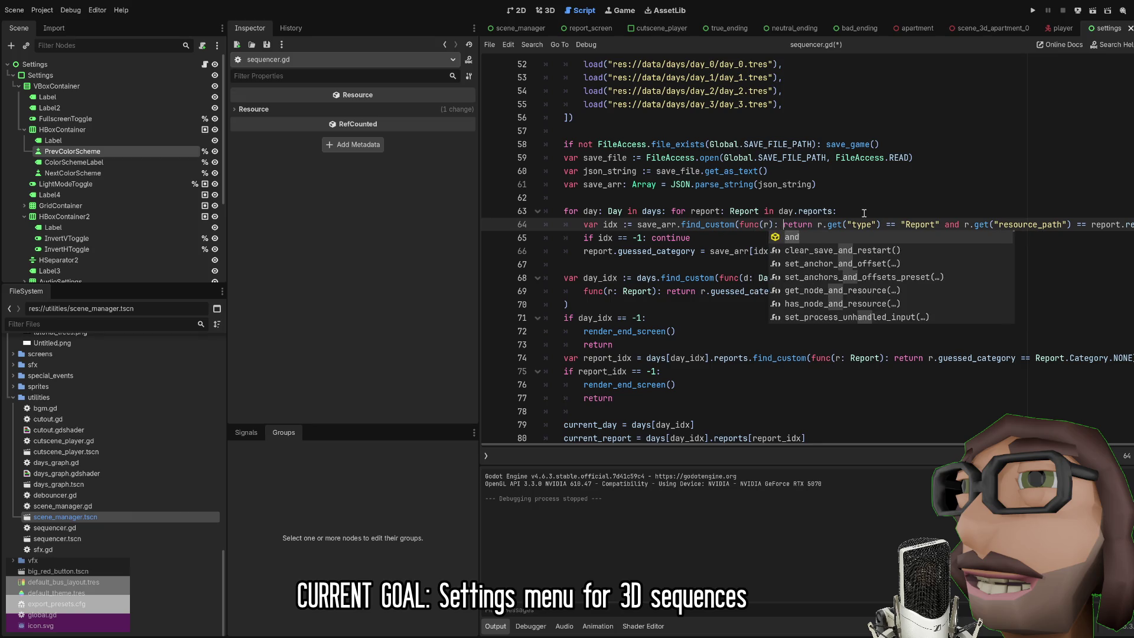
key(Return)
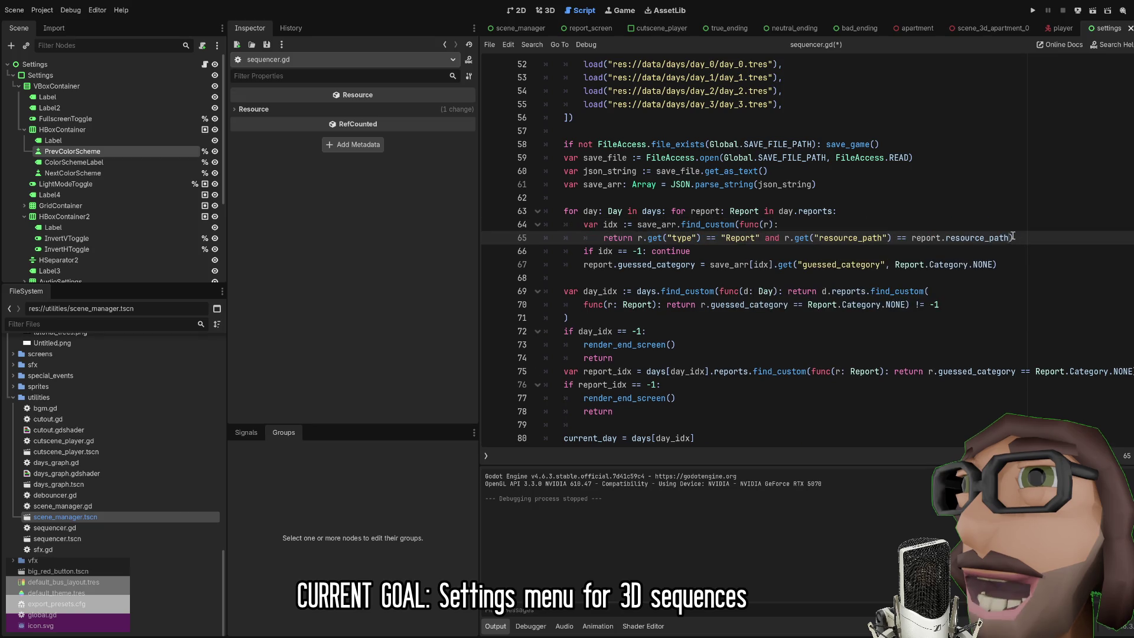
key(Return)
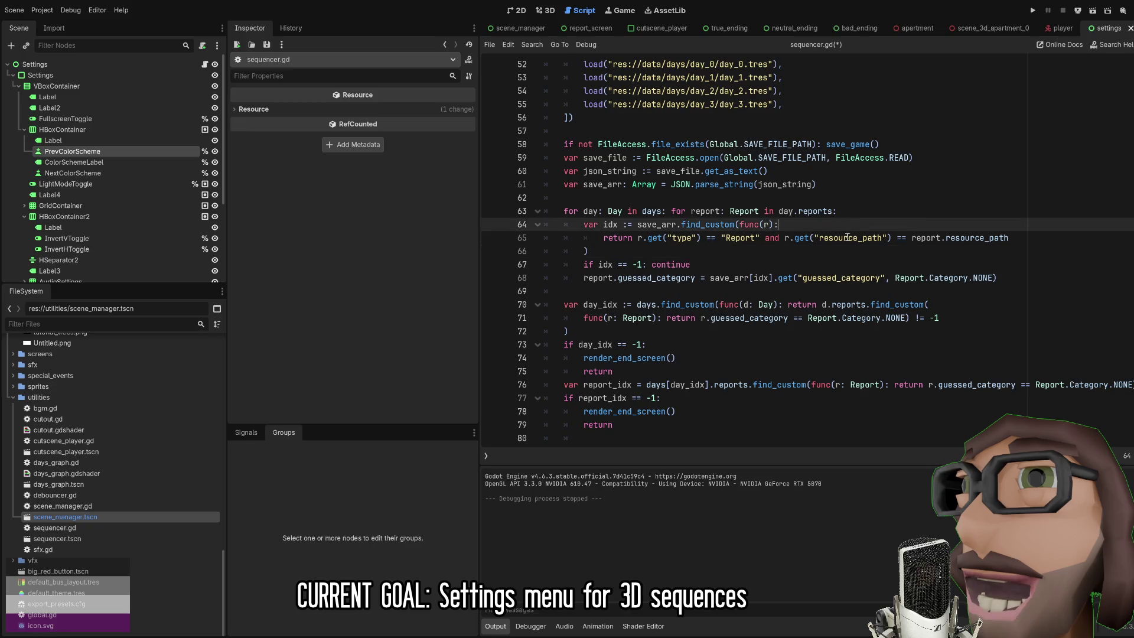
click(1018, 231)
key(Down)
key(ctrl+s)
scroll(918, 194, down, 1)
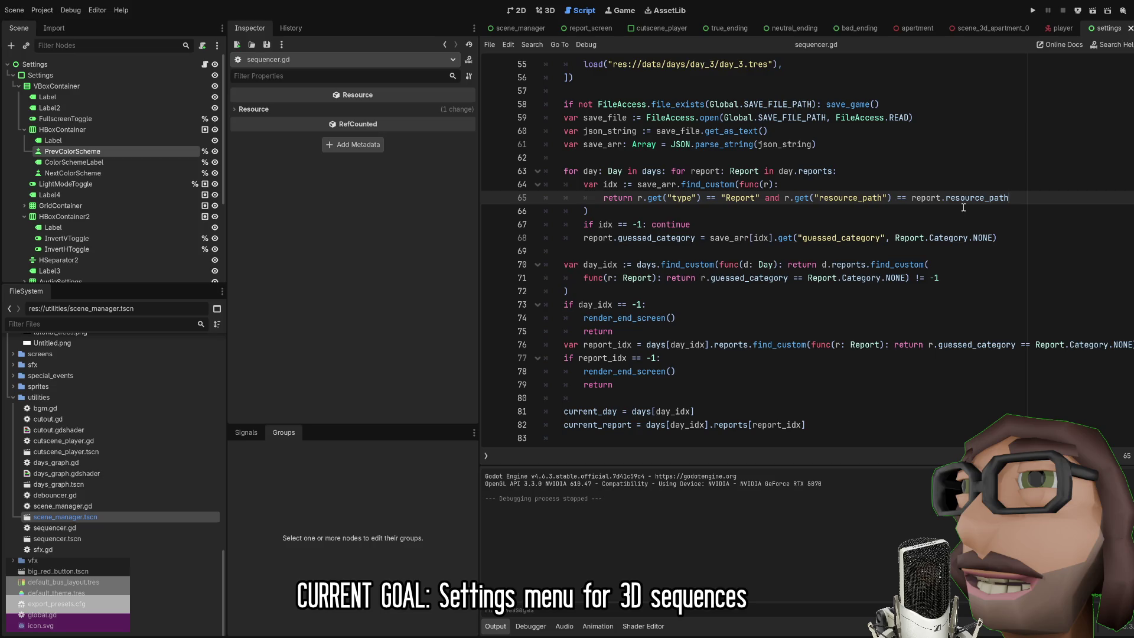
scroll(904, 198, down, 1)
scroll(905, 198, up, 1)
double_click(611, 184)
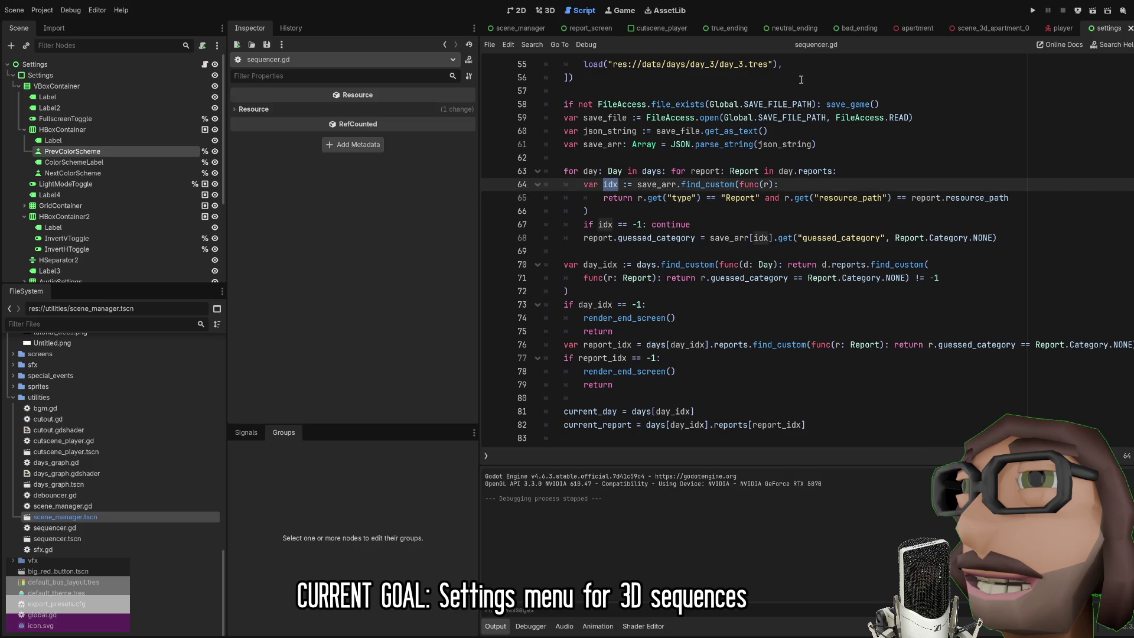
double_click(648, 184)
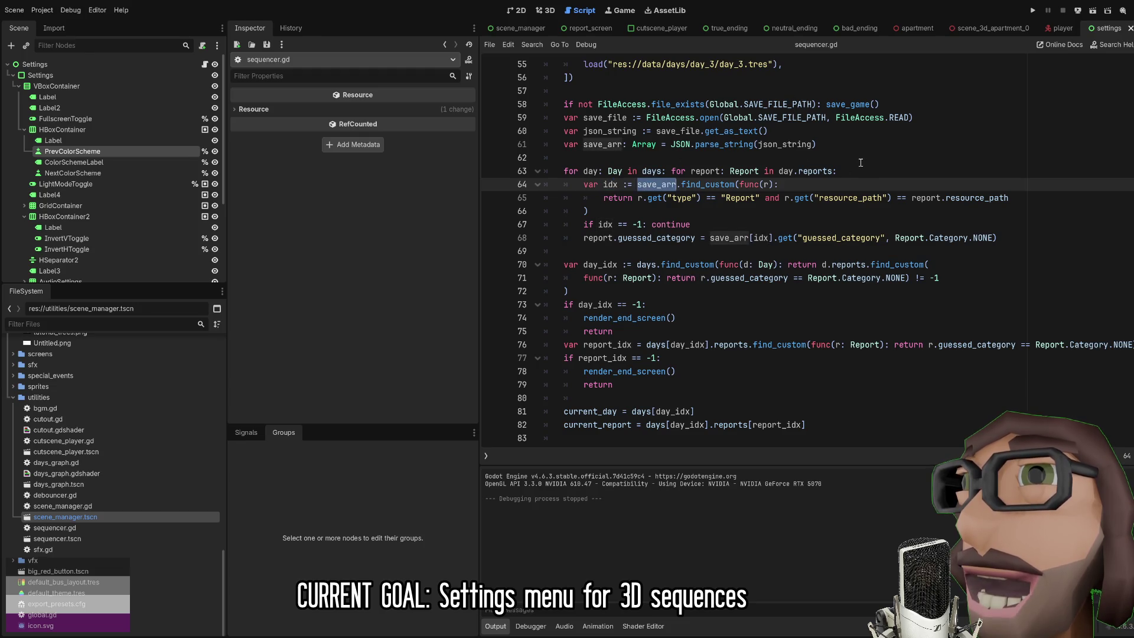
scroll(931, 173, down, 1)
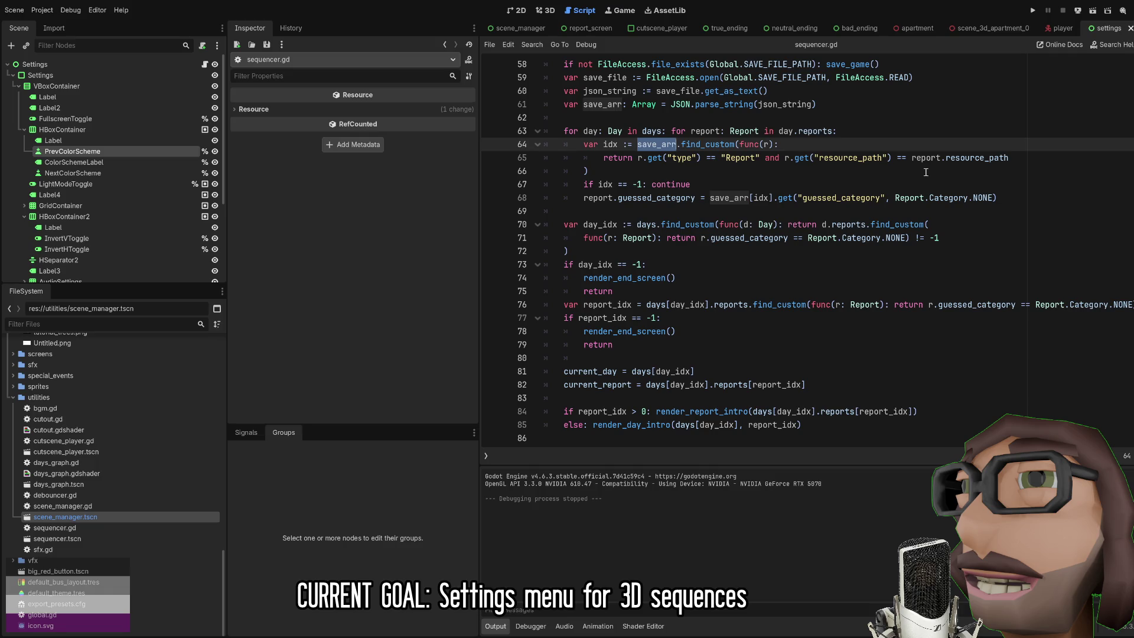
scroll(925, 172, down, 1)
scroll(925, 172, up, 1)
- Delete 'r.get("type") == "Report" and ' from the lambda on line 65
drag(785, 158, 600, 160)
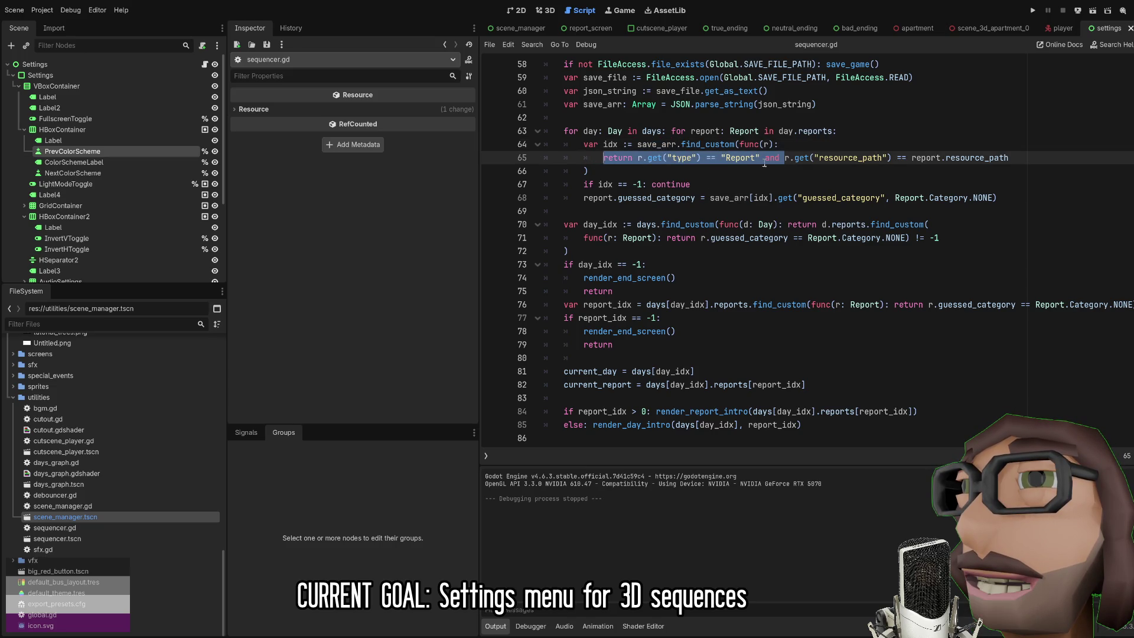
key(Right)
shift+click(638, 158)
key(BackSpace)
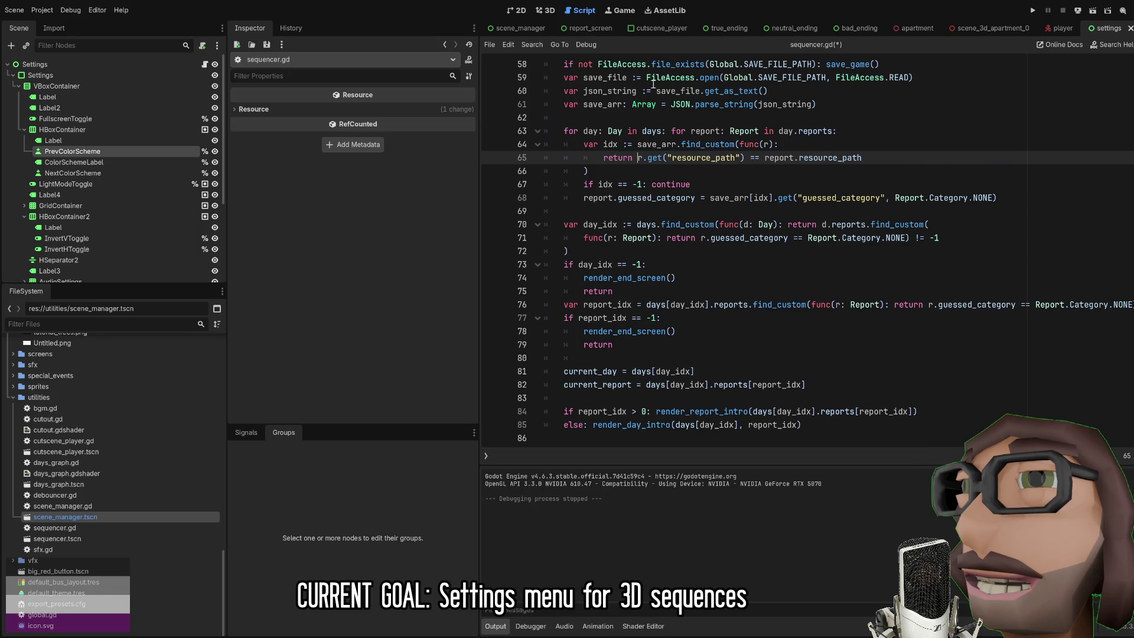
double_click(703, 157)
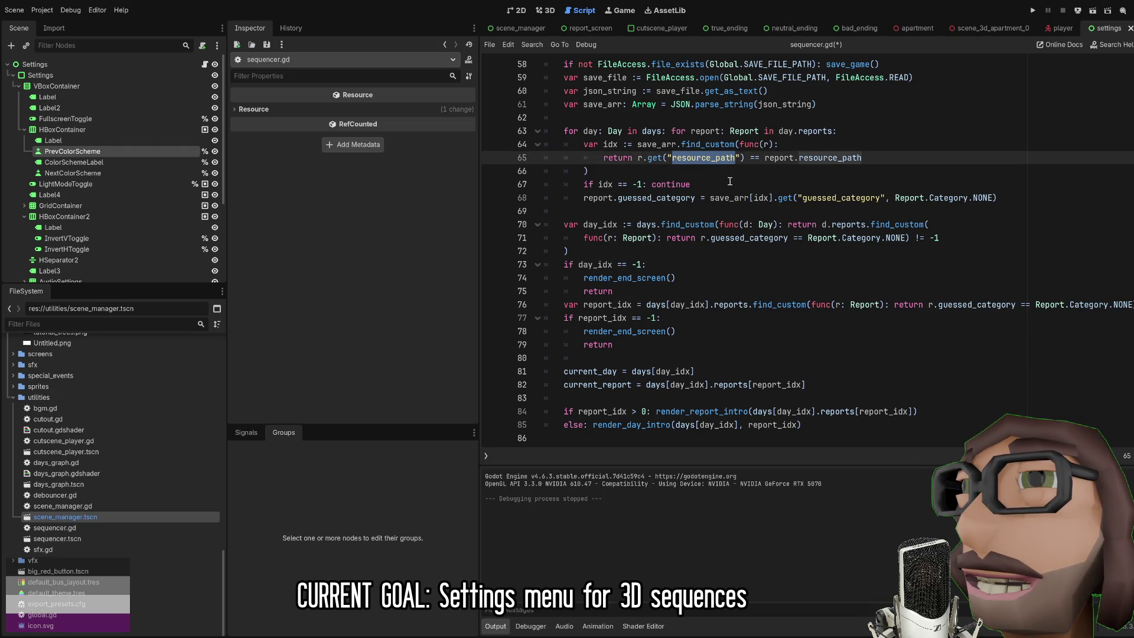
- Check the edited lookup and following lines through line 72, then save sequencer.gd
scroll(752, 169, down, 1)
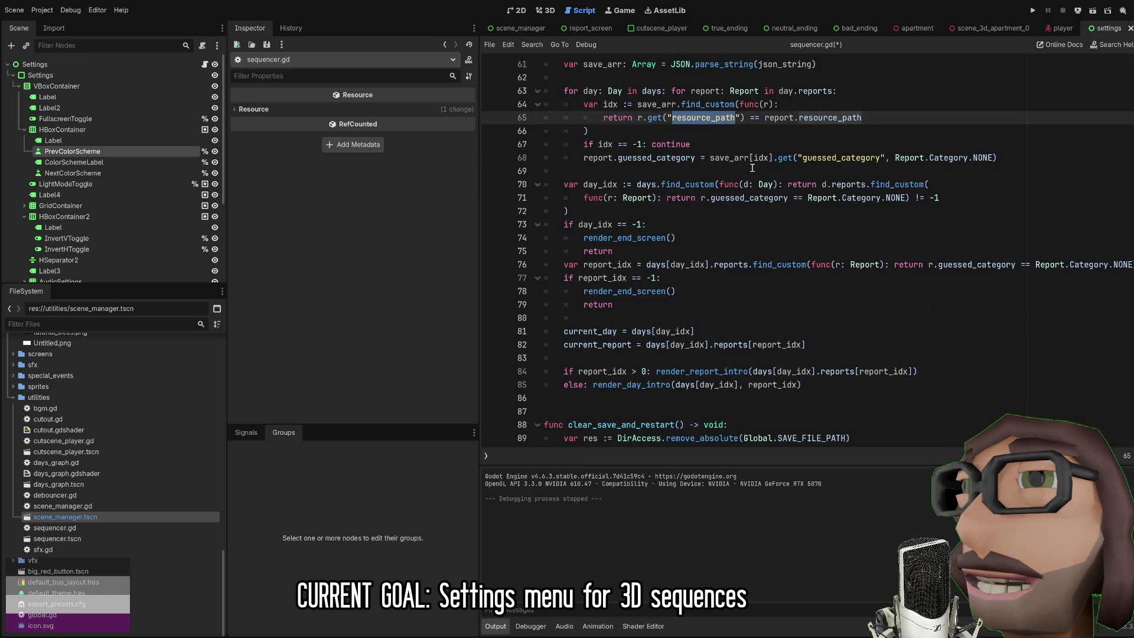
scroll(753, 168, up, 1)
click(754, 168)
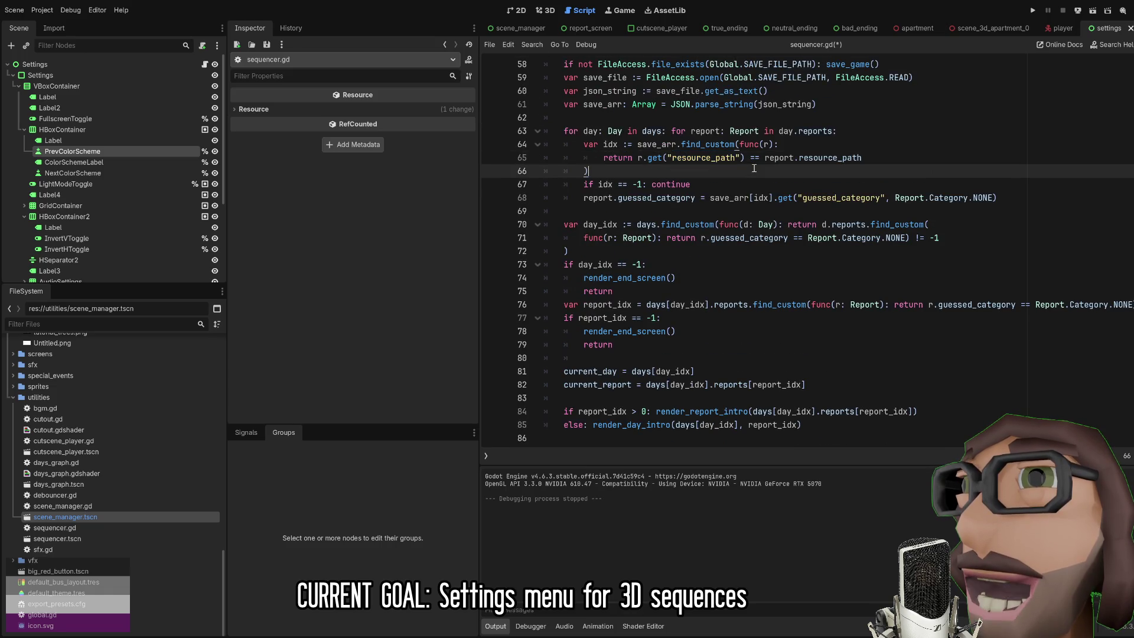
click(759, 183)
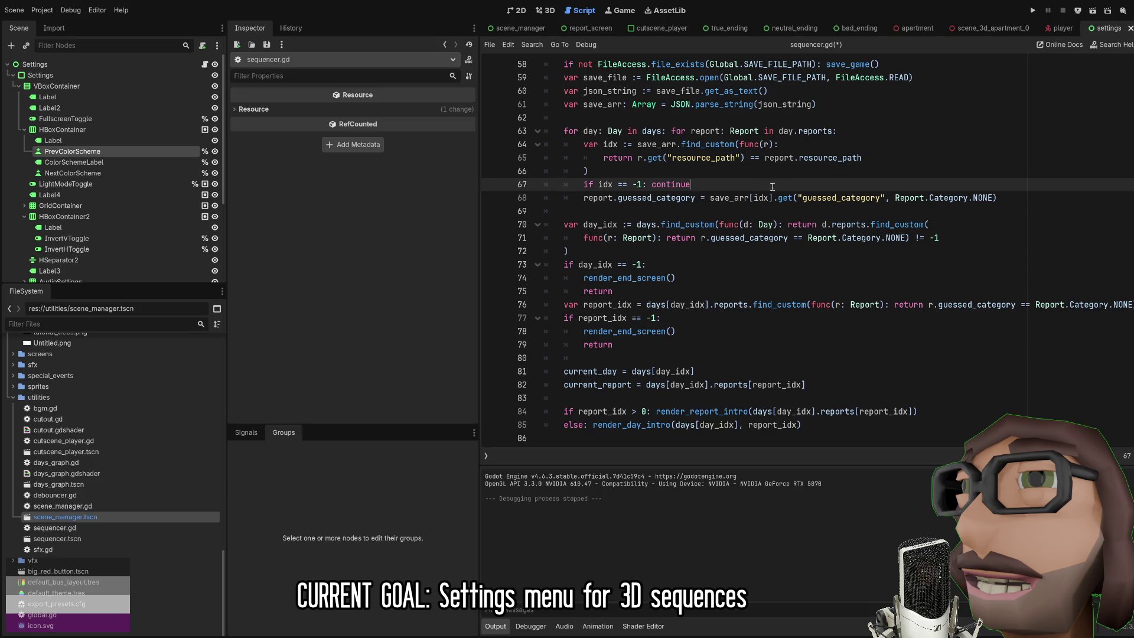
scroll(759, 183, down, 1)
click(762, 163)
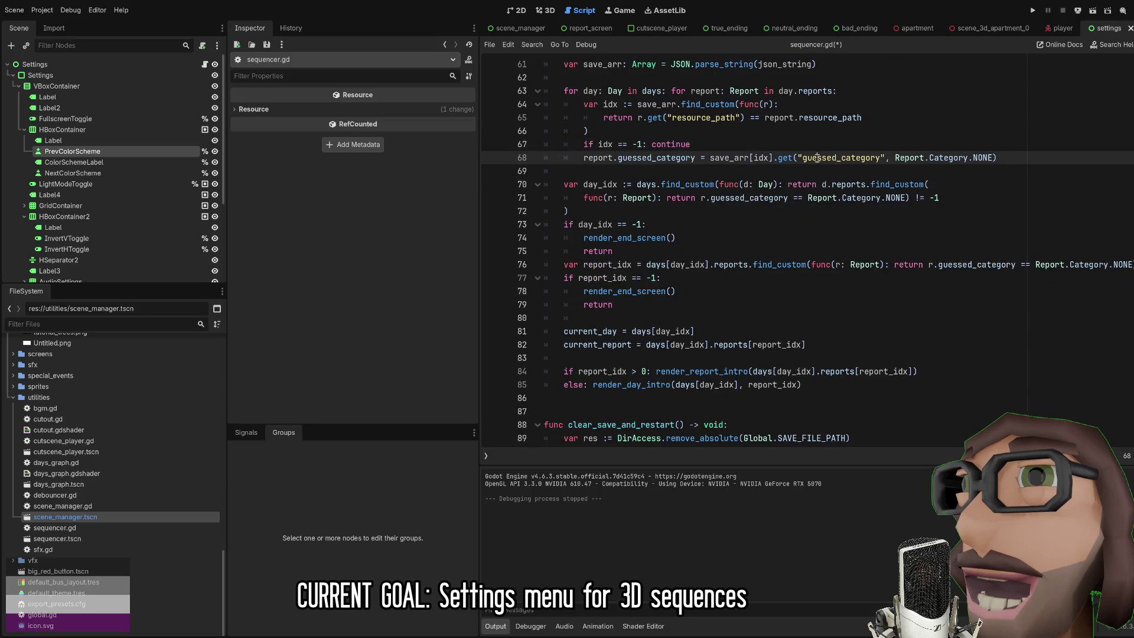
scroll(761, 165, down, 1)
click(761, 175)
key(ctrl+s)
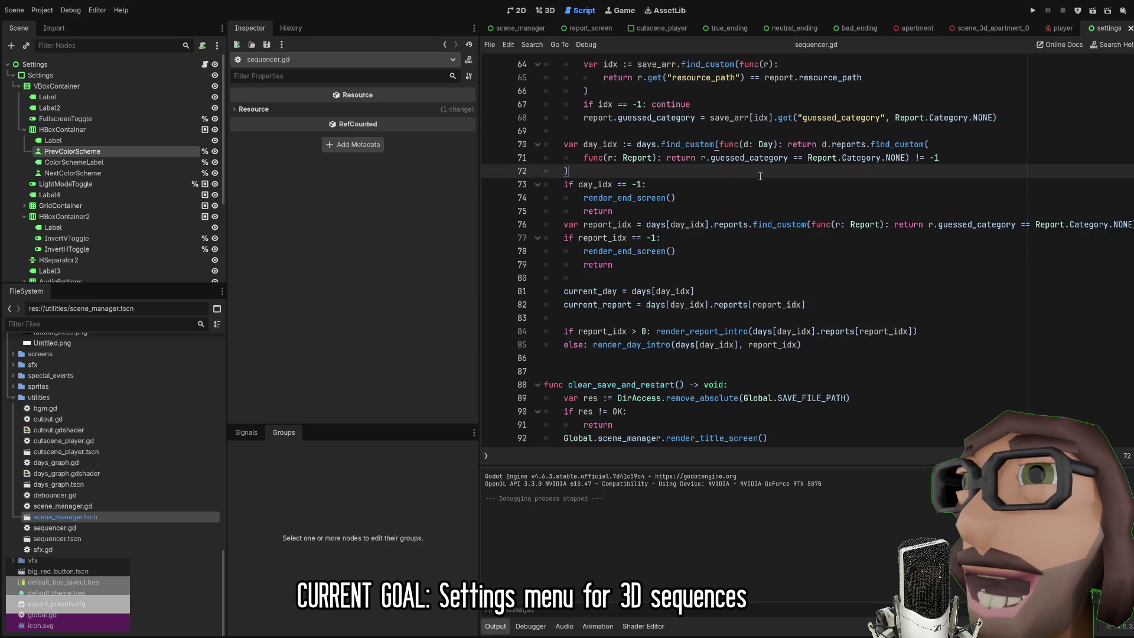
scroll(760, 176, down, 3)
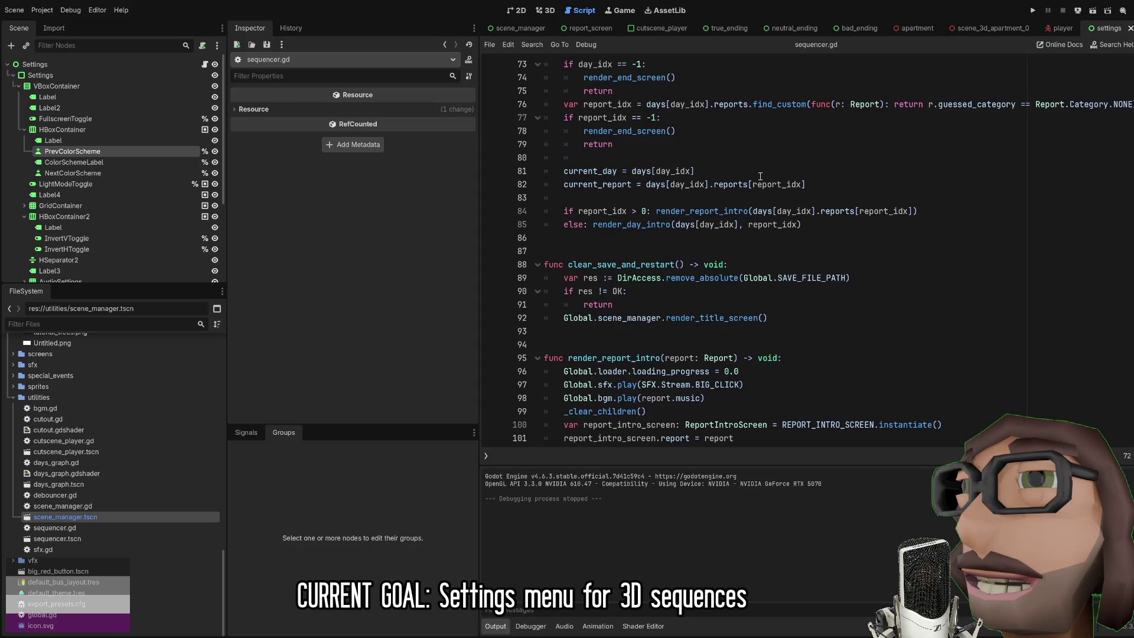
scroll(760, 176, up, 3)
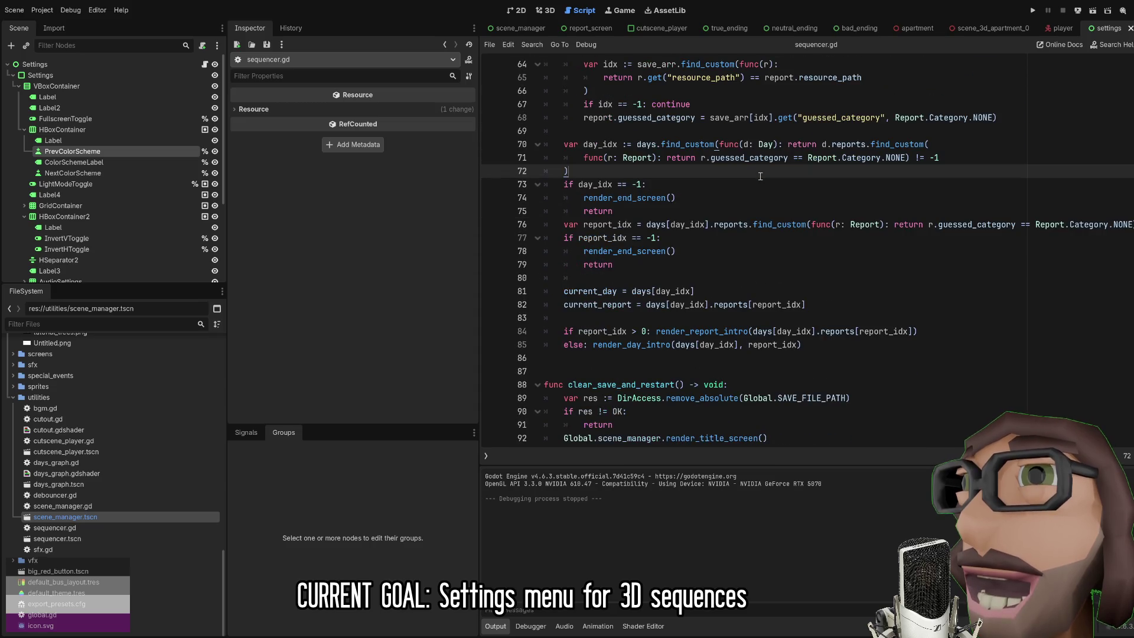
scroll(760, 176, up, 1)
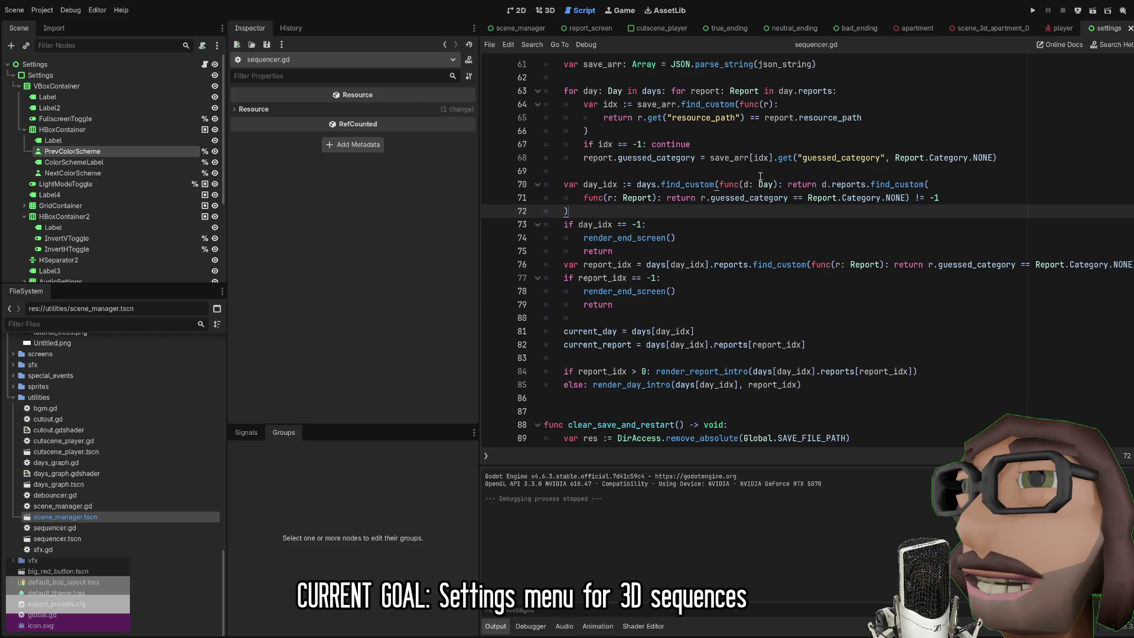
double_click(807, 198)
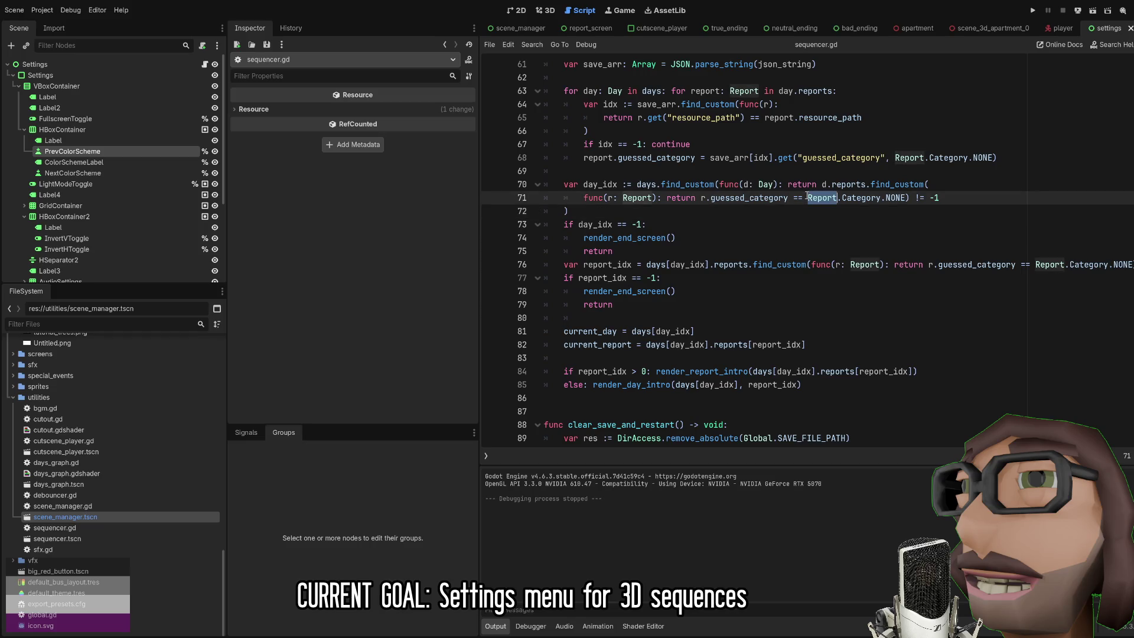
double_click(611, 184)
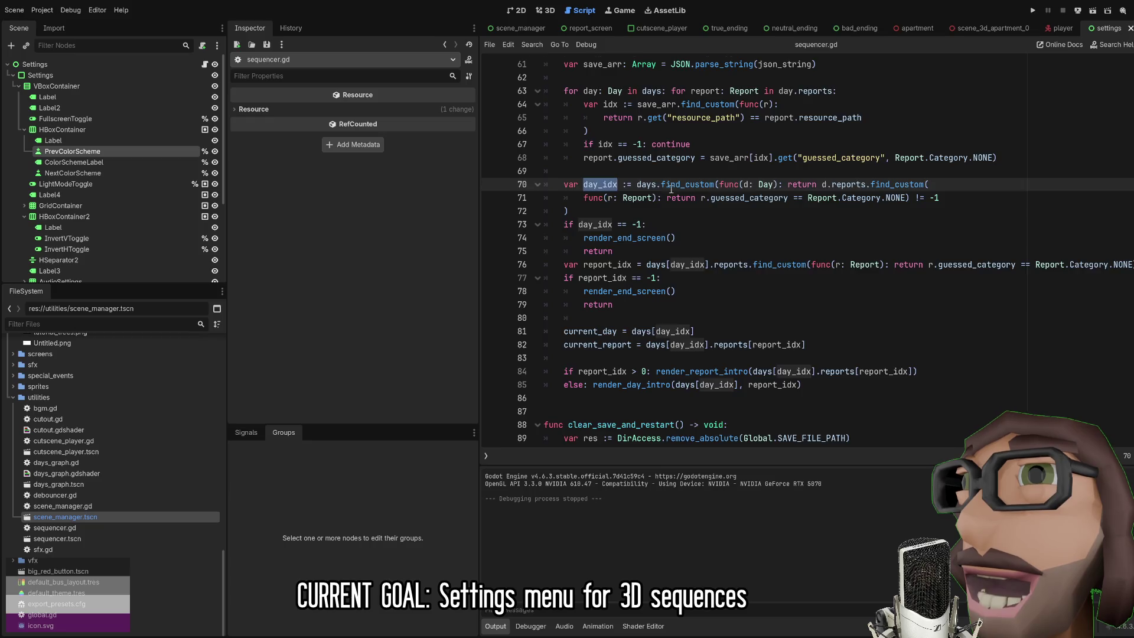
scroll(671, 189, up, 1)
click(661, 184)
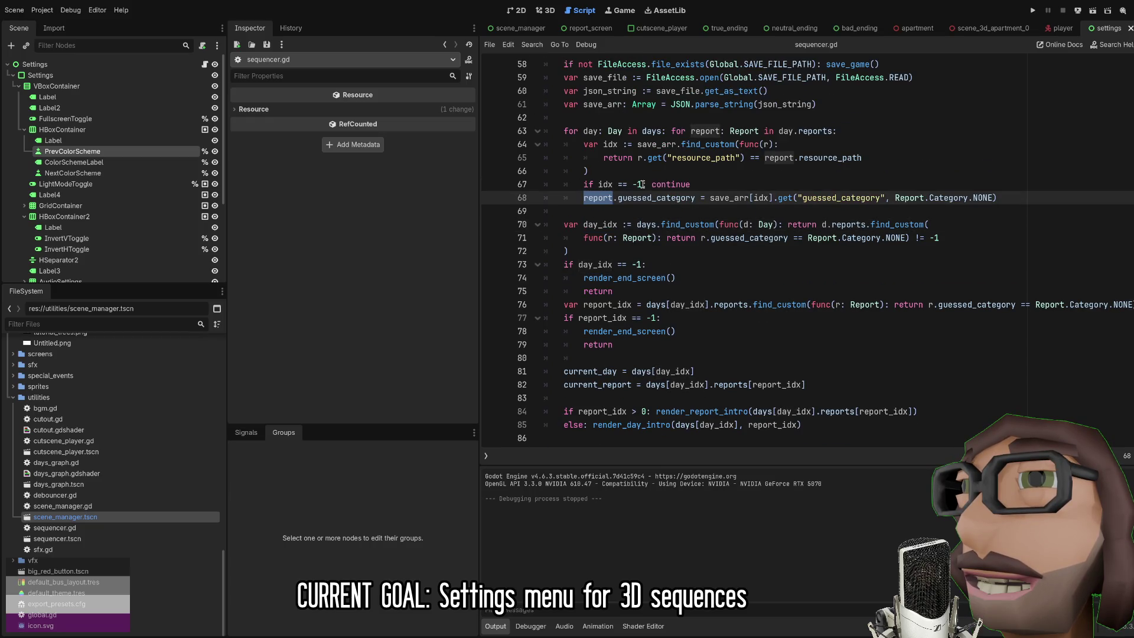
double_click(662, 185)
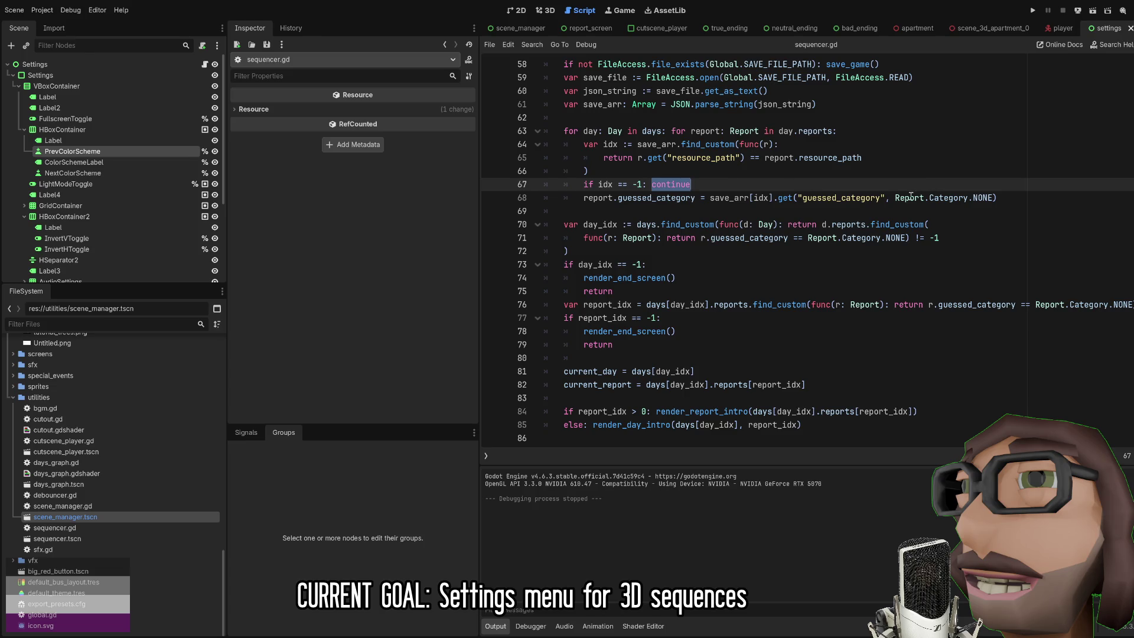
double_click(782, 197)
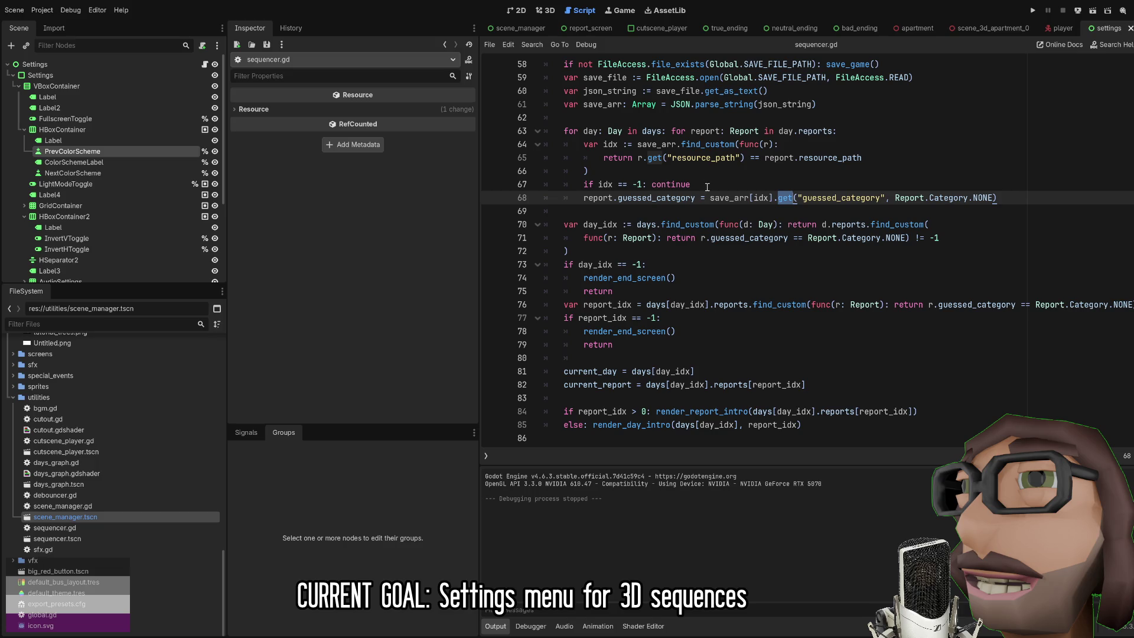
double_click(598, 197)
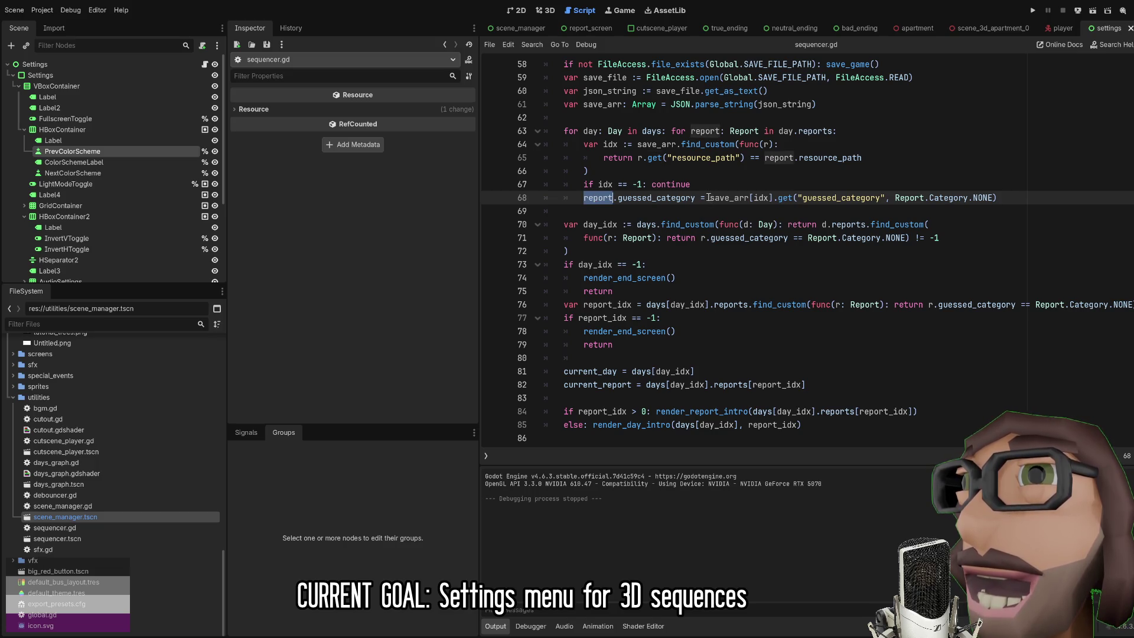
scroll(708, 196, up, 2)
scroll(708, 197, up, 1)
click(708, 197)
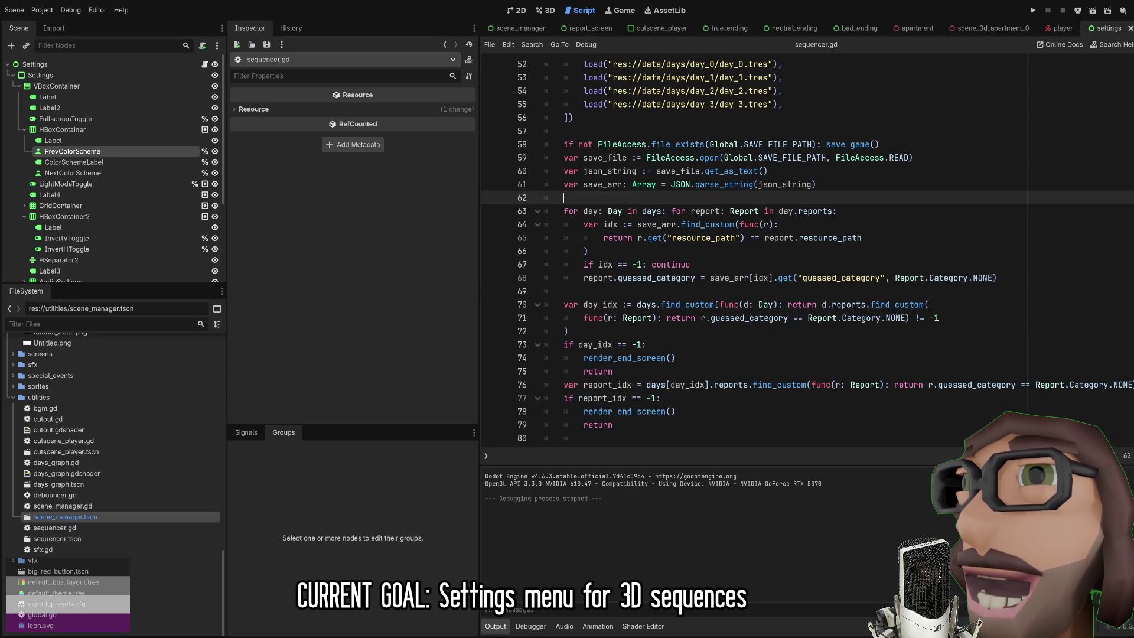
scroll(639, 228, down, 2)
click(618, 214)
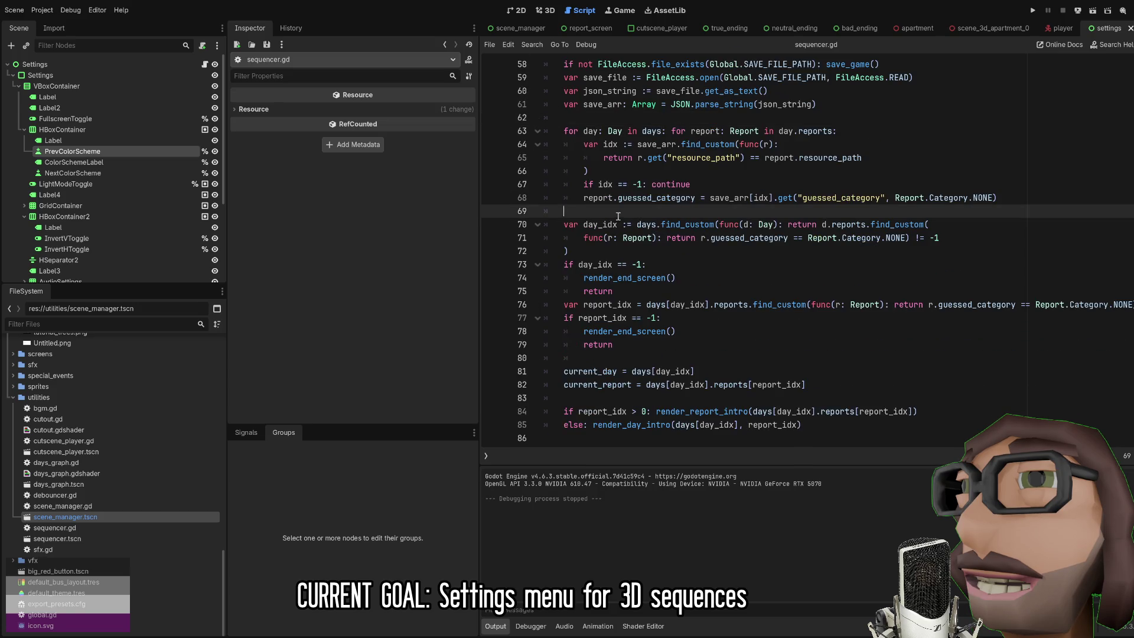
double_click(615, 225)
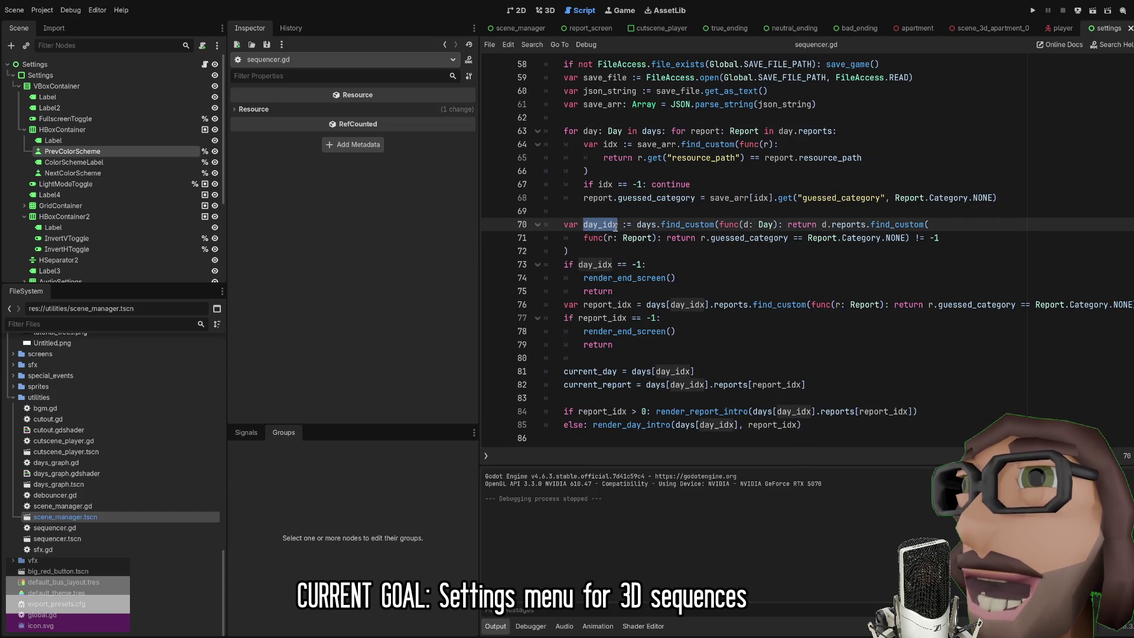
click(688, 236)
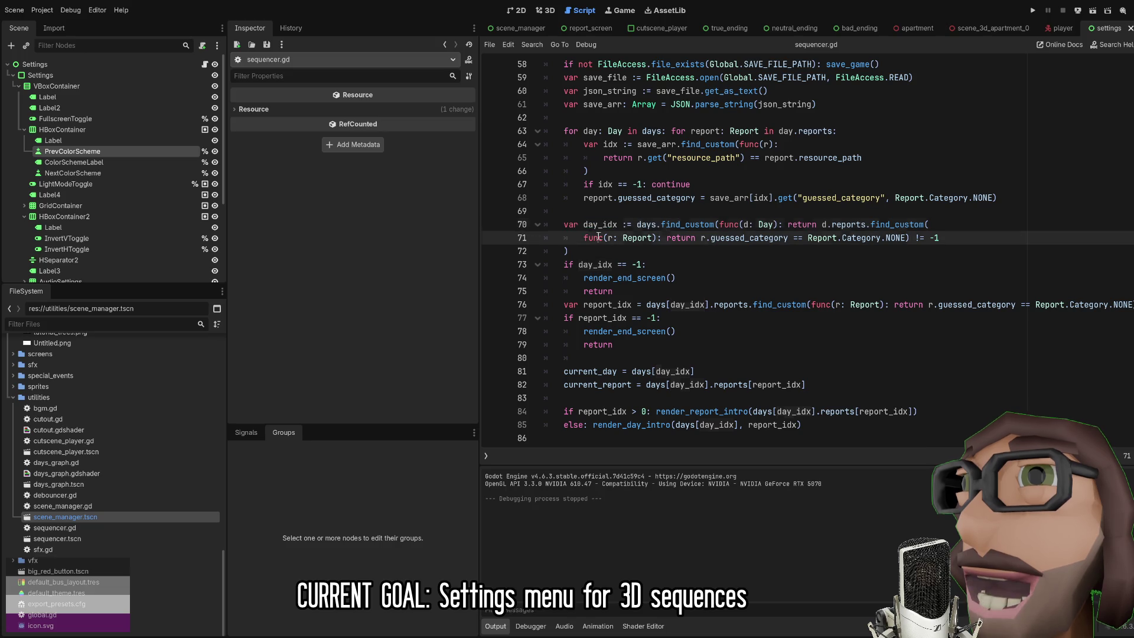
double_click(727, 238)
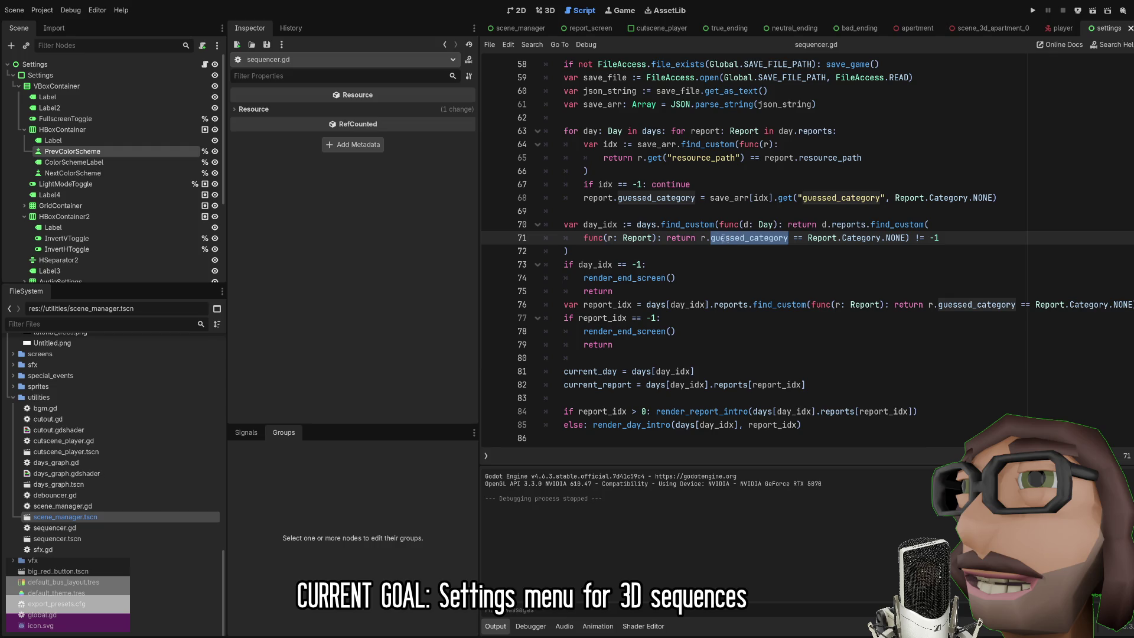
click(984, 238)
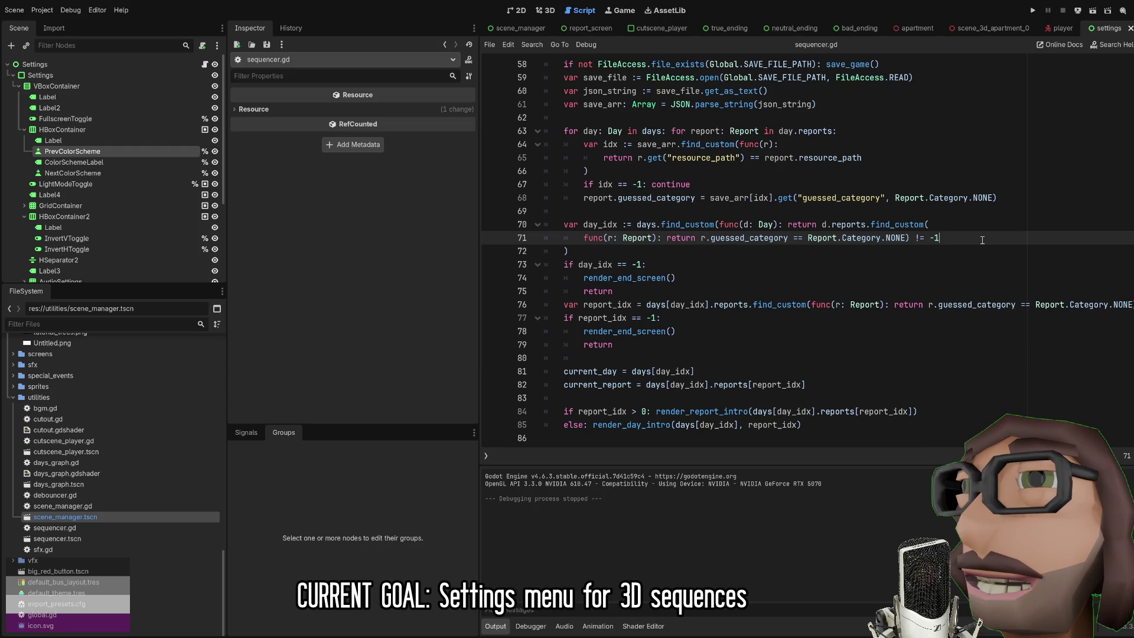
double_click(843, 239)
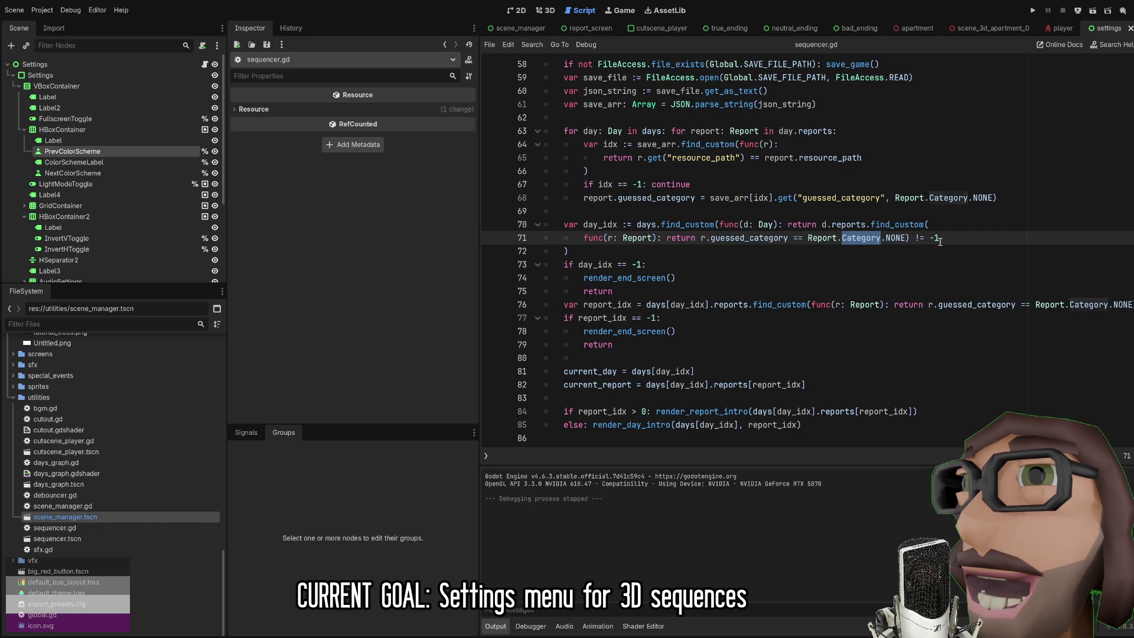
- Start a dream_idx := save_arr line above day_idx, then delete that unfinished attempt
key(Down)
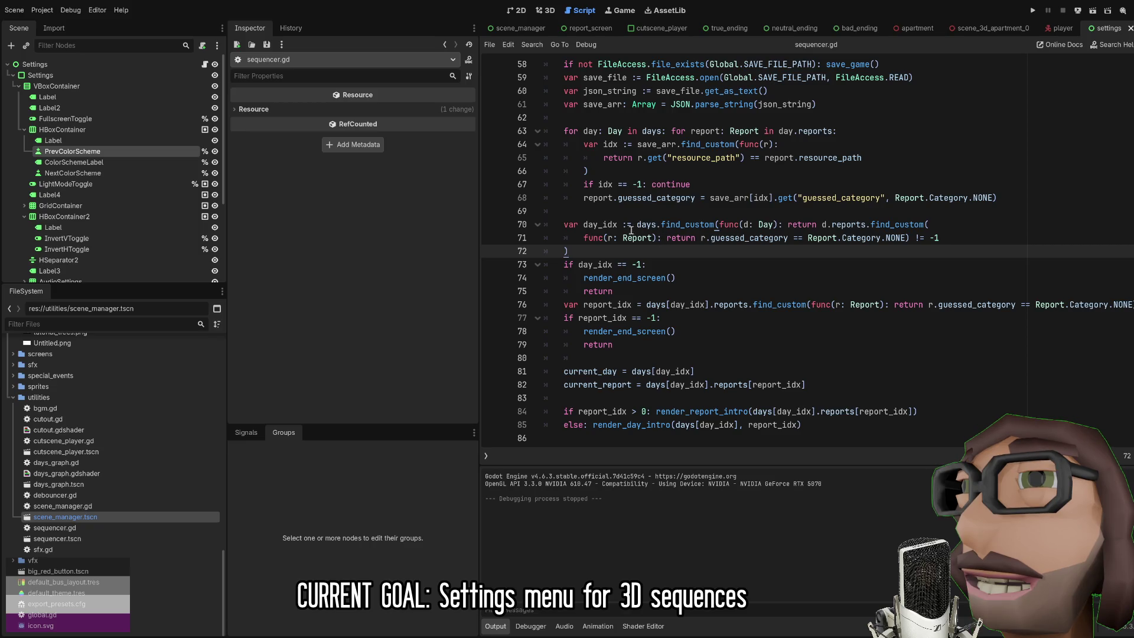
double_click(604, 225)
key(Up)
key(Return)
key(Return)
key(Up)
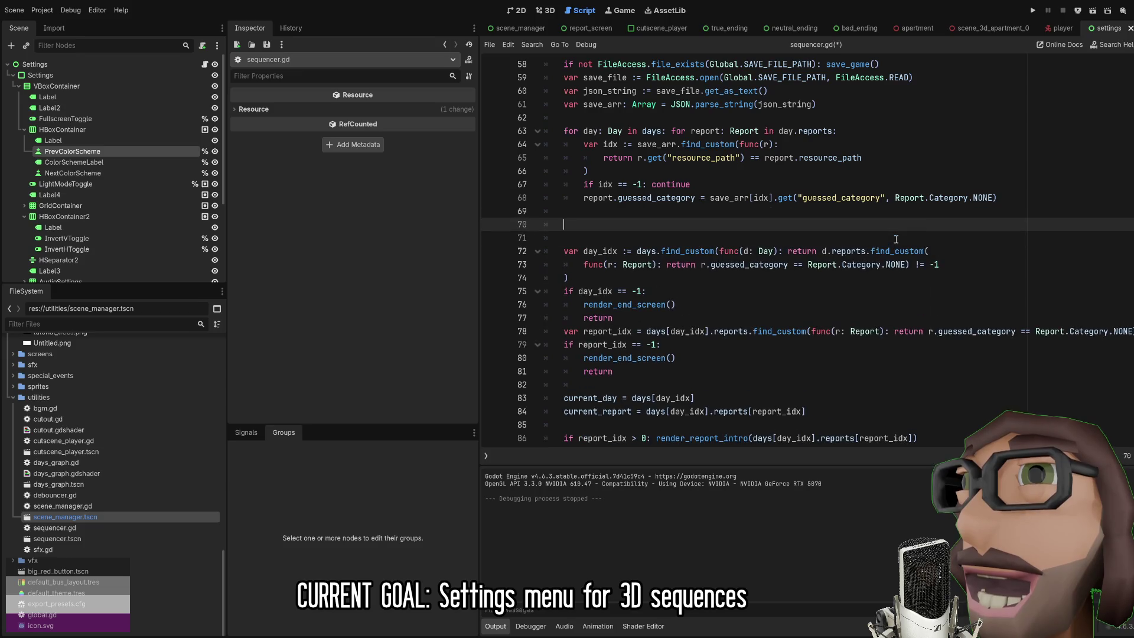
scroll(888, 269, up, 1)
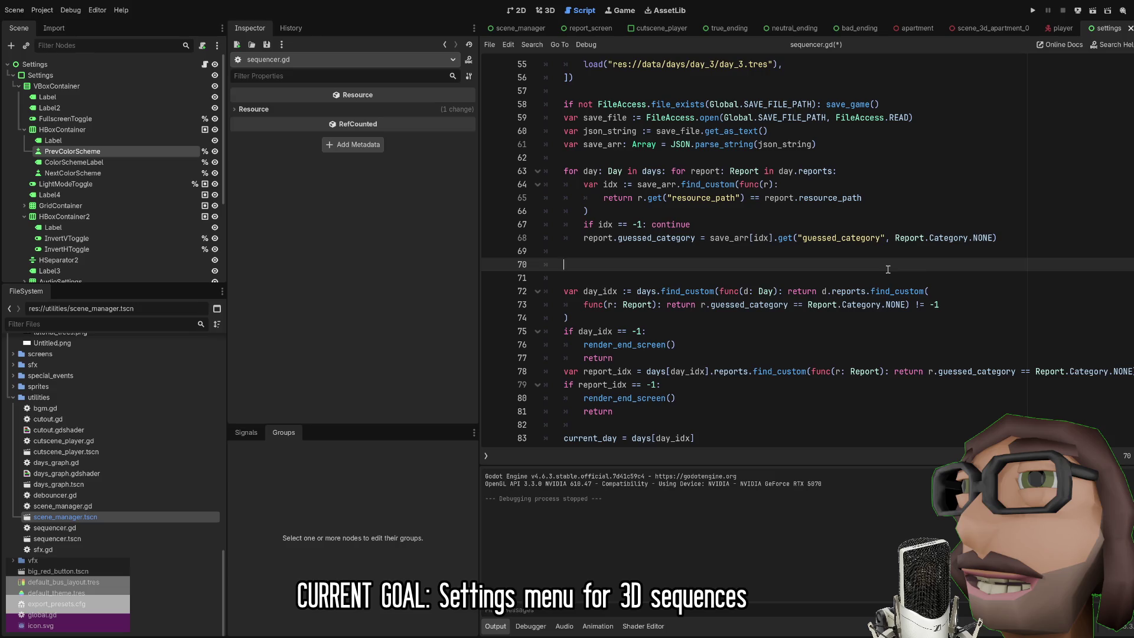
text(var dream_)
text(idx :=)
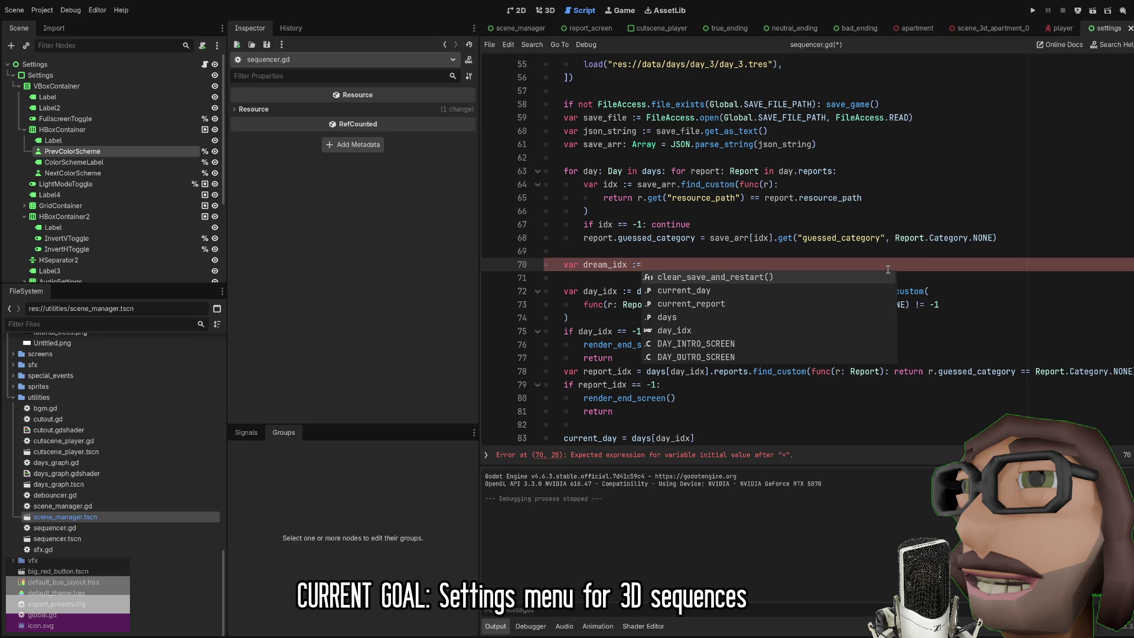
text( save_arr)
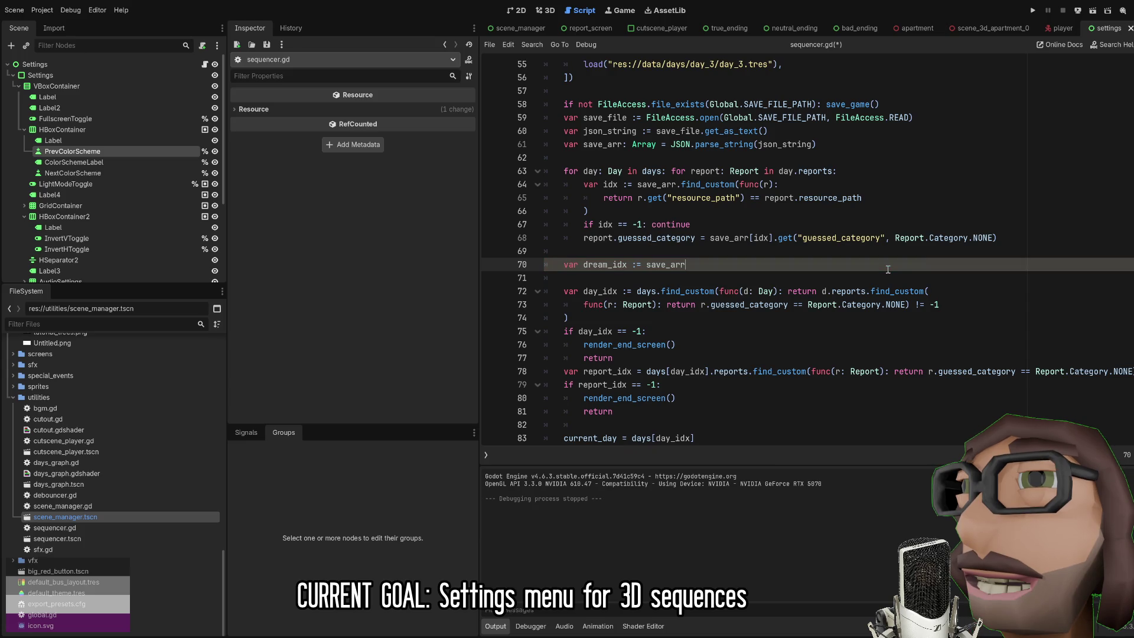
scroll(800, 236, up, 3)
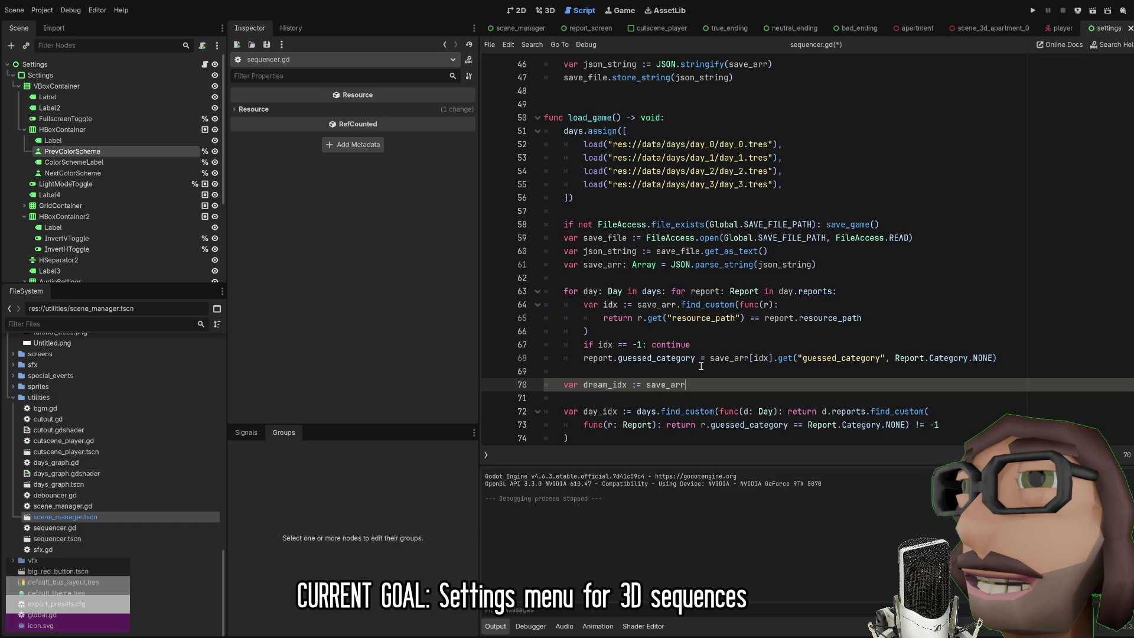
shift+click(1019, 363)
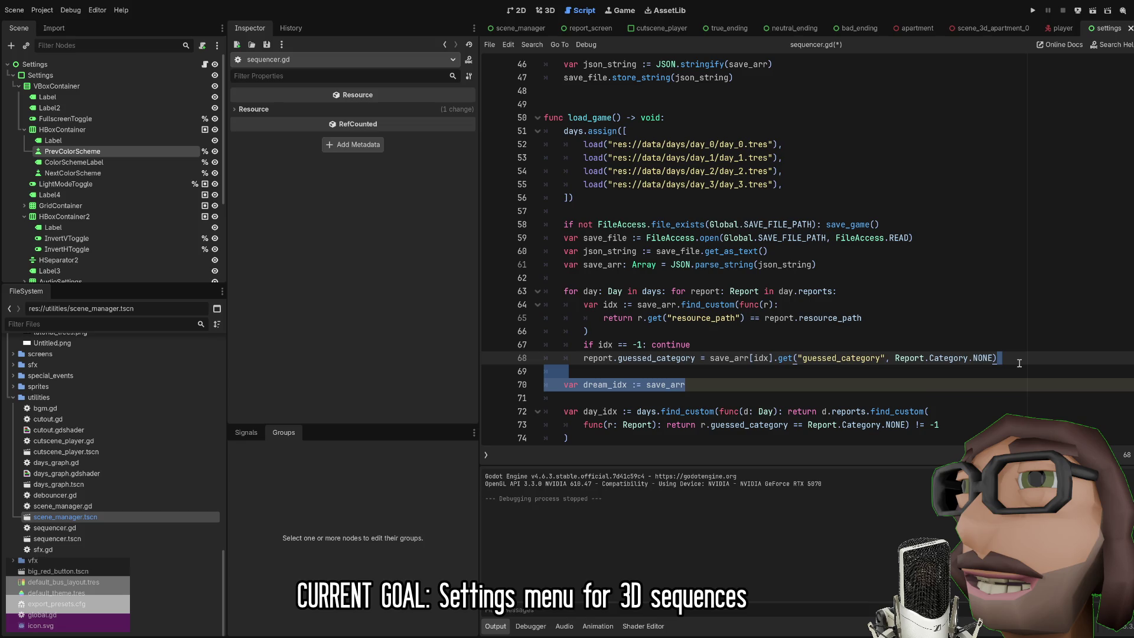
key(BackSpace)
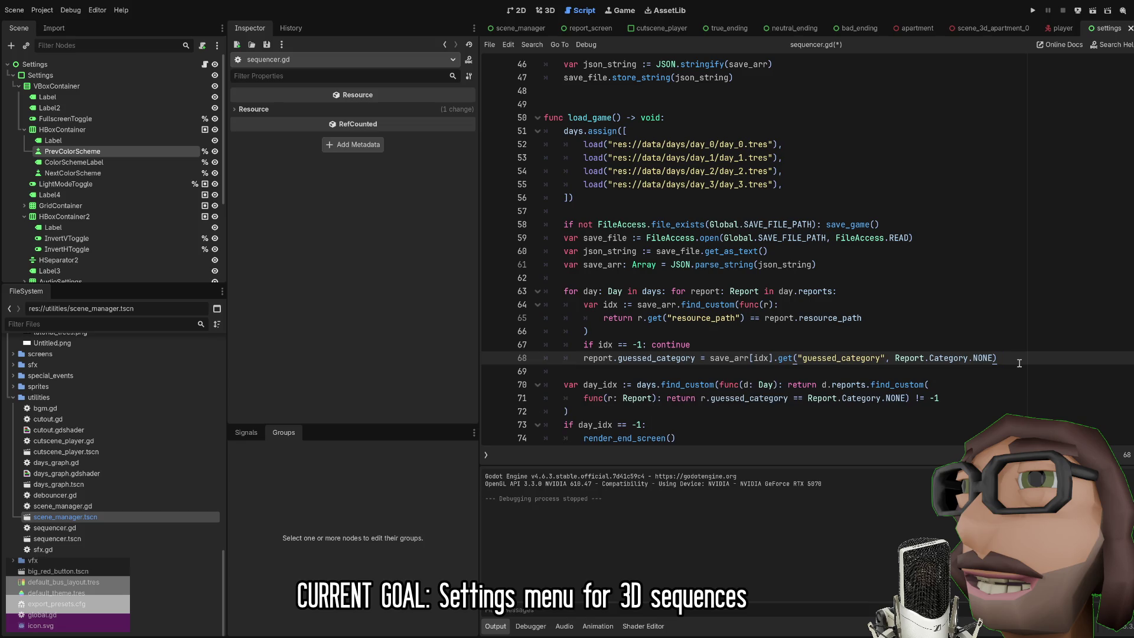
- Below the save_arr parsing, add dream_idx via find_custom matching type "DreamSequence" with is_complete false
click(956, 264)
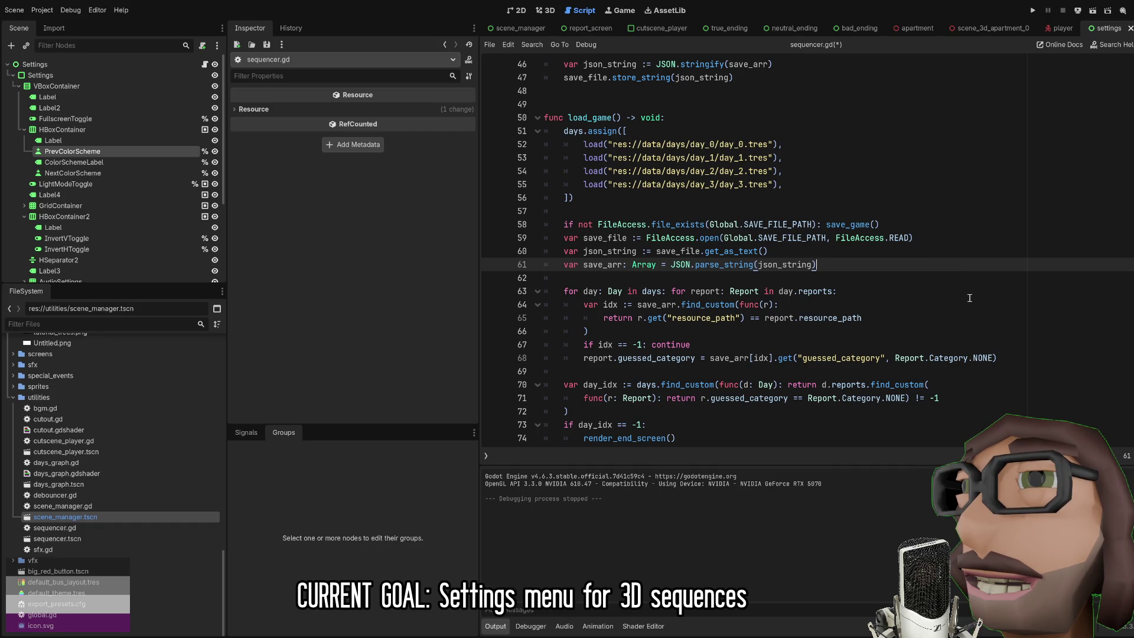
key(Return)
key(Return)
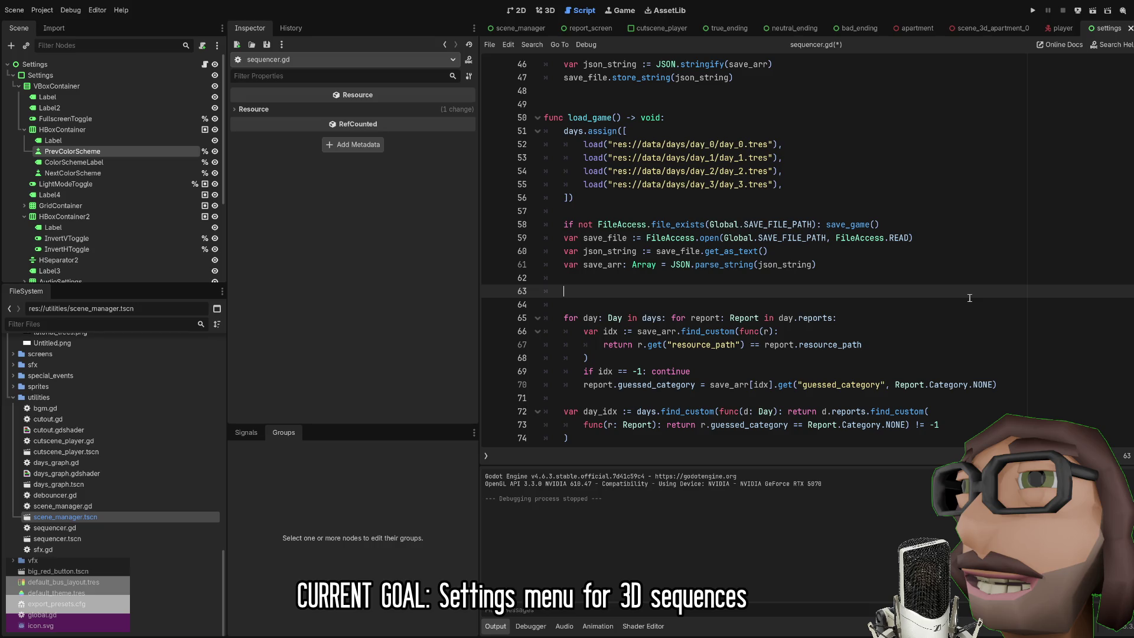
text(var dream_id)
text(x := )
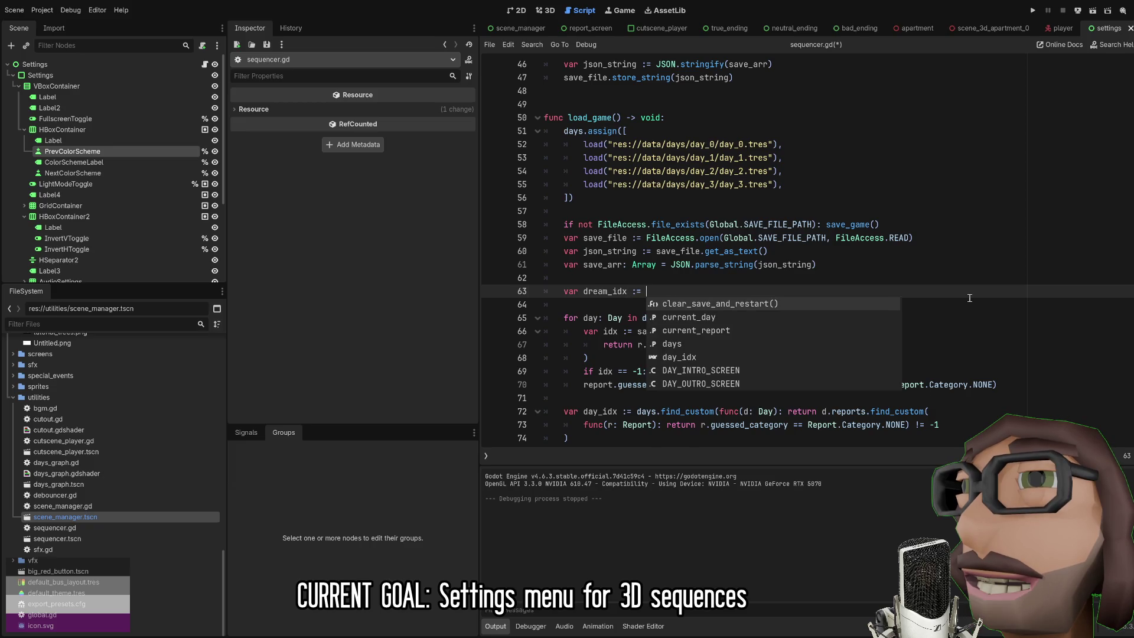
text(save_arr.fin)
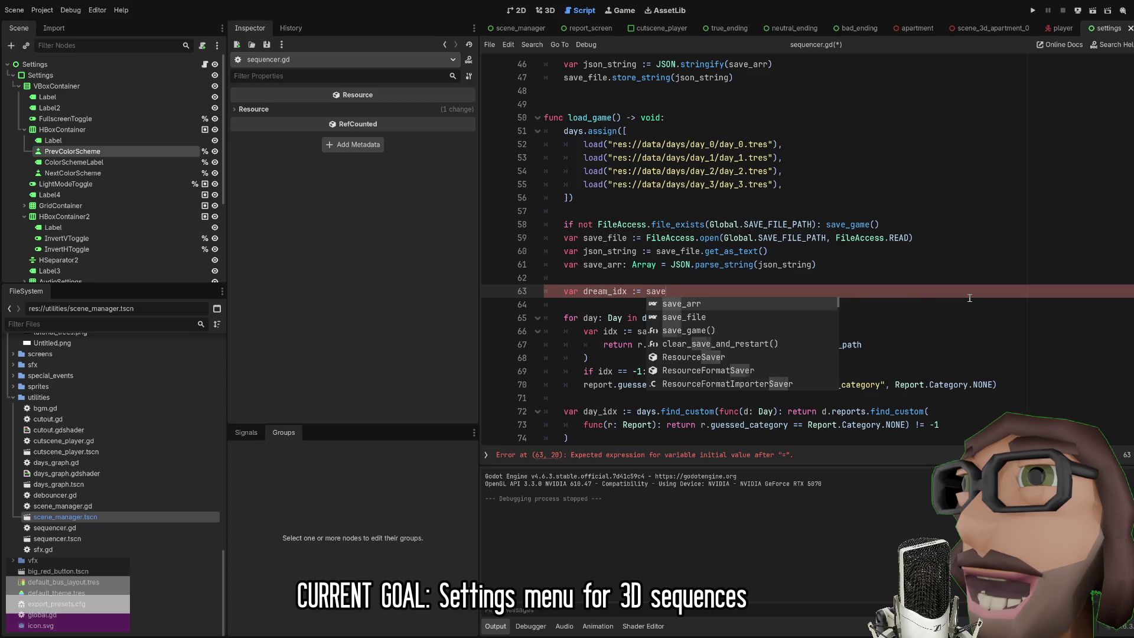
text(d_c)
key(Return)
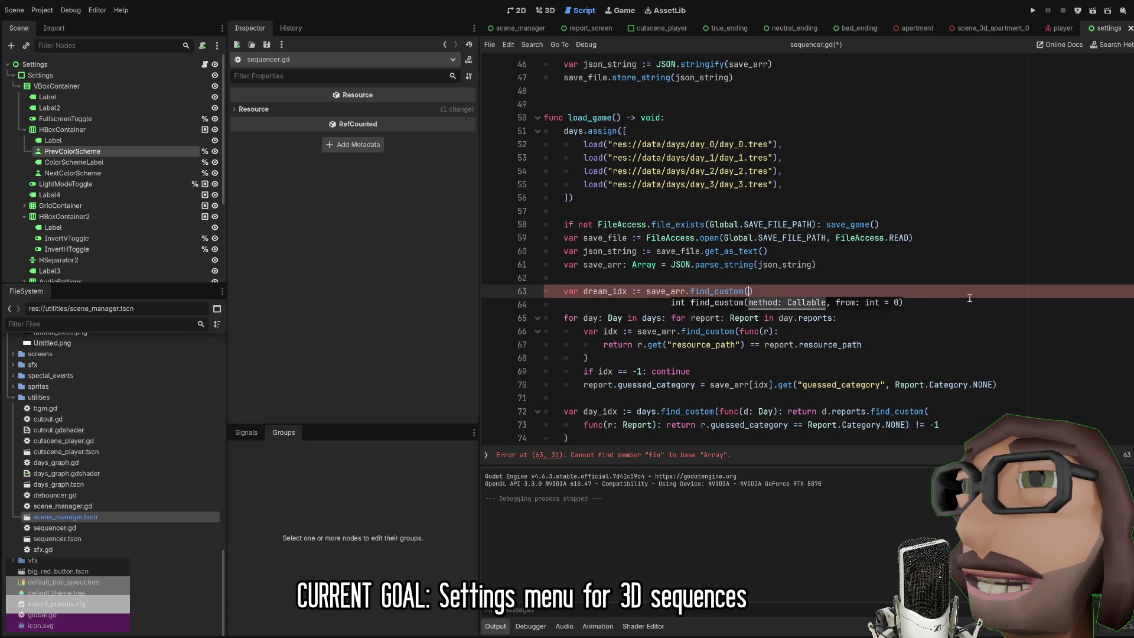
text(func()
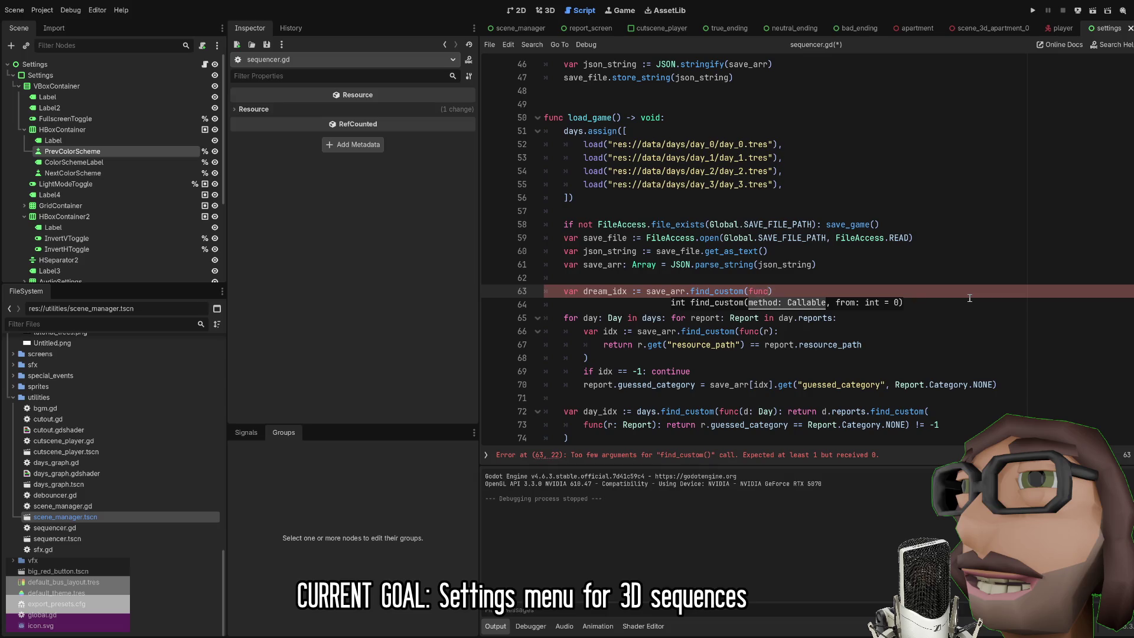
text(d):)
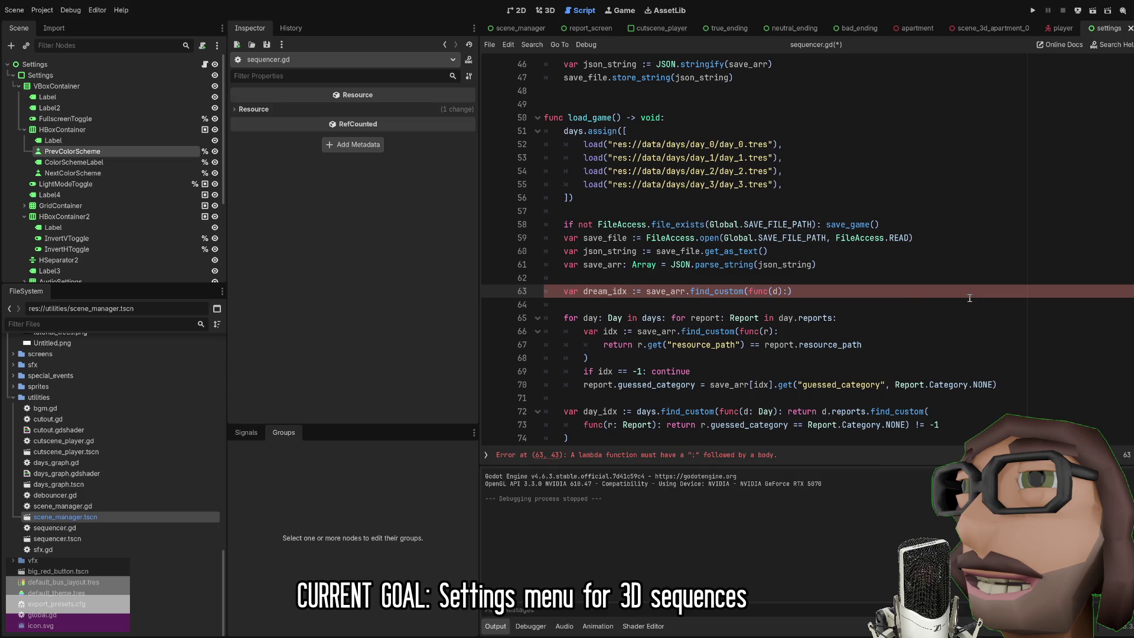
key(Return)
key(Return)
text(rreturn)
key(BackSpace)
key(BackSpace)
key(BackSpace)
key(BackSpace)
text(eturn d.get("type") )
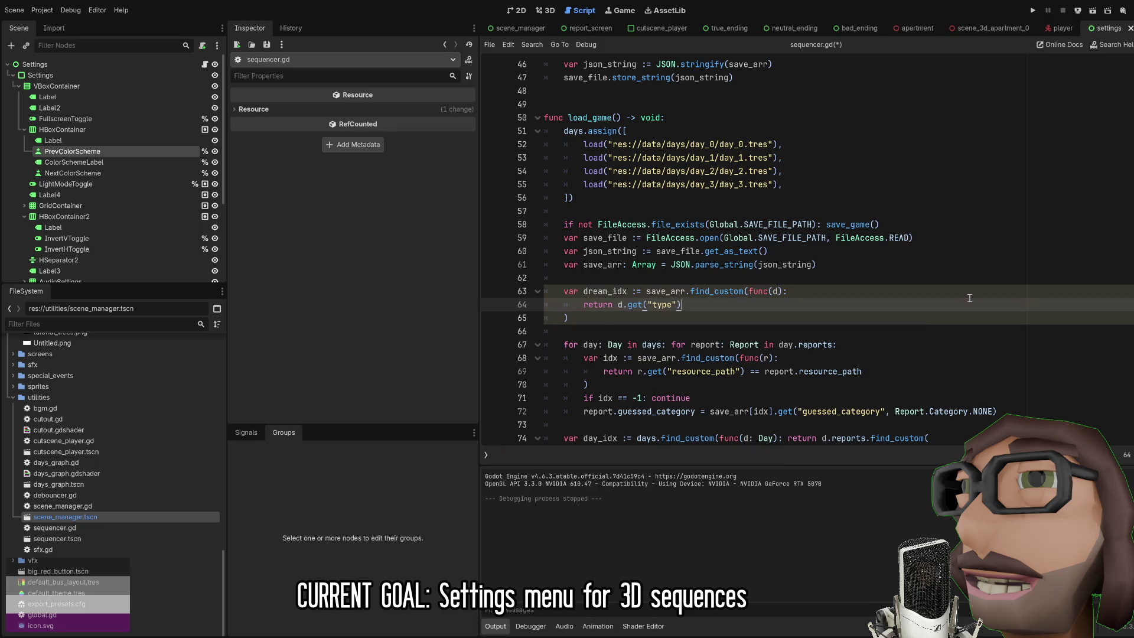
text(== "DreamSeq)
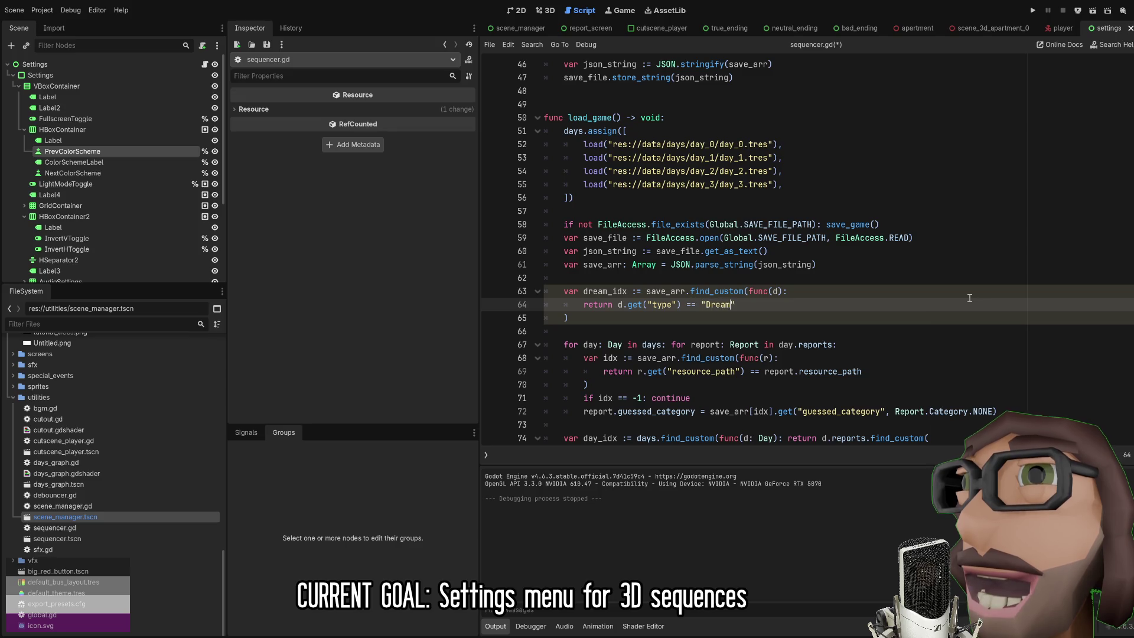
text(uence")
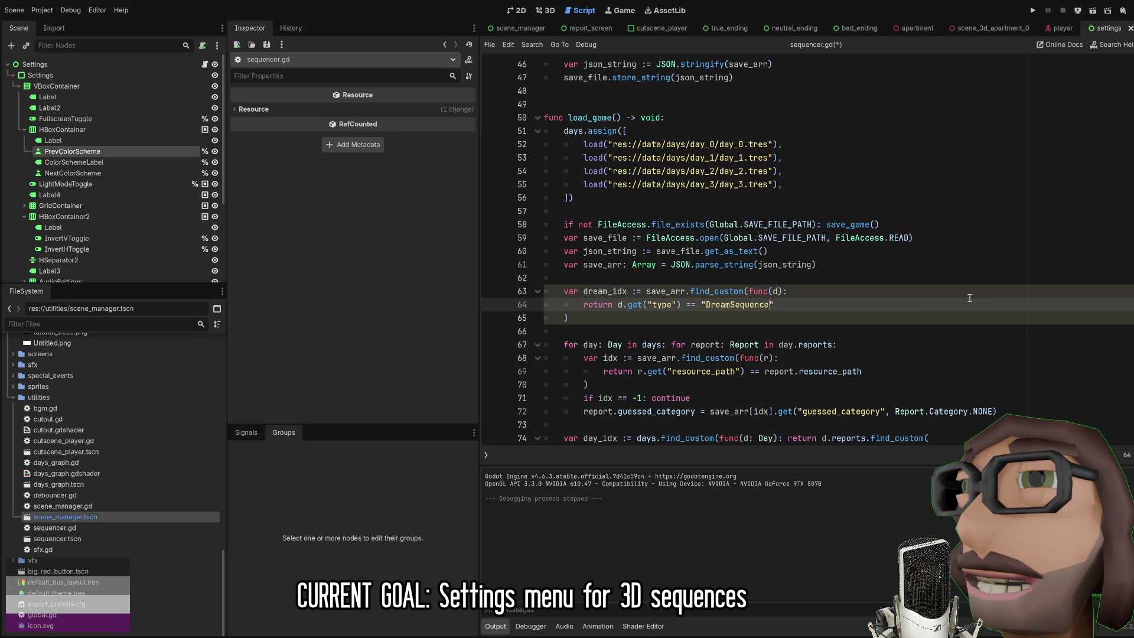
text( and)
text( d.get("is)
text(_complete")
text() == false)
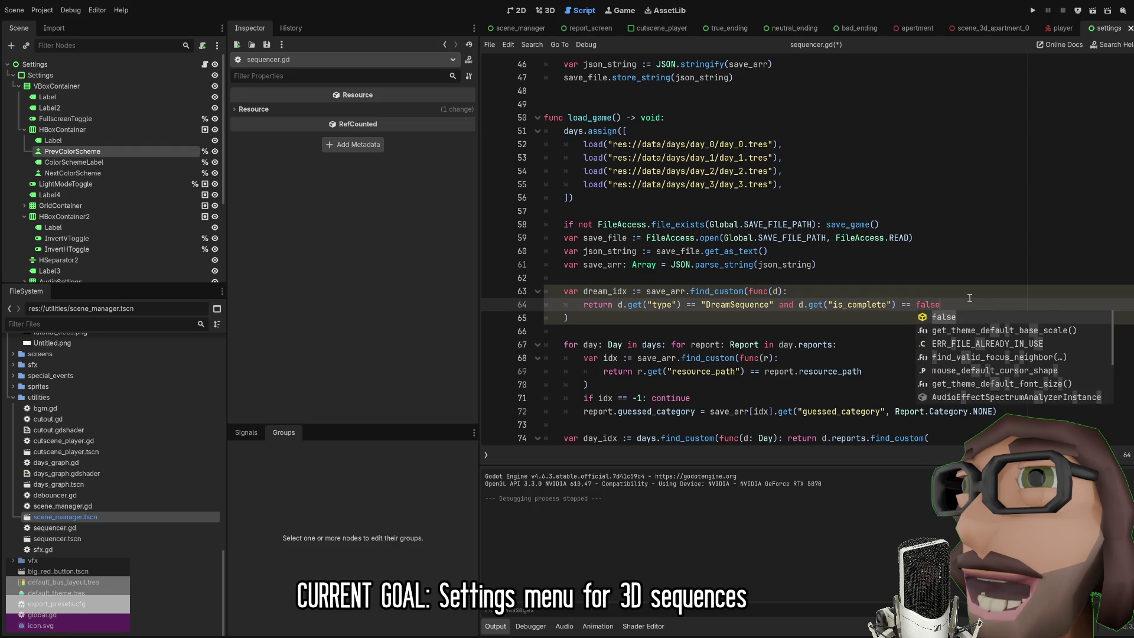
scroll(901, 198, down, 2)
scroll(901, 198, down, 1)
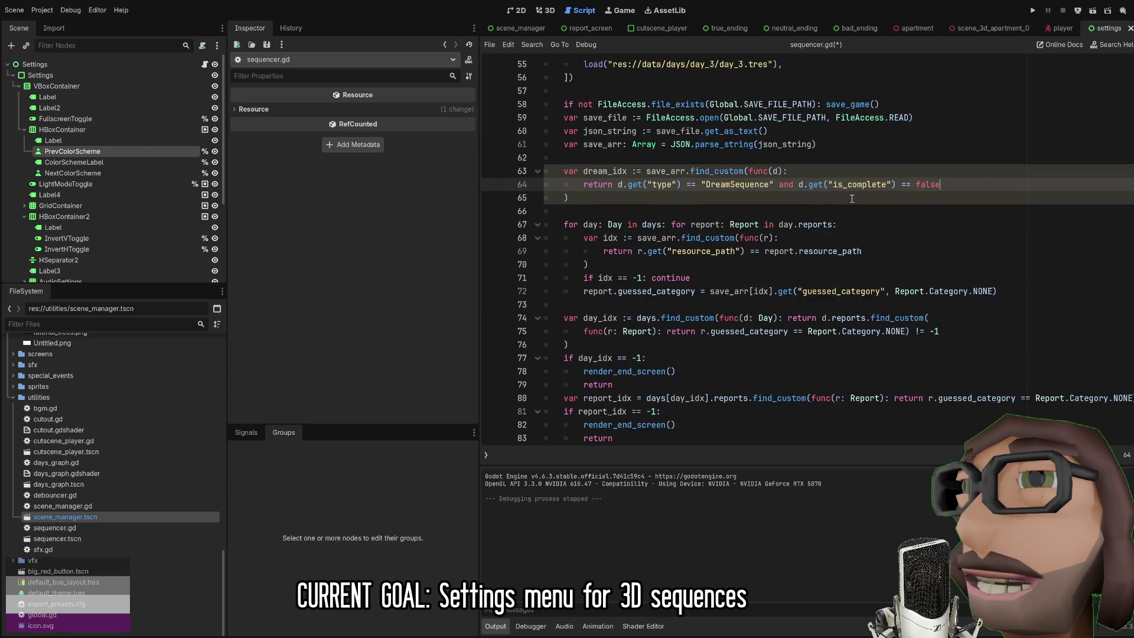
click(659, 201)
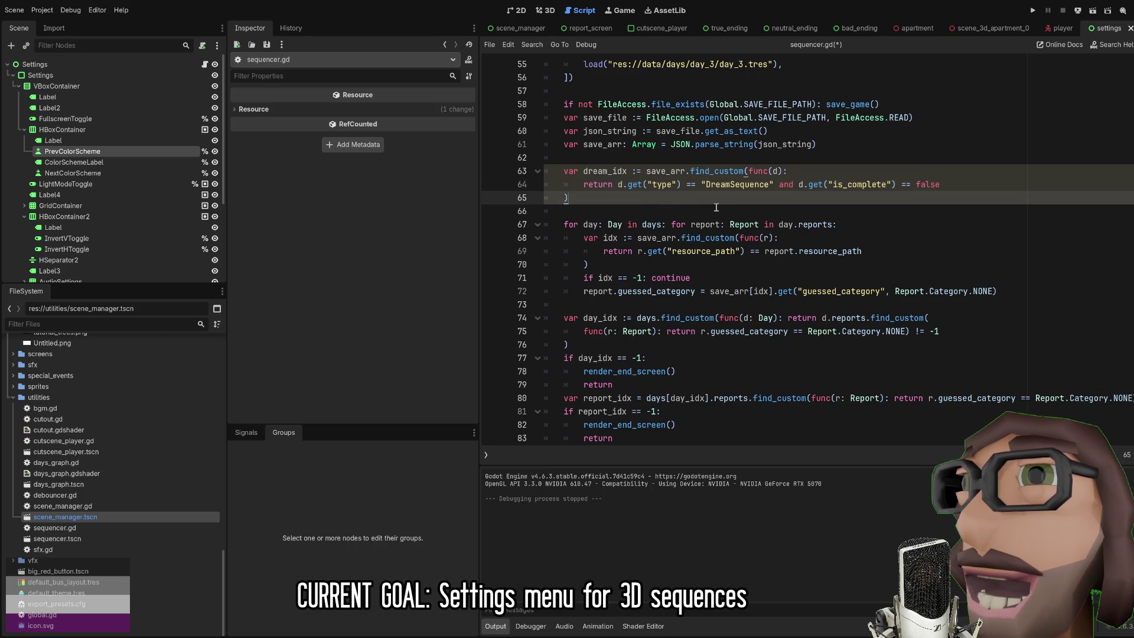
- Add 'if dream_idx != -1:' with an indented 'var dream_path', then show the neutral_ending scene
key(Return)
text(if )
text(dream_idx)
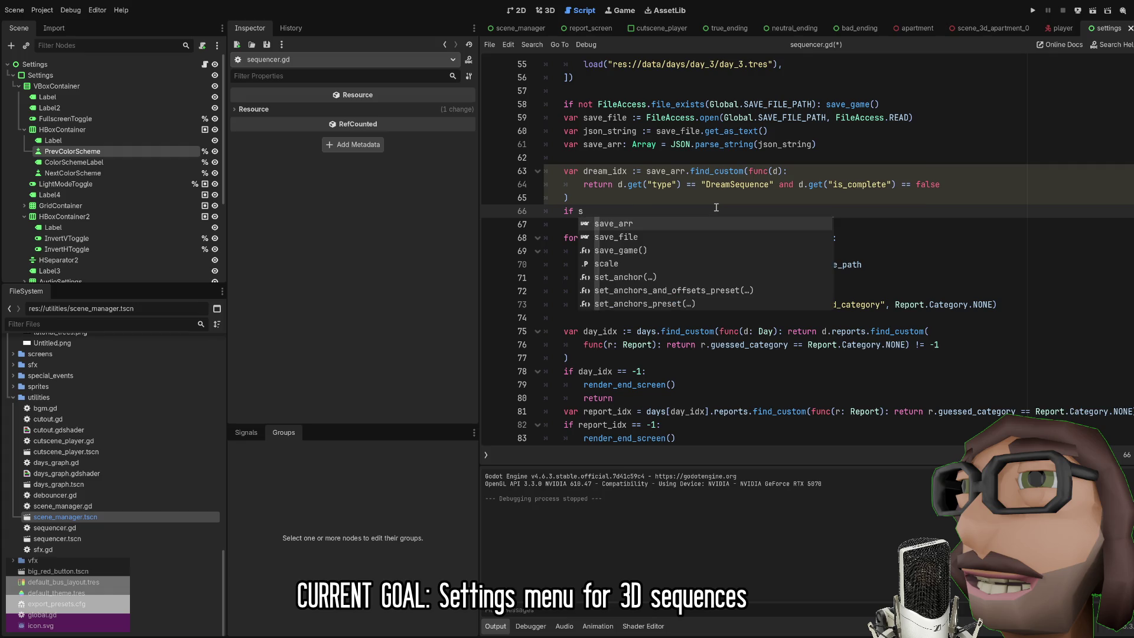
text(!= 0)
key(BackSpace)
text(-1:)
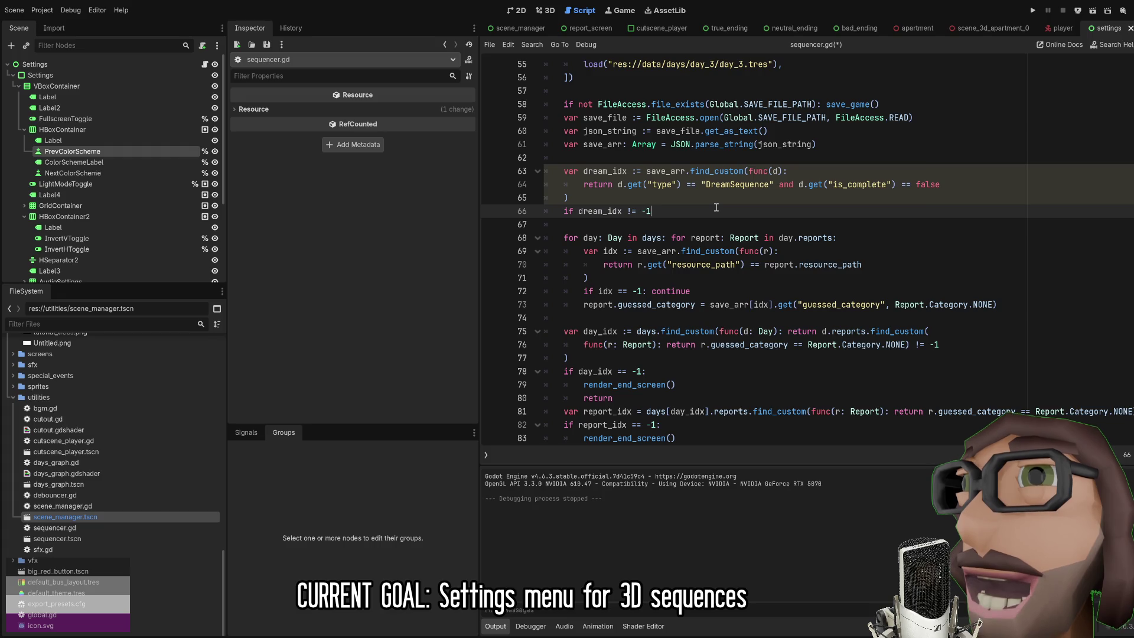
key(Return)
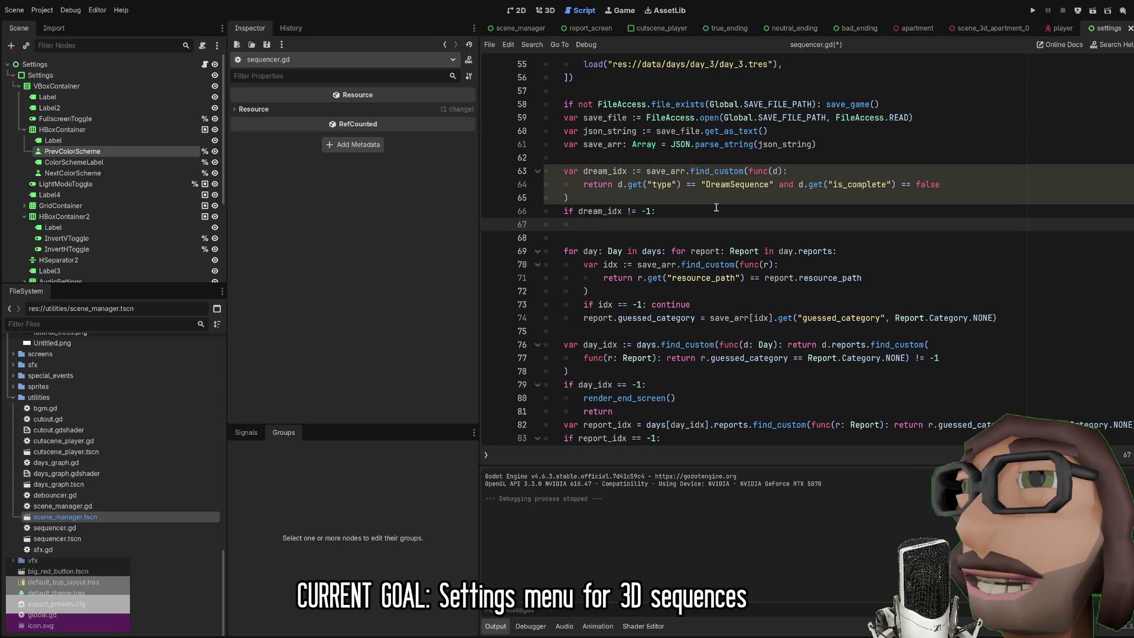
text(var dream)
key(BackSpace)
key(BackSpace)
key(BackSpace)
text(ream_)
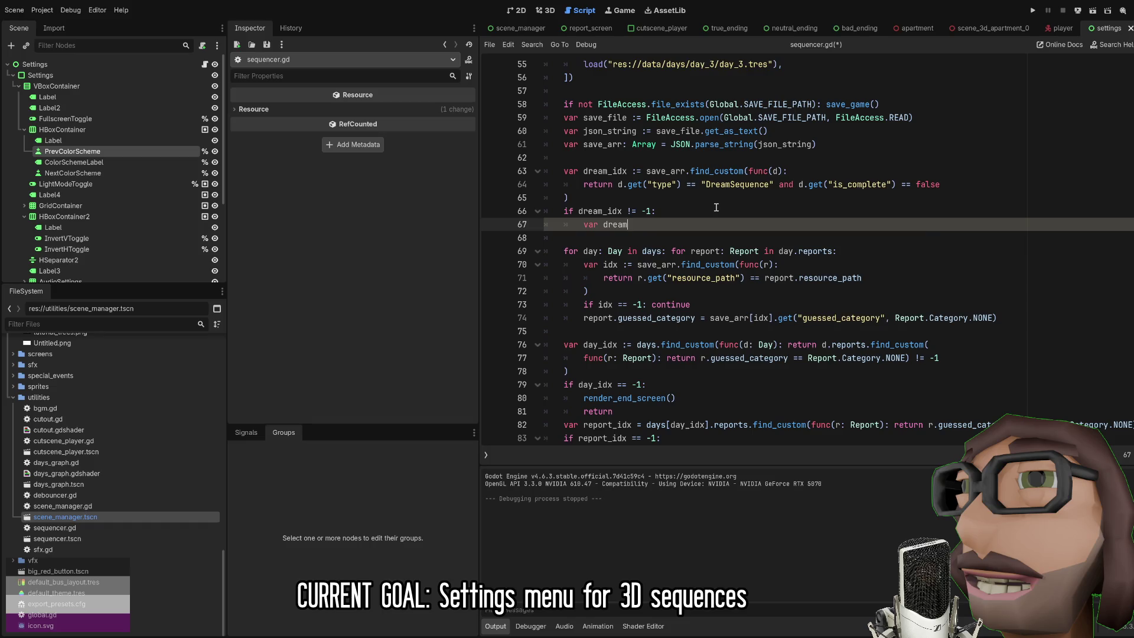
text(path)
key(BackSpace)
key(BackSpace)
key(BackSpace)
text(ath)
click(794, 28)
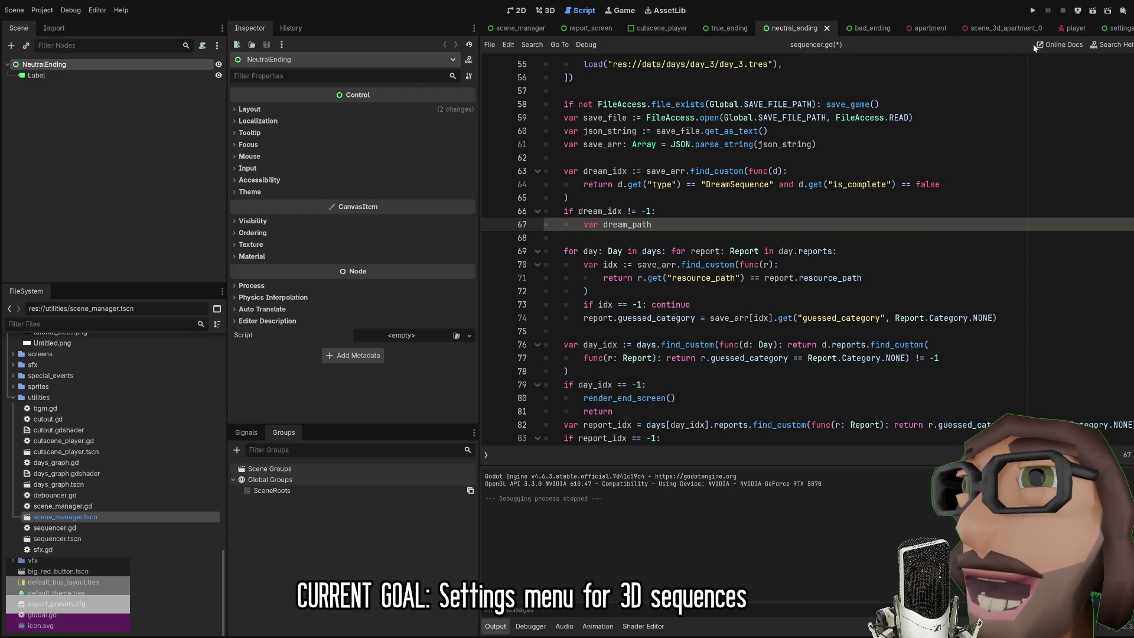
- Copy category_carousel.gd's add_child(load(report.dream_sequence).instantiate()) line and select sequencer.gd's var dream_path
key(alt+Left)
click(584, 198)
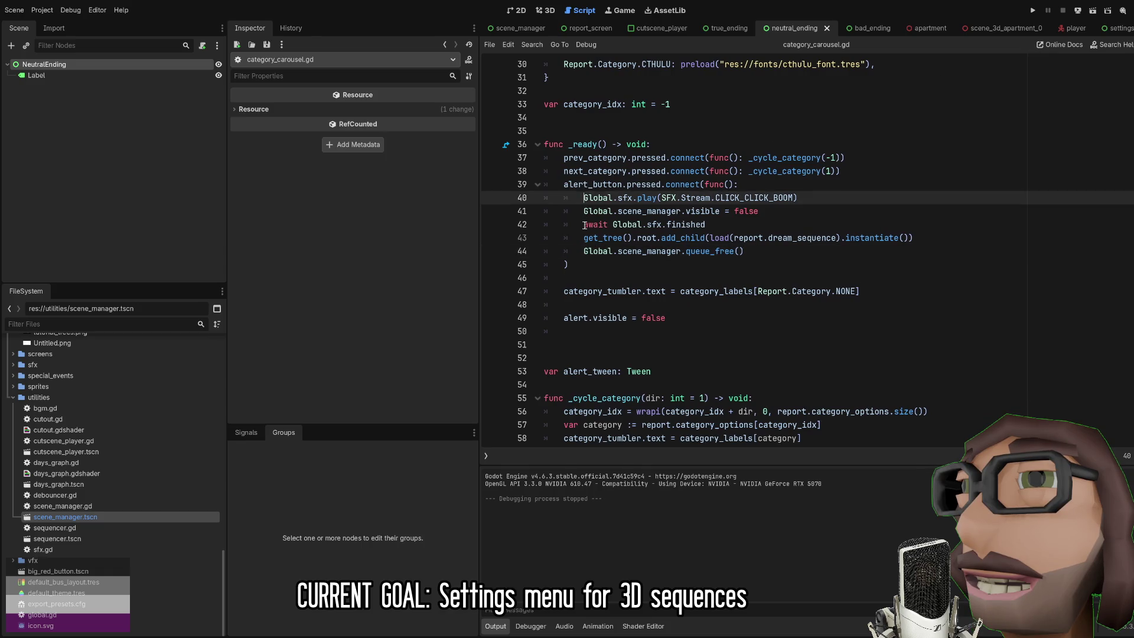
click(584, 224)
click(584, 237)
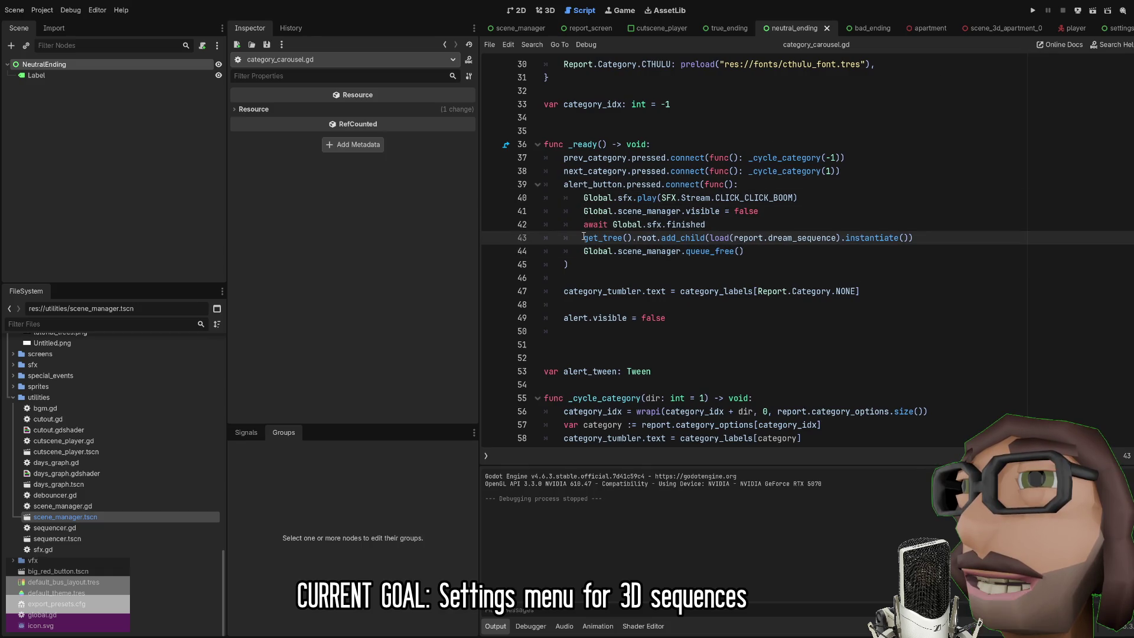
drag(583, 237, 953, 241)
key(ctrl+c)
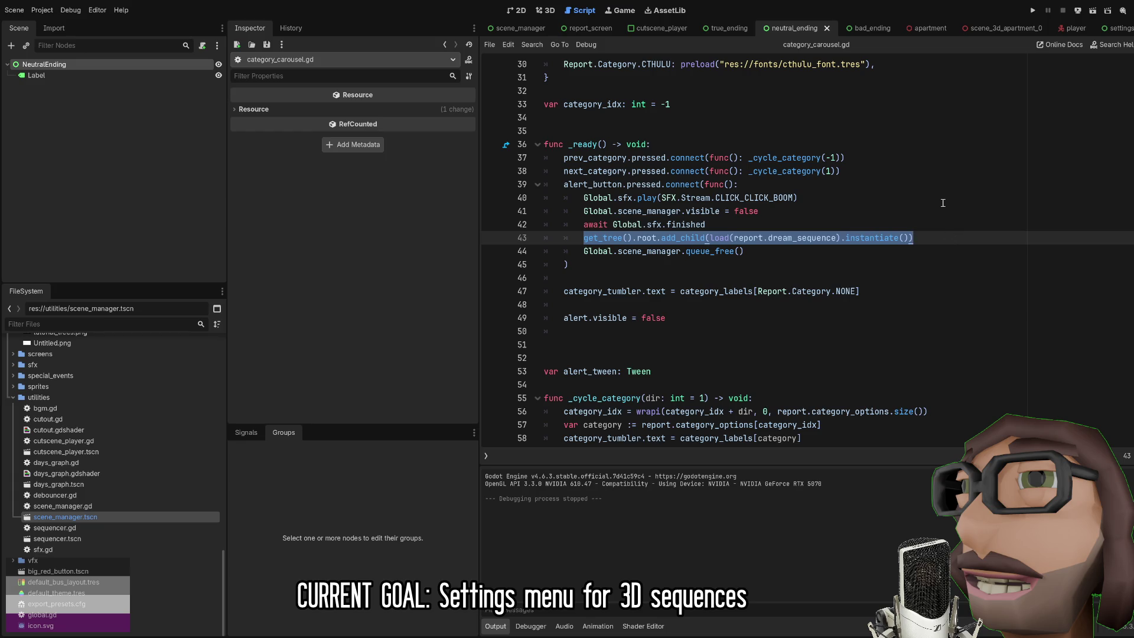
key(alt+Left)
drag(585, 226, 668, 226)
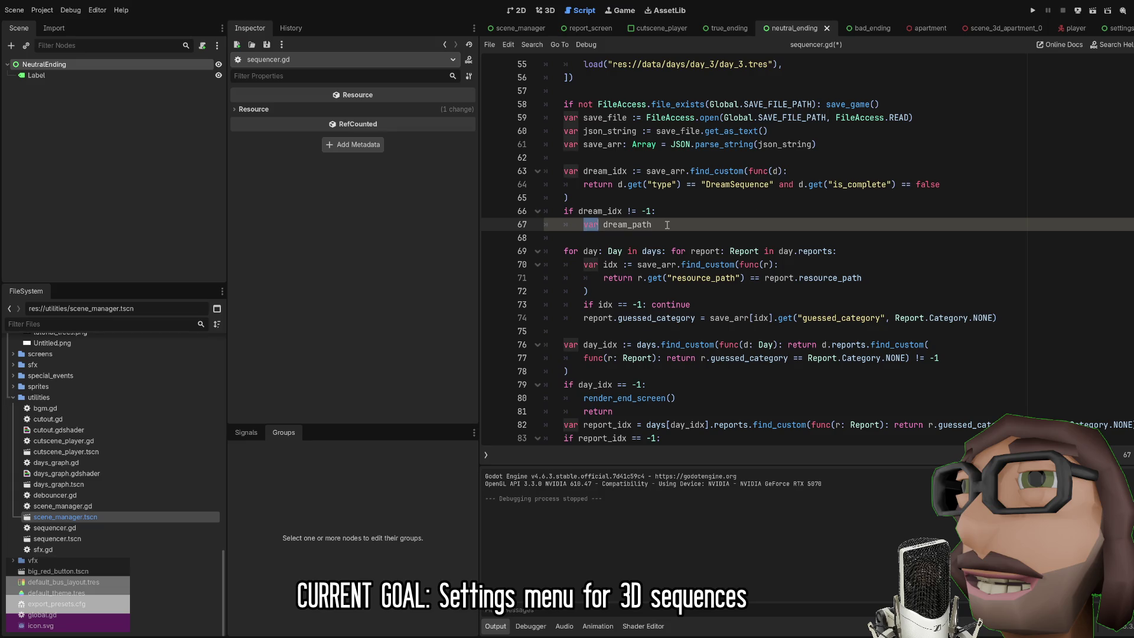
- Paste the scene-loading line over var dream_path, replacing report.dream_sequence with d
key(ctrl+v)
double_click(762, 224)
shift+click(836, 225)
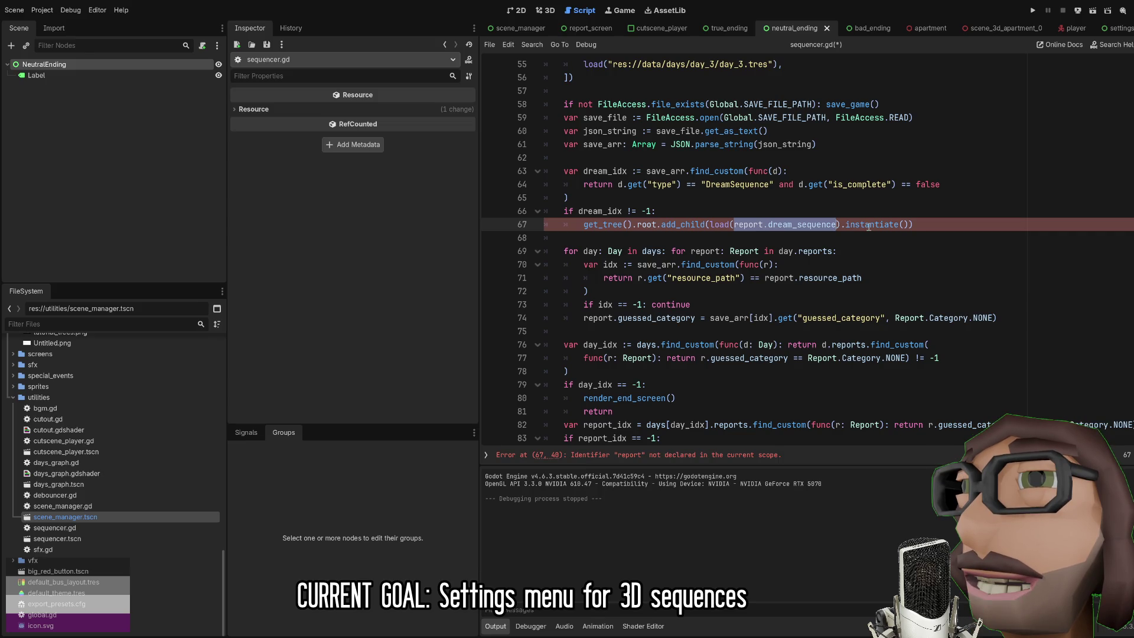
text(d.)
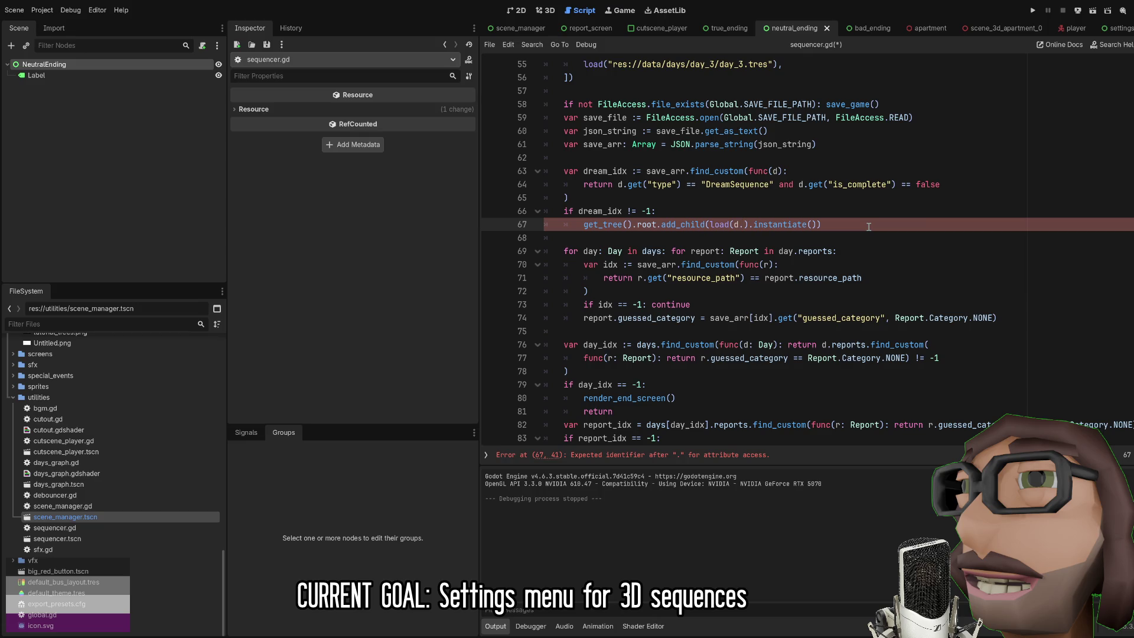
key(BackSpace)
- Declare 'var dream: Dictionary = save_arr[dream_idx]' above the scene-loading call
key(ctrl+shift+Return)
text(var dream)
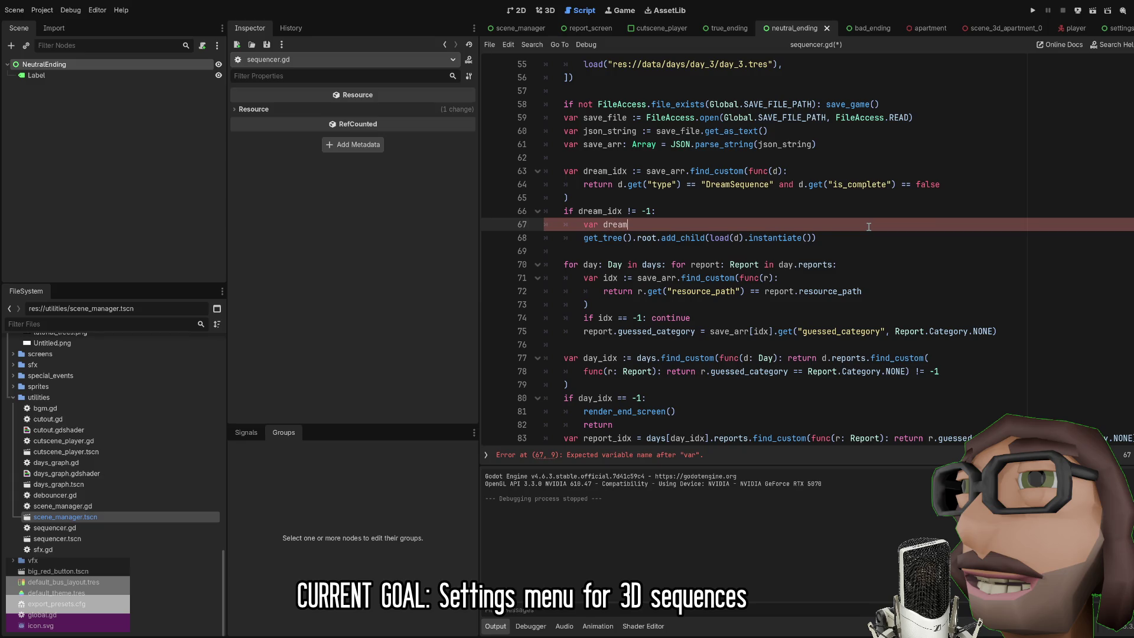
text( :=)
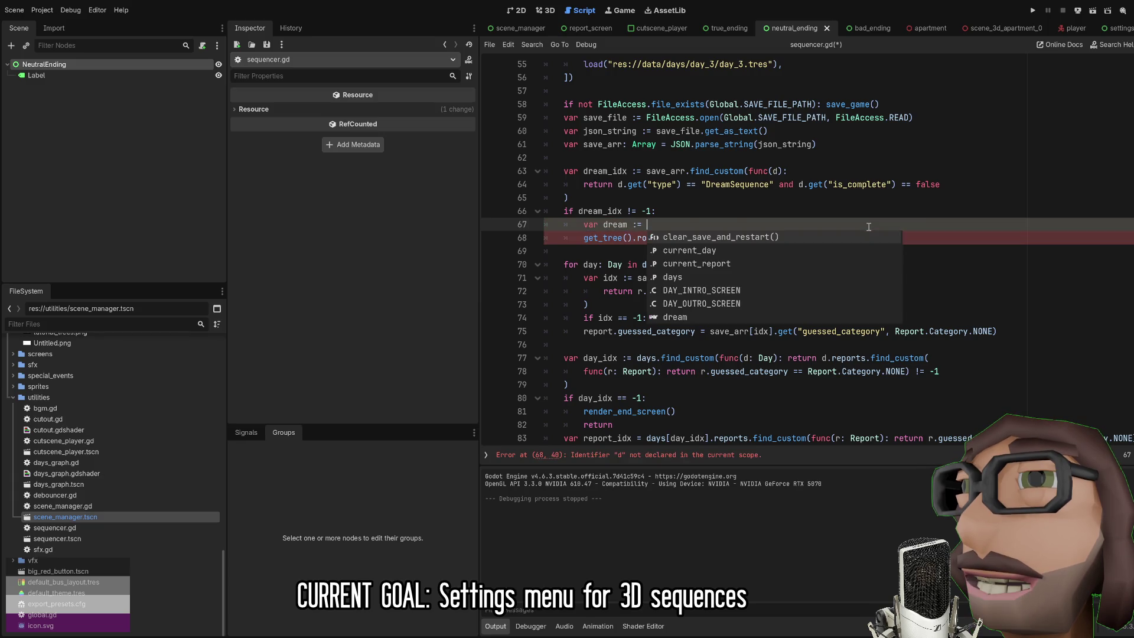
key(Escape)
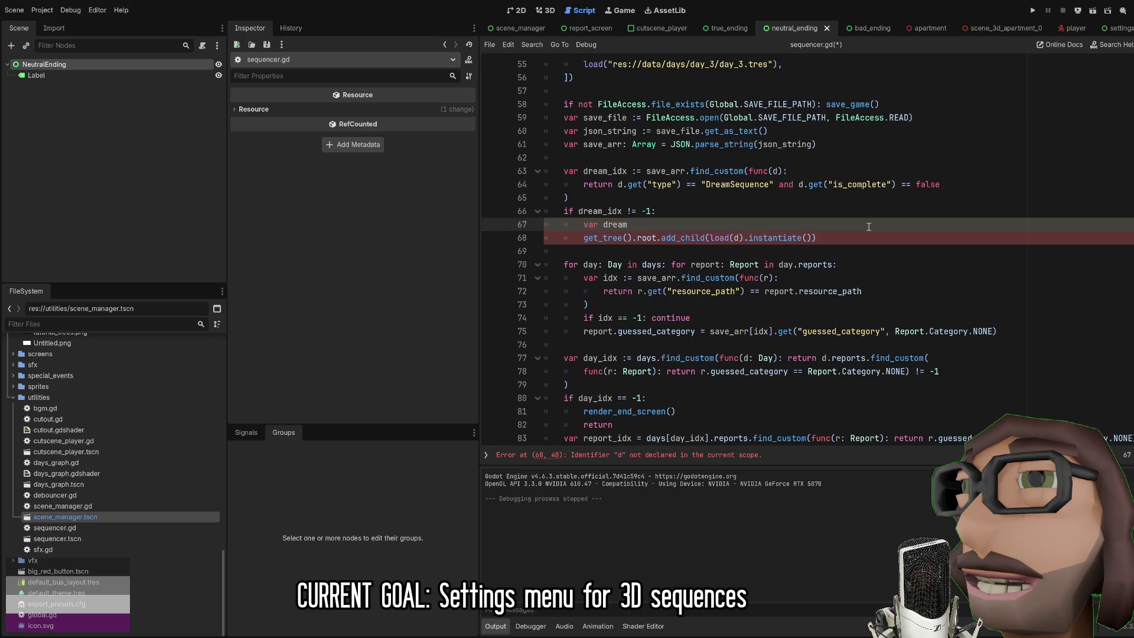
text(Di)
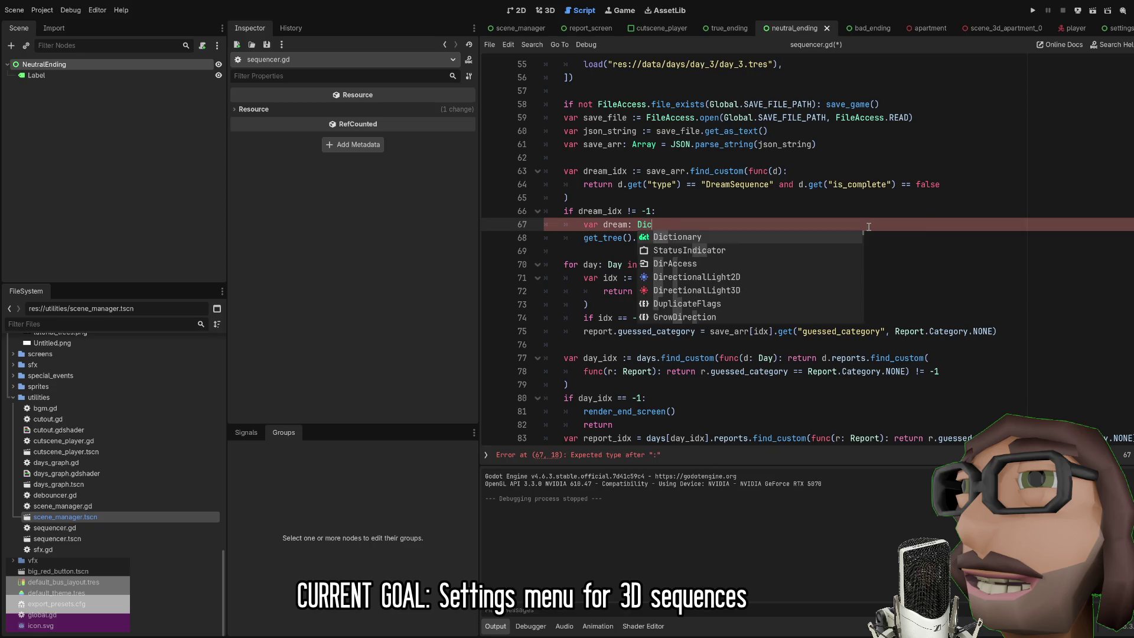
key(BackSpace)
text(i)
key(Return)
text(= )
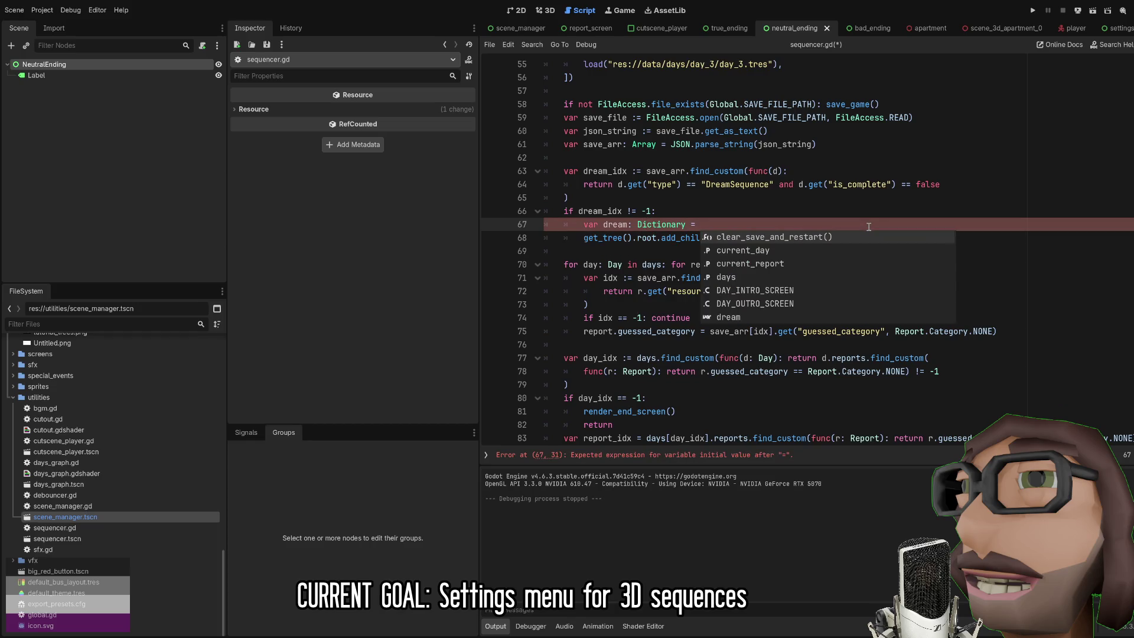
text(save)
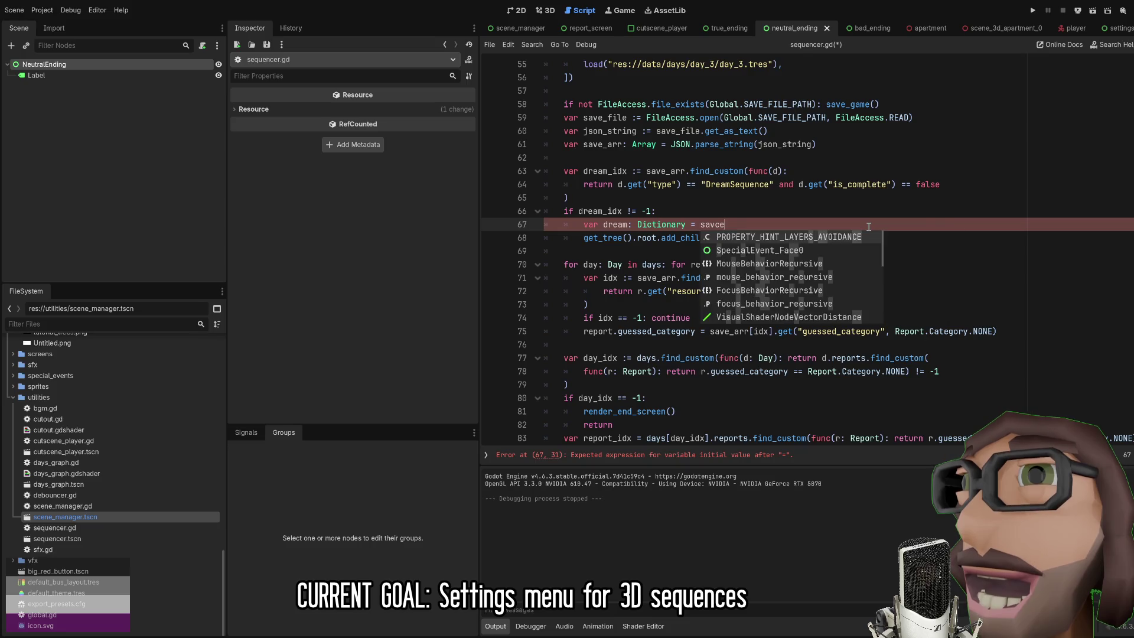
text(_arr,)
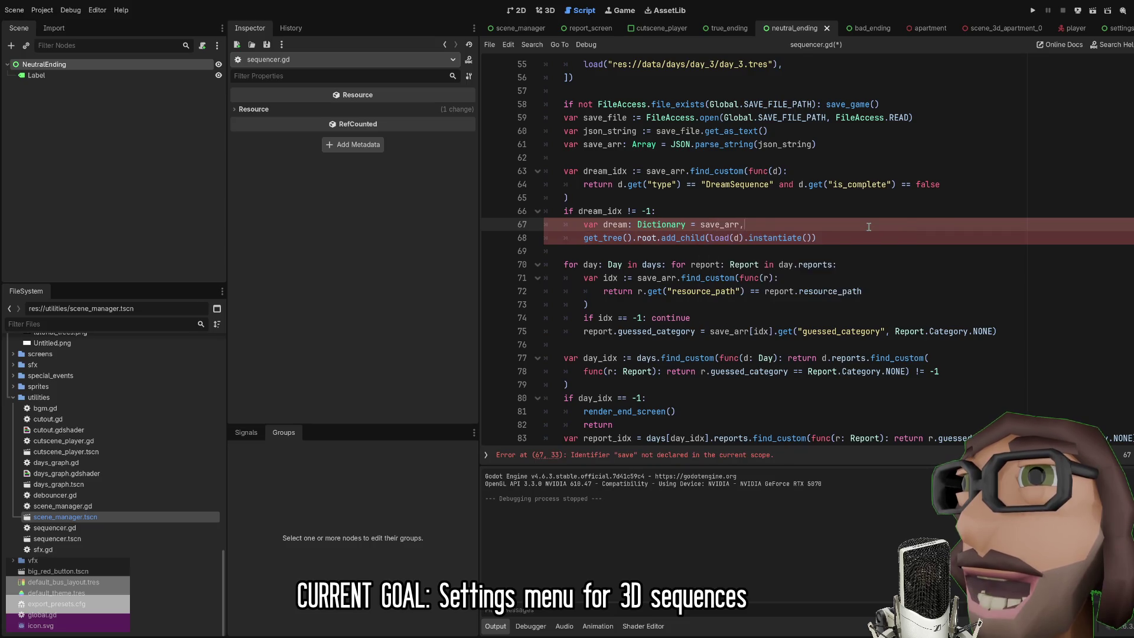
text([)
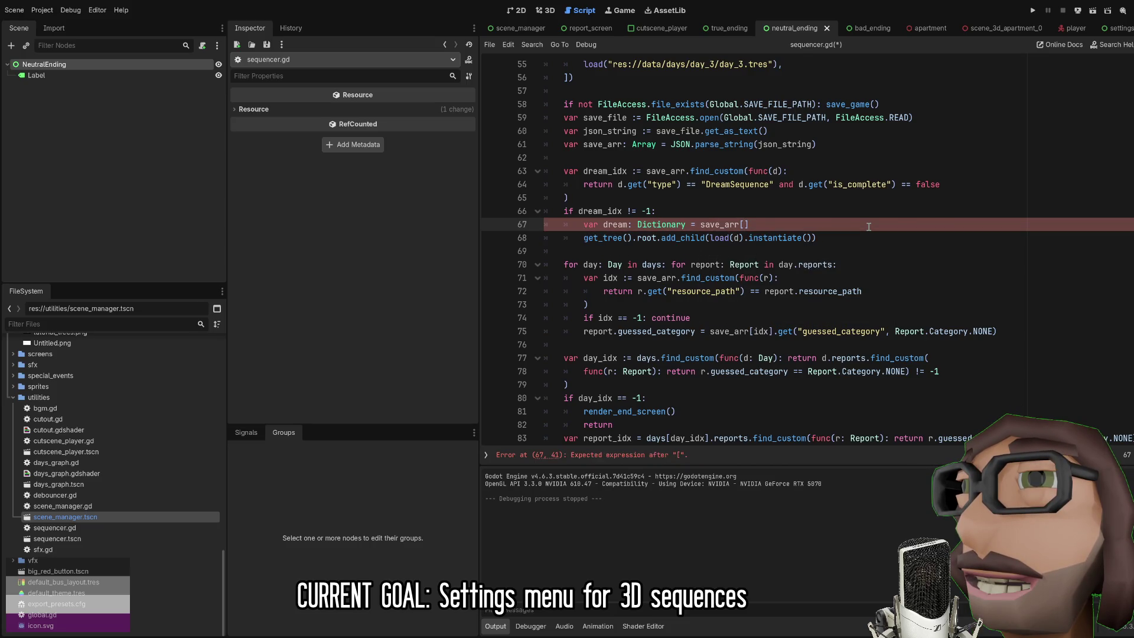
text(dre)
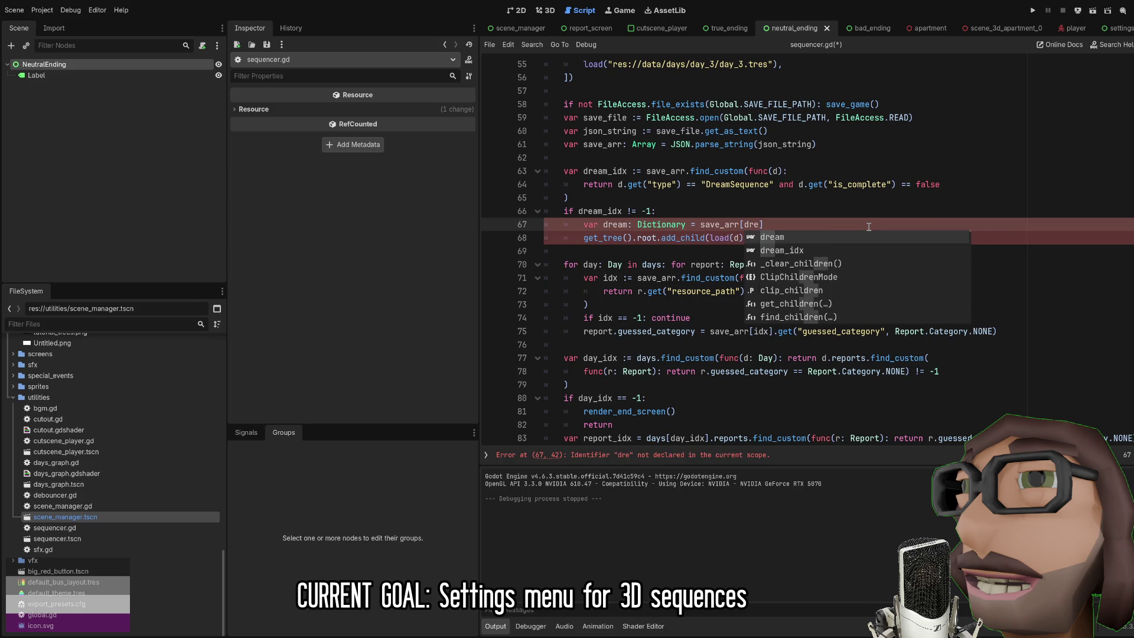
key(Down)
key(Return)
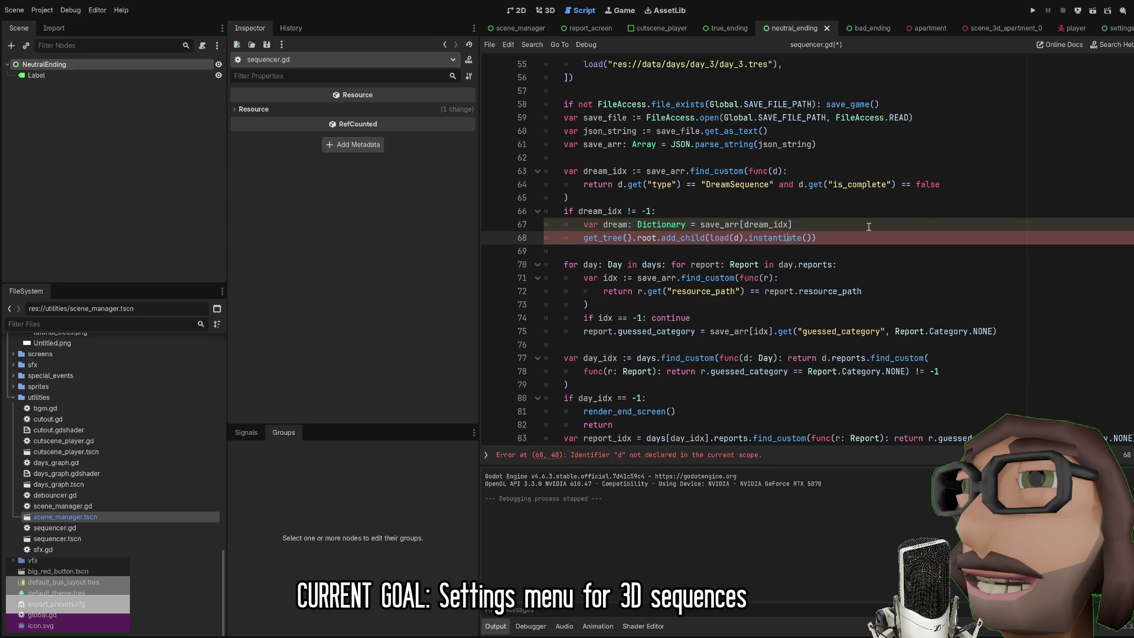
- Load dream.get("resource_path") instead, save, and add a return after the load call
text(ream)
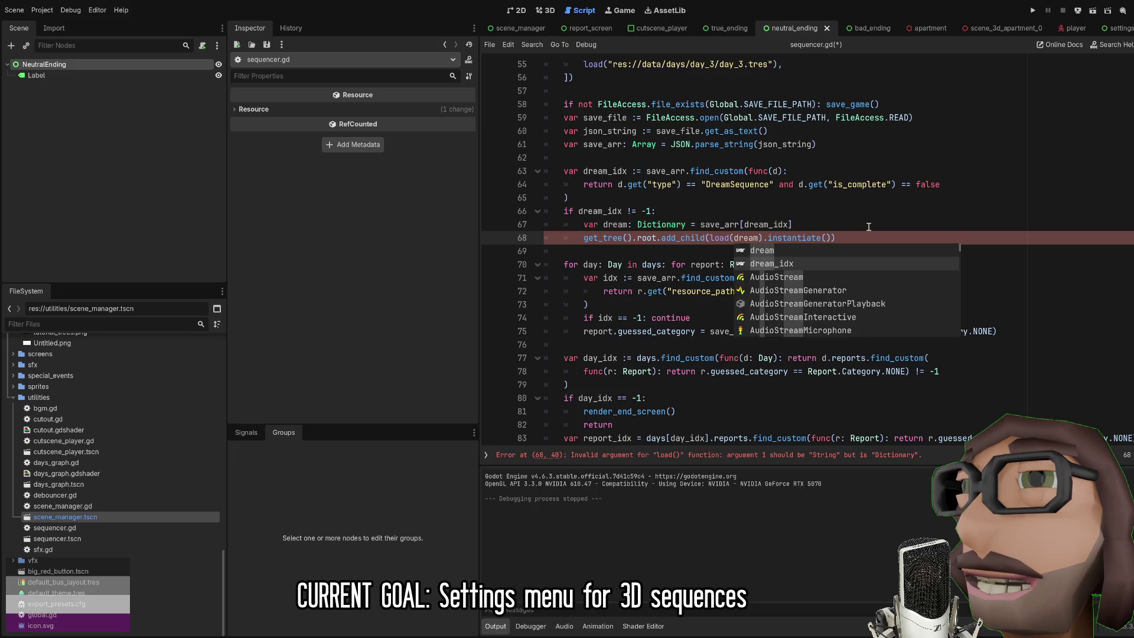
text(.get("resource_path)
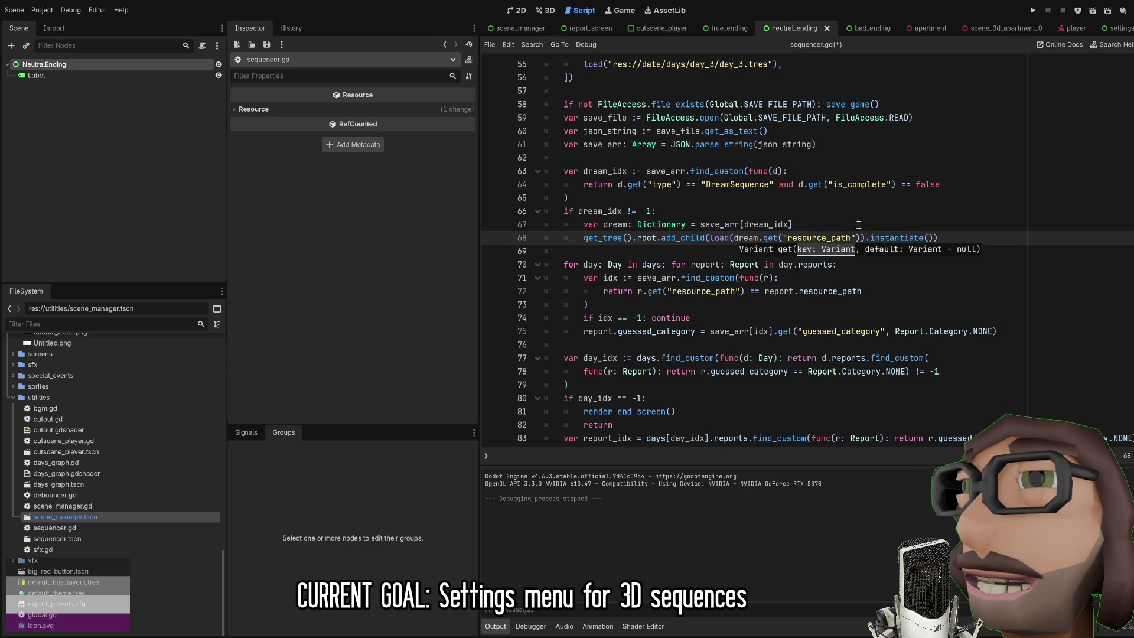
key(End)
key(ctrl+s)
key(Return)
text(return)
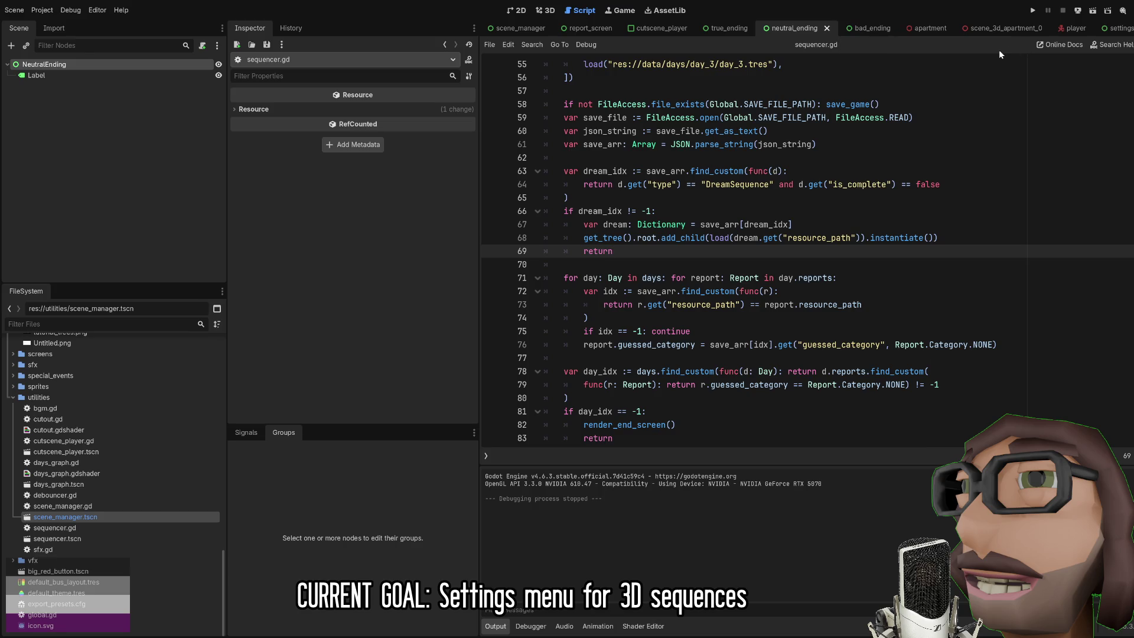
key(alt+Left)
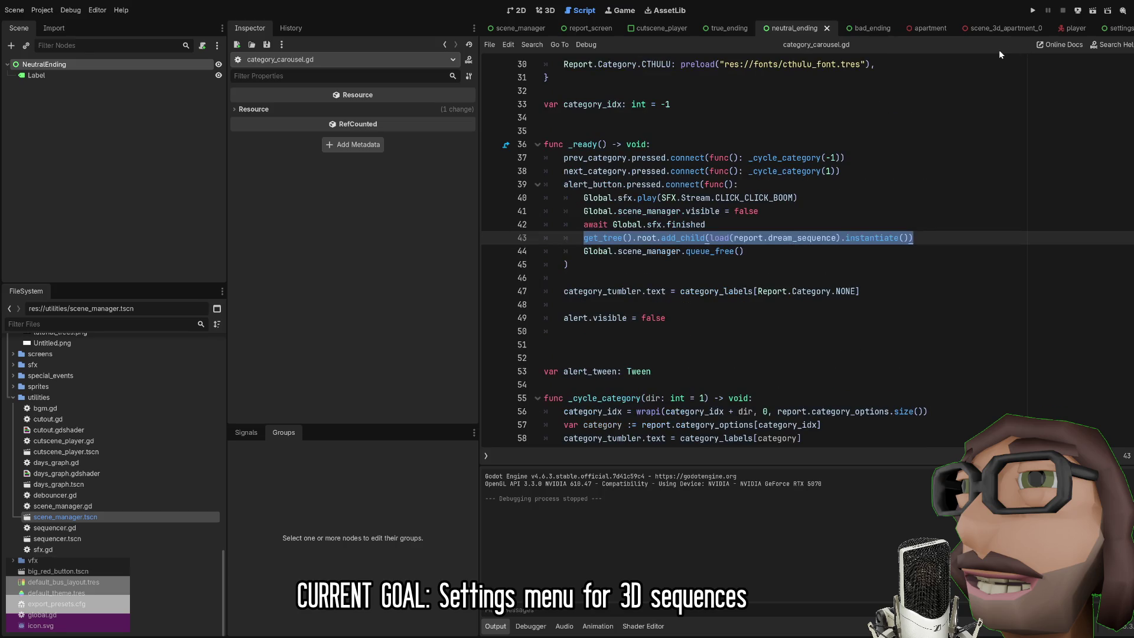
- Copy the queue_free statement and insert Global.scene_manager.queue_free() above return in sequencer.gd, then save
drag(744, 251, 583, 251)
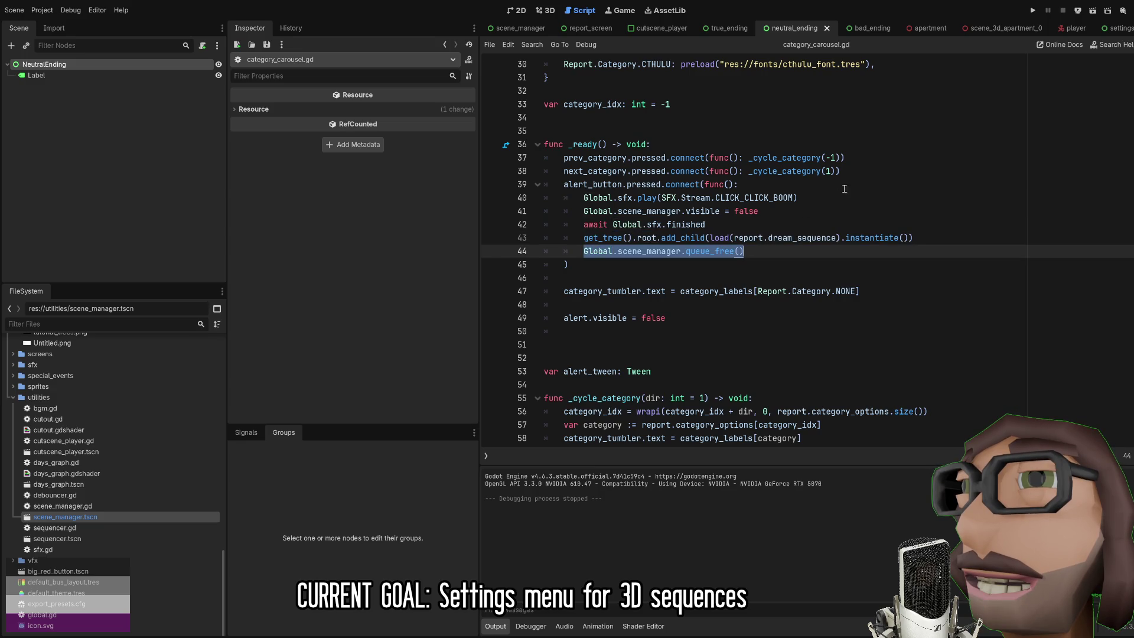
click(994, 34)
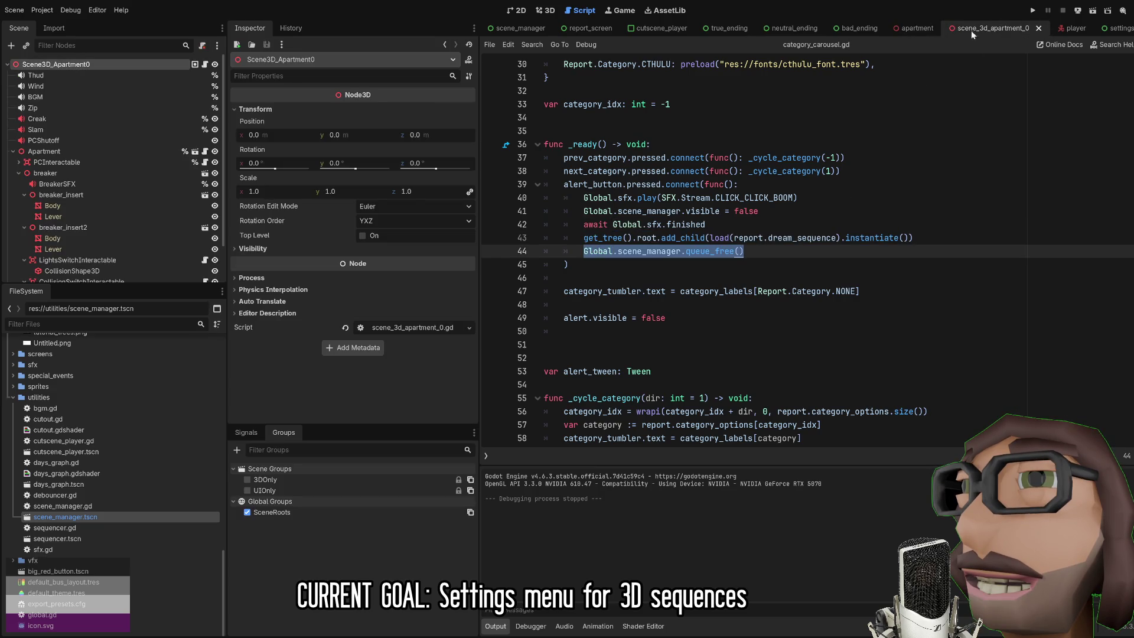
click(1113, 29)
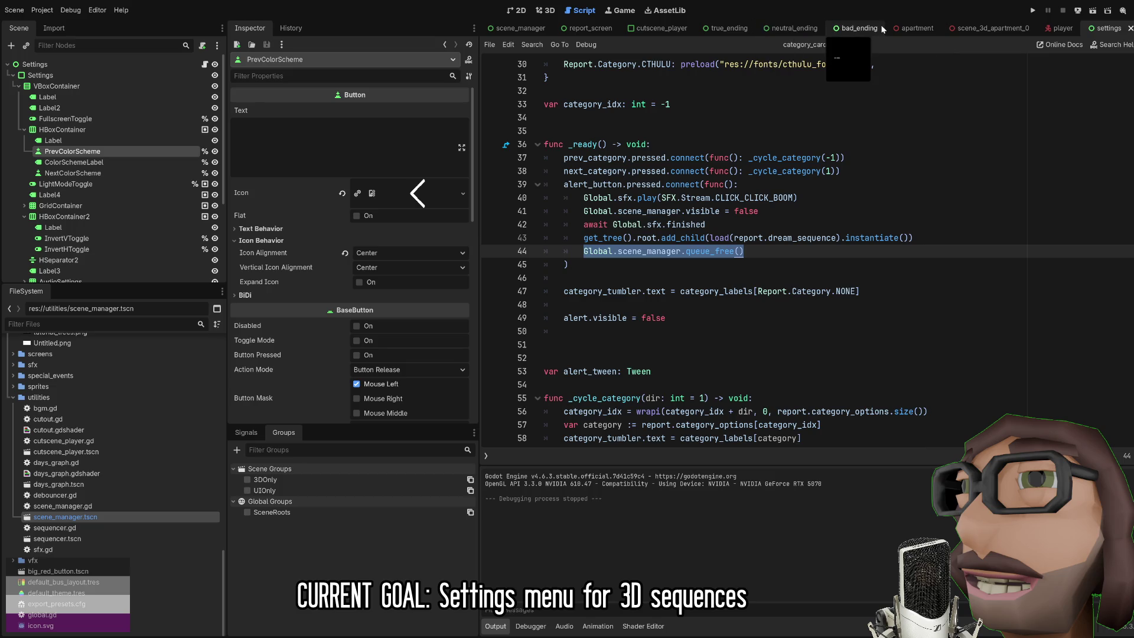
key(alt+Left)
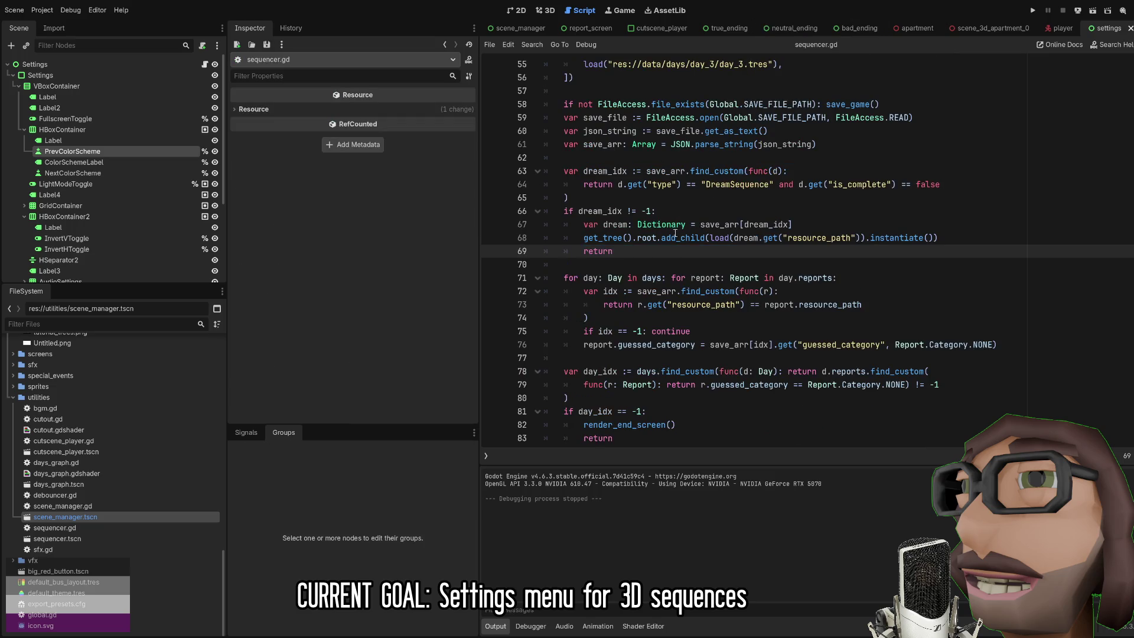
key(ctrl+shift+Return)
text(Global.scene_manager.queue_free())
key(ctrl+s)
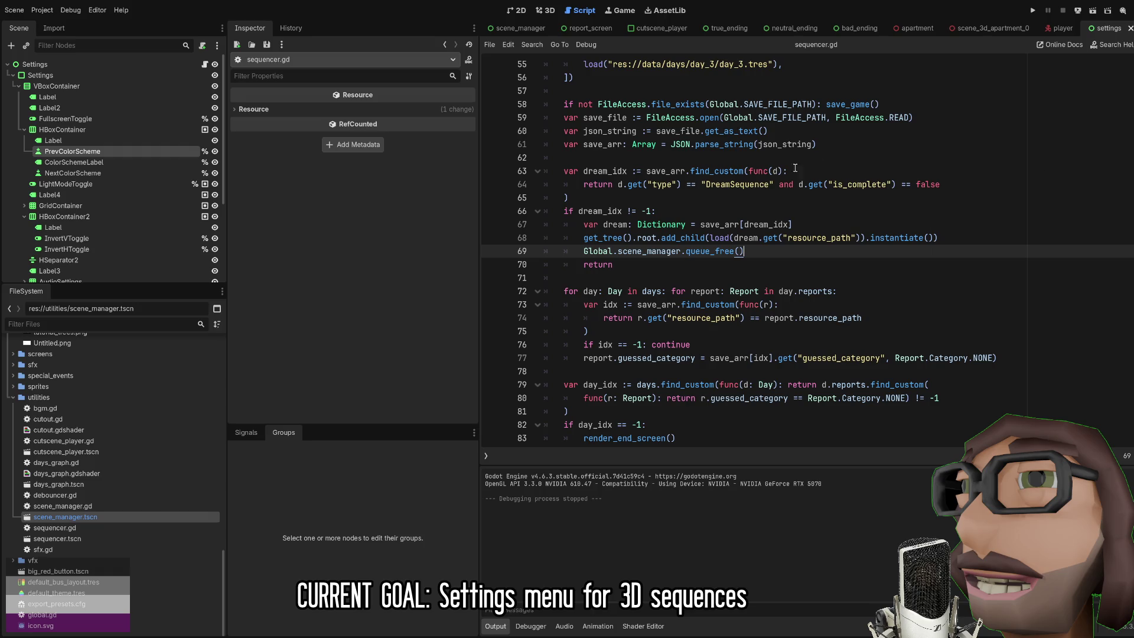
- Review load_game's dream-sequence block and select its lines 64 to 70
click(758, 208)
scroll(738, 195, up, 2)
scroll(727, 186, down, 2)
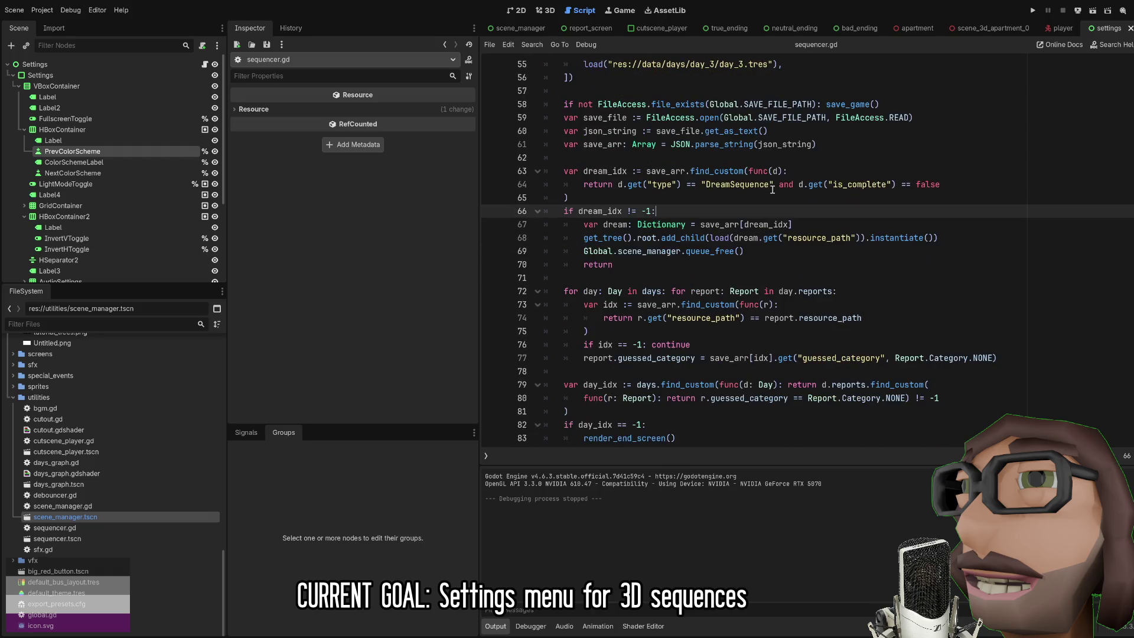
scroll(715, 181, up, 2)
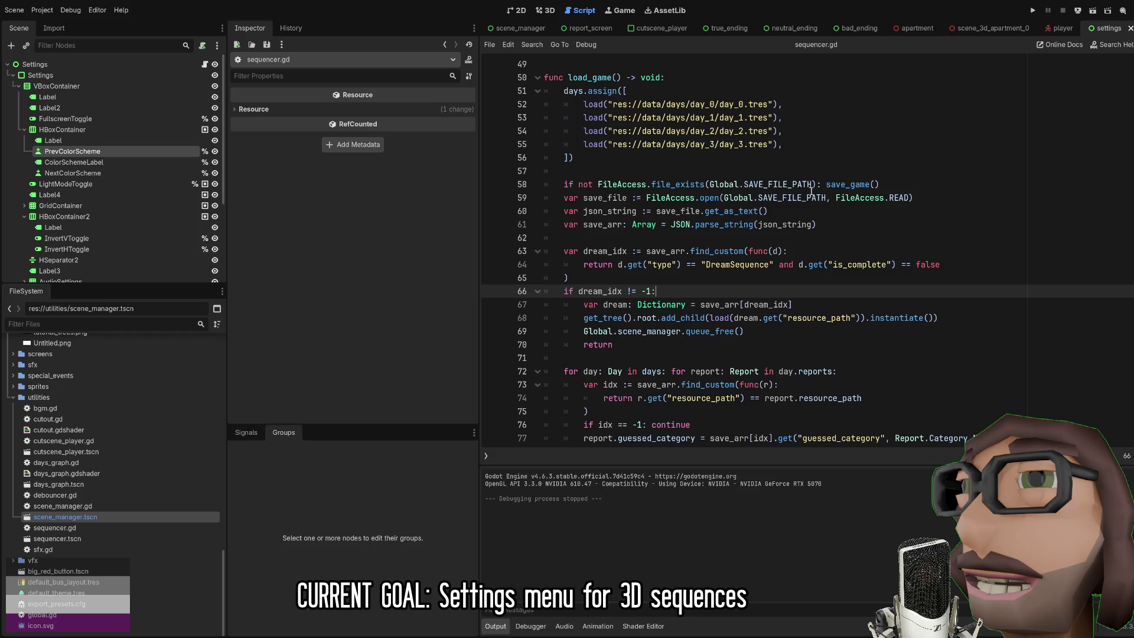
scroll(811, 189, up, 2)
double_click(590, 158)
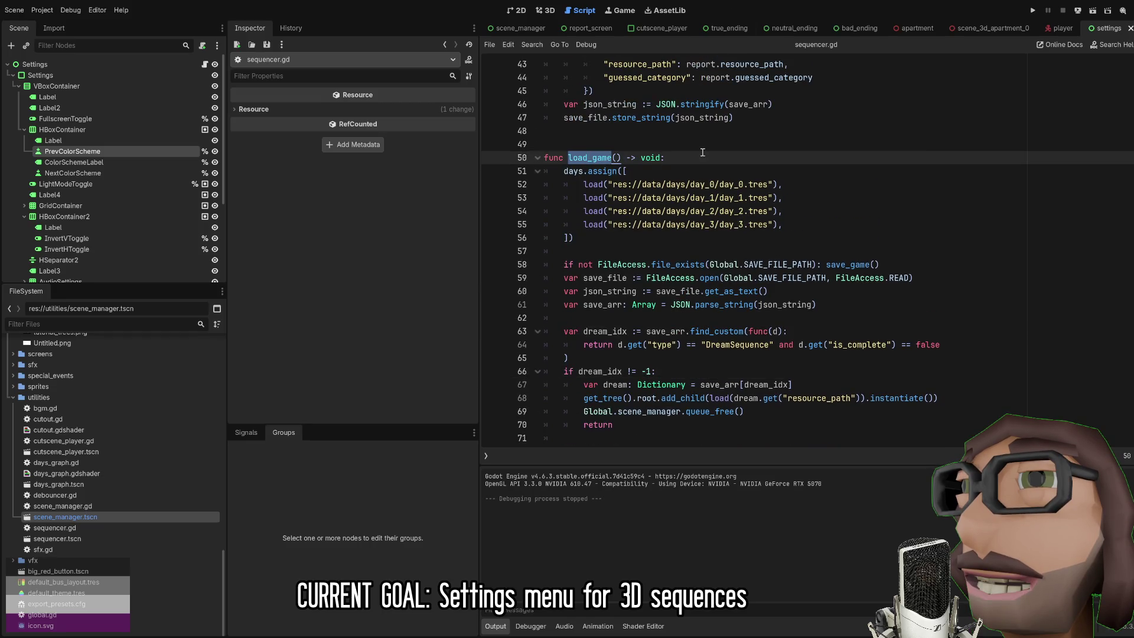
scroll(702, 152, down, 3)
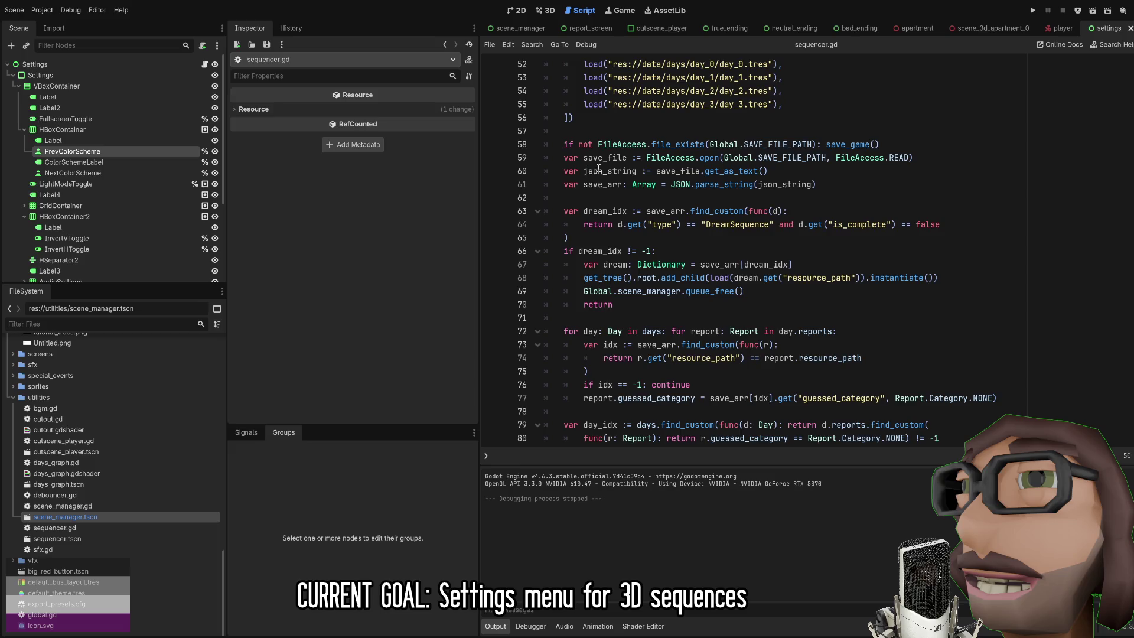
scroll(599, 168, up, 3)
scroll(734, 206, down, 3)
mouse_move(614, 305)
mouse_down()
mouse_move(567, 251)
mouse_move(566, 198)
mouse_up()
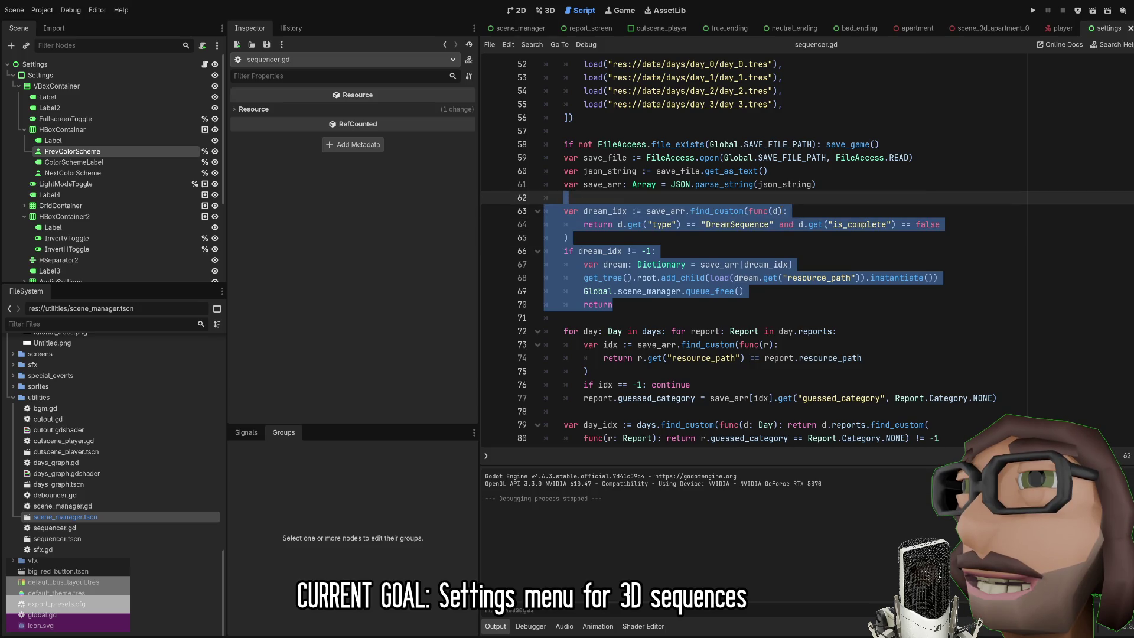
click(673, 233)
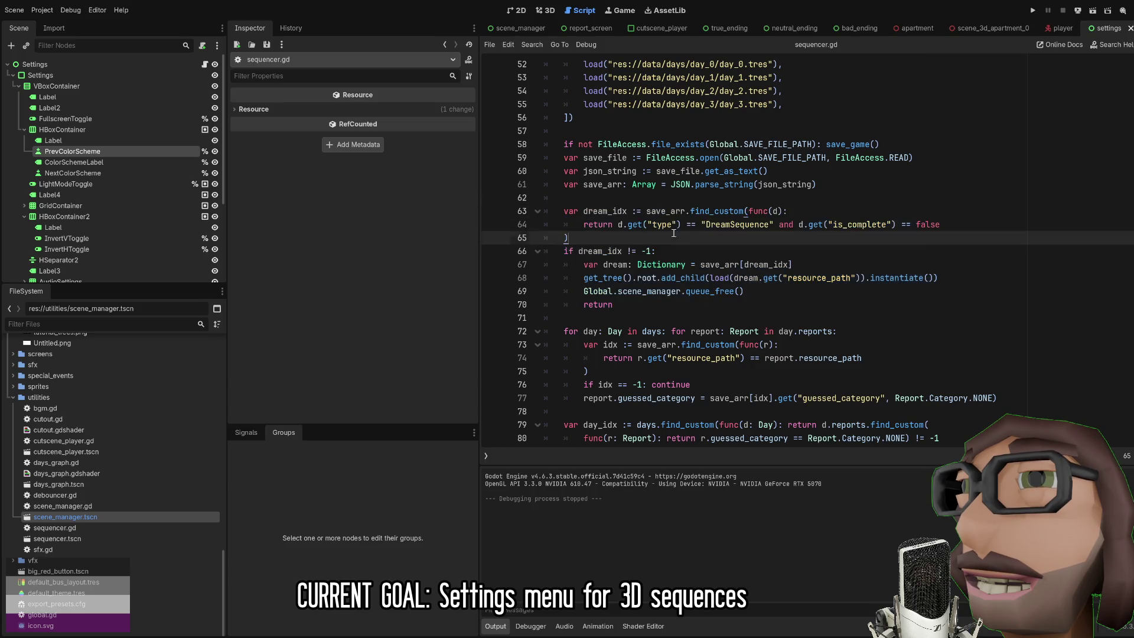
scroll(672, 213, down, 2)
scroll(672, 212, up, 3)
scroll(671, 212, up, 2)
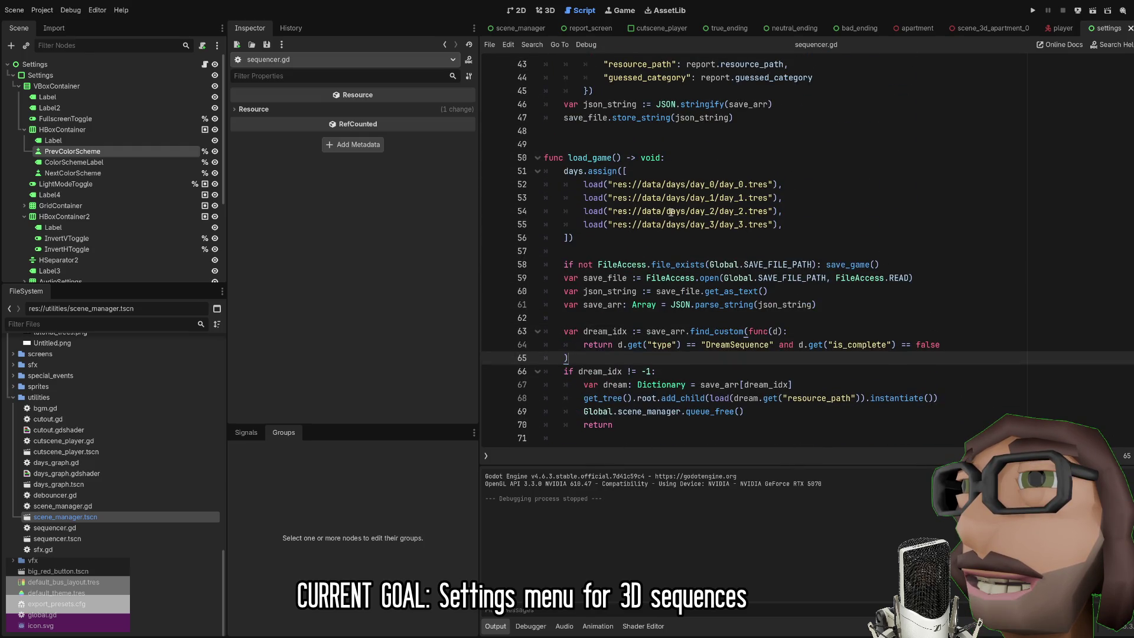
scroll(672, 212, down, 2)
scroll(671, 213, down, 2)
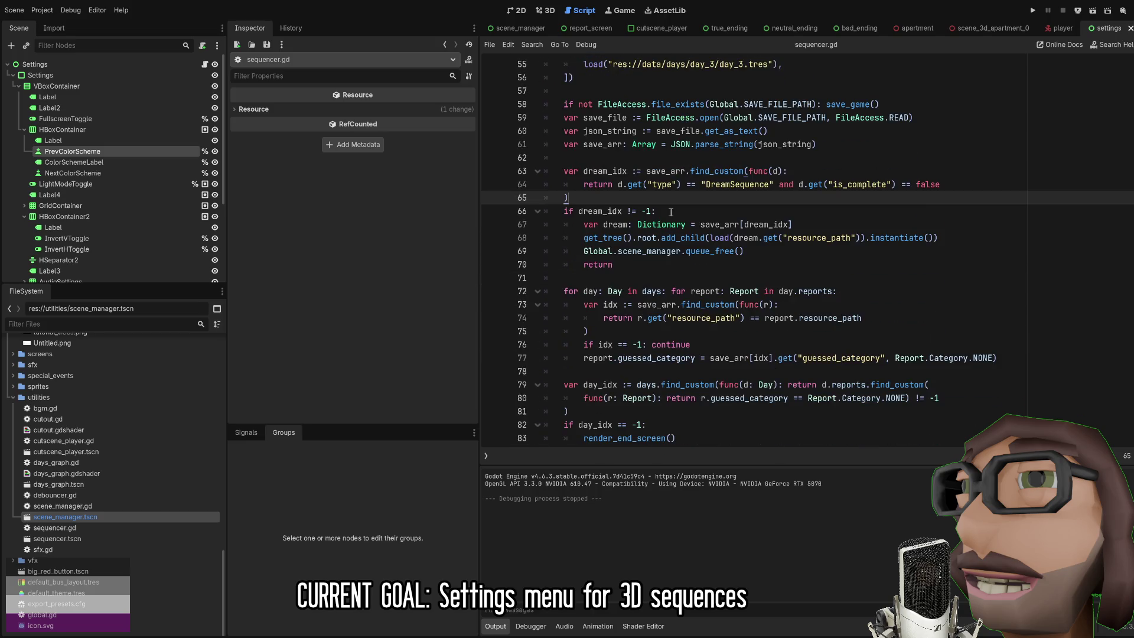
scroll(672, 212, down, 5)
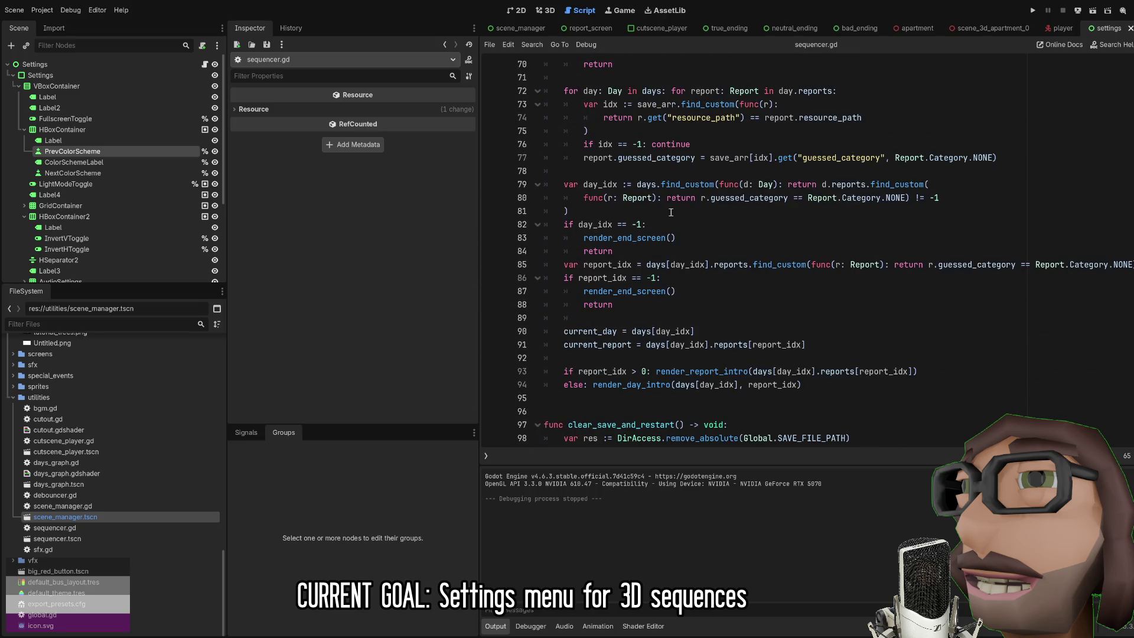
scroll(671, 212, up, 5)
scroll(670, 212, up, 1)
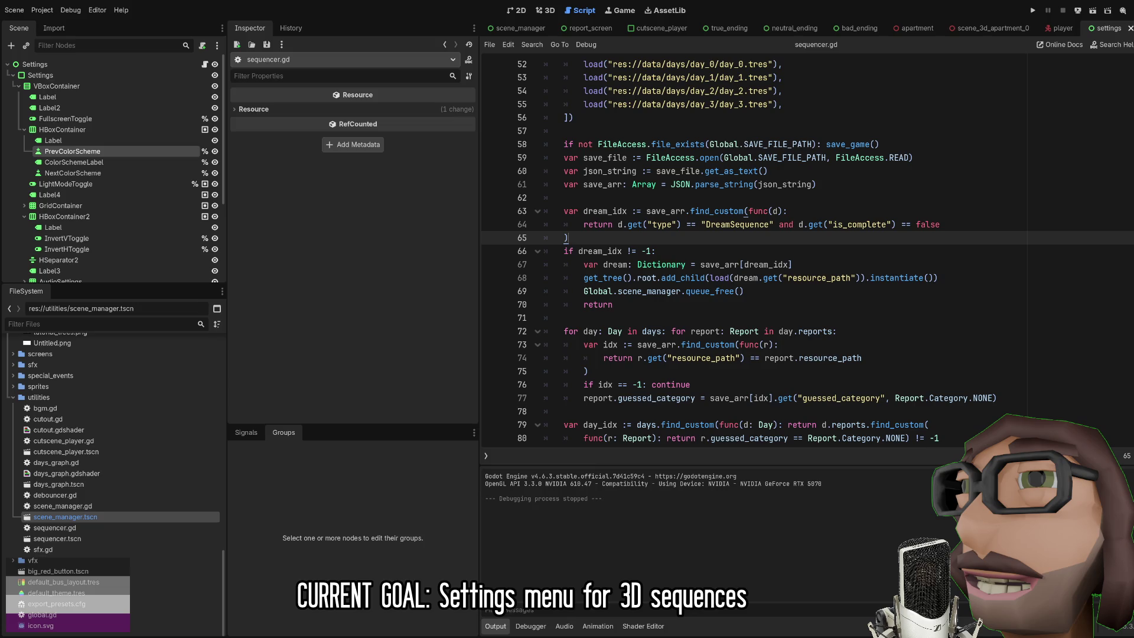
scroll(738, 199, down, 7)
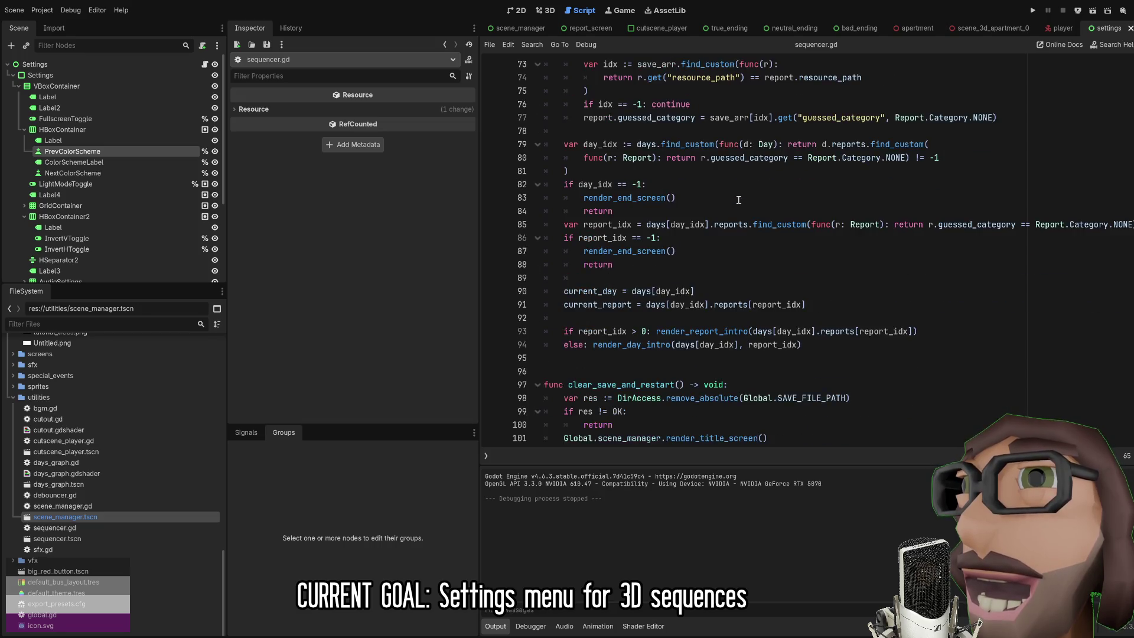
scroll(739, 200, up, 7)
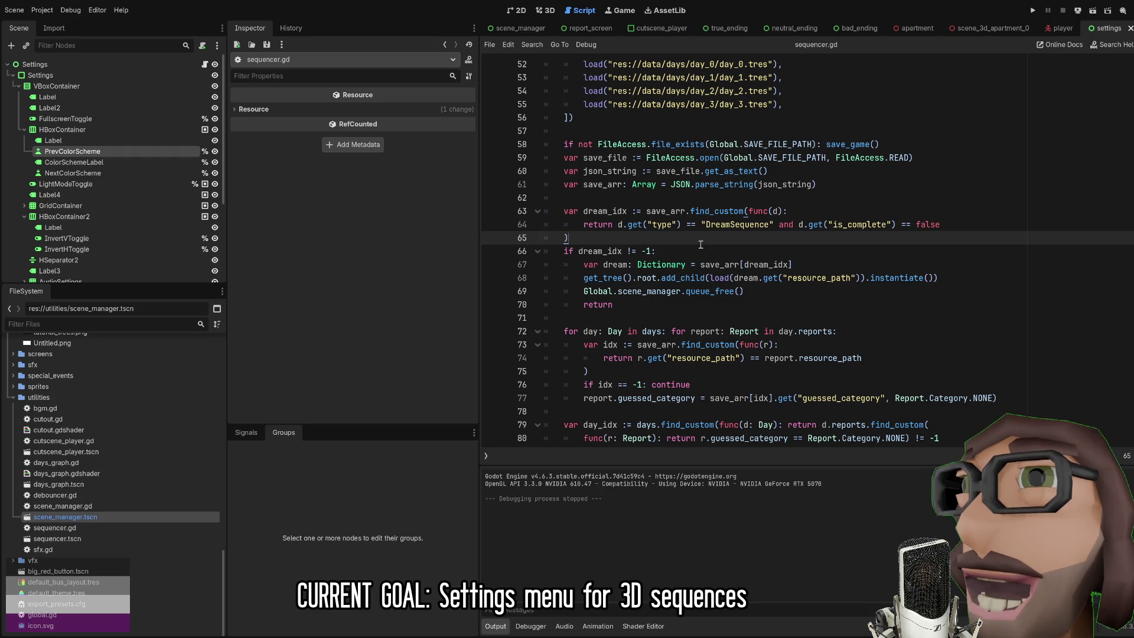
drag(619, 306, 554, 217)
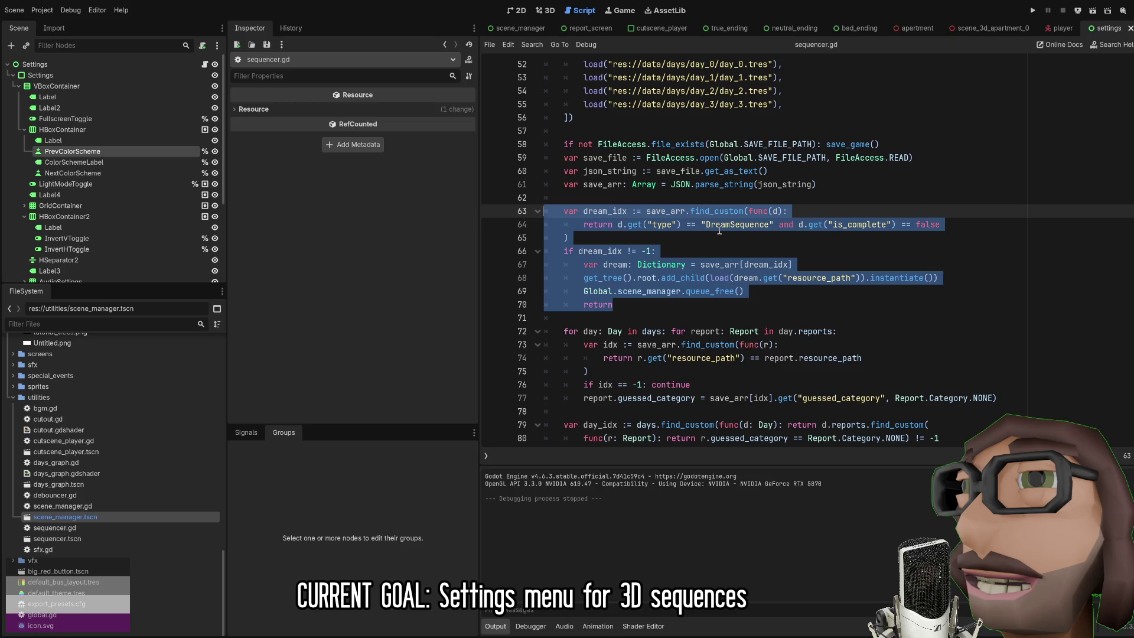
- Delete the DreamSequence lookup block from load_game
key(BackSpace)
key(BackSpace)
key(BackSpace)
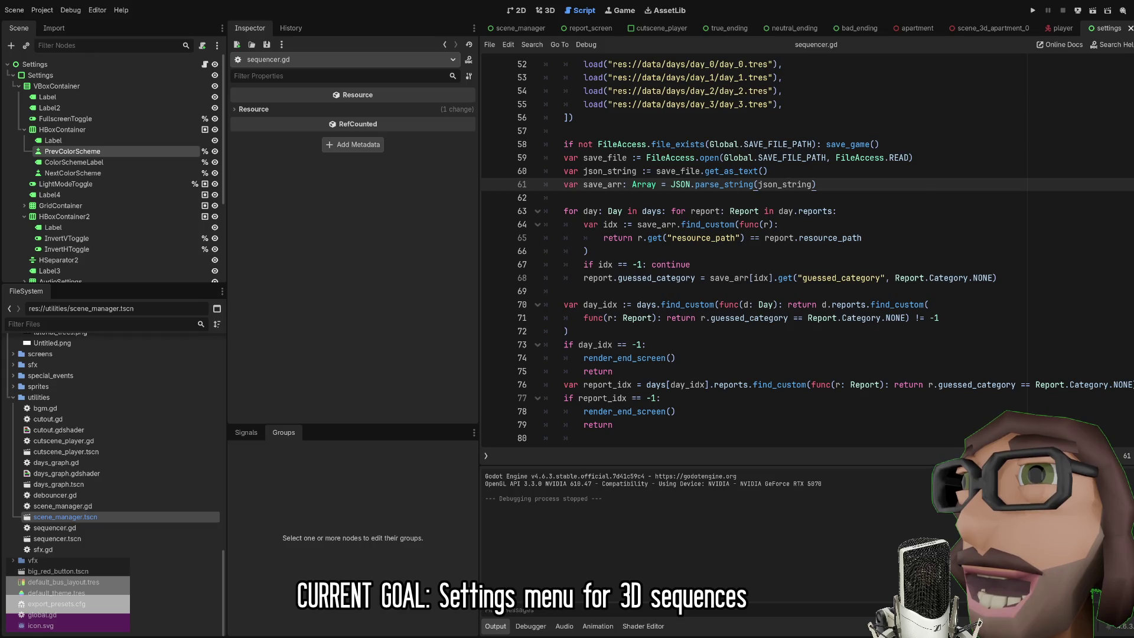
scroll(777, 266, down, 20)
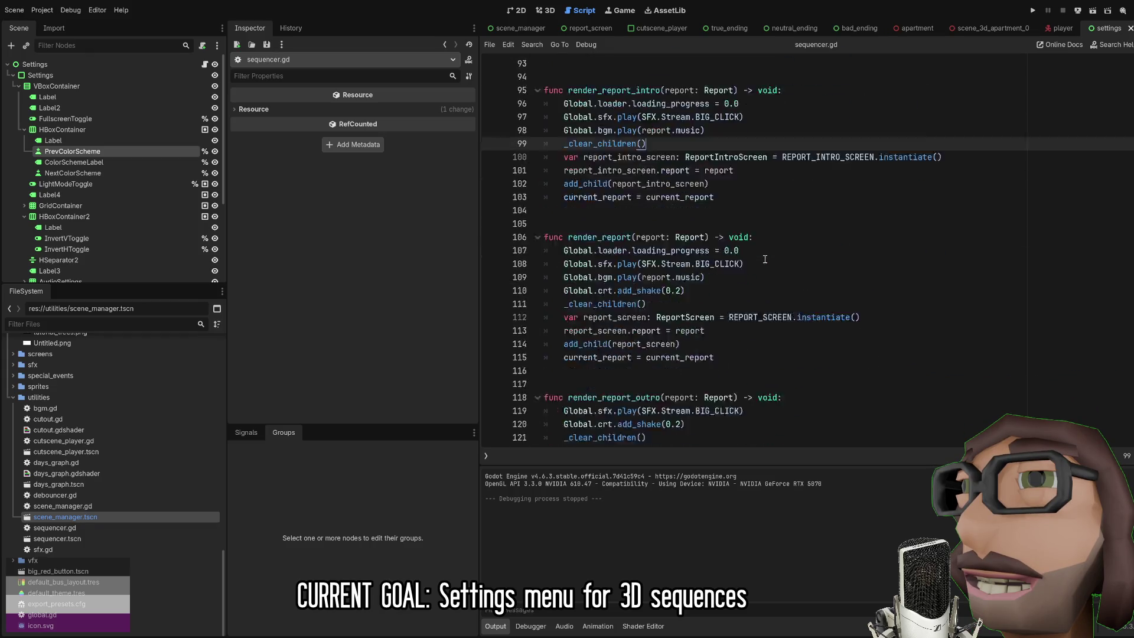
scroll(777, 265, down, 20)
scroll(776, 264, up, 7)
scroll(777, 264, up, 16)
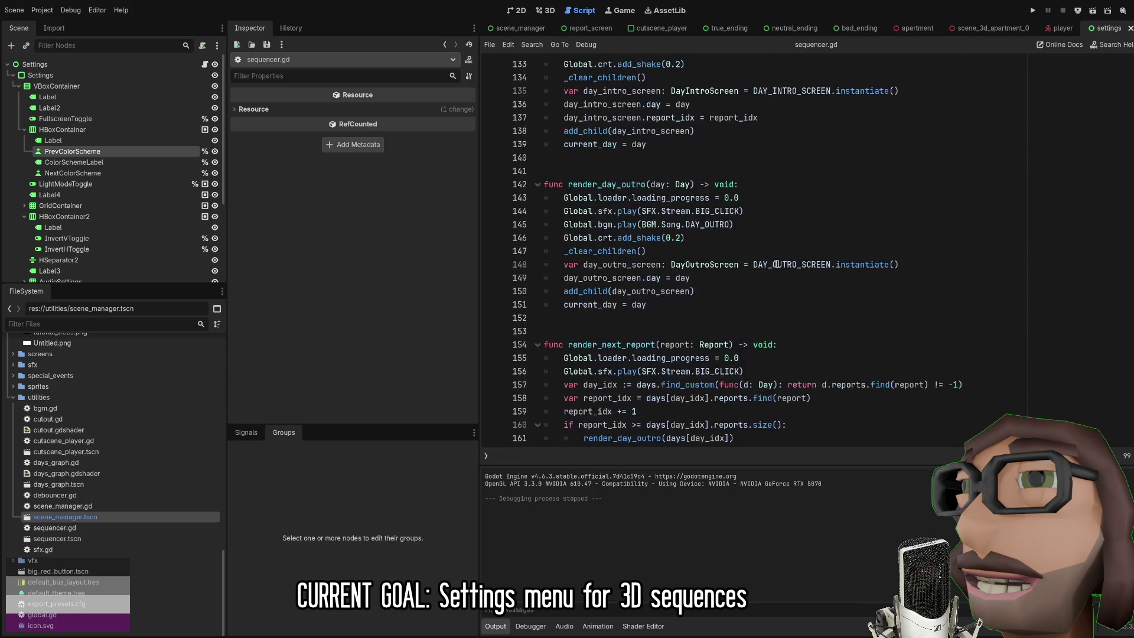
scroll(798, 209, up, 20)
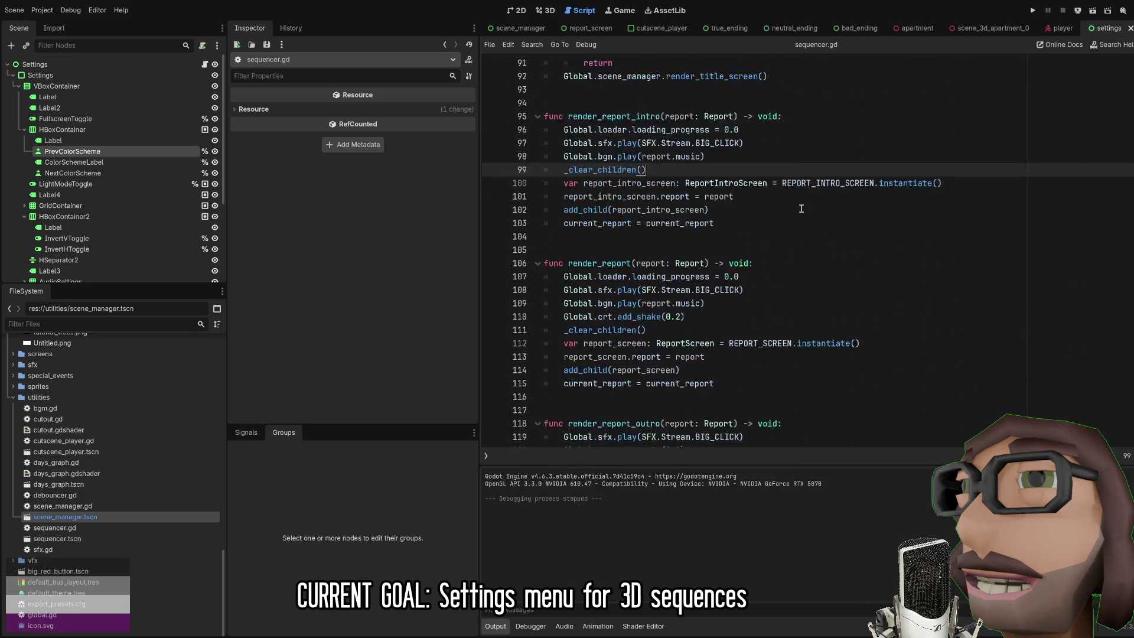
scroll(801, 209, up, 10)
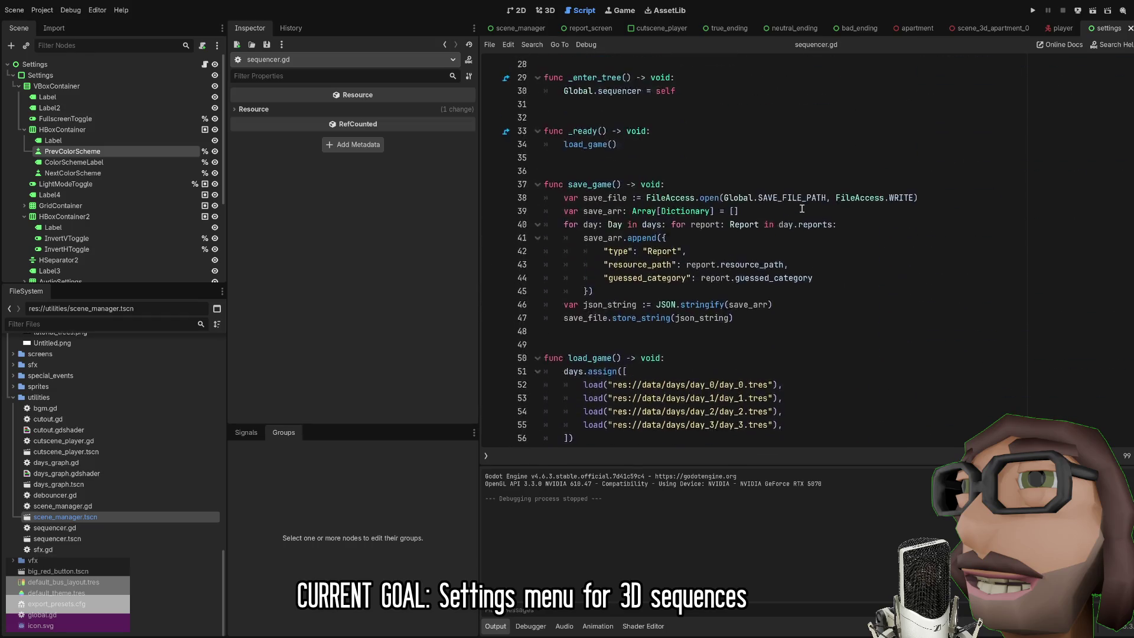
- Remove the "type": "Report" entry from save_game and jump to SAVE_FILE_PATH's definition in global.gd
drag(701, 252, 701, 240)
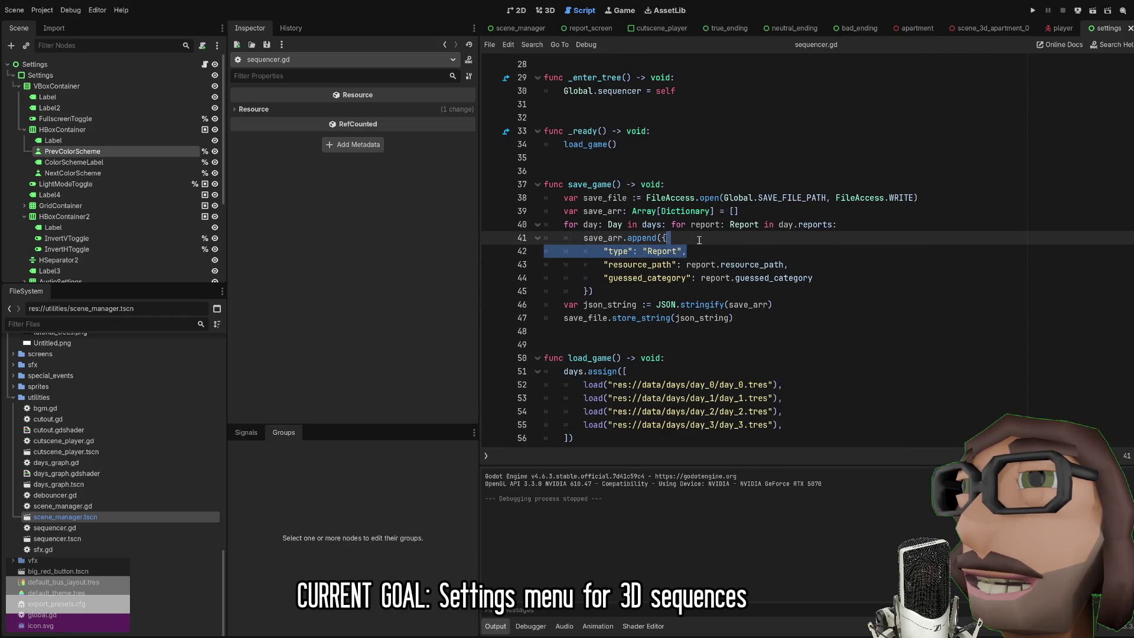
key(BackSpace)
click(734, 211)
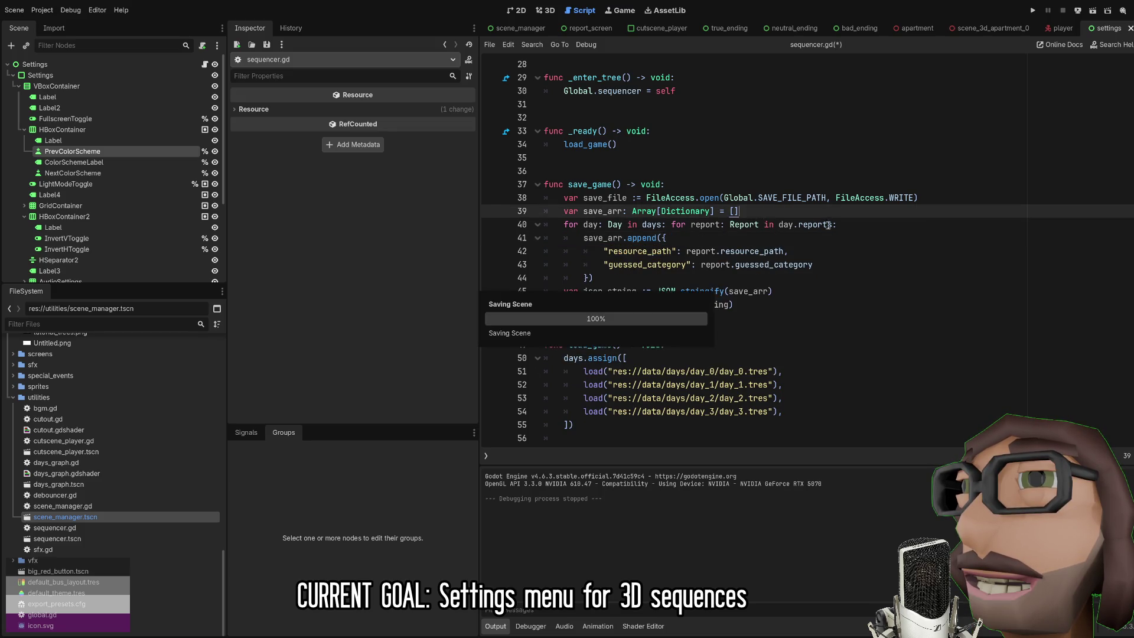
scroll(820, 235, up, 3)
double_click(787, 311)
scroll(790, 295, up, 6)
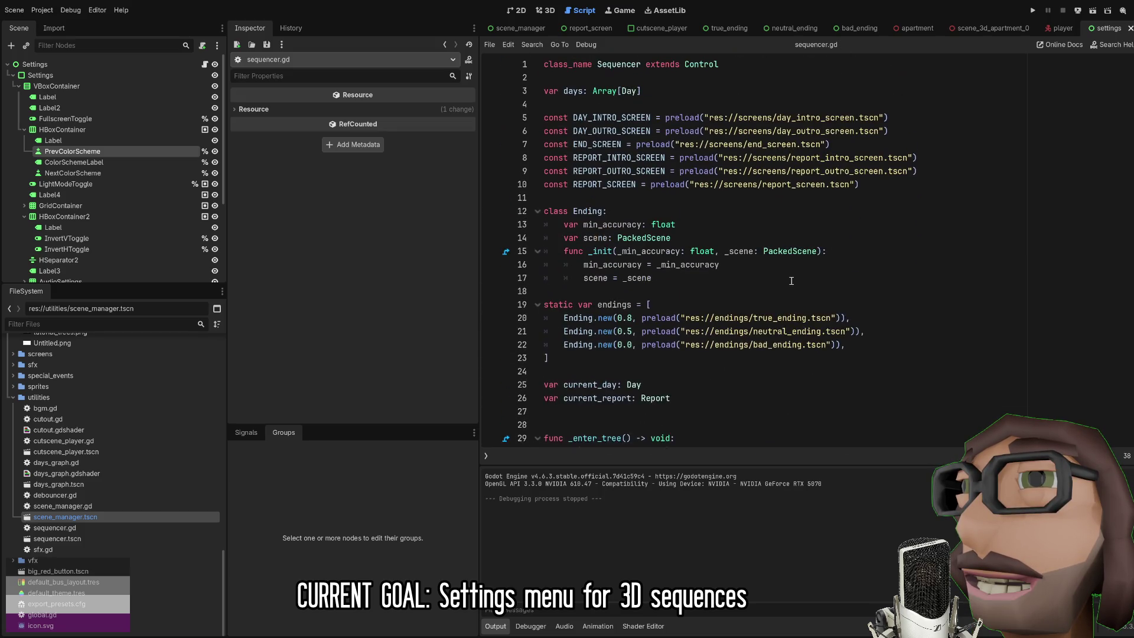
scroll(792, 280, down, 5)
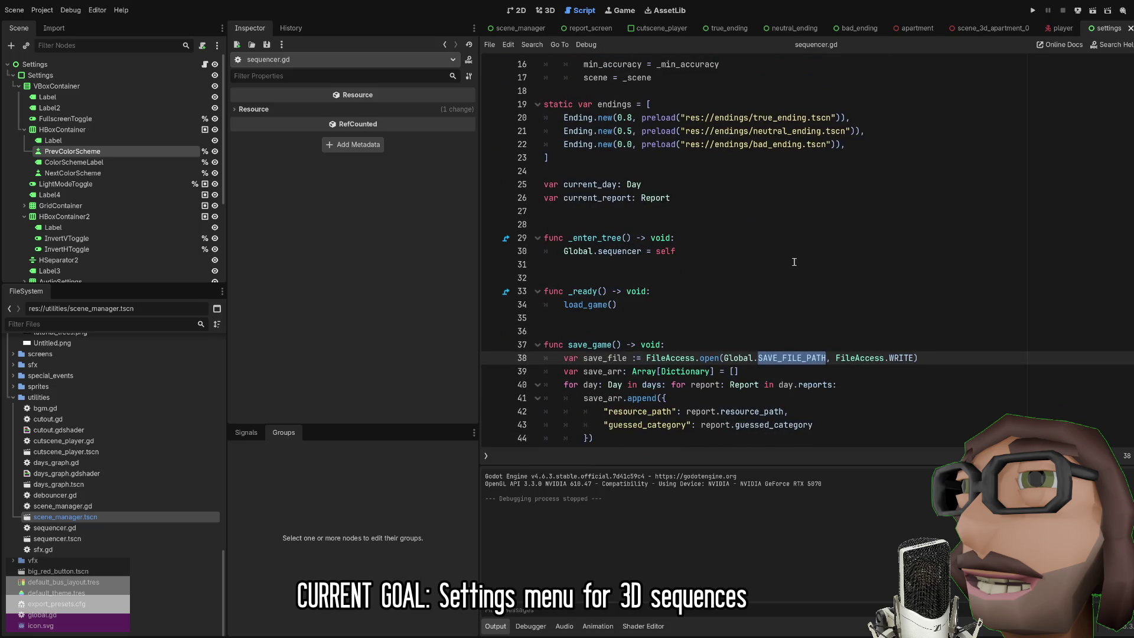
scroll(794, 260, up, 5)
scroll(791, 263, down, 6)
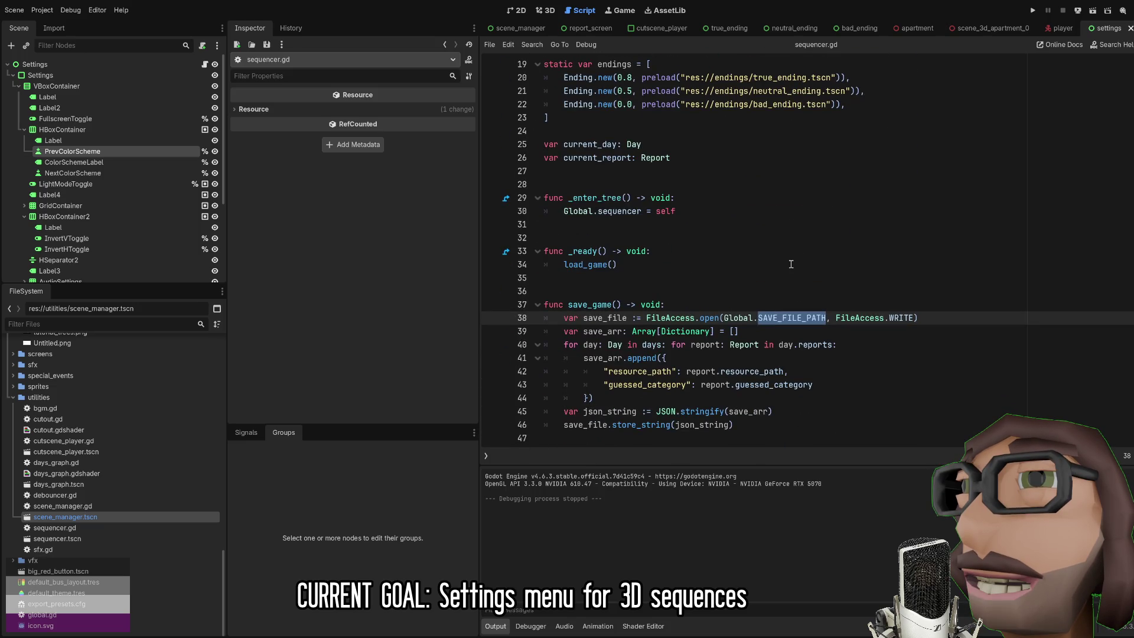
key(alt+Left)
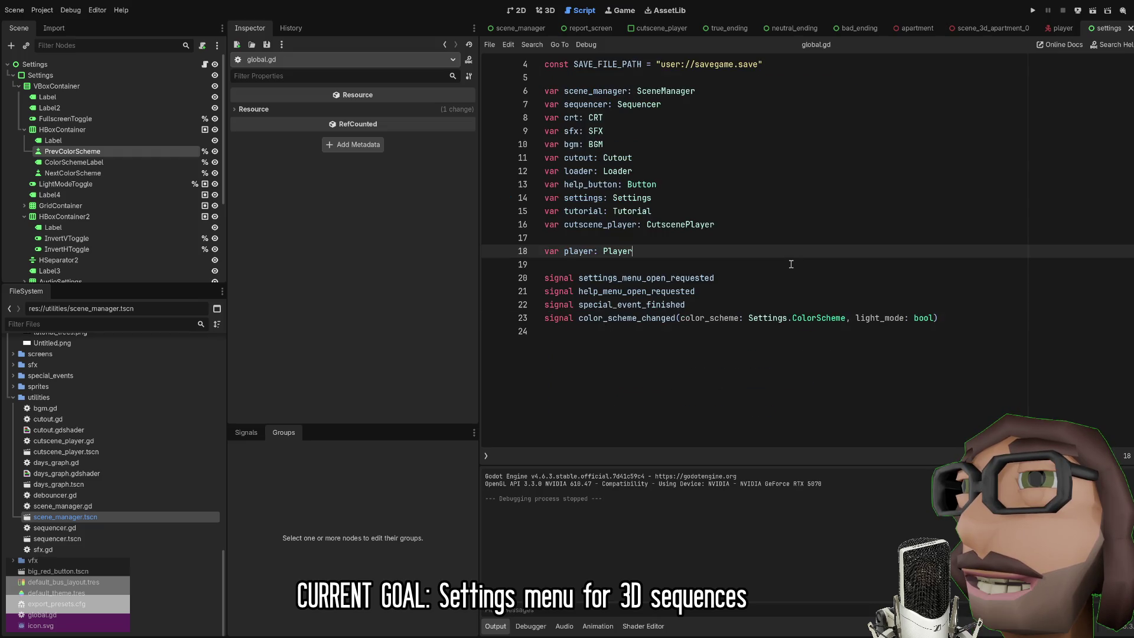
- Rename SAVE_FILE_PATH to REPORTS_SAVE_PATH pointing to "user://reports.save"
scroll(771, 255, up, 1)
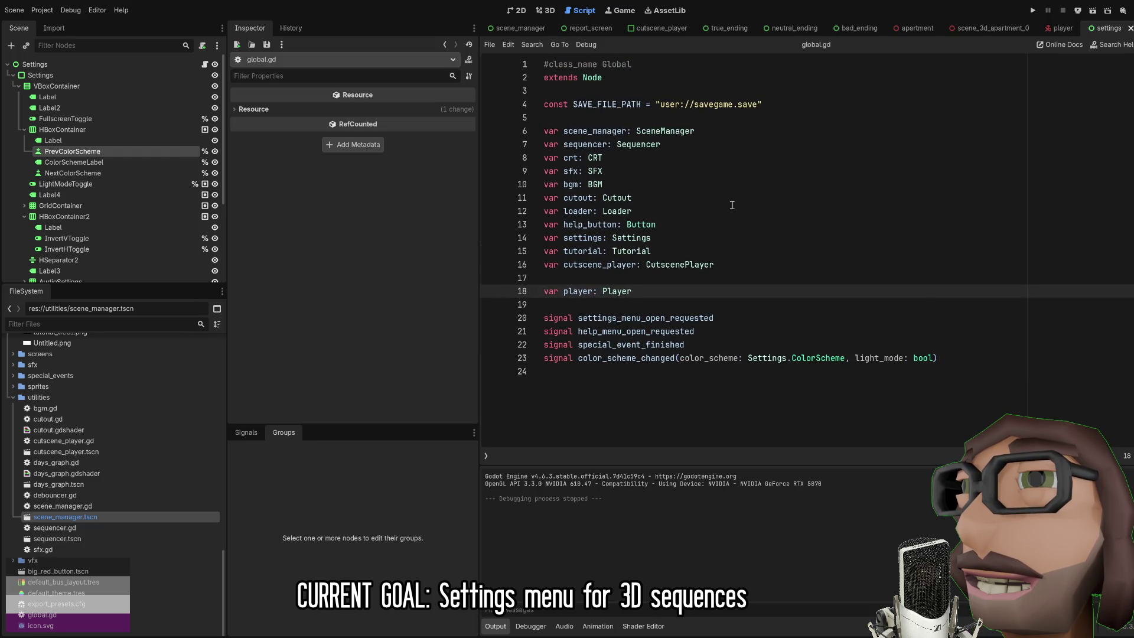
double_click(593, 99)
text(REPORTS_)
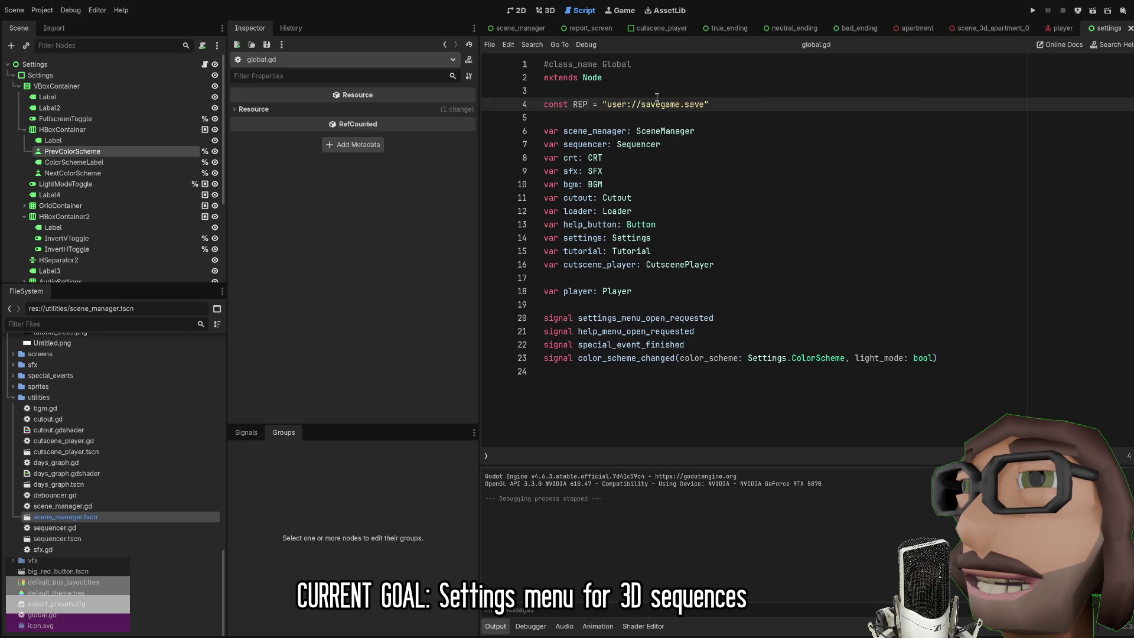
text(SAVE_PATH)
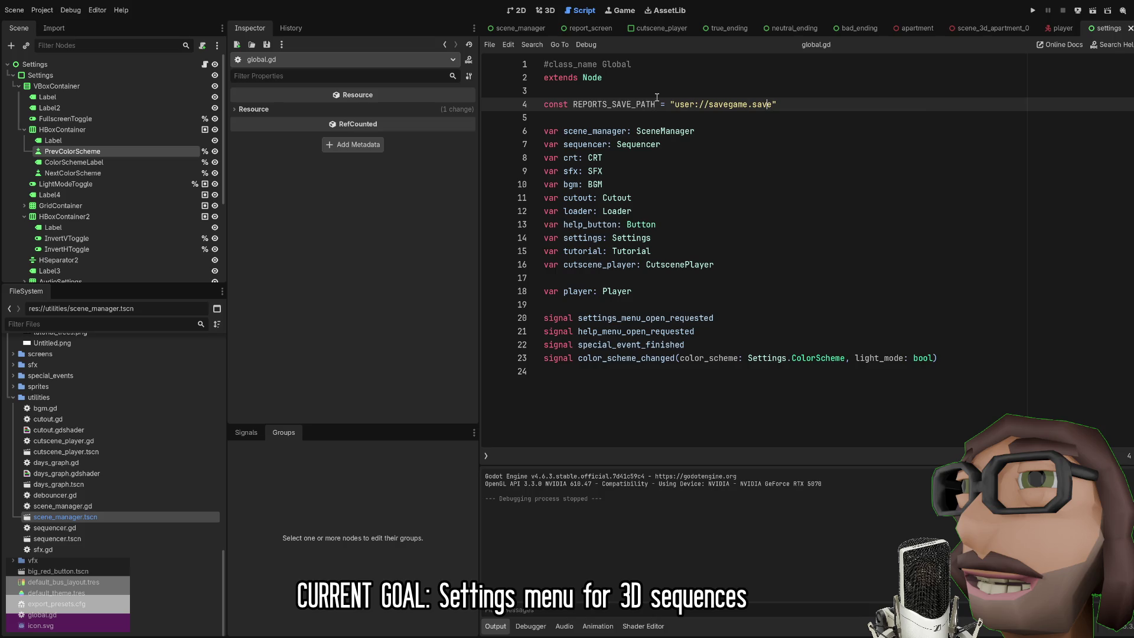
key(Left)
key(Left)
key(Left)
key(ctrl+shift+Left)
text(reports)
- Duplicate it as DREAMS_SAVE_PATH with "user://dreams.save" and save global.gd
key(ctrl+shift+d)
key(ctrl+d)
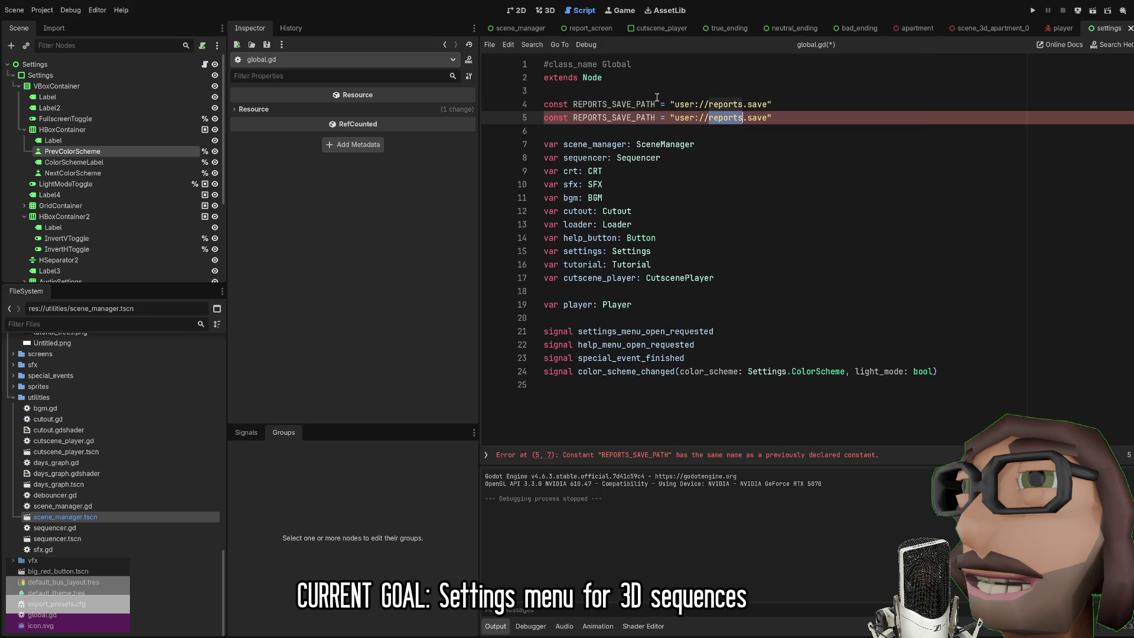
text(dr)
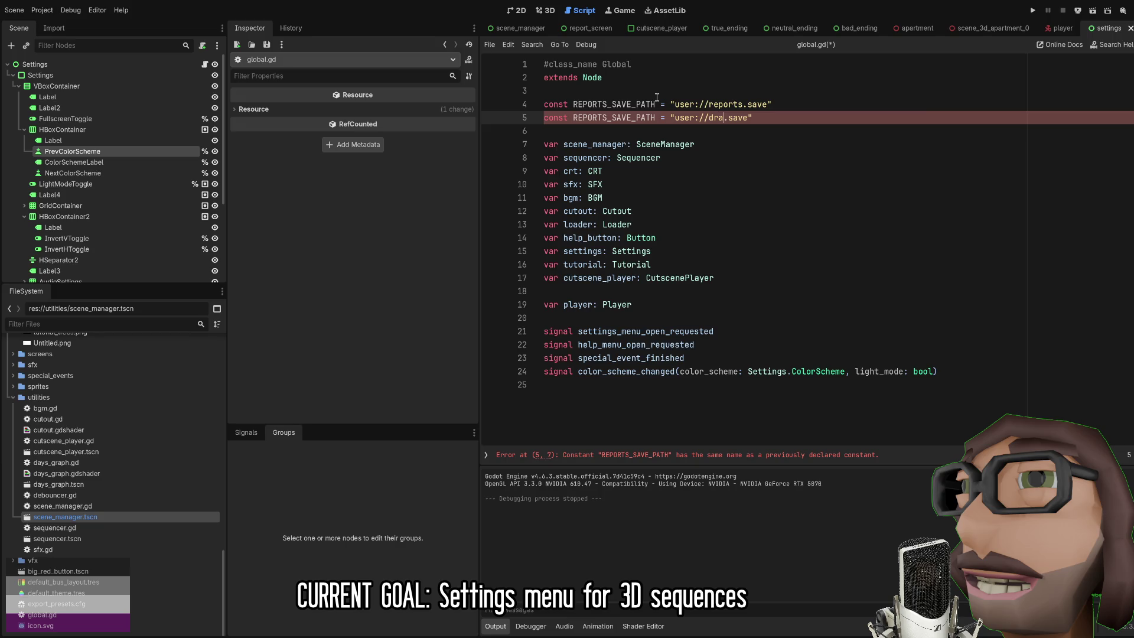
text(eams)
key(ctrl+shift+Right)
text(DREAMS_SAVE_PATH)
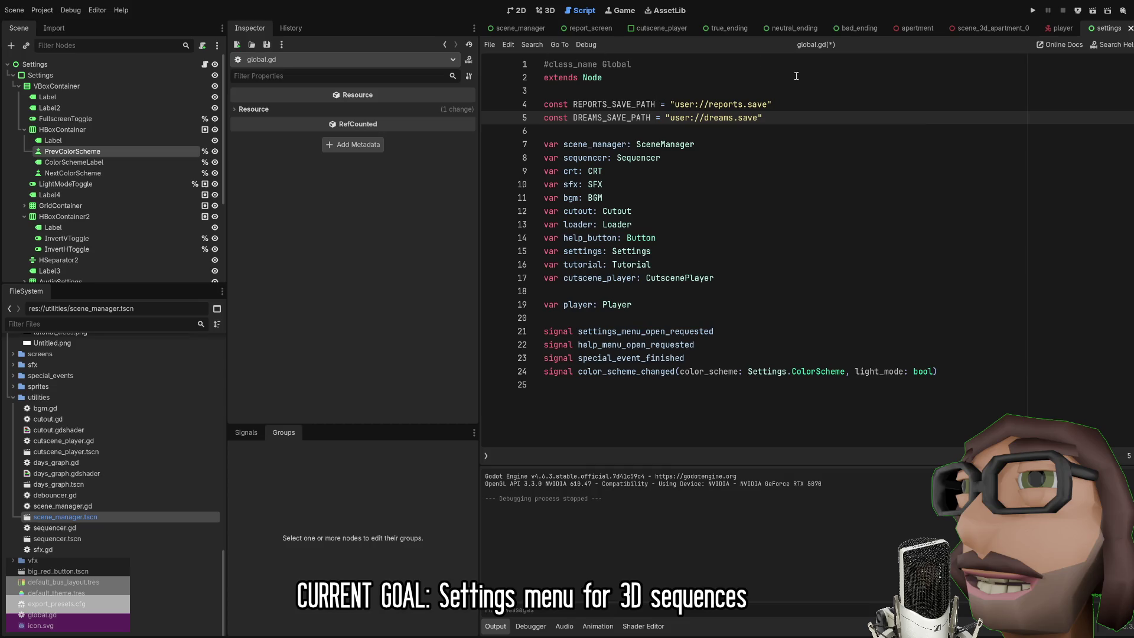
key(ctrl+s)
key(alt+Left)
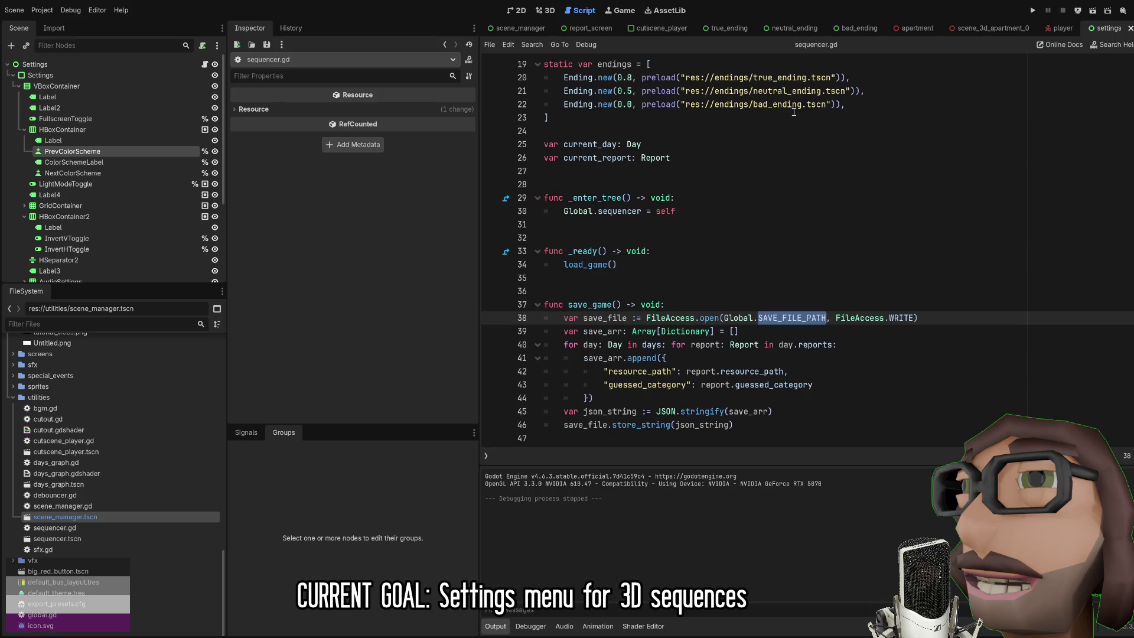
- Rename the save_file variable to reports_save_file at each of its occurrences in sequencer.gd
double_click(605, 238)
scroll(610, 238, up, 4)
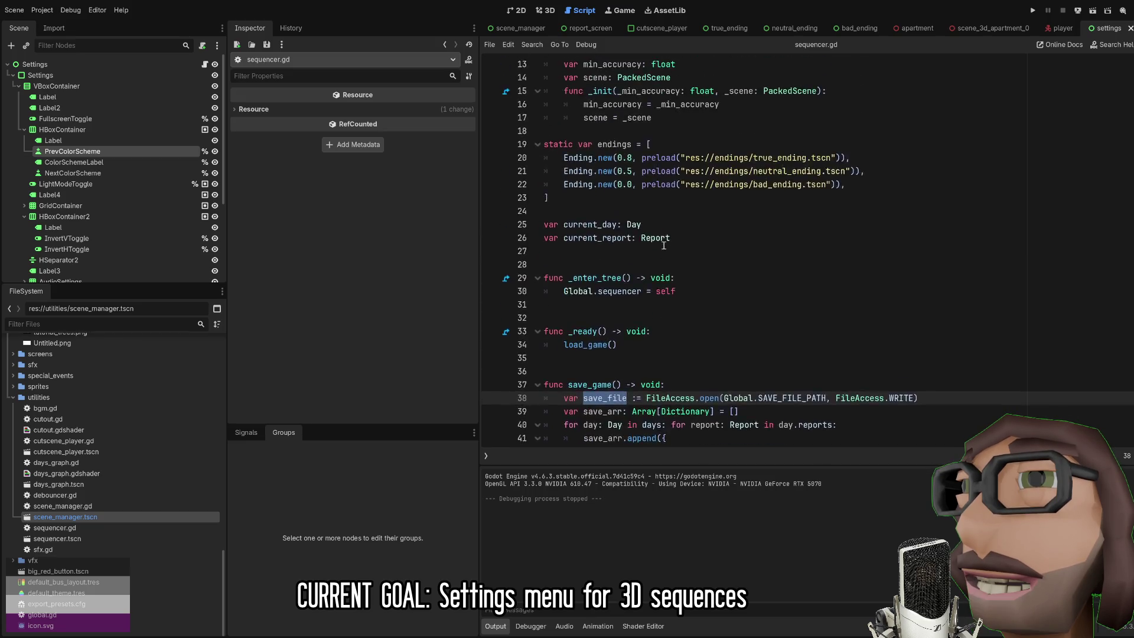
scroll(759, 264, down, 5)
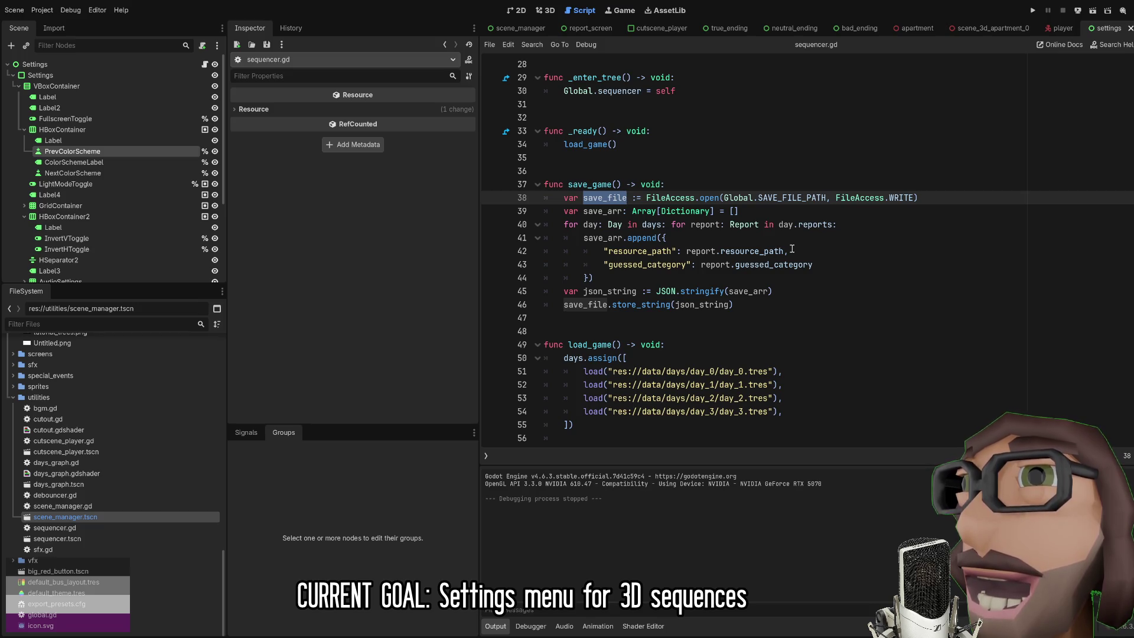
key(Left)
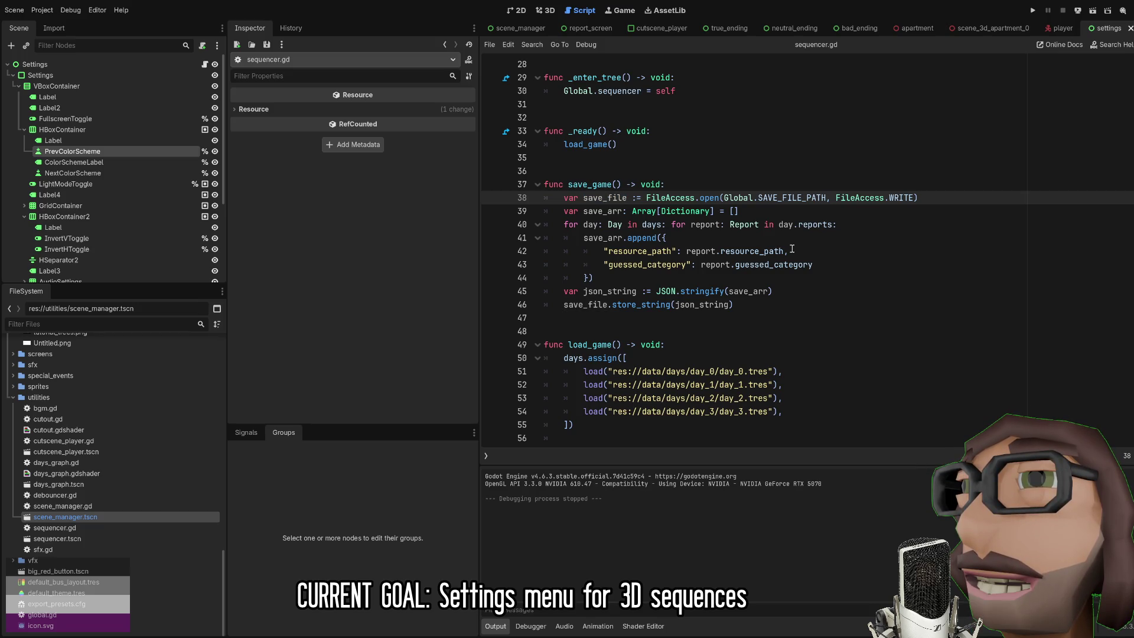
key(ctrl+d)
key(ctrl+d)
scroll(853, 219, down, 5)
key(ctrl+d)
key(ctrl+d)
scroll(931, 233, down, 5)
scroll(932, 232, down, 20)
scroll(931, 232, up, 20)
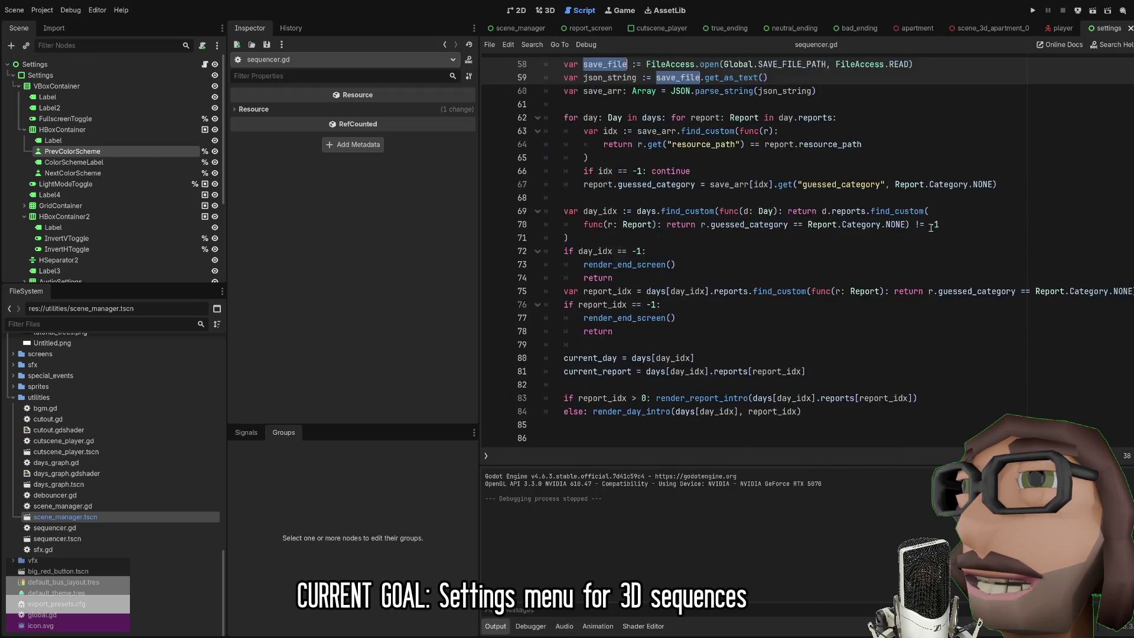
scroll(932, 227, up, 10)
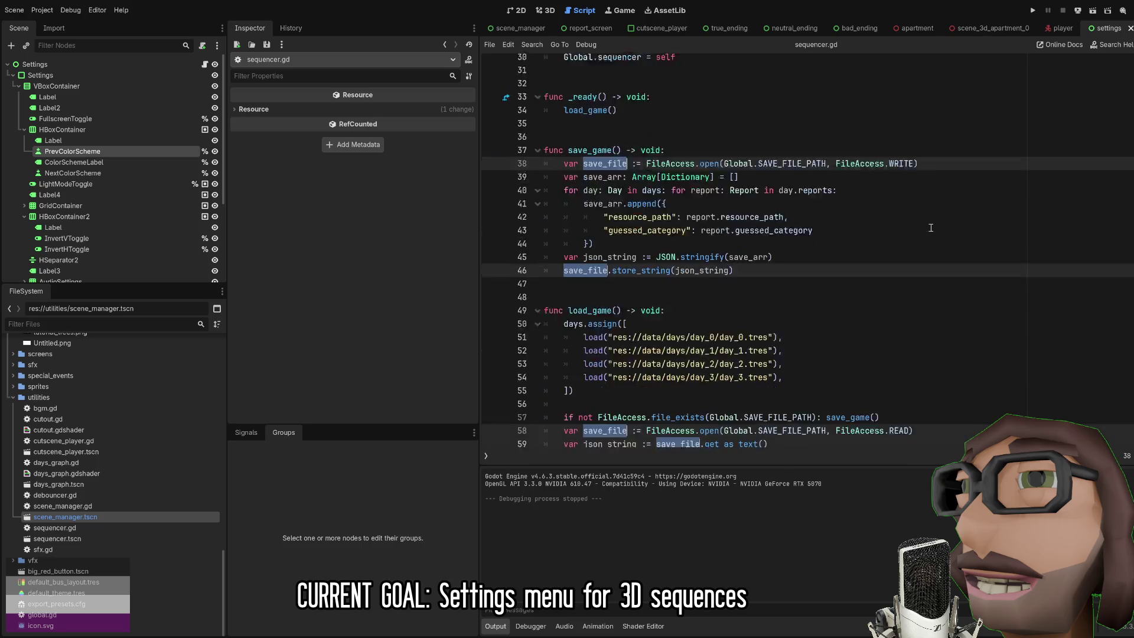
scroll(931, 228, down, 10)
scroll(930, 228, up, 7)
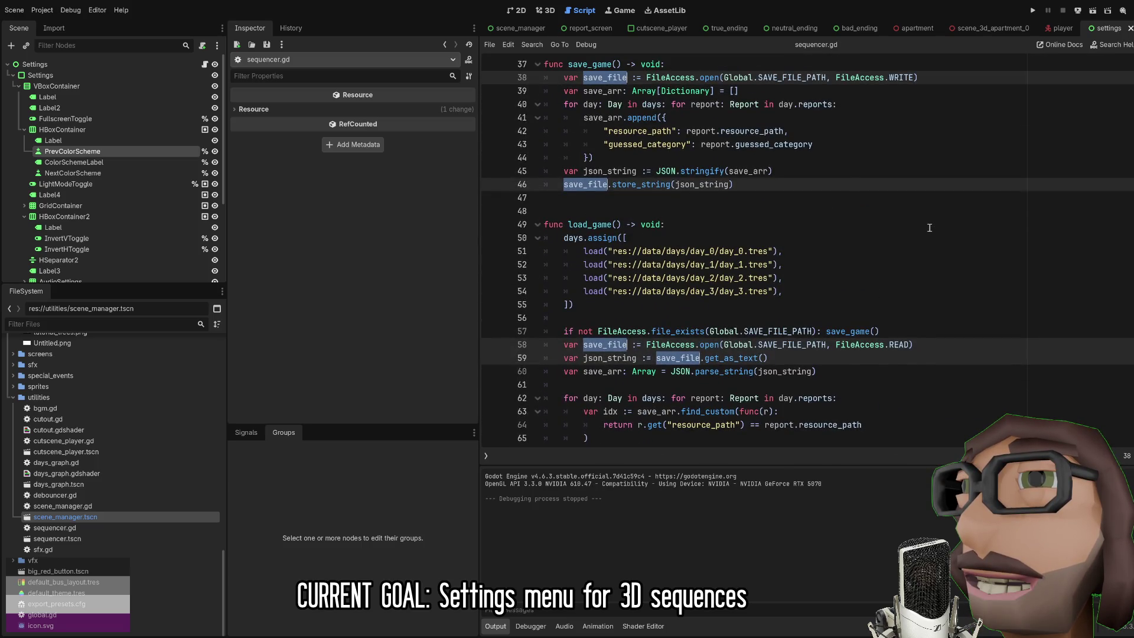
text(reports_save_)
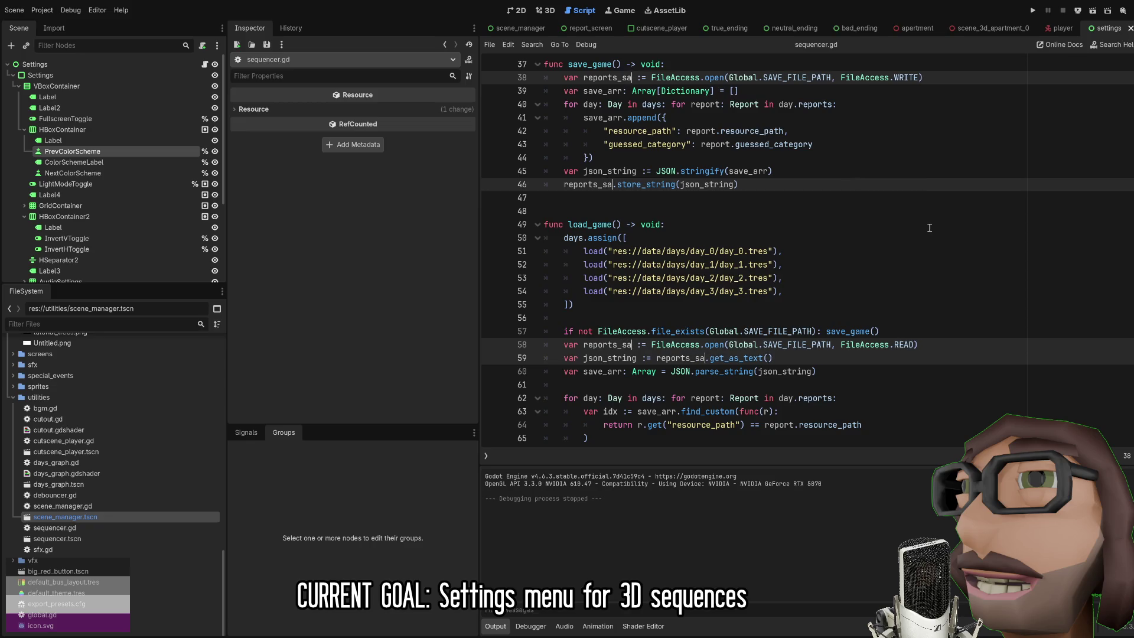
text(file)
scroll(929, 227, up, 2)
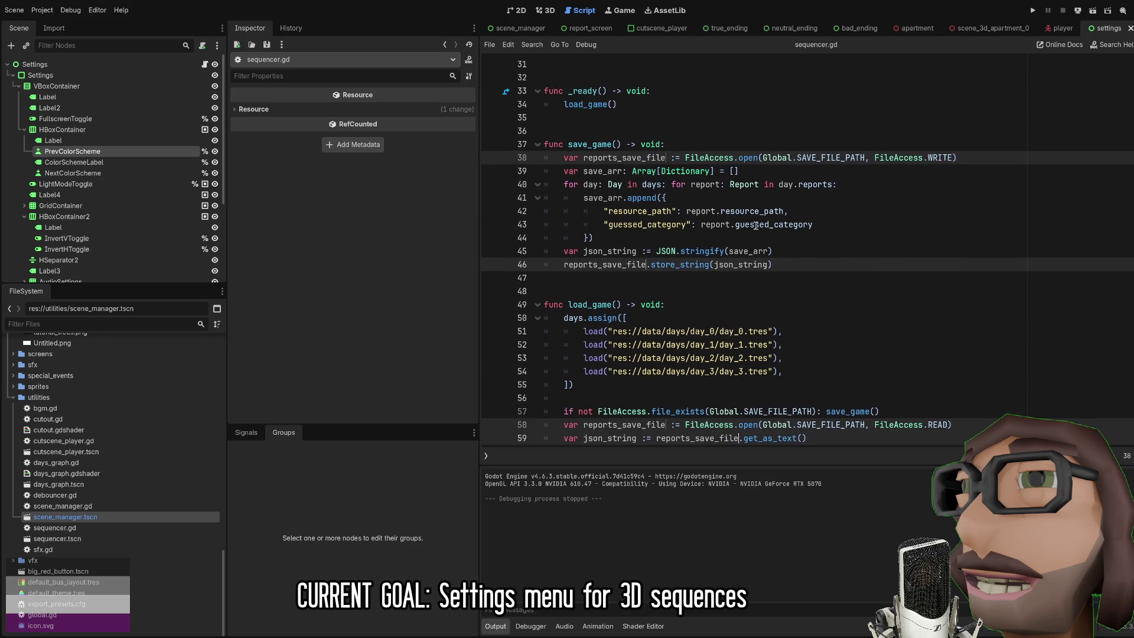
- Rename every save_arr occurrence in sequencer.gd to reports_arr using multi-caret selection
double_click(603, 171)
key(ctrl+d)
key(ctrl+d)
key(ctrl+d)
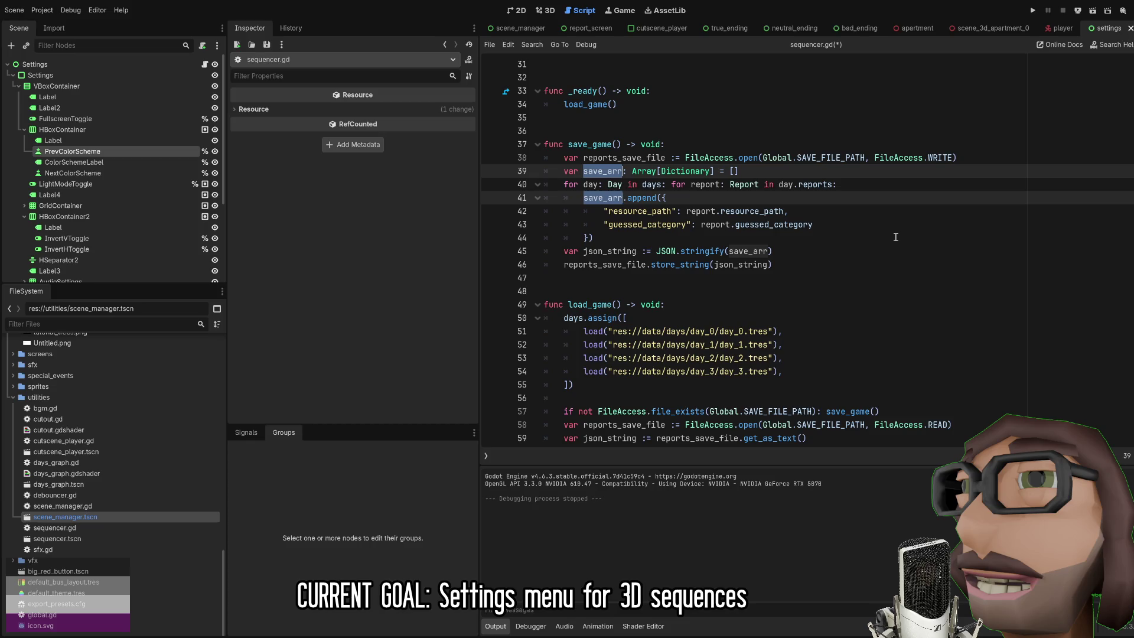
key(ctrl+d)
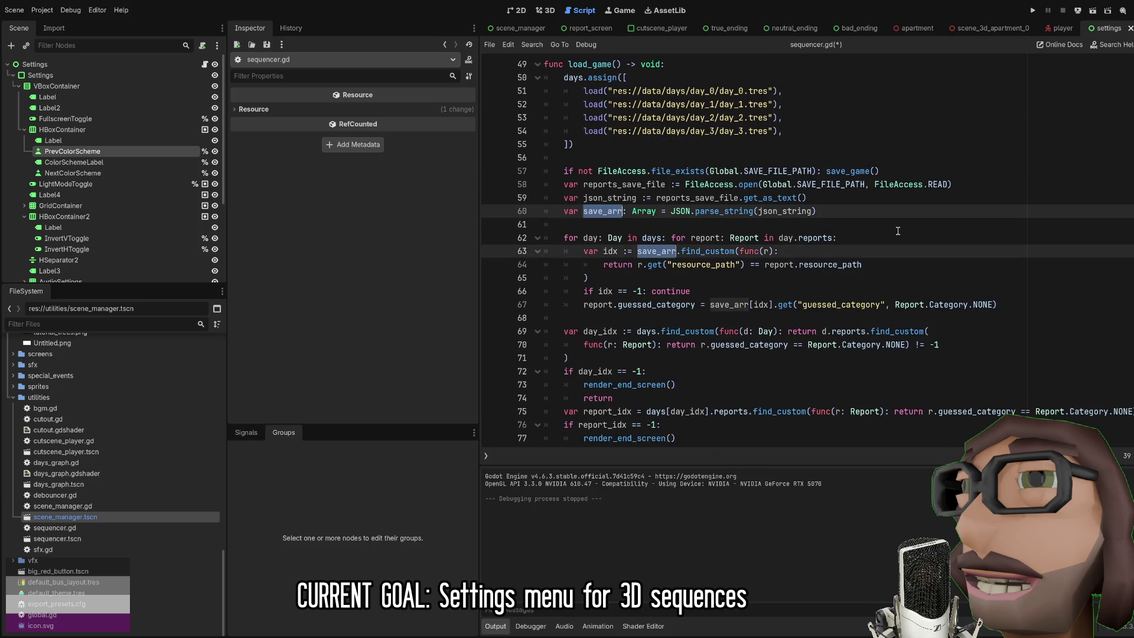
scroll(898, 230, down, 4)
key(ctrl+d)
scroll(898, 230, down, 3)
scroll(898, 231, down, 5)
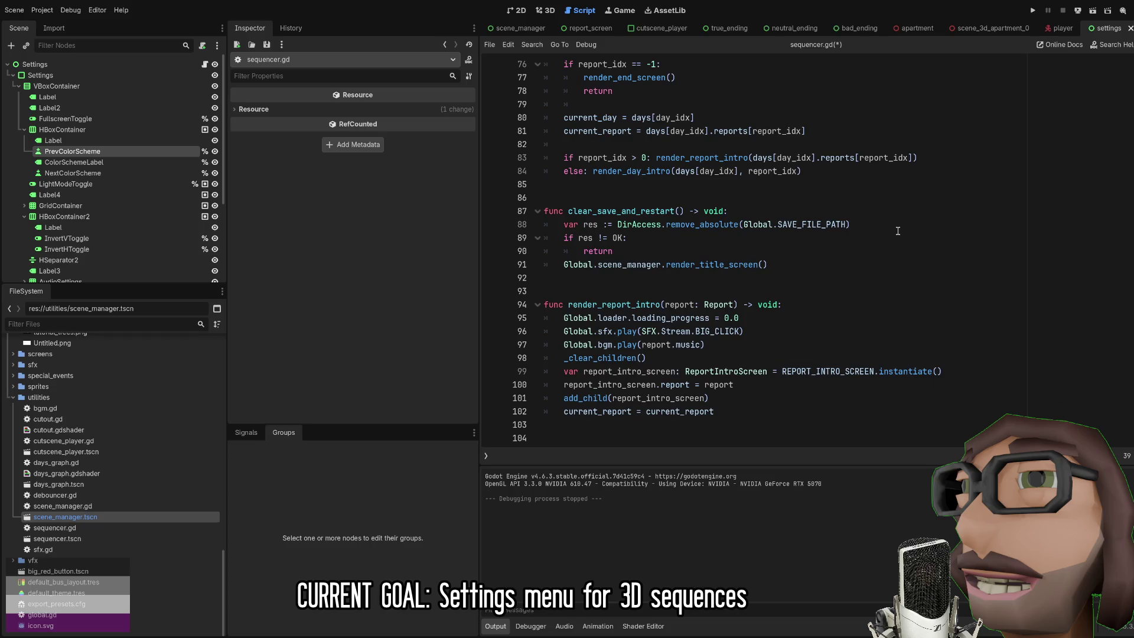
scroll(918, 259, up, 11)
text(repo)
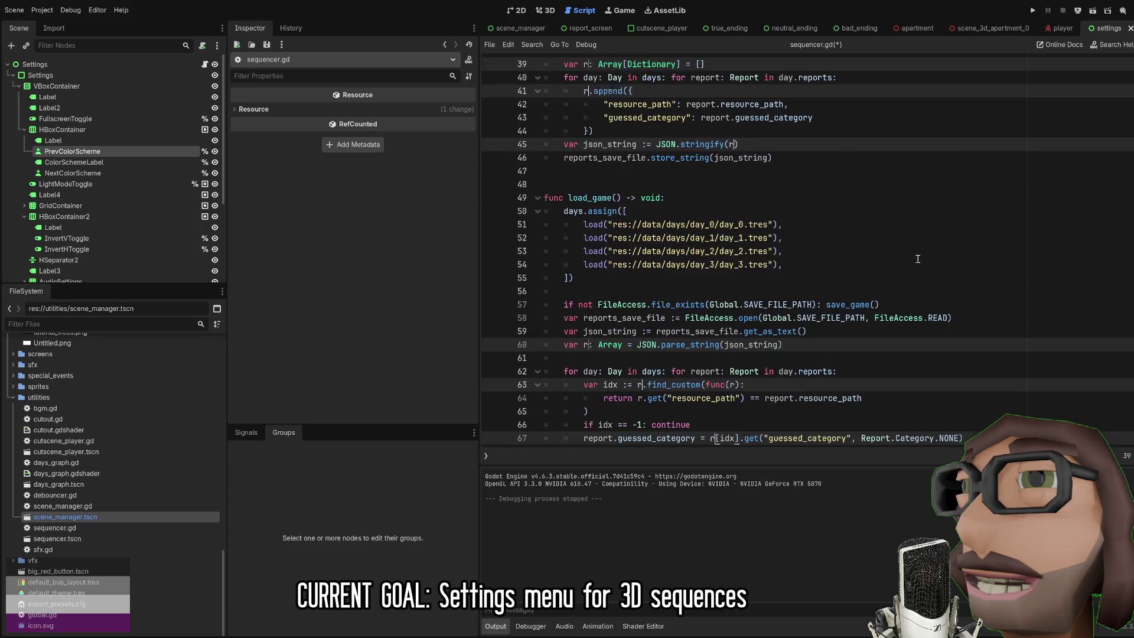
text(rts_arr)
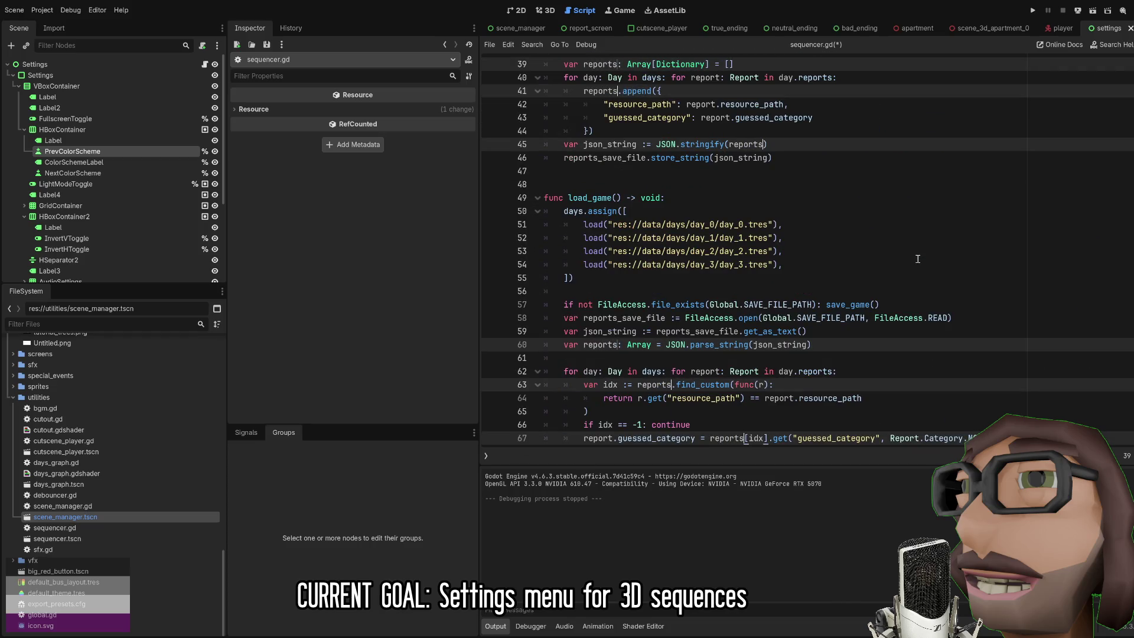
scroll(886, 230, up, 3)
- Leave multi-caret editing and launch the game with F5 to test sequencer.gd
click(843, 235)
scroll(850, 239, up, 3)
click(830, 268)
scroll(833, 272, up, 1)
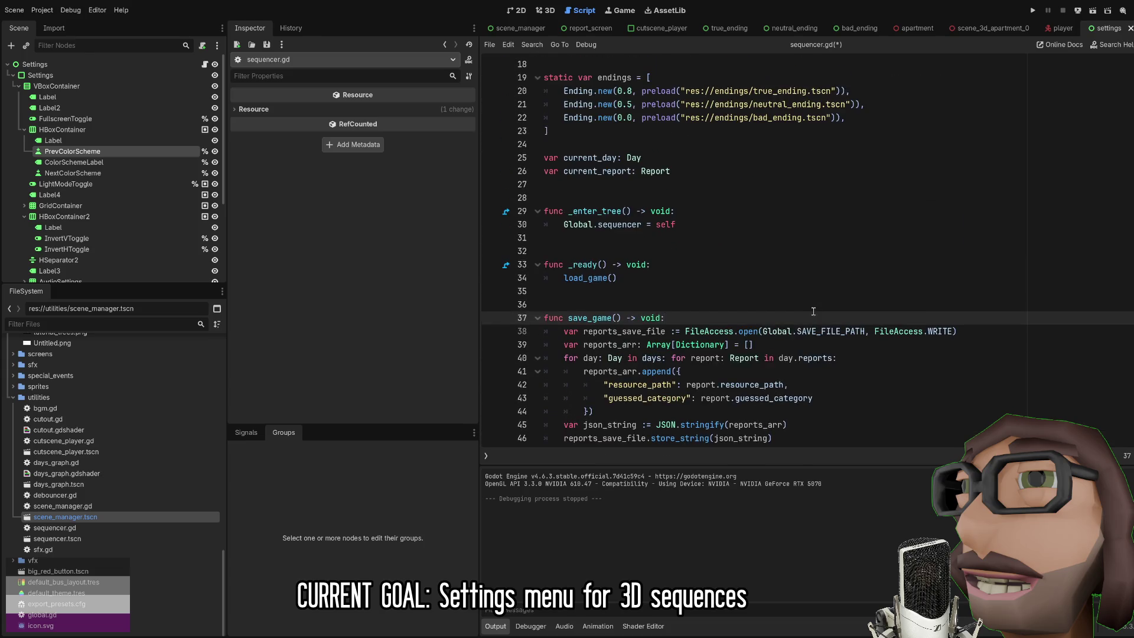
click(826, 272)
key(F5)
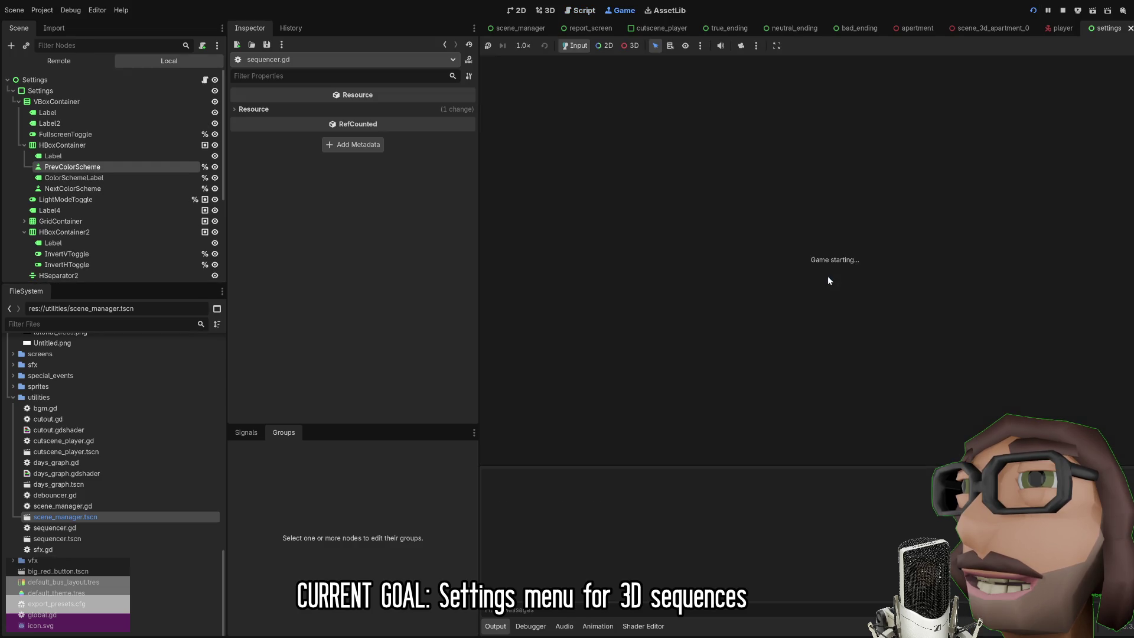
- Stop the crashed run and replace SAVE_FILE_PATH on title_screen.gd line 11 with REPORTS_SAVE_PATH
scroll(829, 277, up, 4)
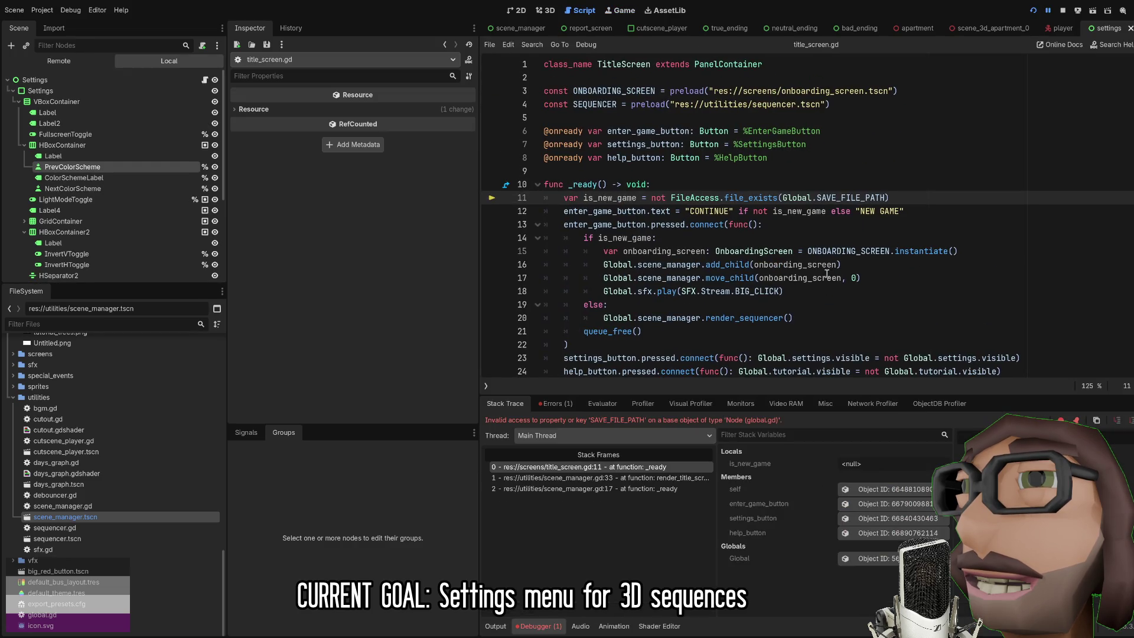
key(F8)
double_click(797, 198)
double_click(853, 198)
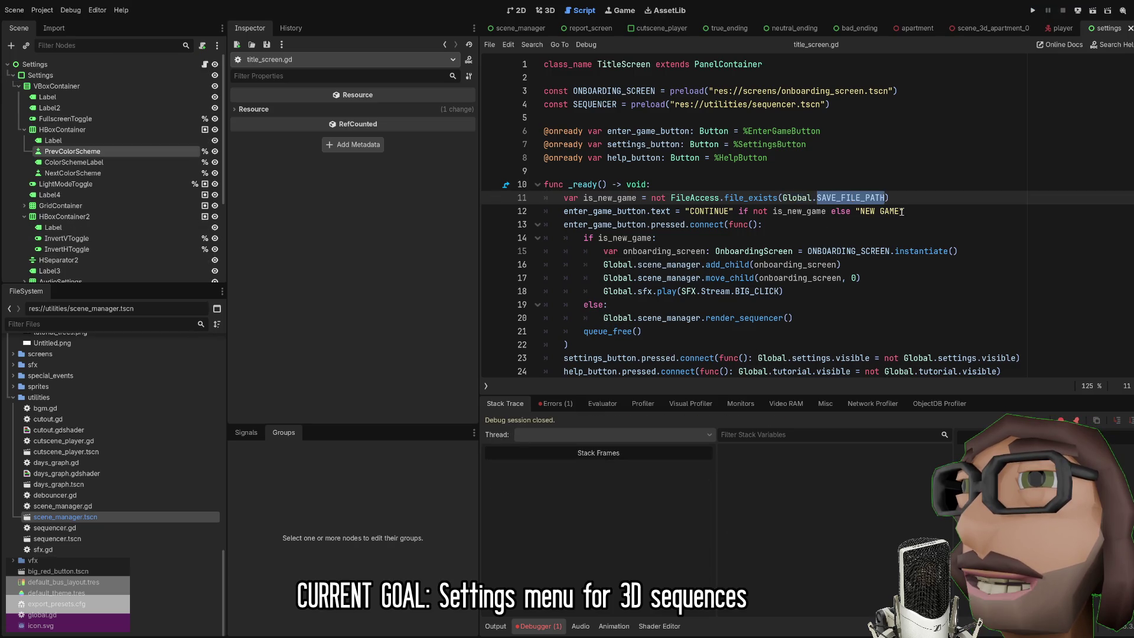
scroll(876, 207, down, 2)
scroll(876, 207, up, 2)
text(REP)
key(Return)
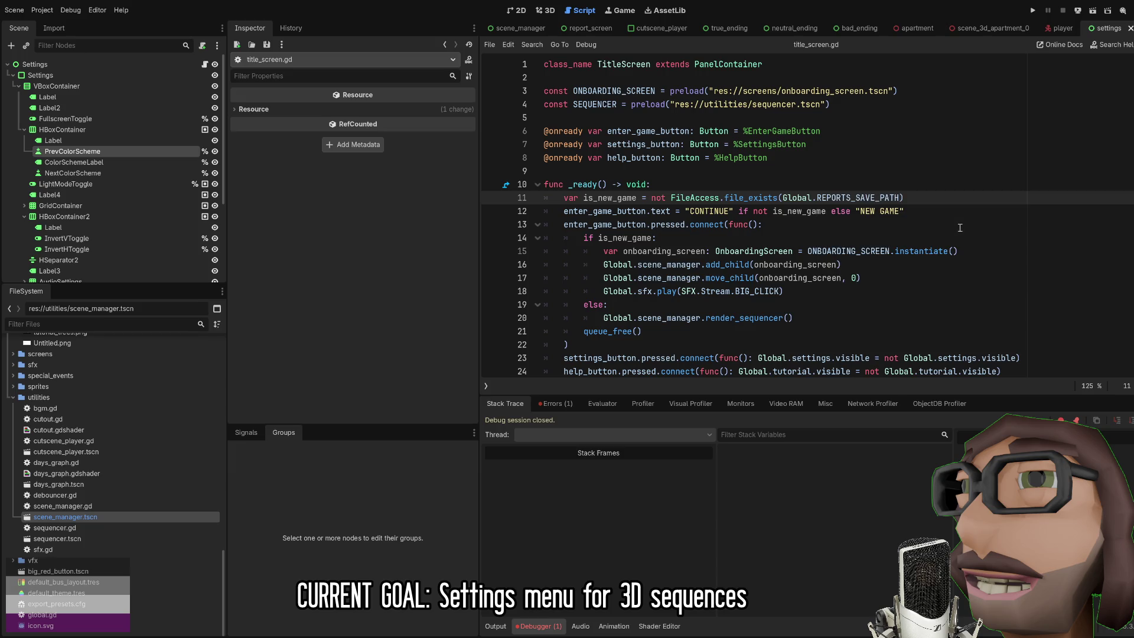
click(957, 199)
- Relaunch the game, choose New Game, and stop it after the sequencer.gd line 57 error
key(F5)
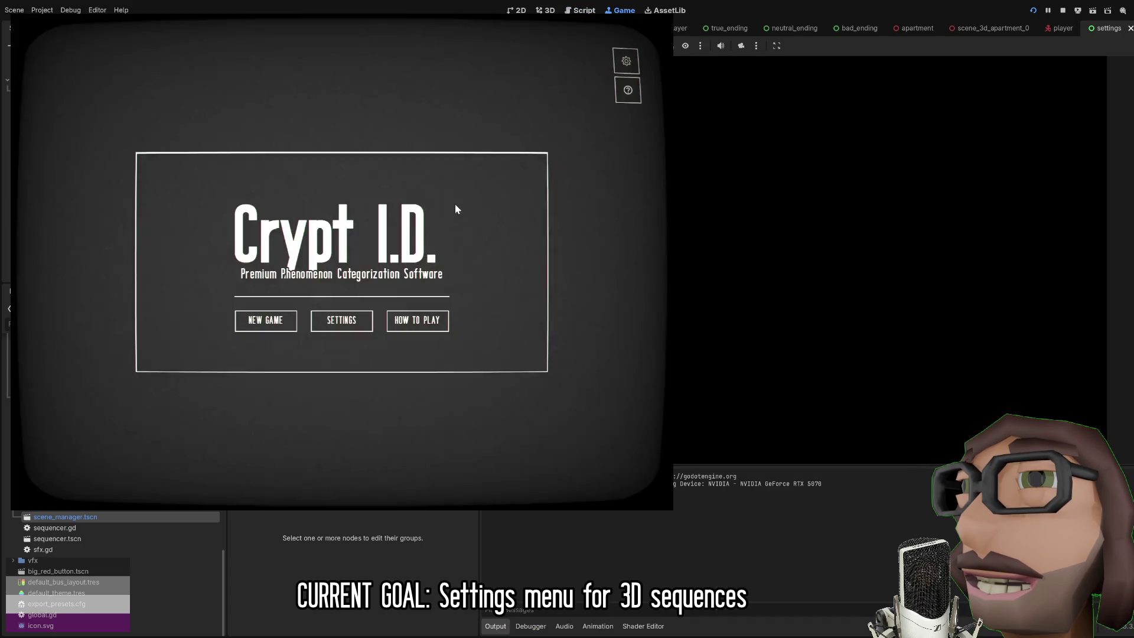
click(277, 324)
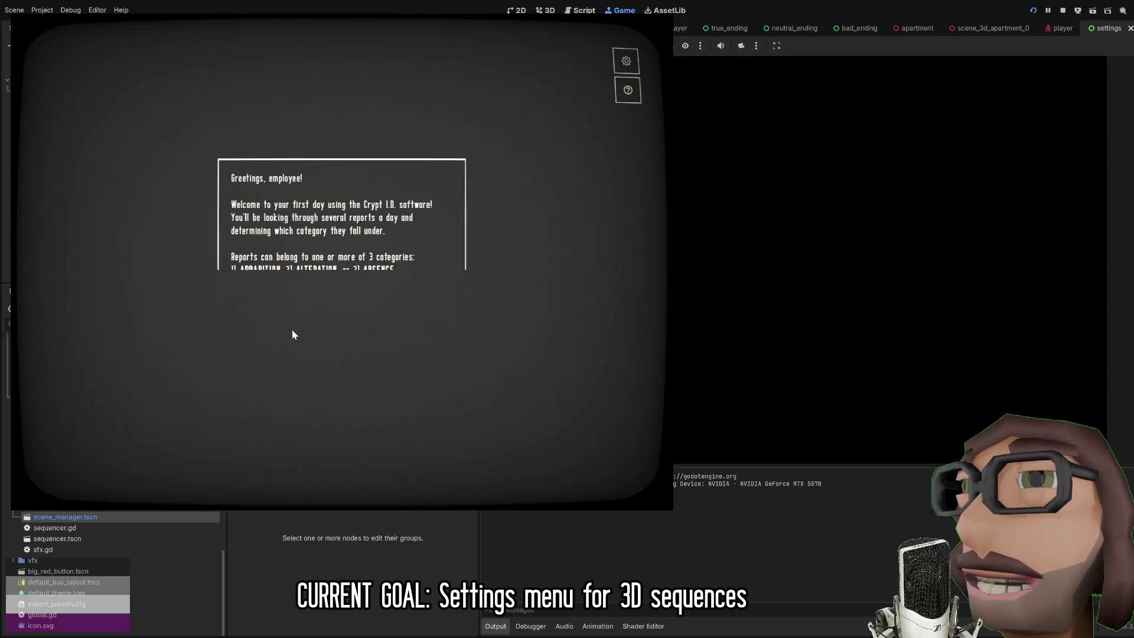
key(F8)
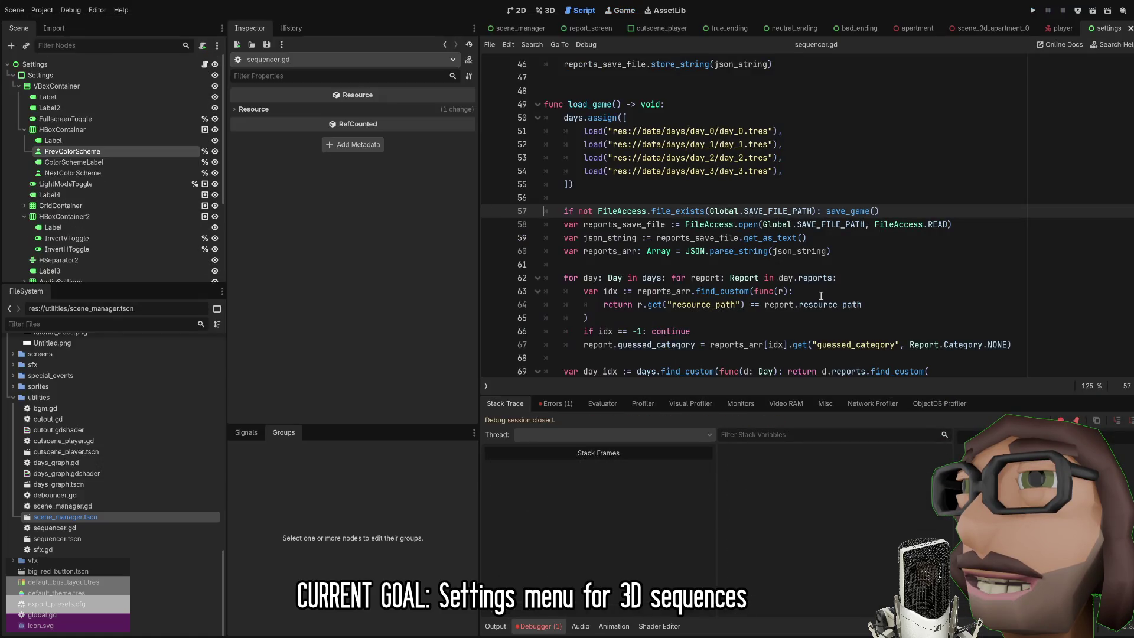
- Select SAVE_FILE_PATH on sequencer.gd line 57 and search the project for all its uses
double_click(774, 211)
scroll(876, 263, up, 2)
scroll(876, 262, down, 12)
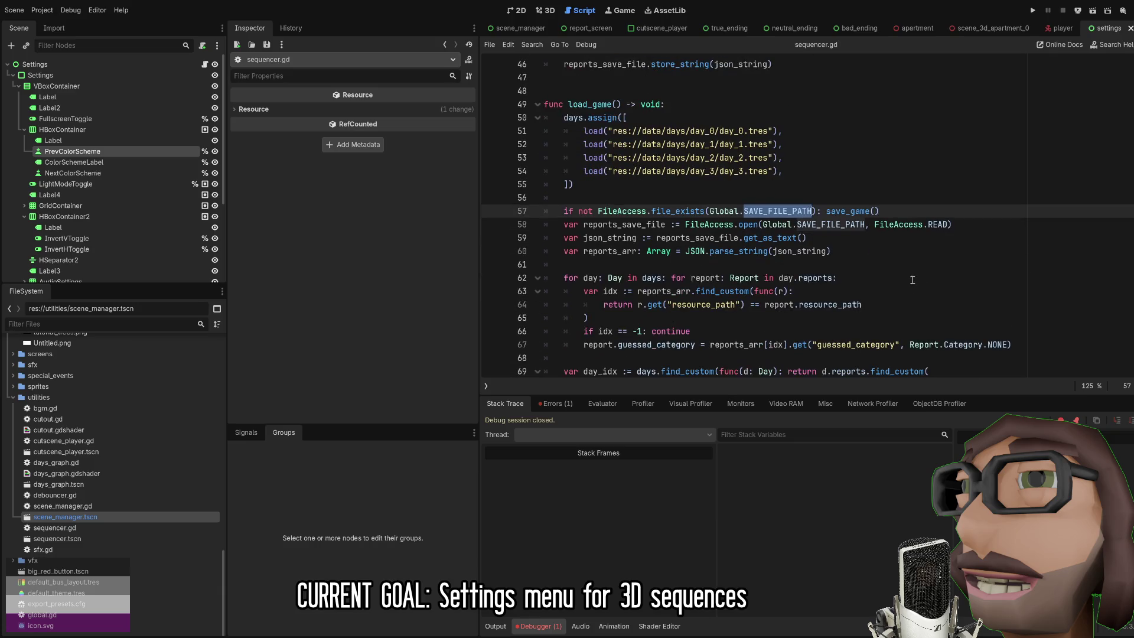
scroll(936, 274, down, 12)
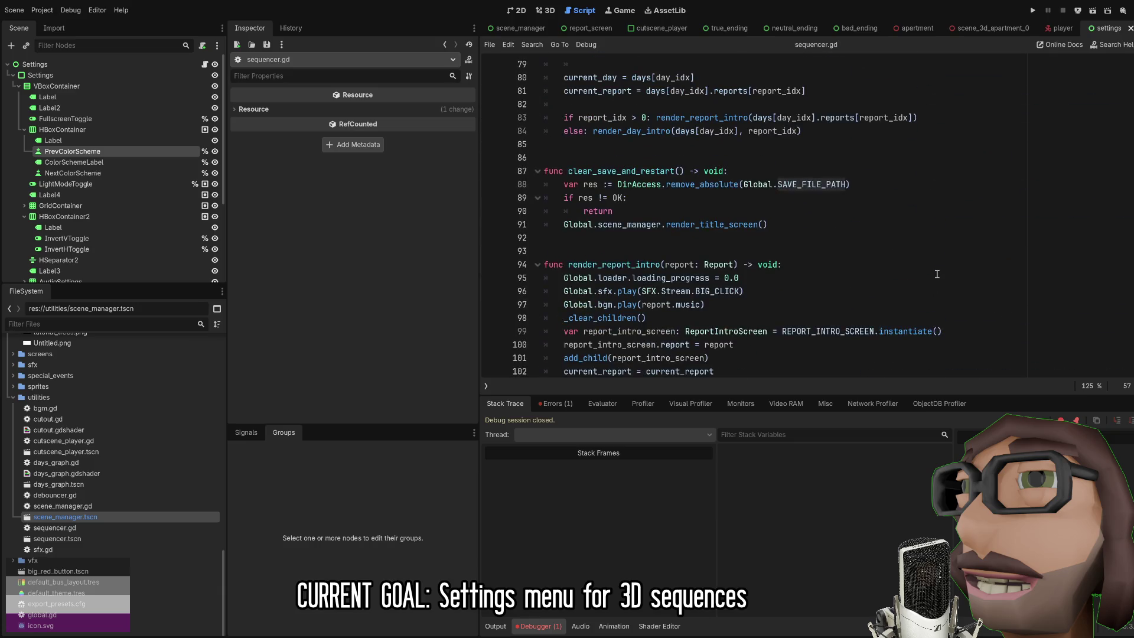
scroll(937, 274, up, 20)
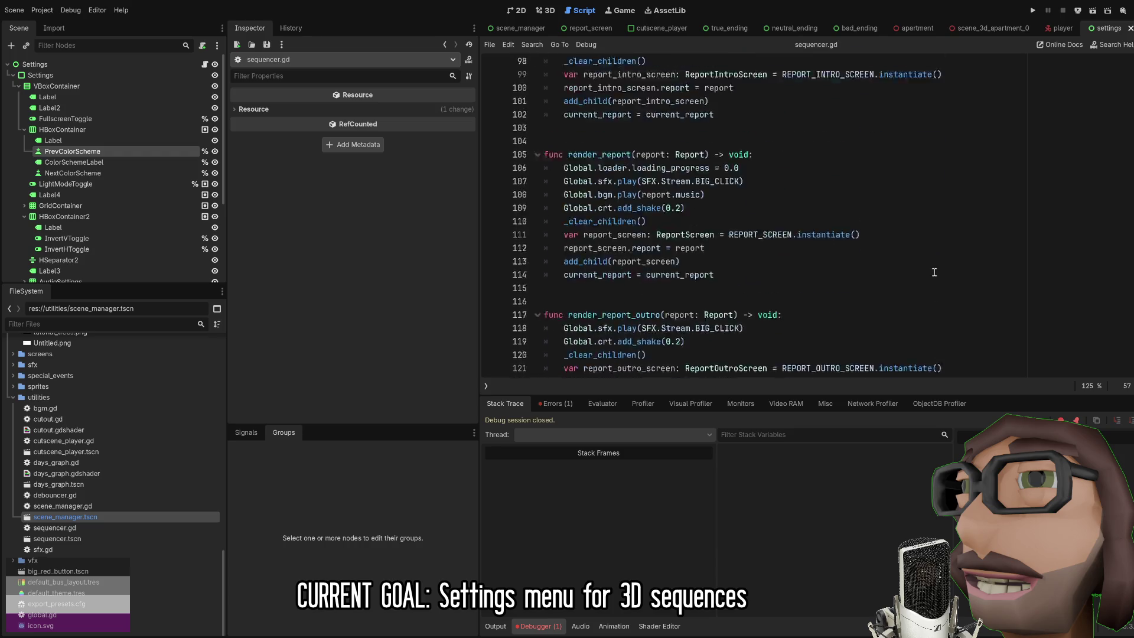
double_click(791, 211)
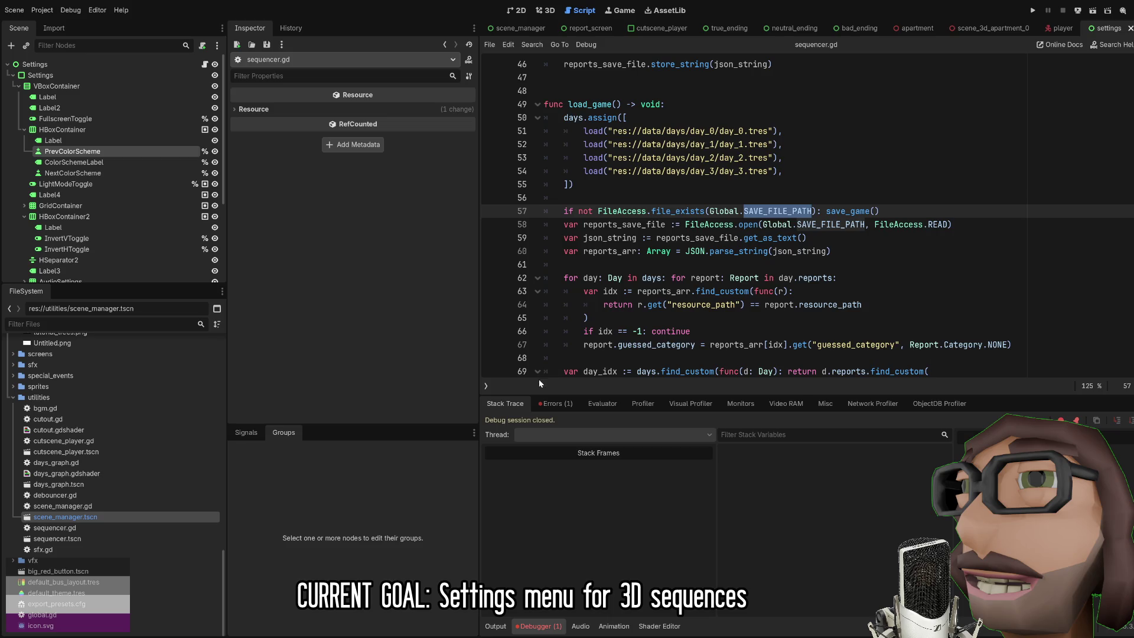
key(ctrl+shift+f)
key(Return)
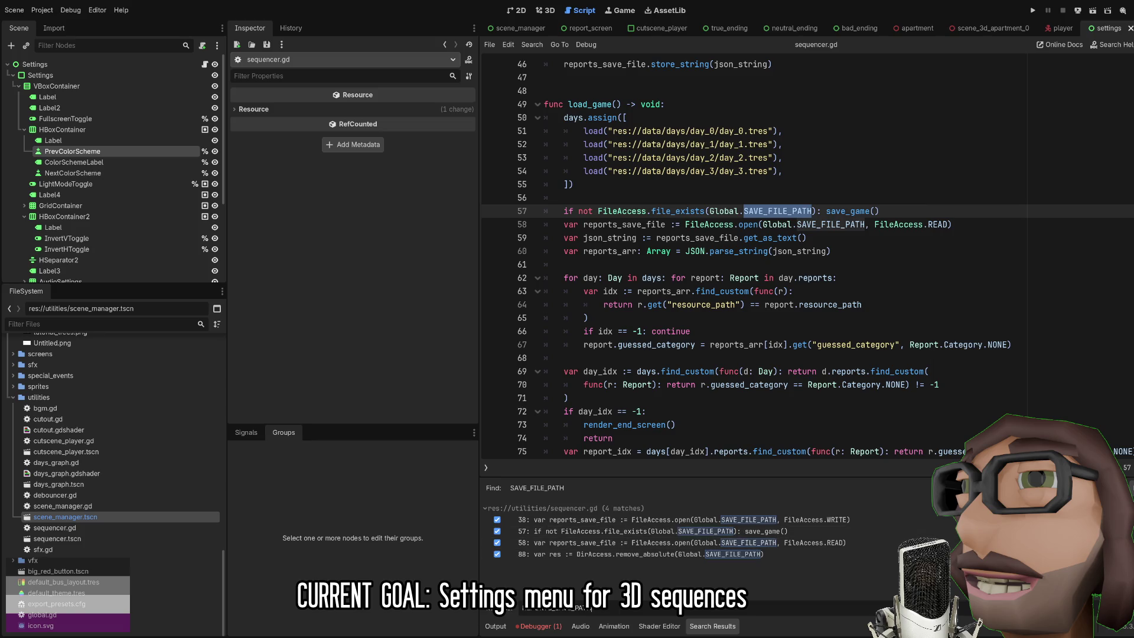
- Switch load_game to Global.REPORTS_SAVE_PATH via autocomplete and relaunch the game
text(REPORTS_SAVE_FILE_PATH)
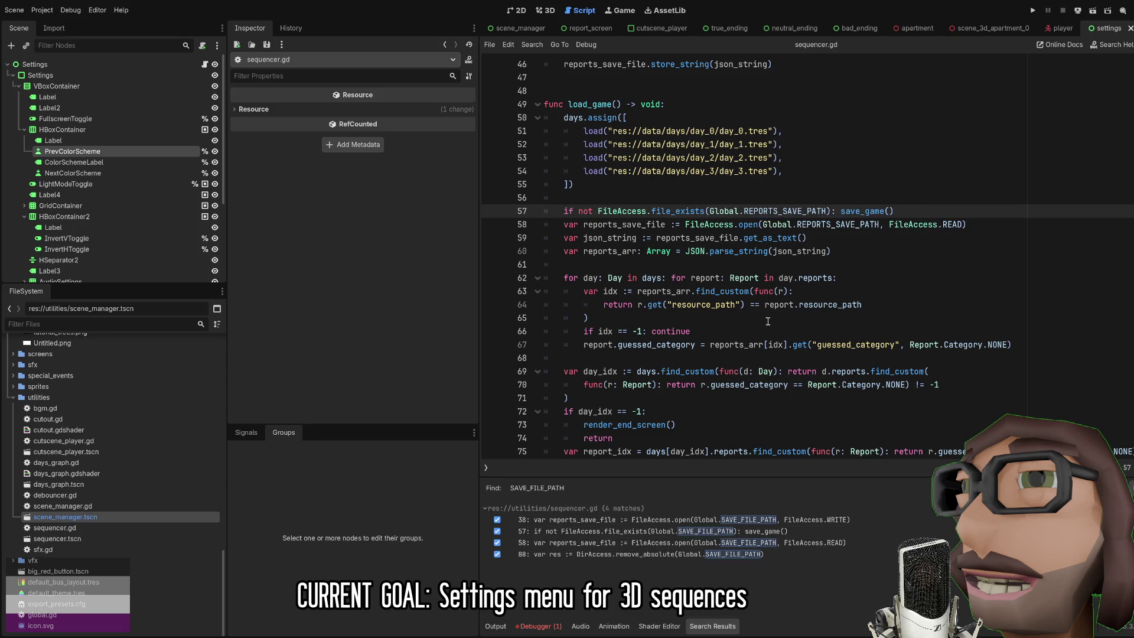
key(Down)
key(Down)
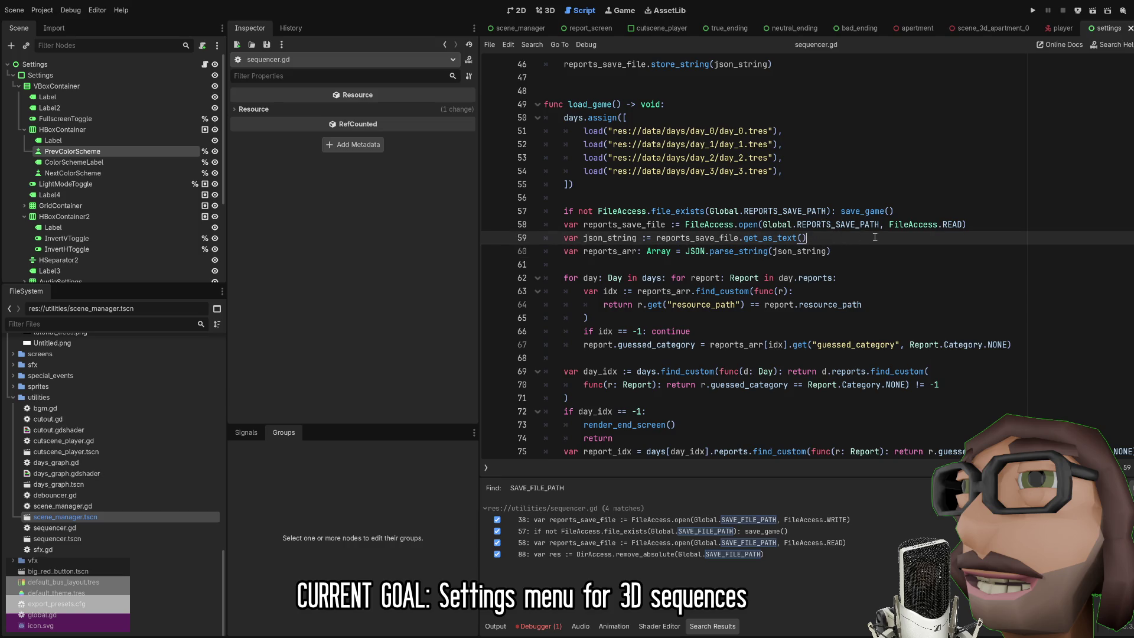
key(F5)
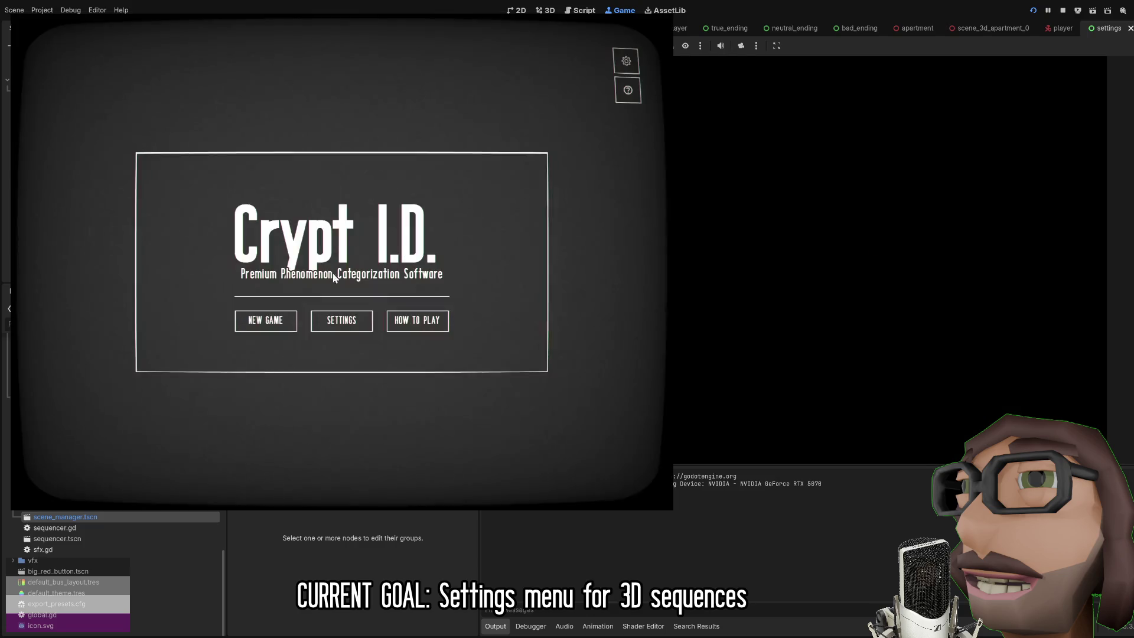
click(280, 320)
click(335, 341)
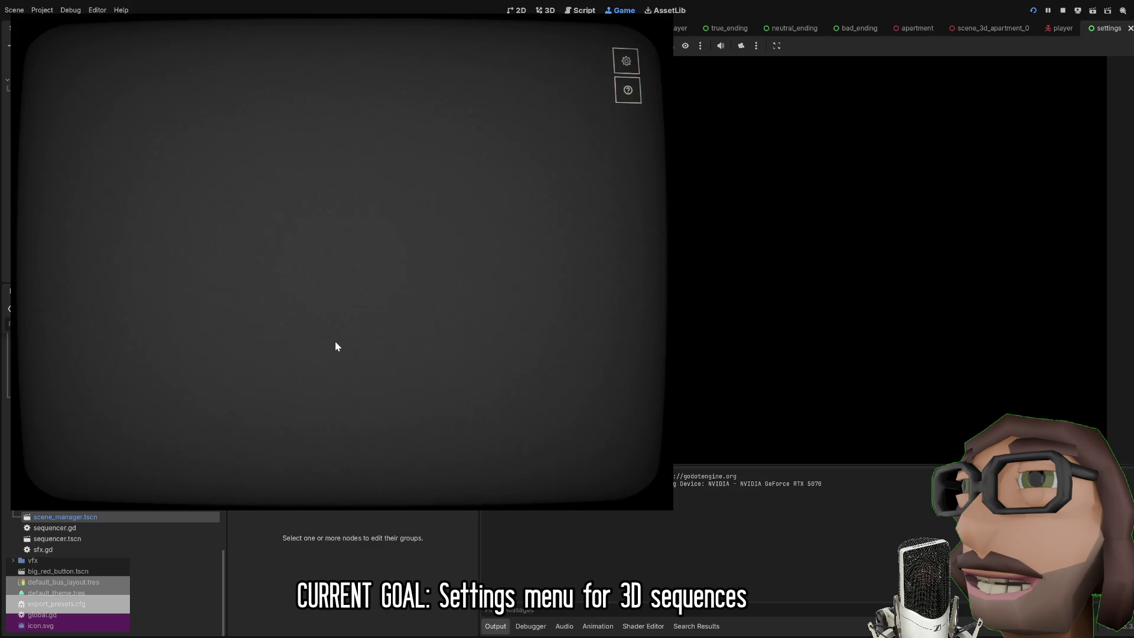
click(335, 322)
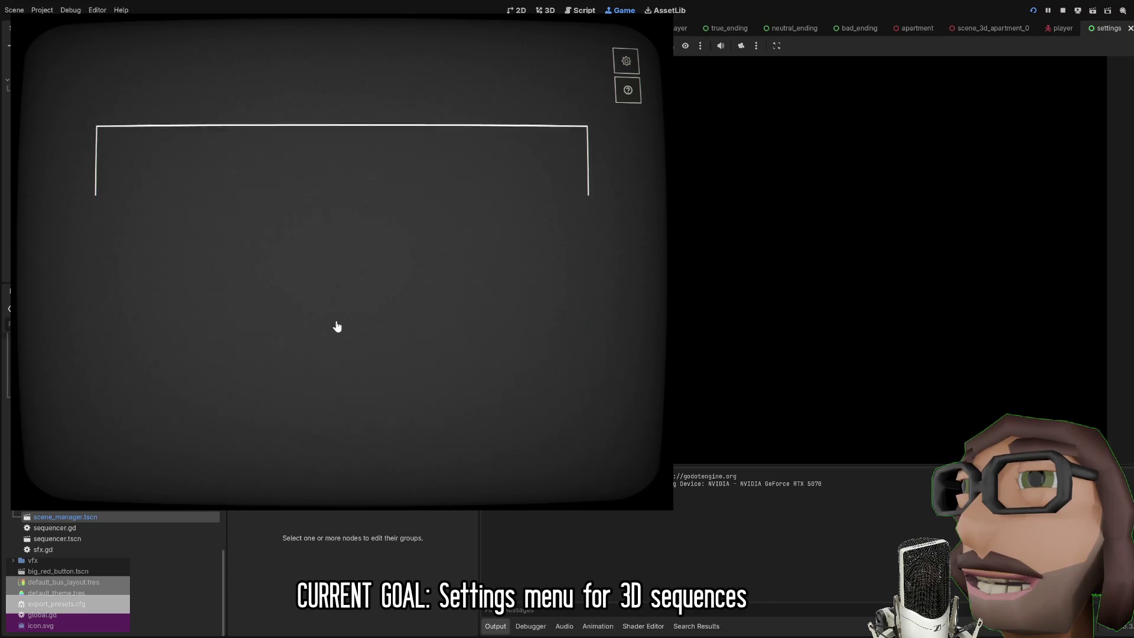
click(337, 324)
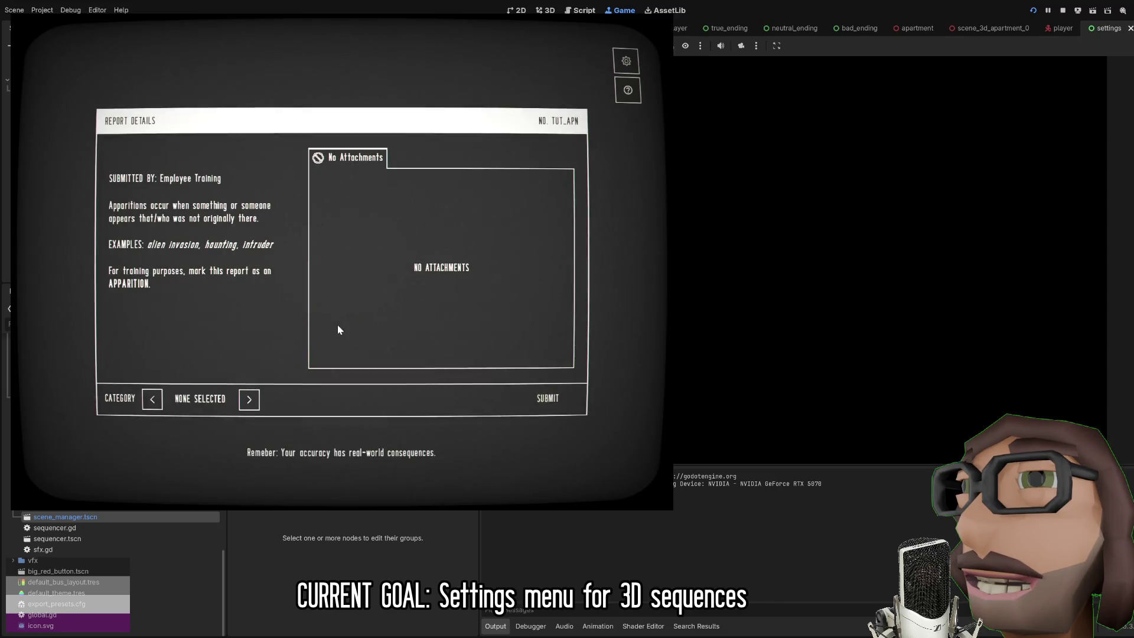
key(F8)
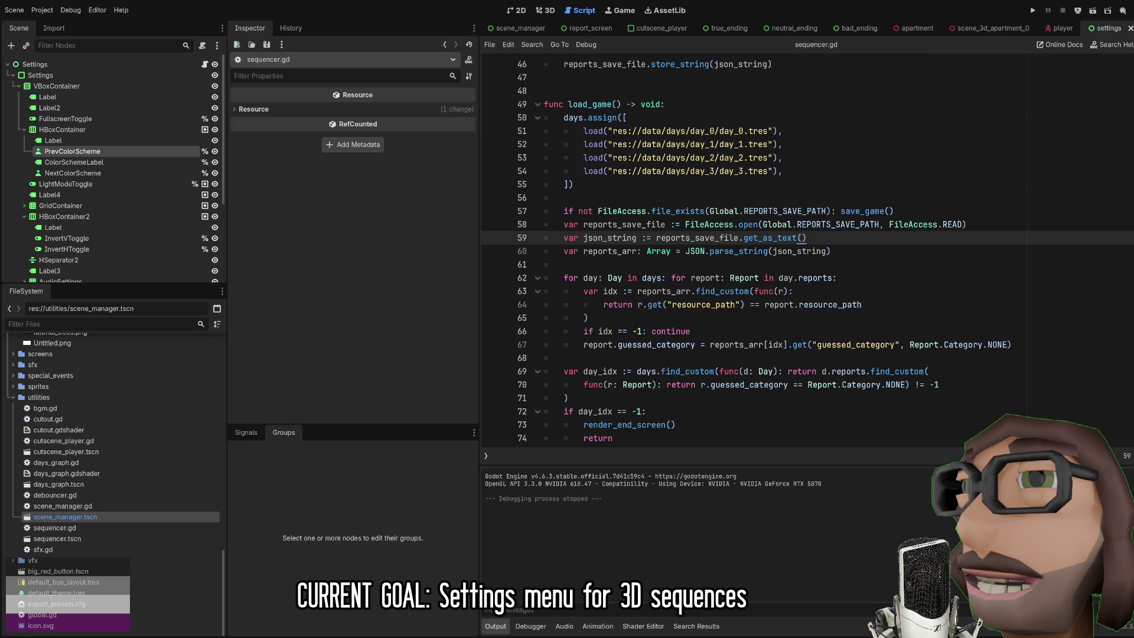
- In category_carousel.gd, insert a blank line after await Global.sfx.finished on line 42
scroll(807, 251, up, 4)
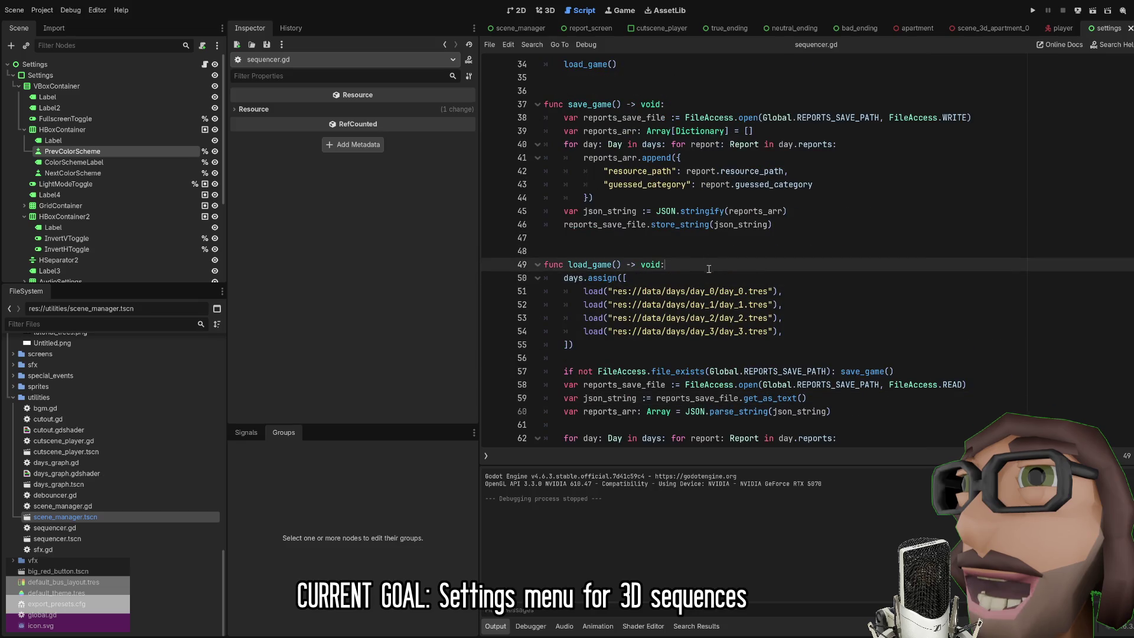
scroll(708, 276, up, 11)
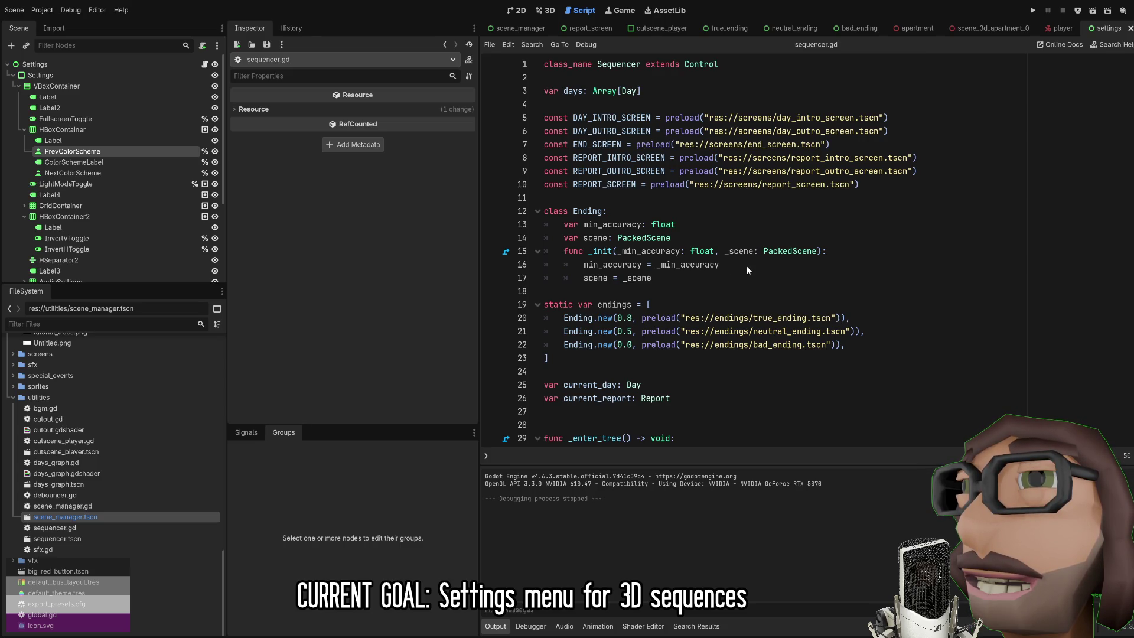
key(alt+Left)
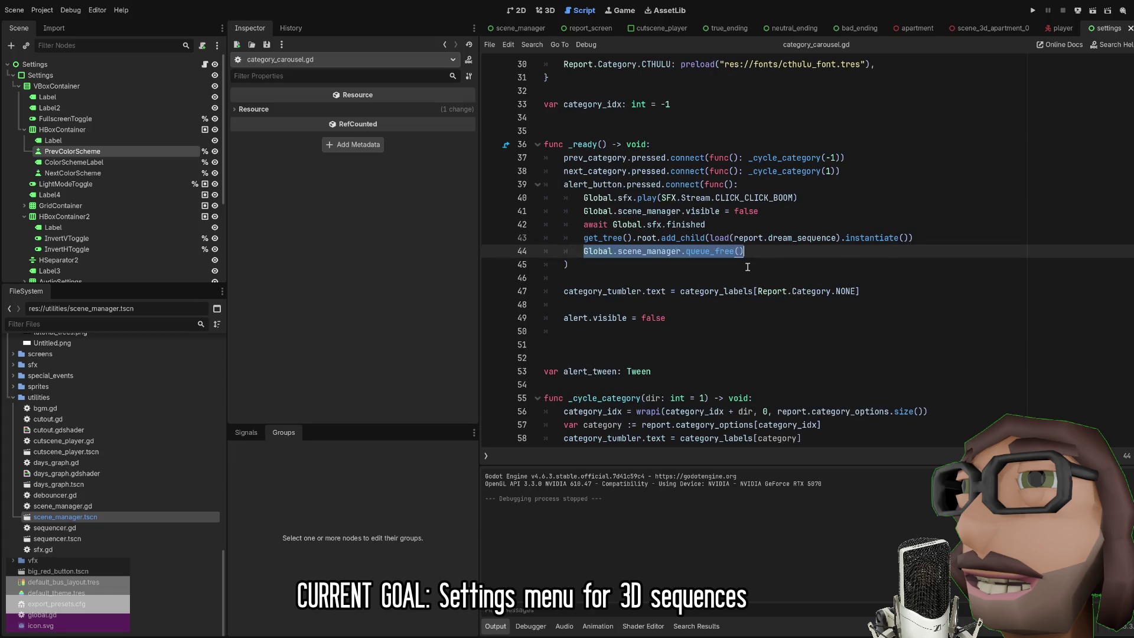
click(823, 253)
scroll(748, 256, down, 2)
scroll(727, 259, up, 2)
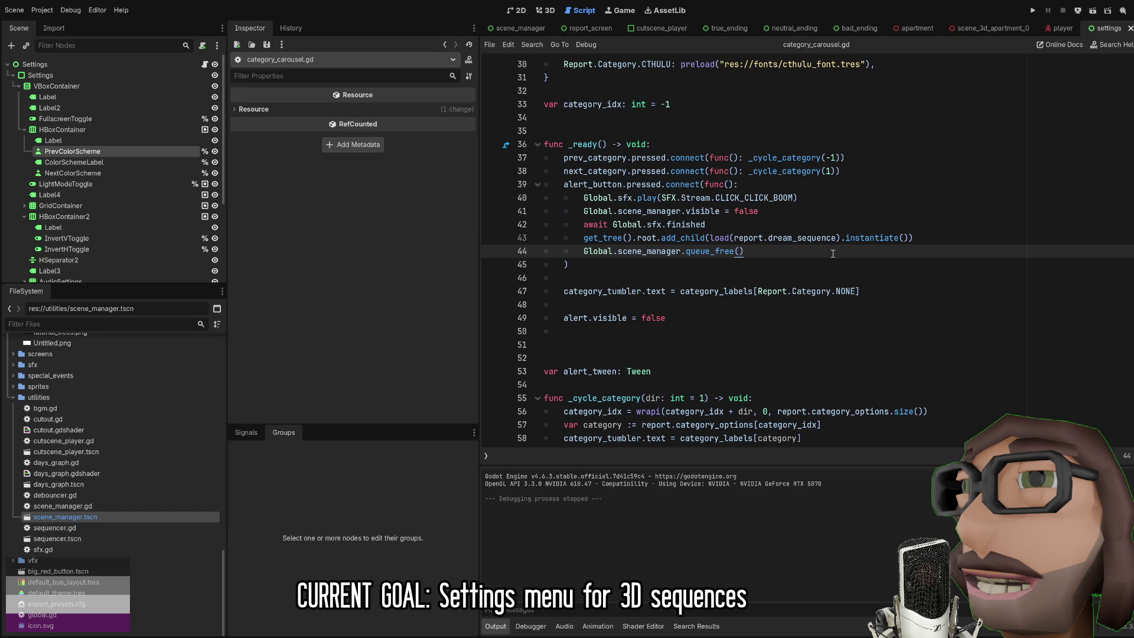
click(745, 229)
click(908, 239)
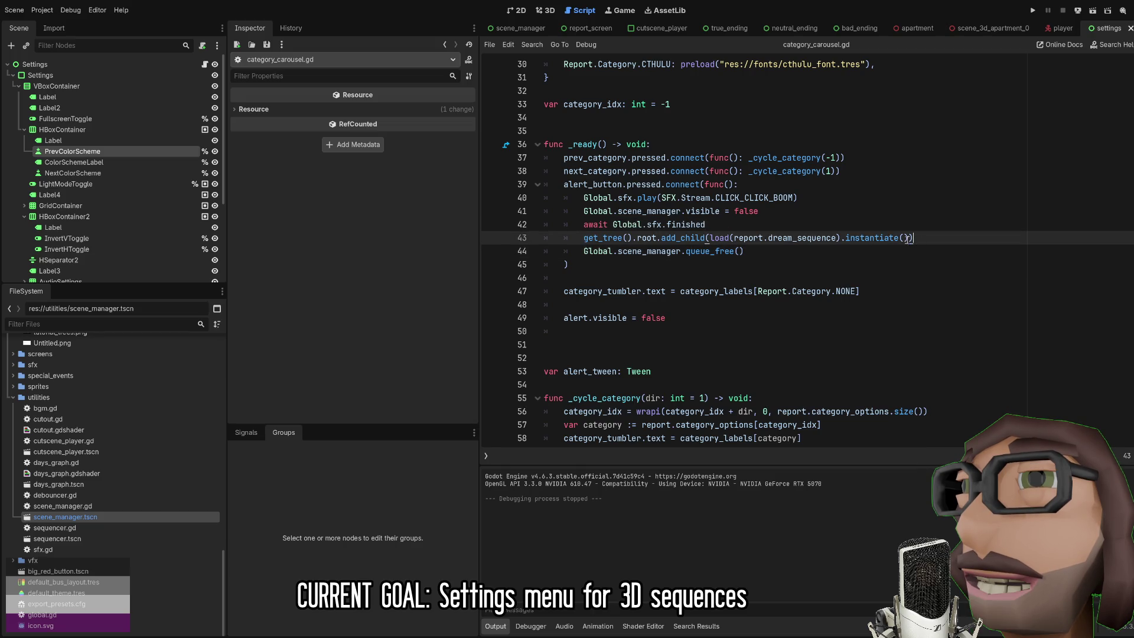
click(875, 227)
key(Return)
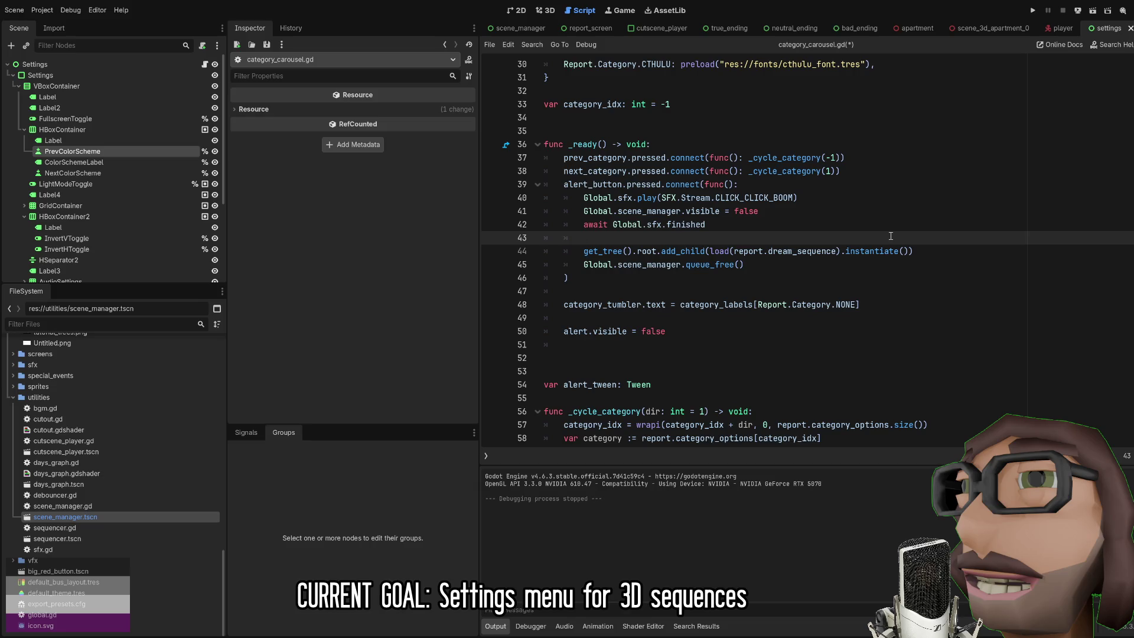
- Open scene_manager.gd and search the project for every use of render_sequencer
key(ctrl+Tab)
click(209, 64)
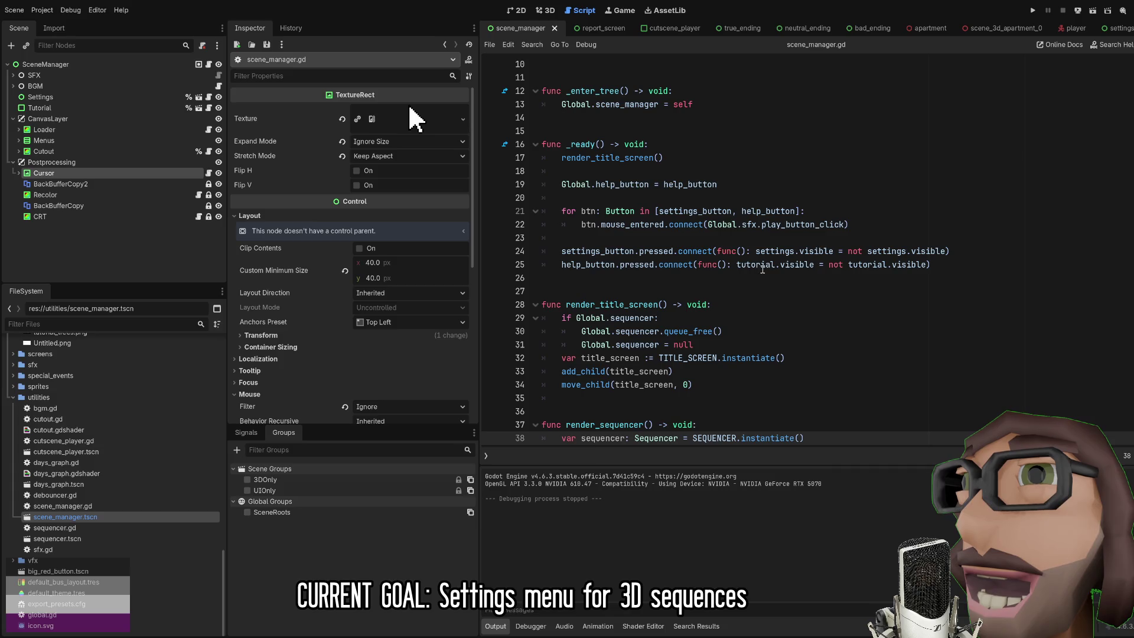
scroll(770, 268, down, 3)
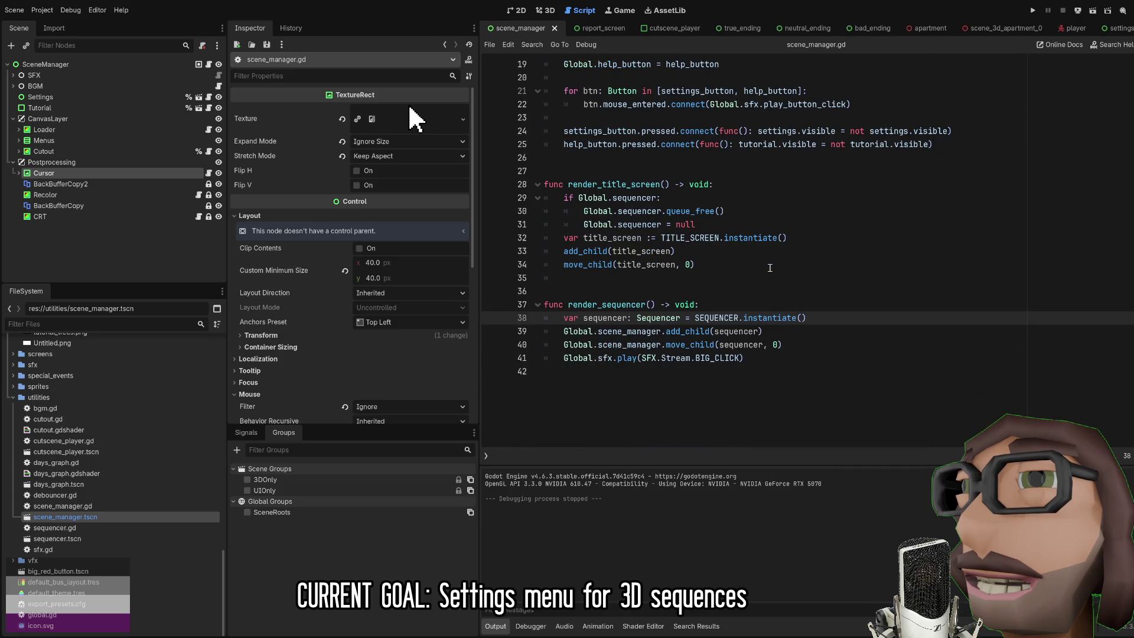
double_click(630, 304)
scroll(702, 309, up, 6)
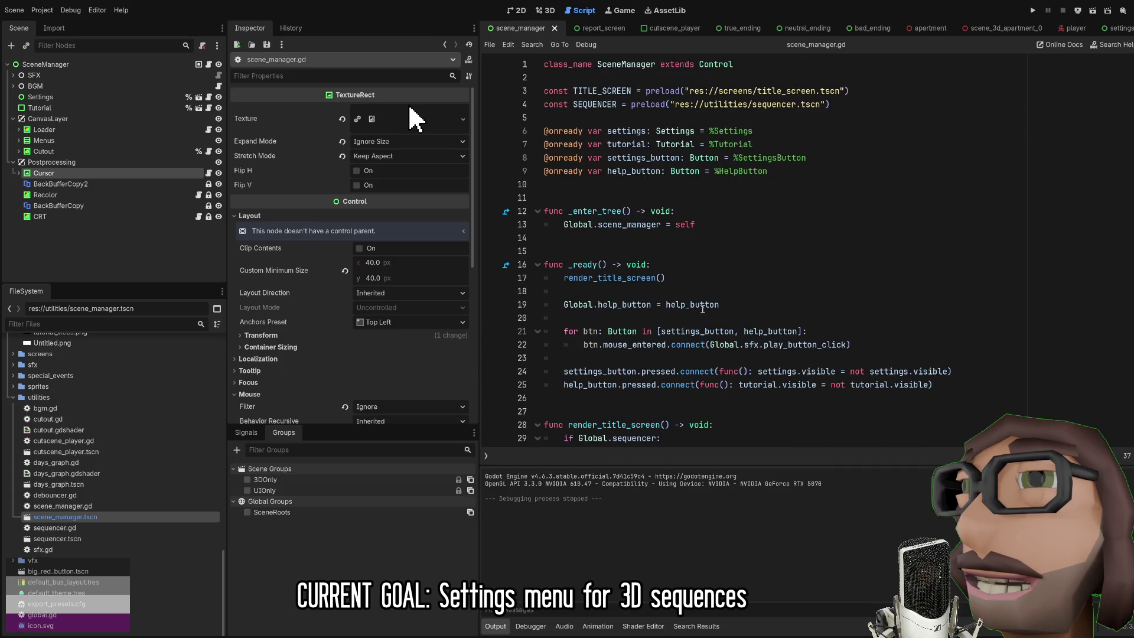
scroll(702, 309, down, 5)
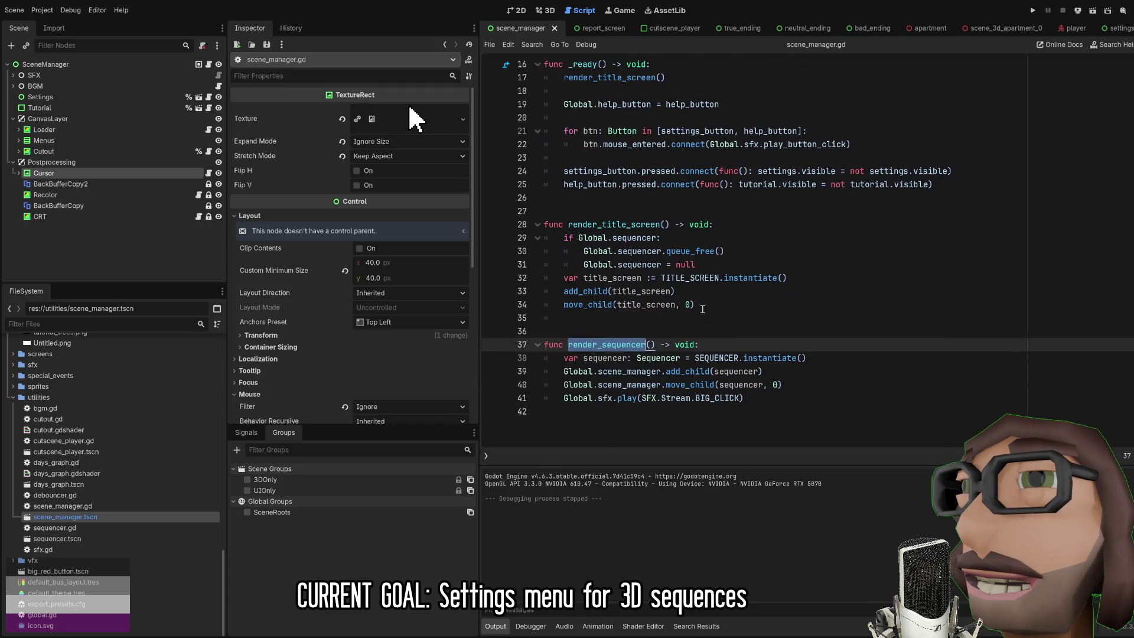
scroll(702, 308, up, 1)
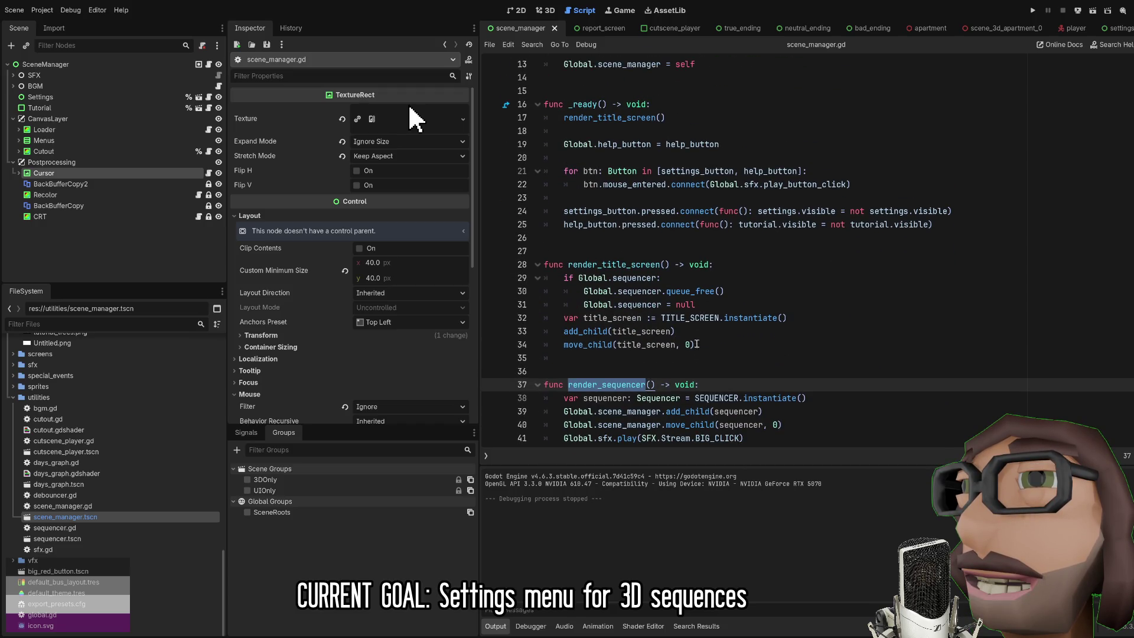
key(ctrl+shift+f)
key(Return)
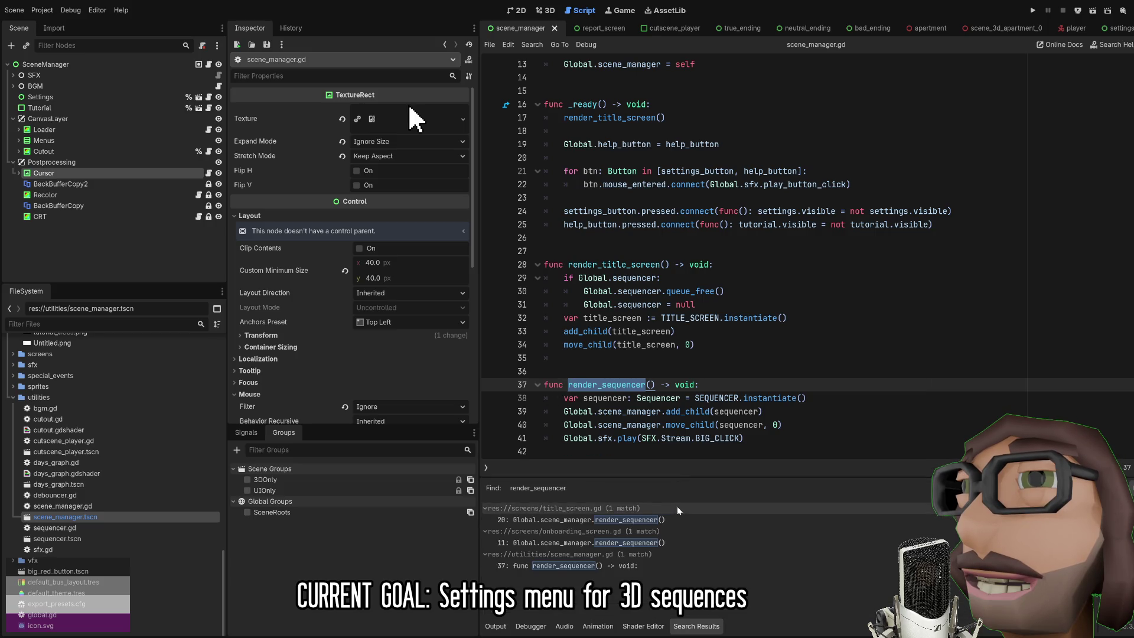
- Check the title_screen.gd and onboarding_screen.gd calls, then go to render_sequencer's definition in scene_manager.gd
click(595, 520)
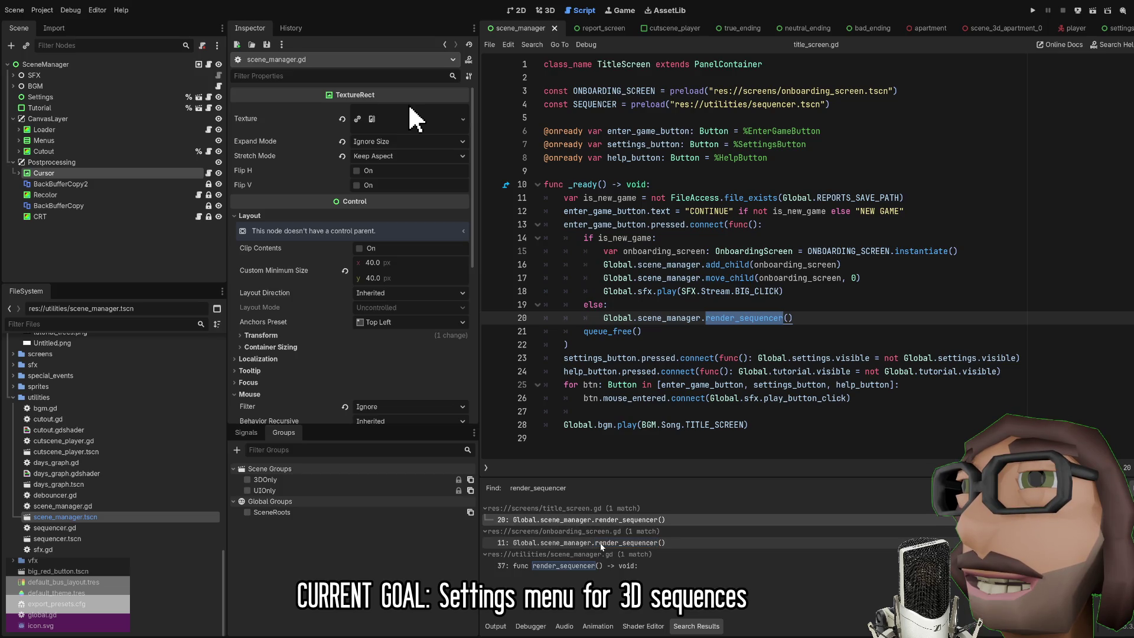
click(602, 543)
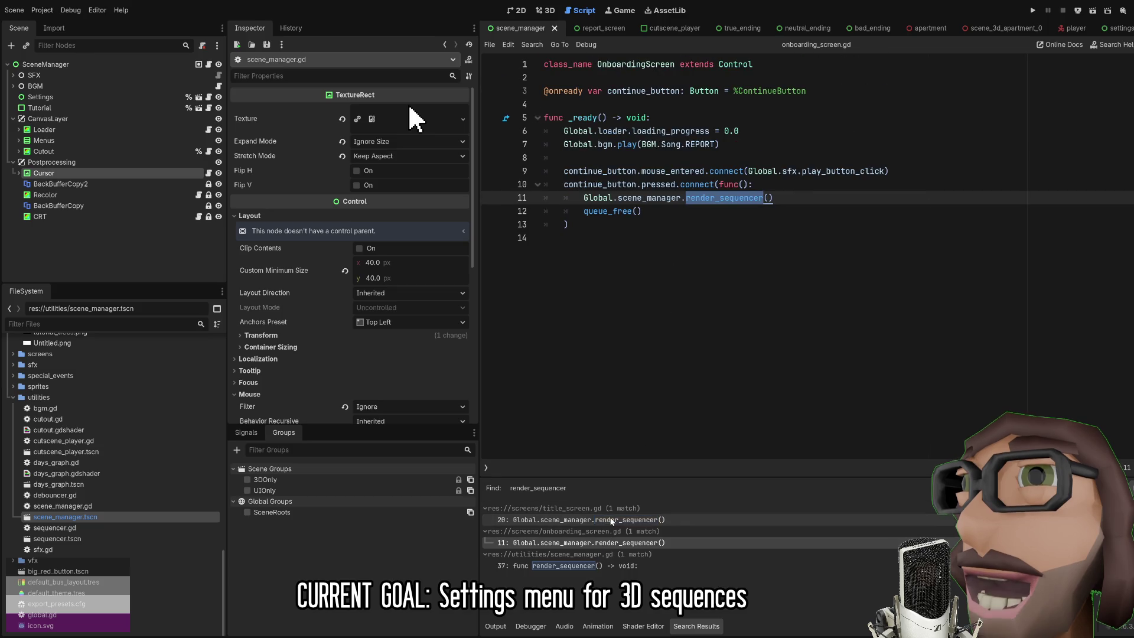
click(611, 521)
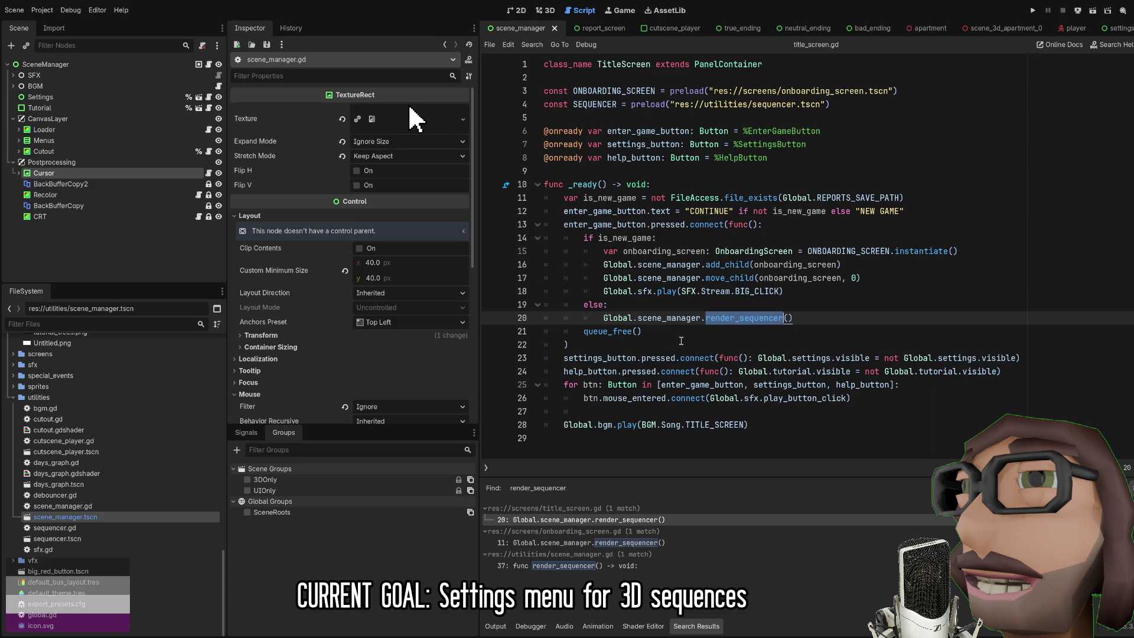
double_click(673, 319)
click(197, 64)
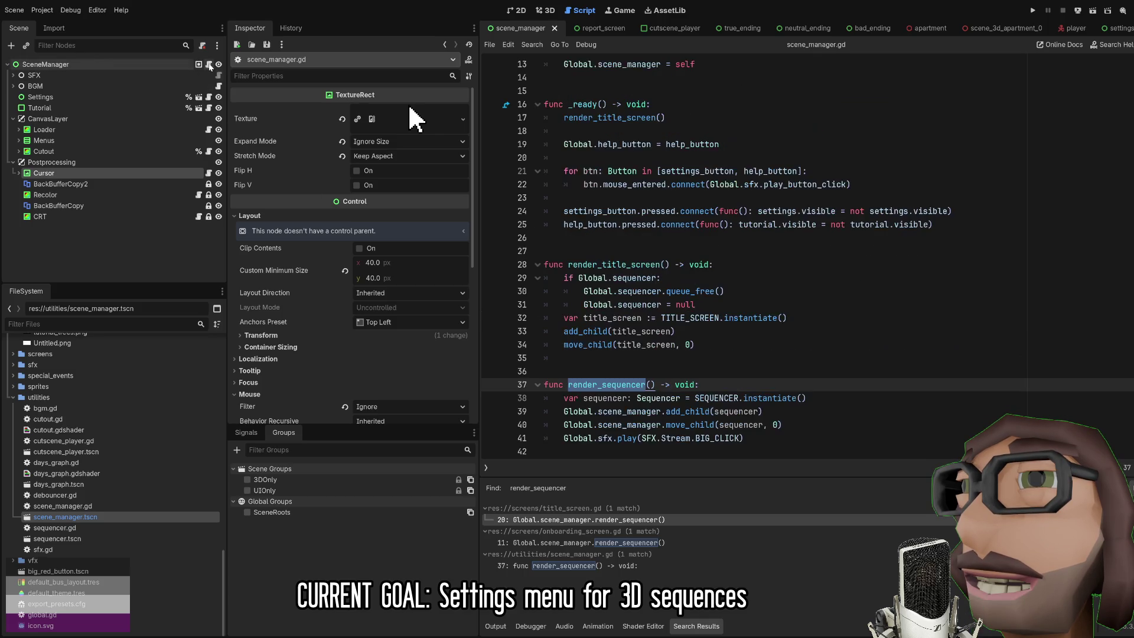
scroll(650, 284, up, 2)
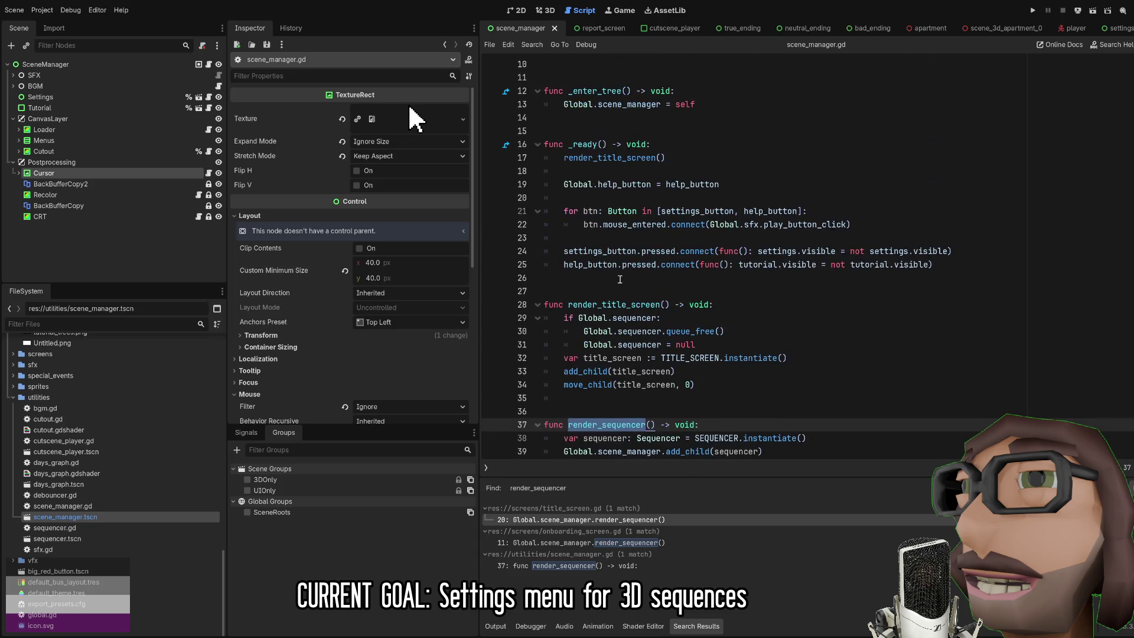
click(622, 277)
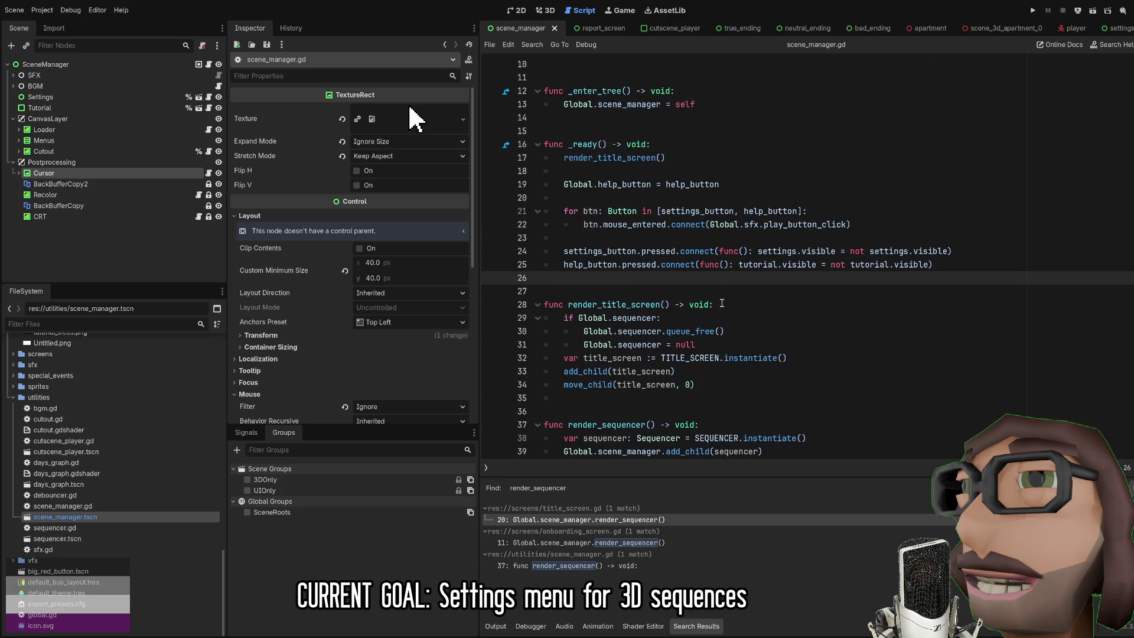
- Add a load_dream_sequences() -> void stub with pass at the end of scene_manager.gd
key(Return)
key(Return)
key(Return)
key(Up)
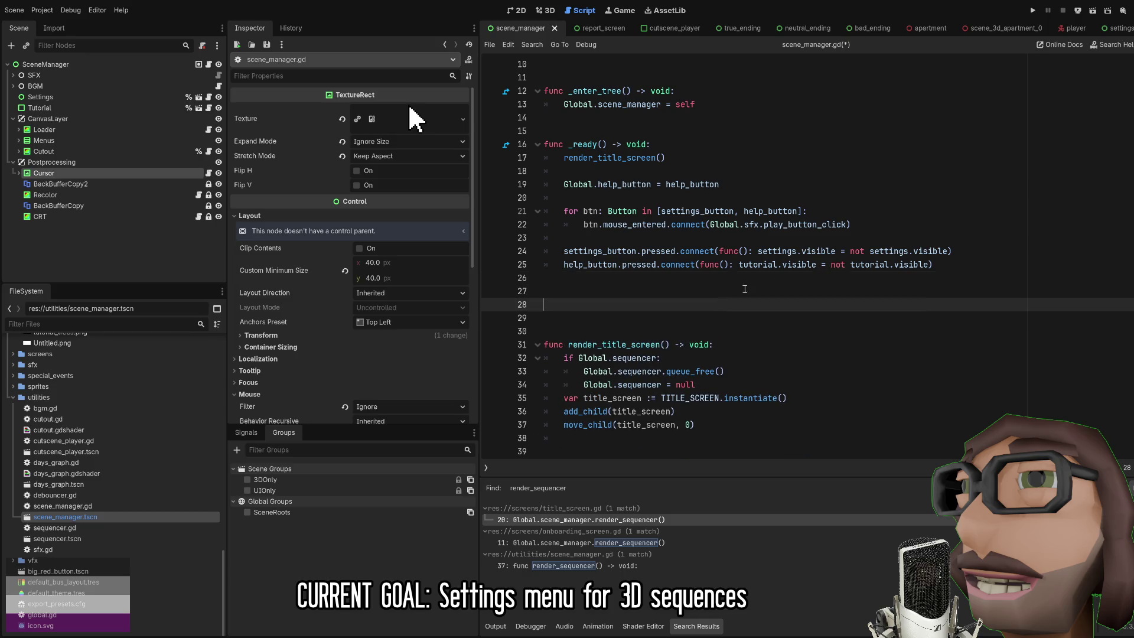
scroll(722, 303, down, 4)
key(BackSpace)
key(BackSpace)
key(BackSpace)
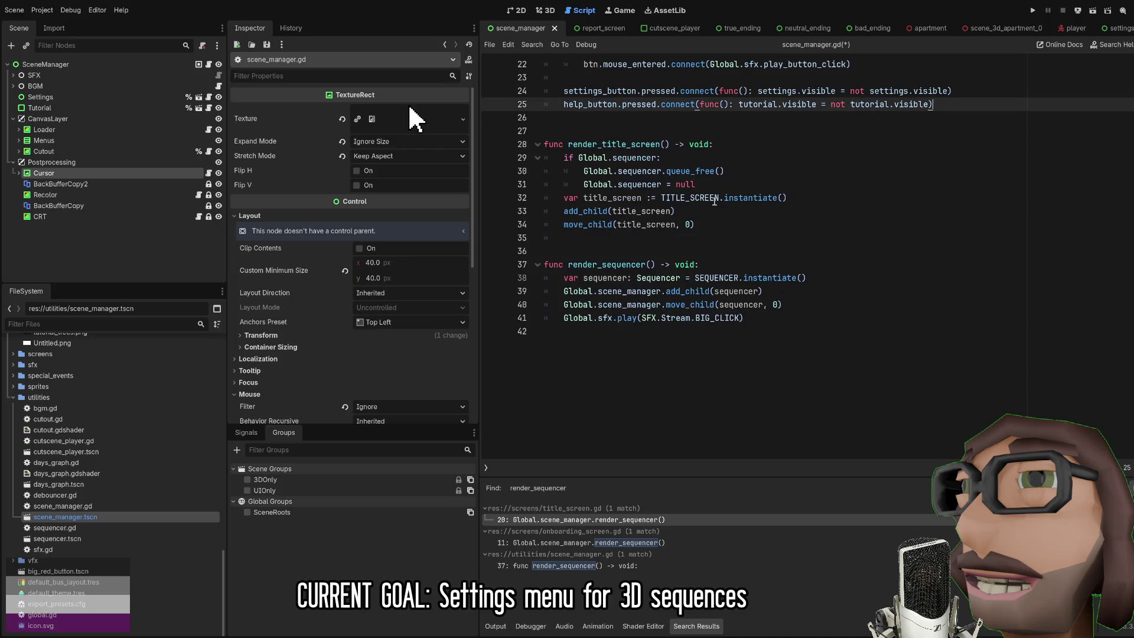
click(663, 353)
key(Return)
key(Return)
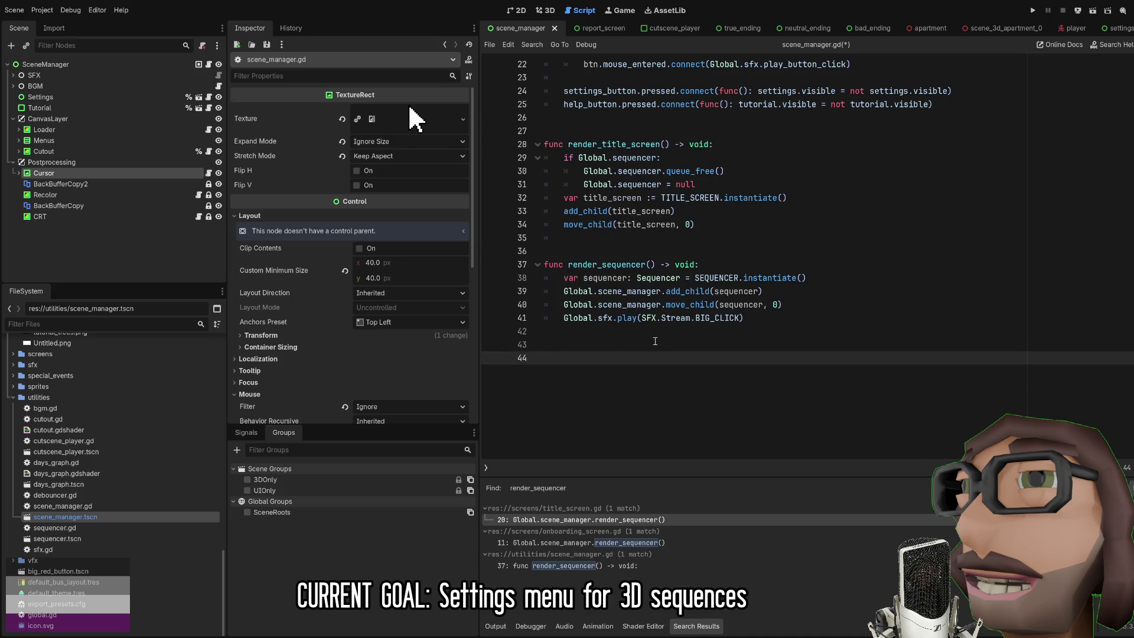
text(func _)
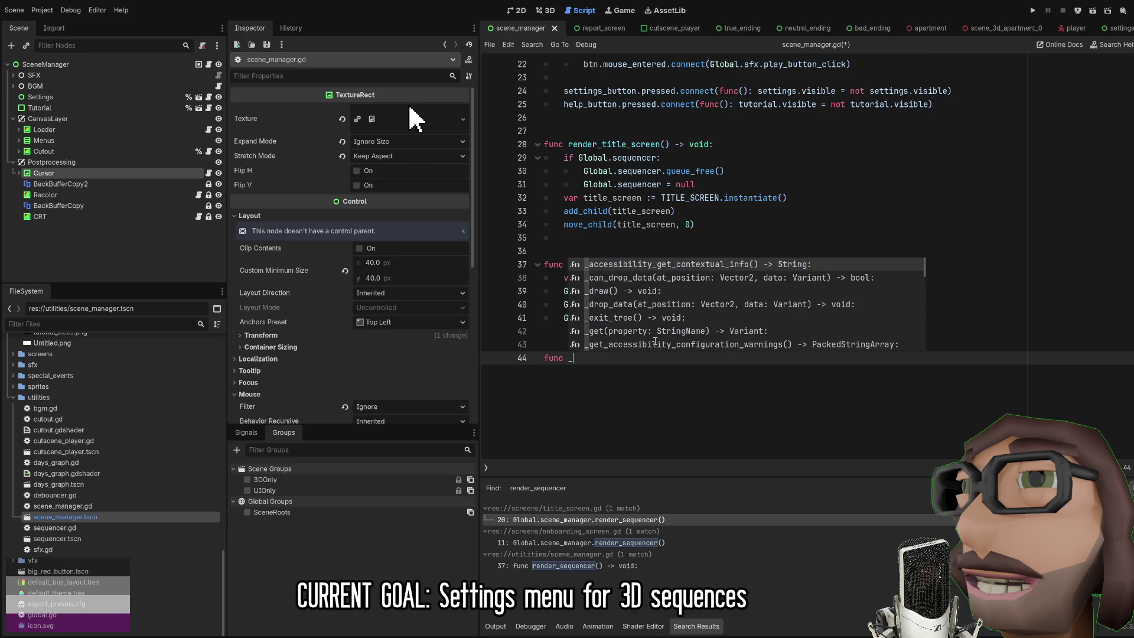
text(load)
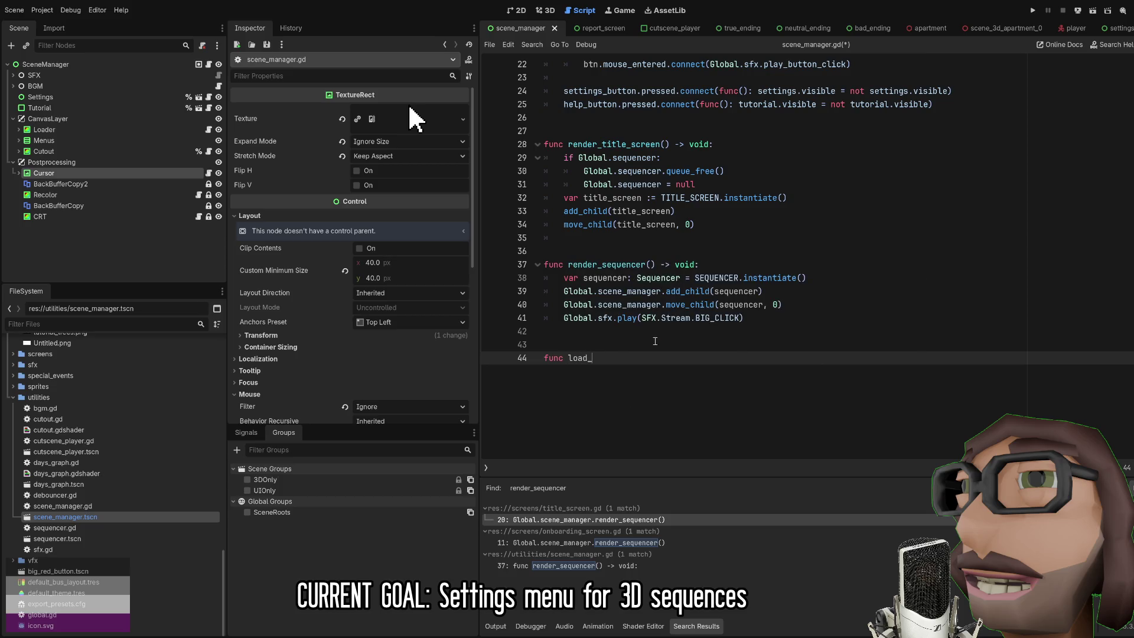
text(dream)
text(_sequence())
text(s)
text(-)
text(> void:)
key(Return)
text(pasds)
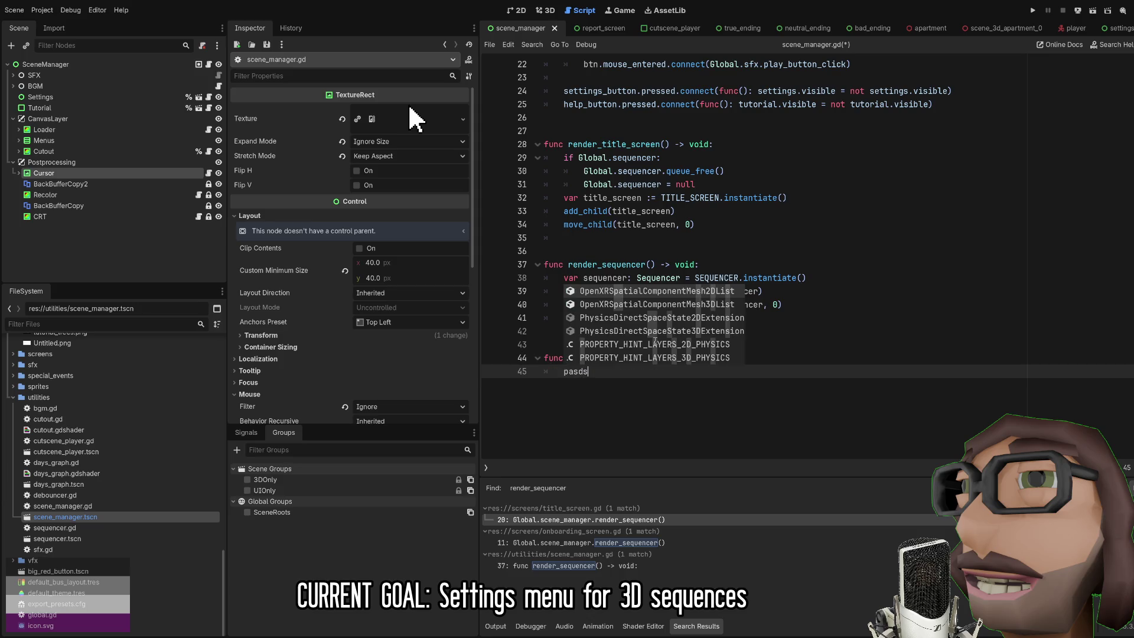
key(BackSpace)
key(BackSpace)
text(s)
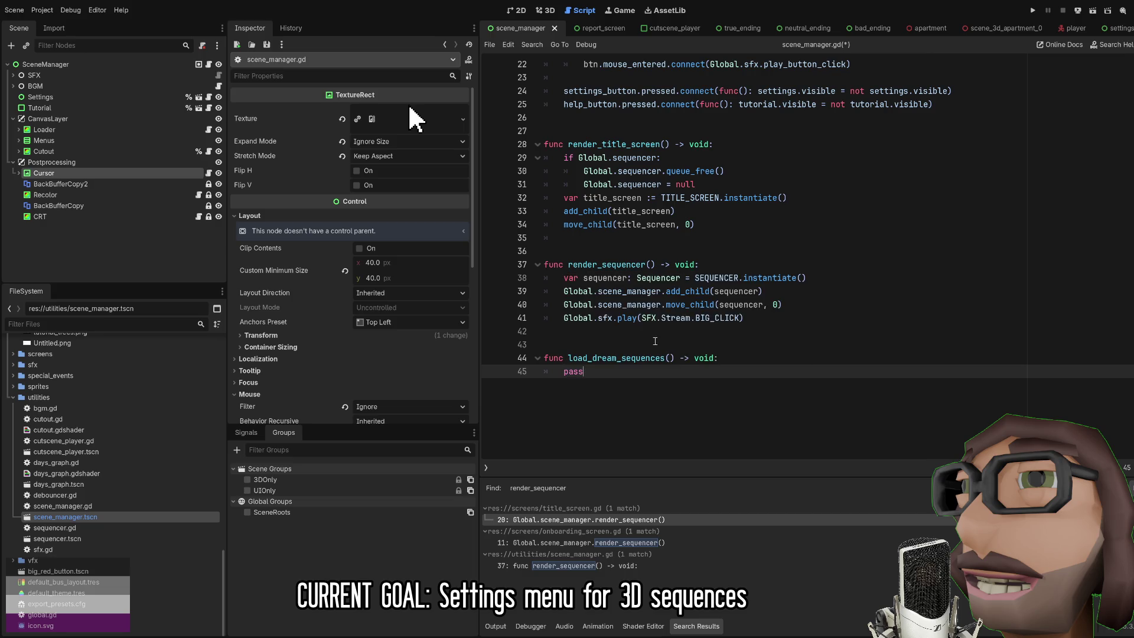
- Add a save_dream_sequences() -> void stub with pass above it and save the file
click(655, 341)
key(Return)
key(Return)
click(655, 340)
key(Return)
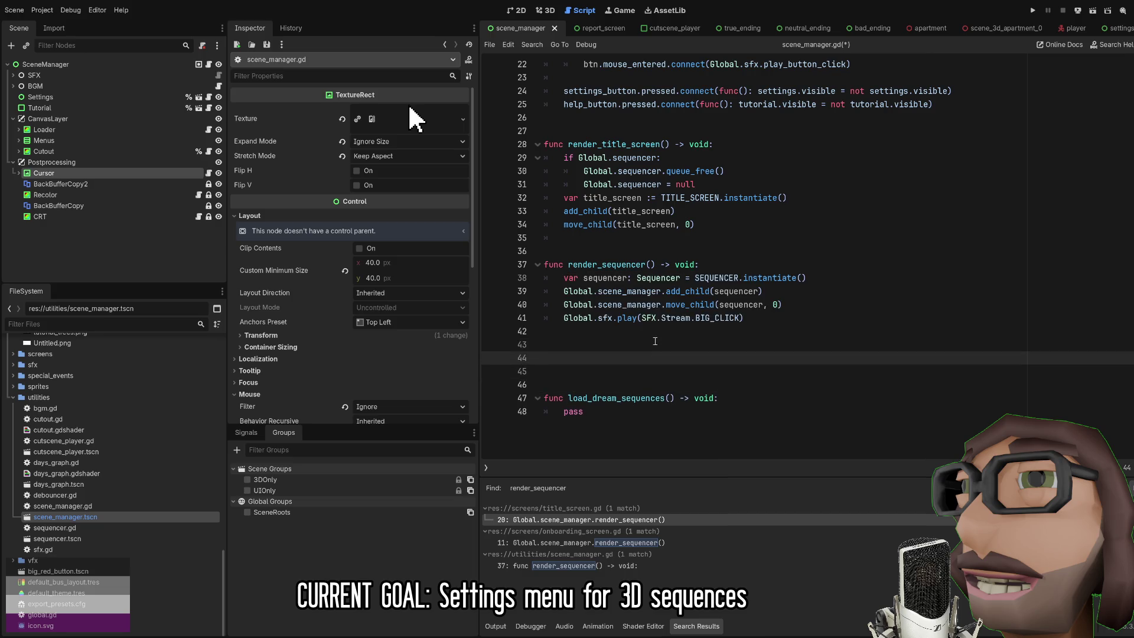
key(Return)
text(func sa)
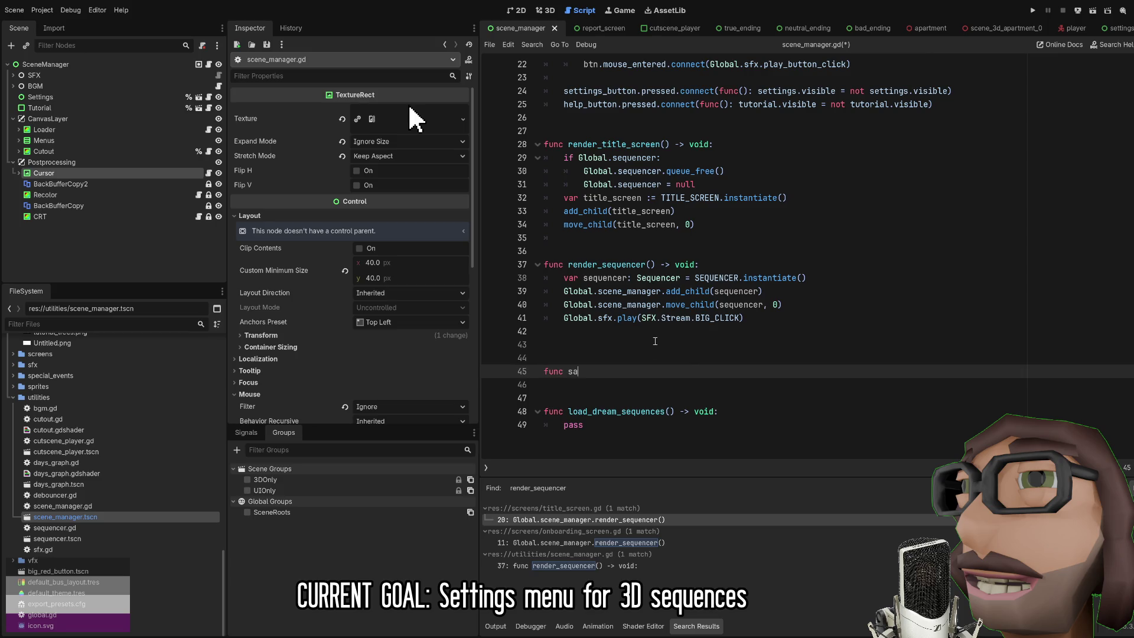
text(ve_d)
text(ream_sequ)
text(ences())
text( -> v)
text(oid:)
key(Return)
text(pass)
key(Up)
key(ctrl+s)
key(Down)
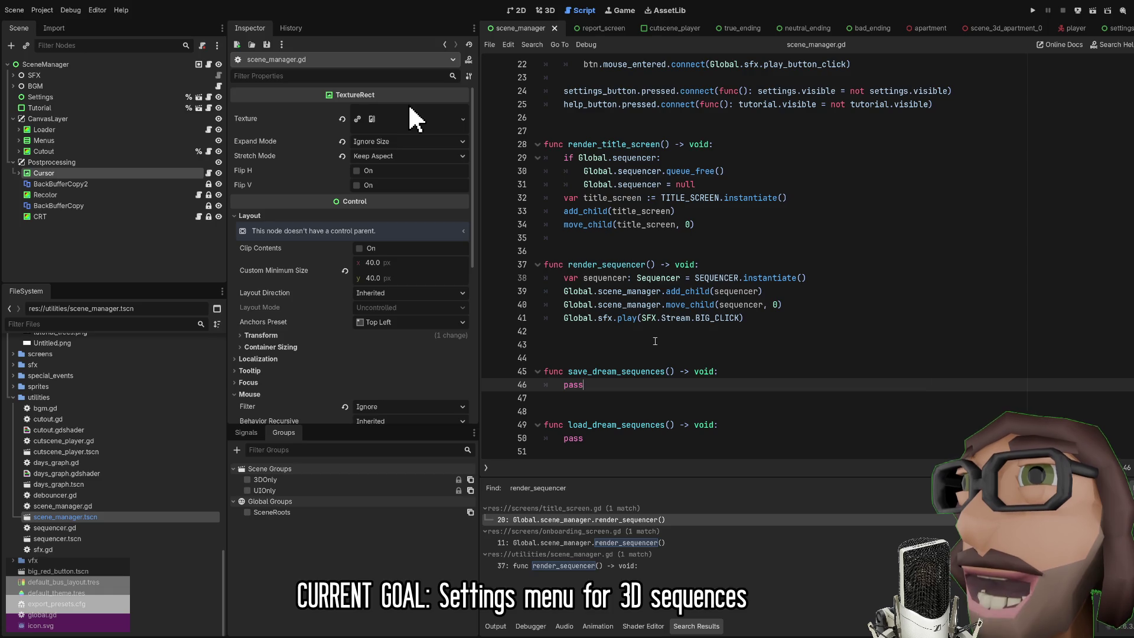
- Look over the new stubs and go back to sequencer.gd
scroll(717, 291, up, 3)
scroll(717, 291, up, 4)
scroll(717, 291, down, 8)
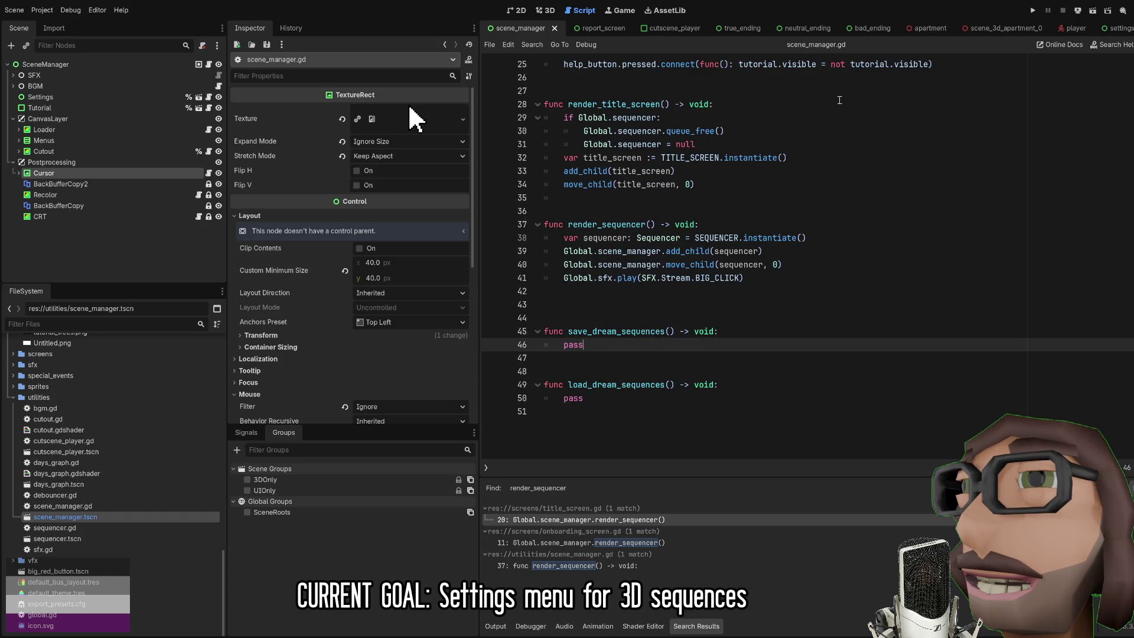
key(alt+Left)
- Paste save_game's body into save_dream_sequences and change its path to DREAMS_SAVE_PATH
scroll(839, 100, down, 10)
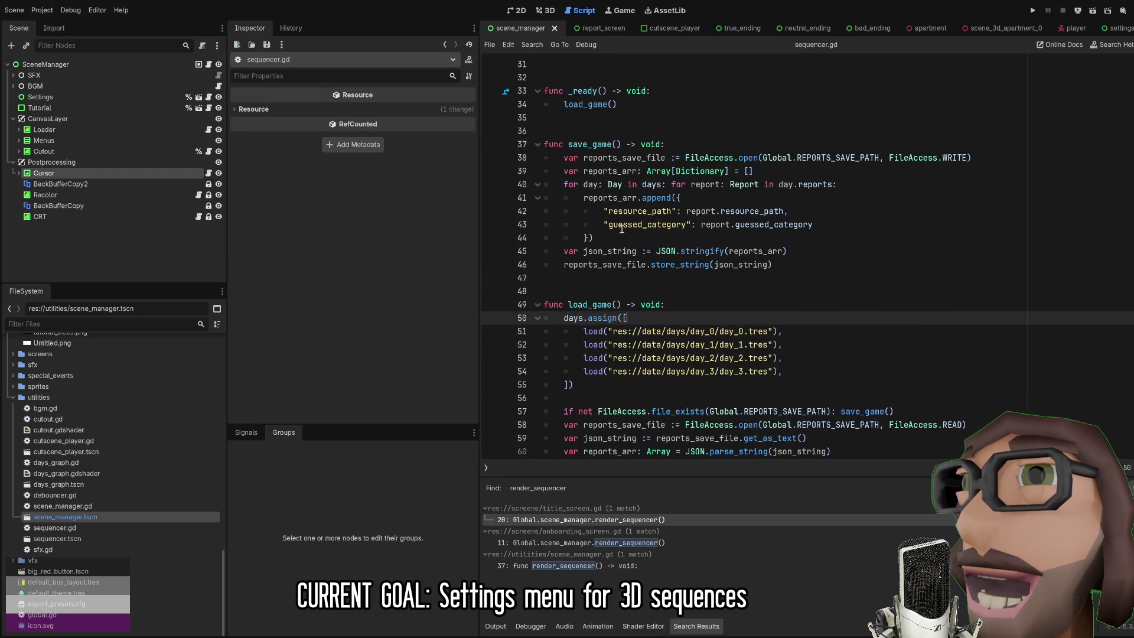
drag(562, 157, 838, 266)
key(ctrl+c)
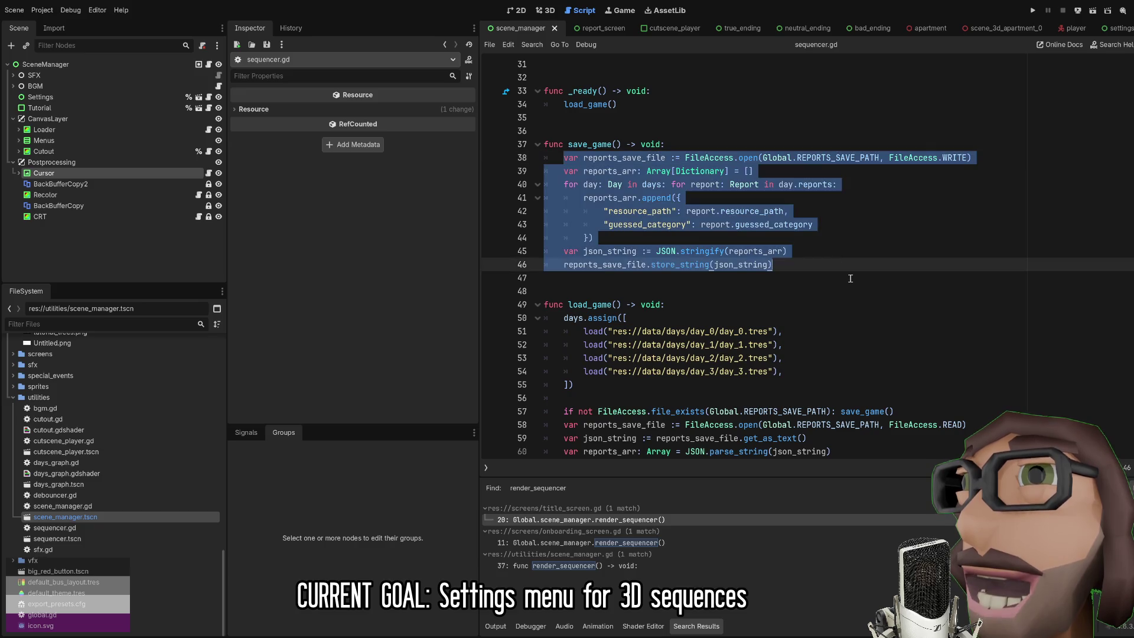
key(alt+Left)
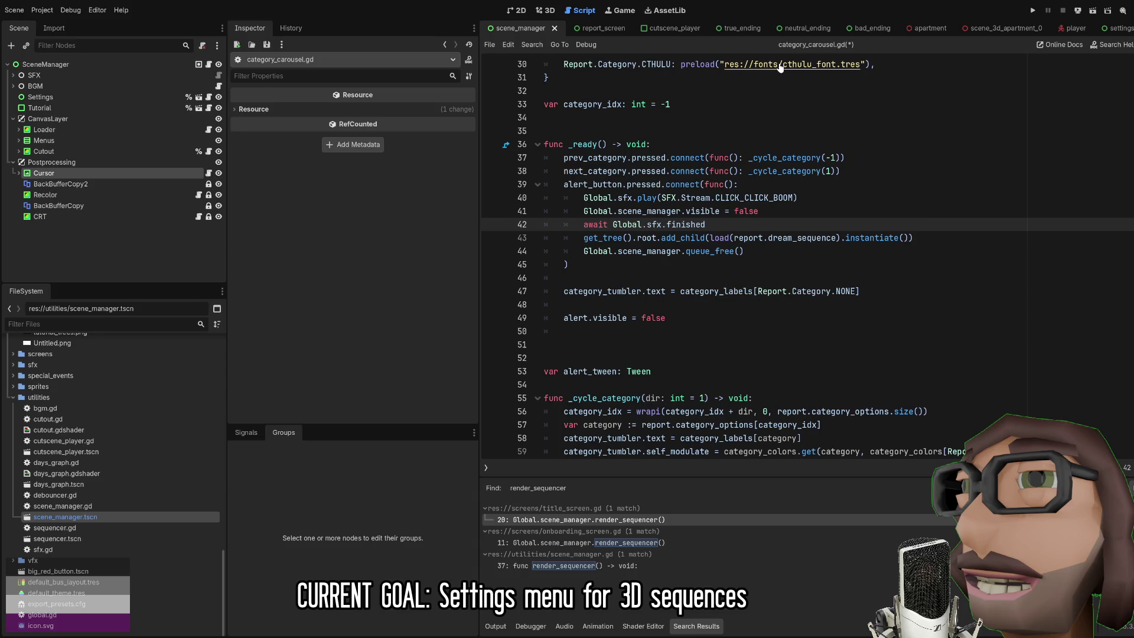
key(alt+Left)
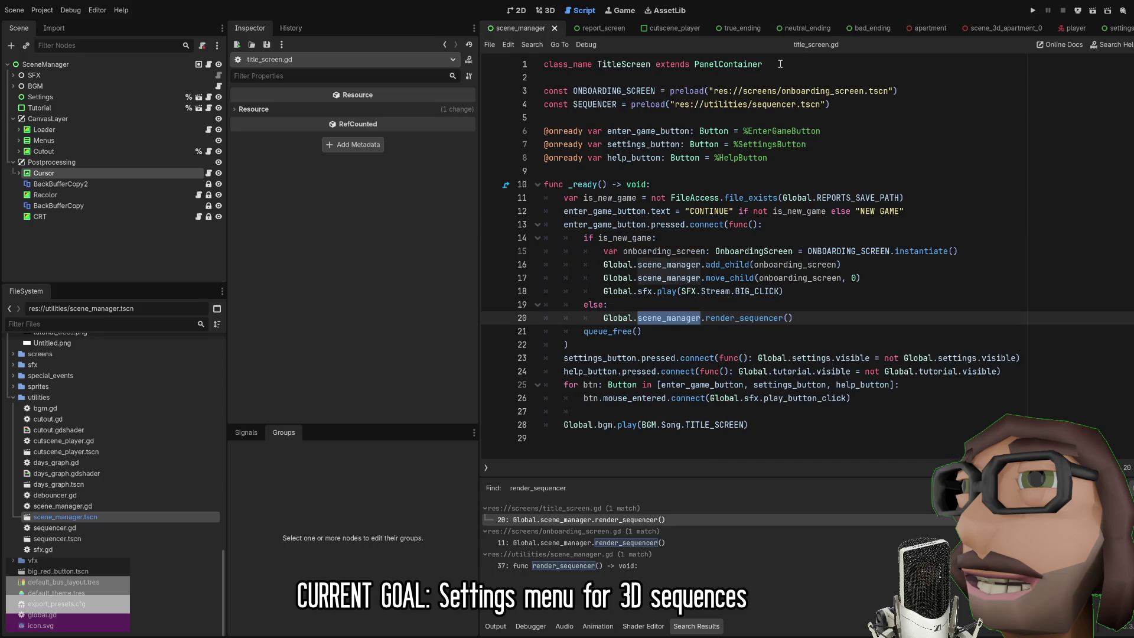
key(alt+Left)
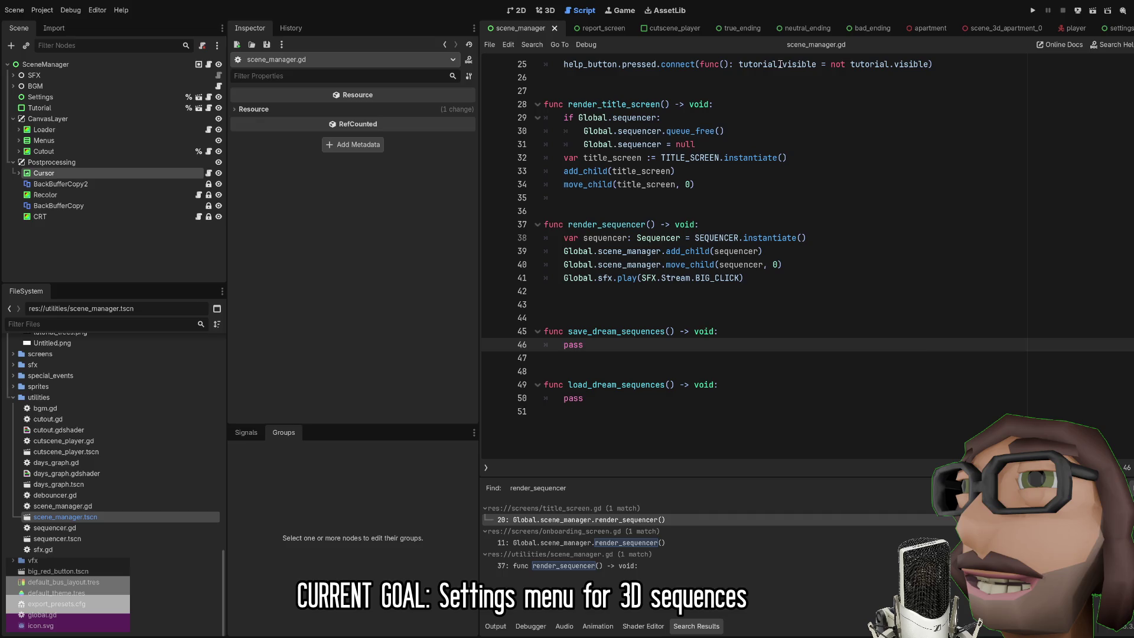
double_click(573, 344)
key(ctrl+v)
scroll(606, 333, down, 2)
double_click(839, 260)
text(SAVE)
key(Return)
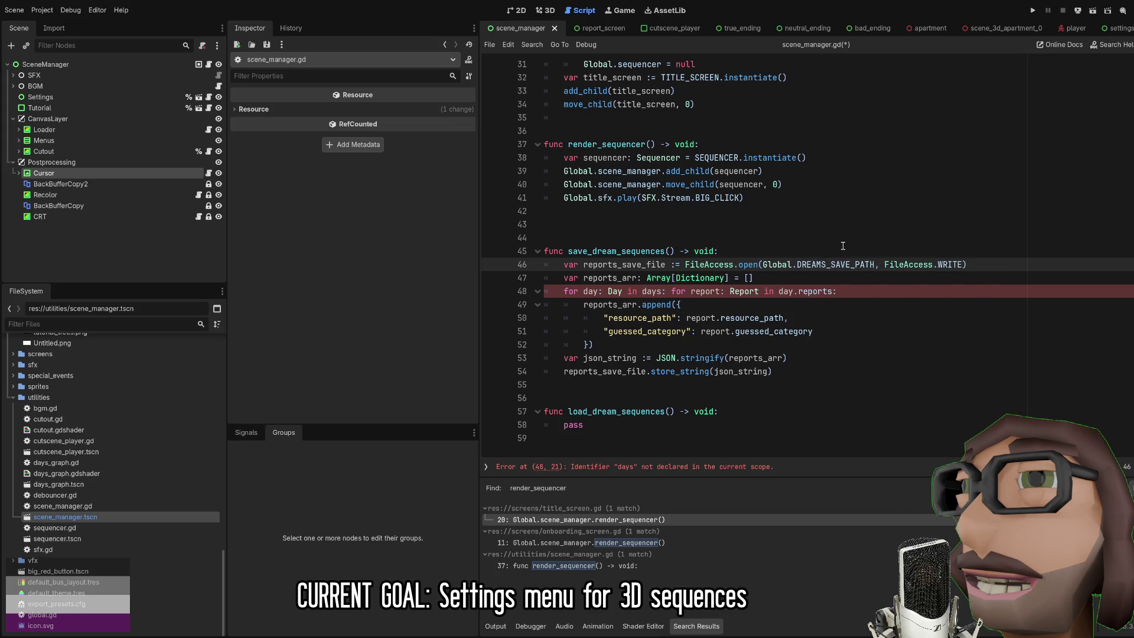
key(Down)
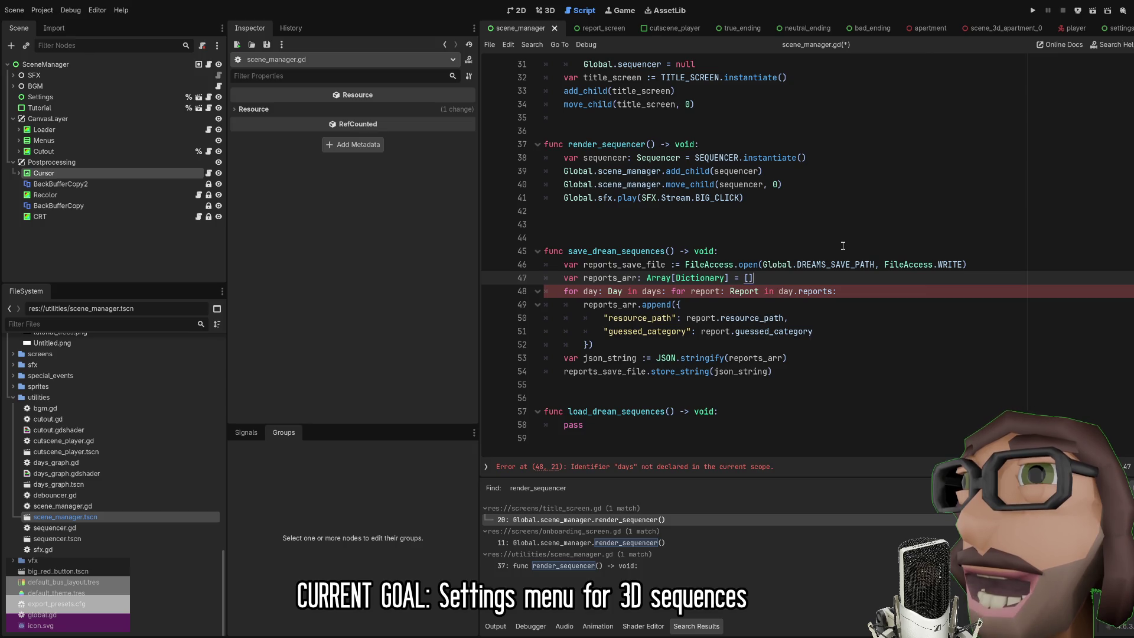
- Delete the save_dream_sequences and load_dream_sequences functions and save scene_manager.gd
mouse_move(774, 372)
mouse_down()
mouse_move(561, 304)
mouse_move(473, 250)
mouse_up()
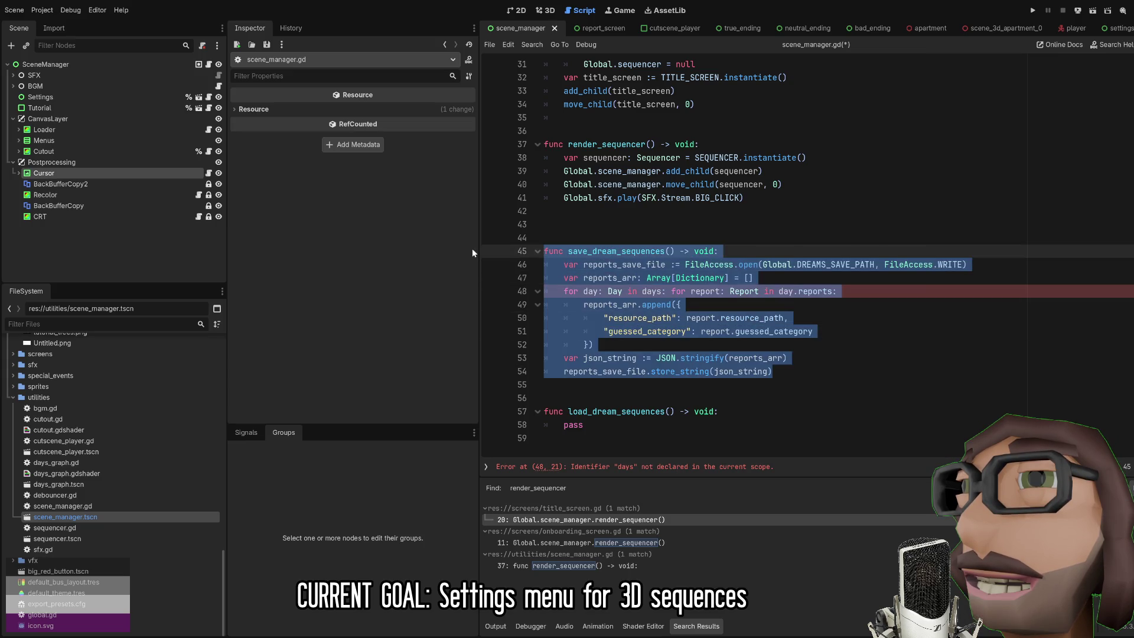
key(BackSpace)
key(BackSpace)
key(BackSpace)
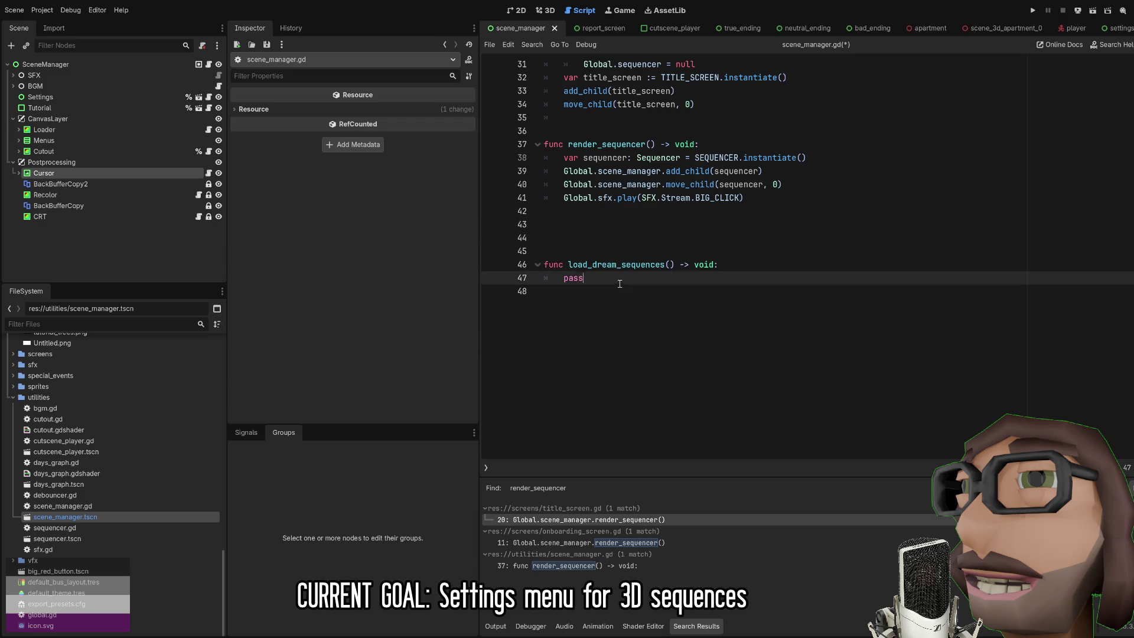
drag(618, 279, 519, 246)
key(BackSpace)
key(BackSpace)
key(BackSpace)
key(ctrl+s)
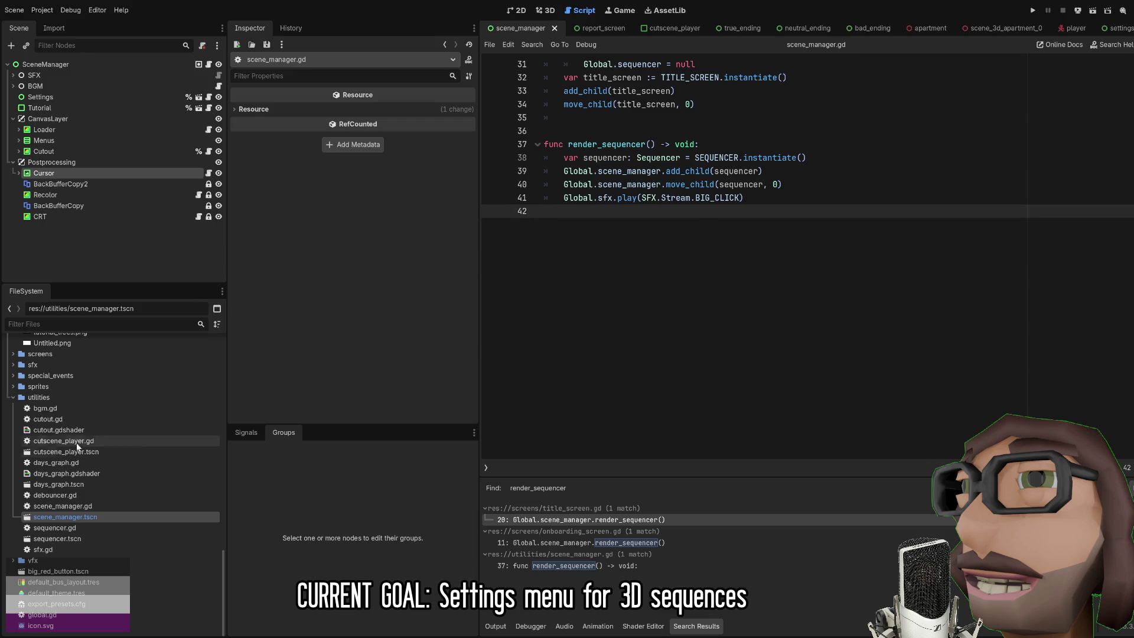
- Collapse the day_3 and days folders in the FileSystem dock
scroll(126, 485, up, 3)
scroll(125, 486, up, 4)
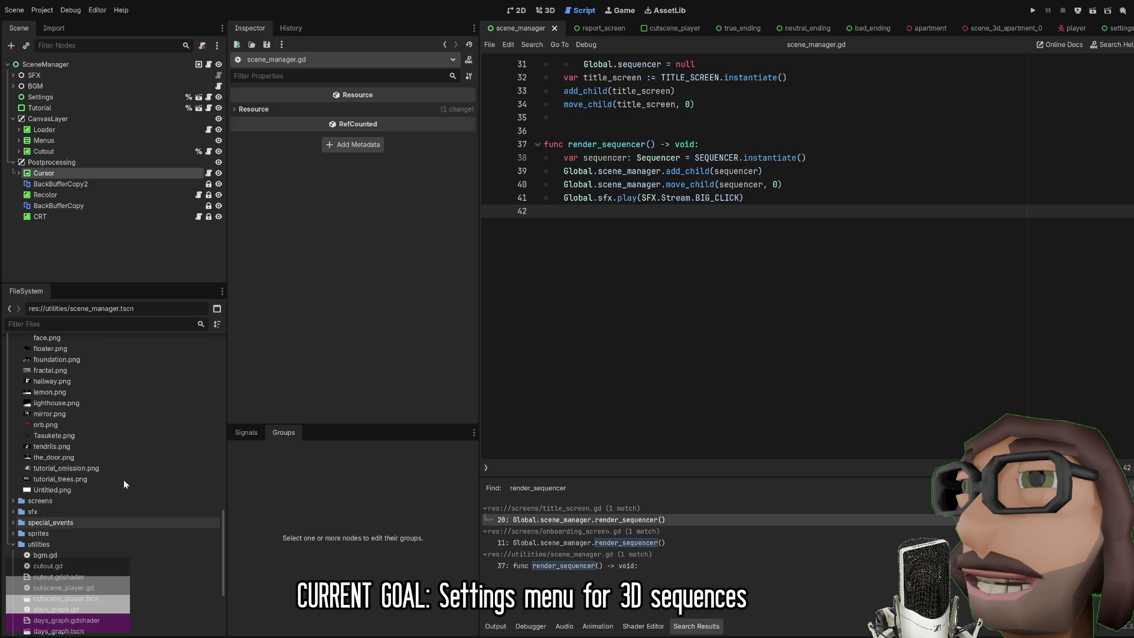
scroll(124, 484, up, 10)
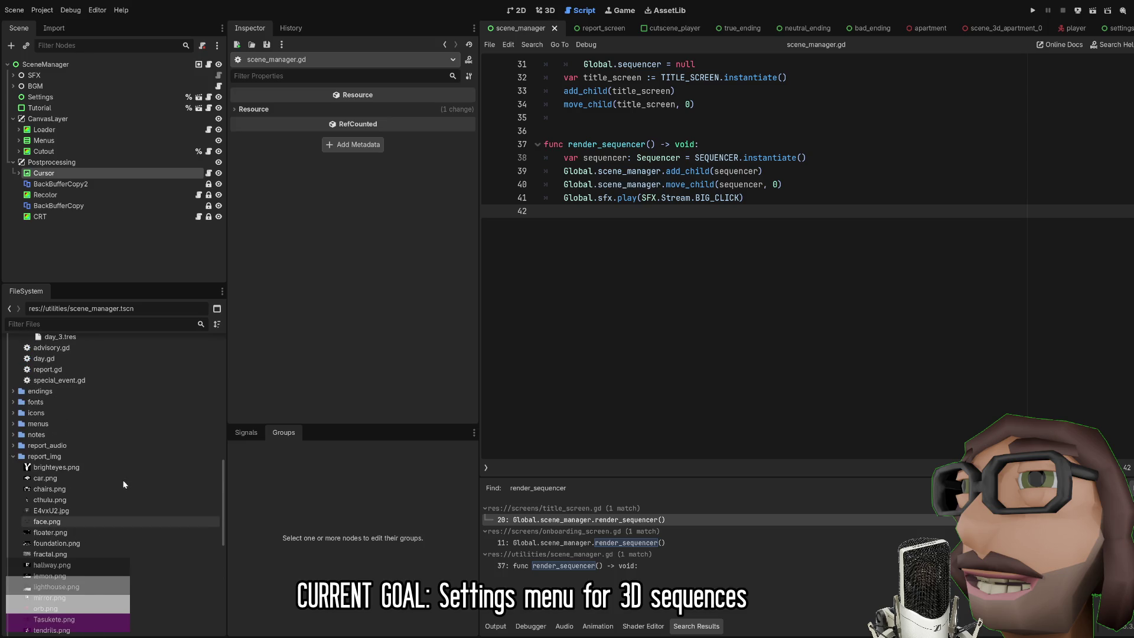
click(24, 455)
click(20, 448)
click(19, 448)
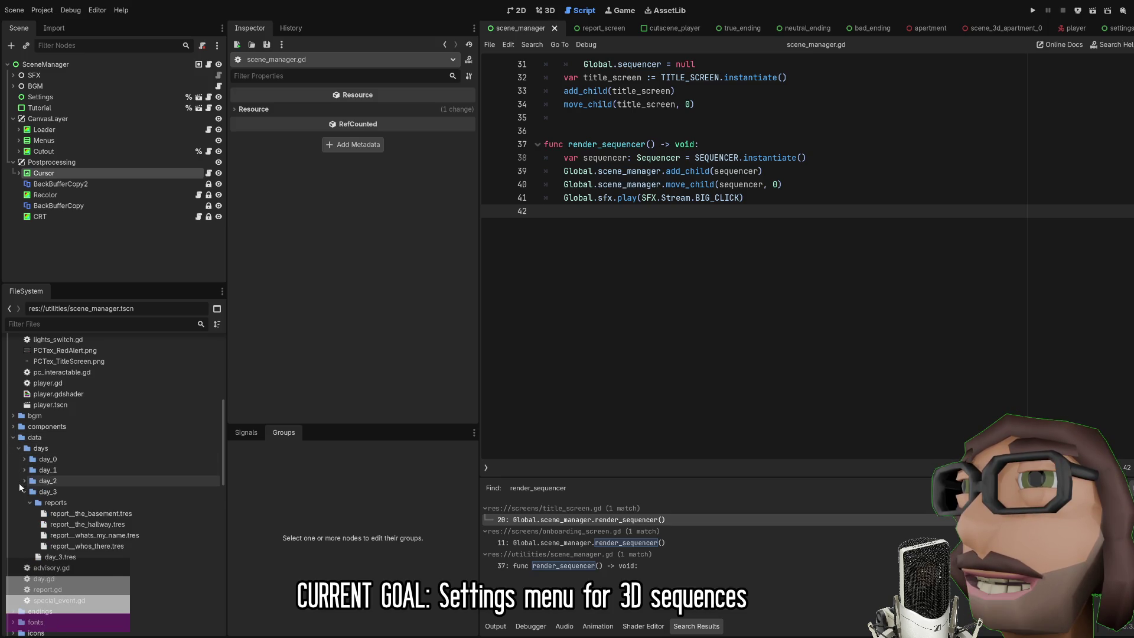
click(21, 449)
- Open special_event.gd for reference, select the data folder, and add class_name DreamSequence
click(59, 492)
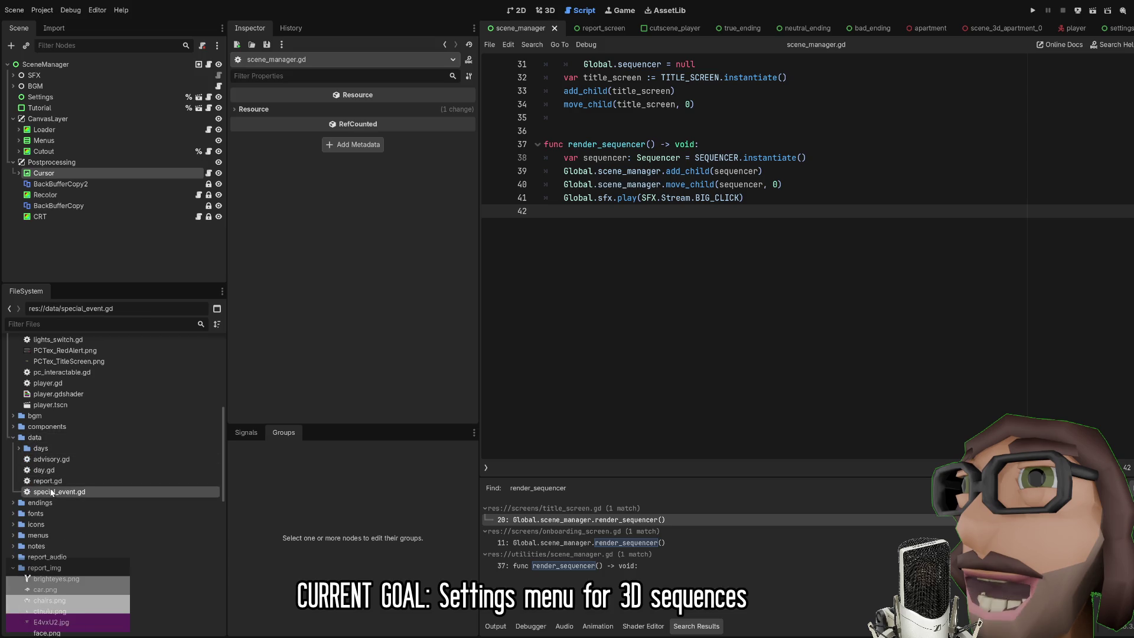
double_click(56, 491)
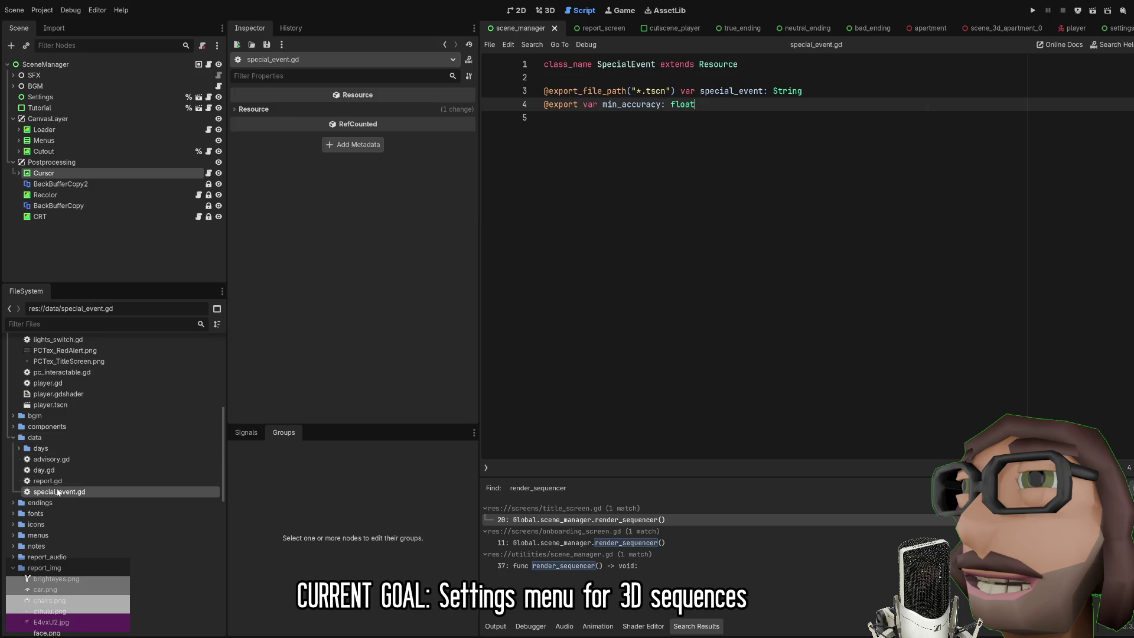
click(88, 438)
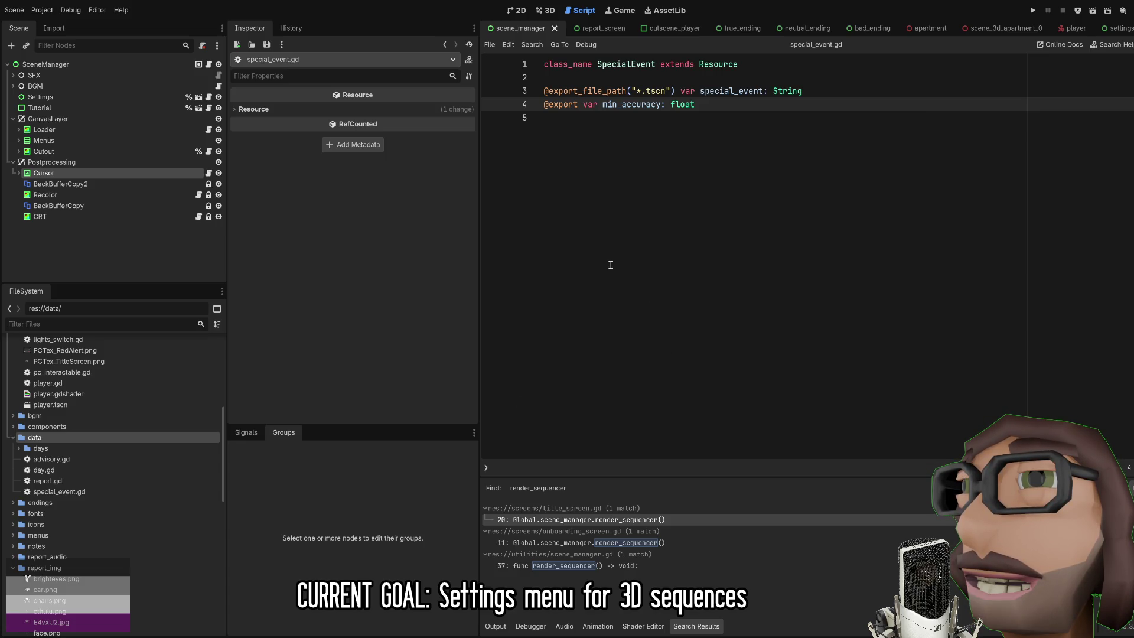
text(class_name D)
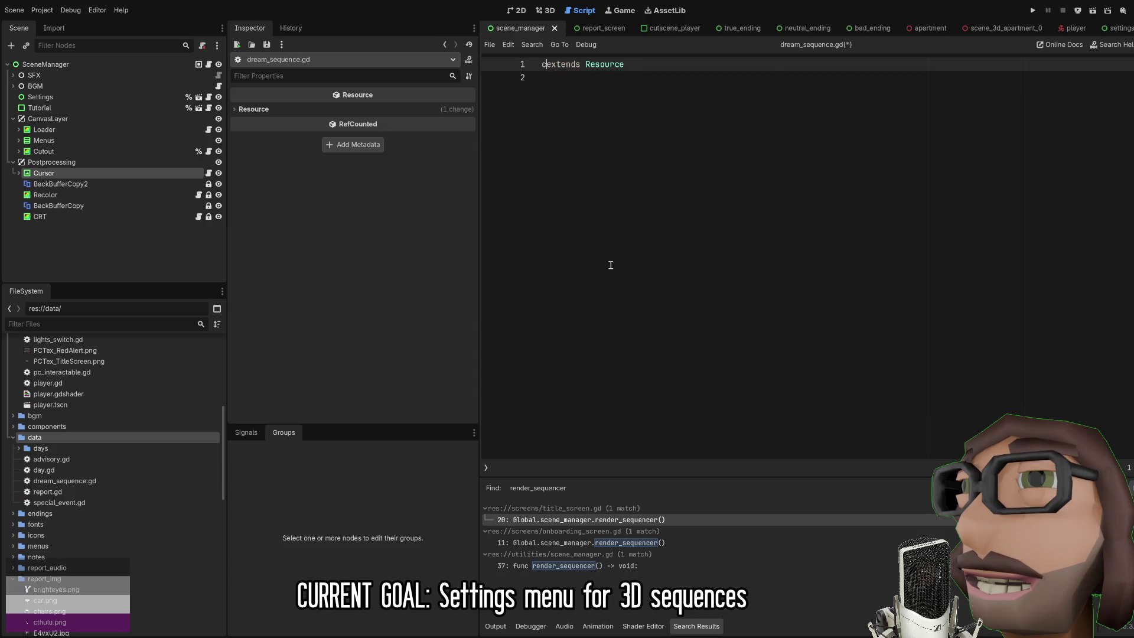
text(reamSequ)
text(ence)
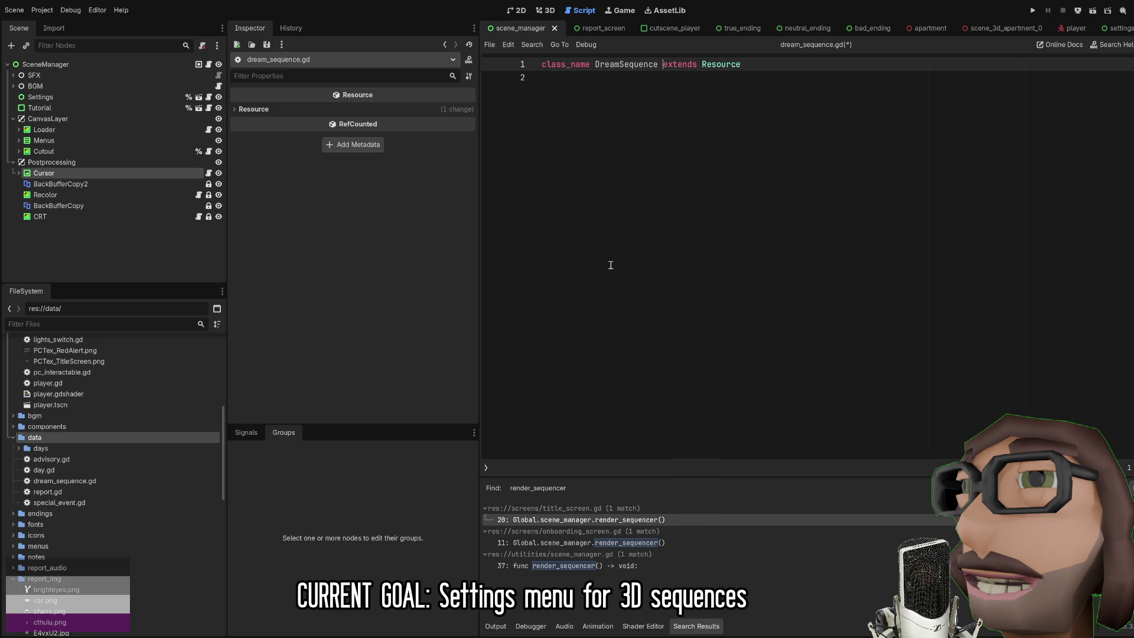
- Save dream_sequence.gd, then review report.gd's dream_sequence and music exports
click(540, 194)
key(ctrl+s)
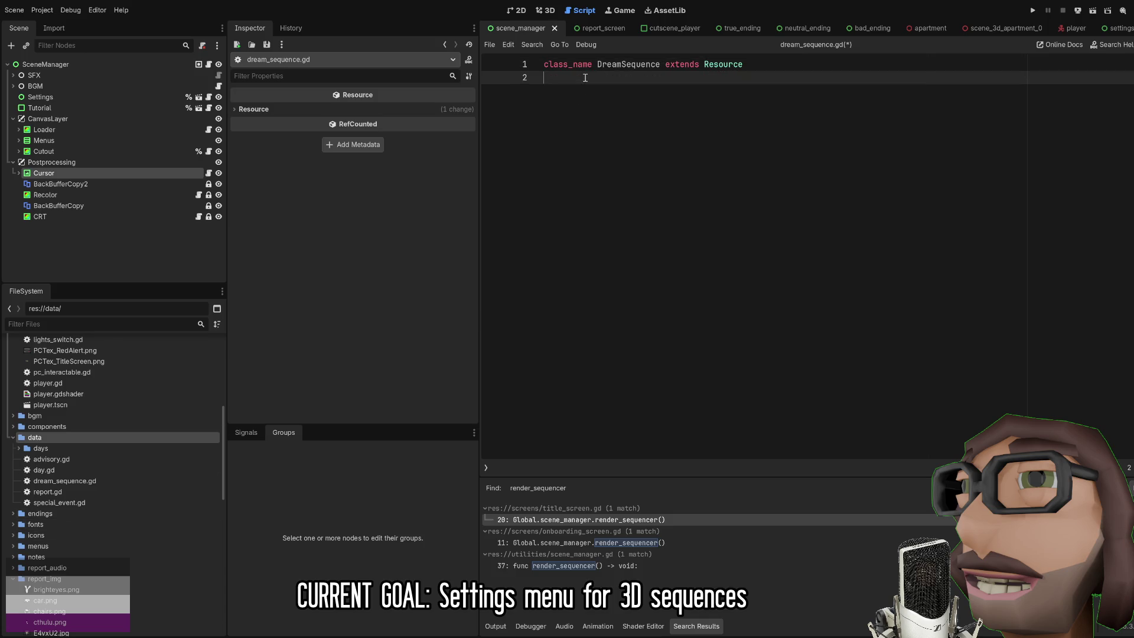
double_click(35, 491)
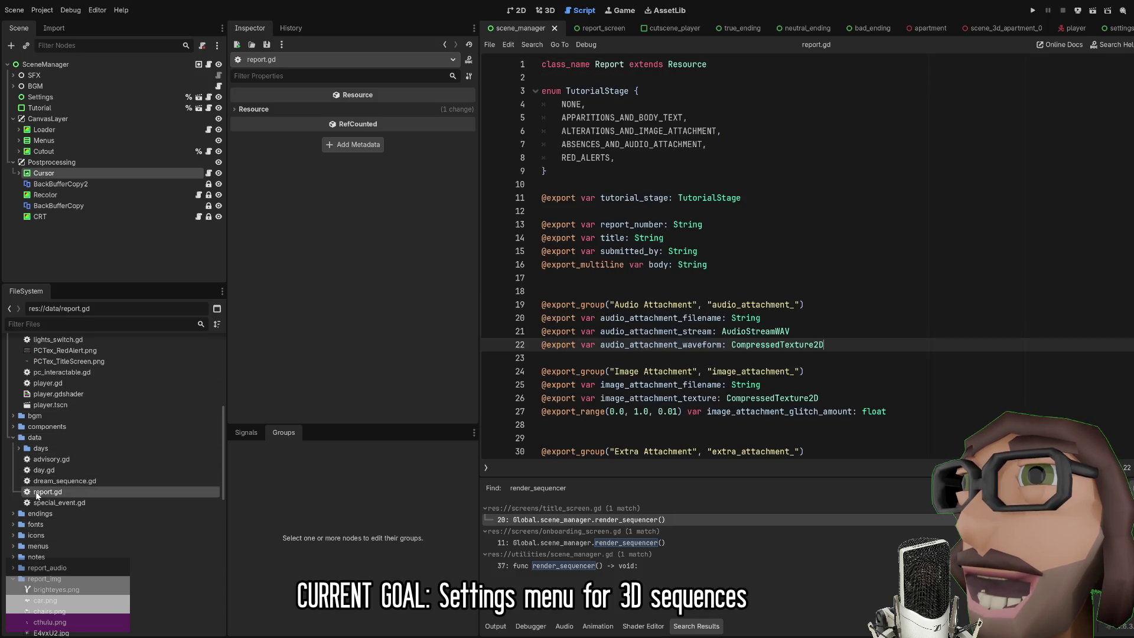
scroll(675, 244, down, 5)
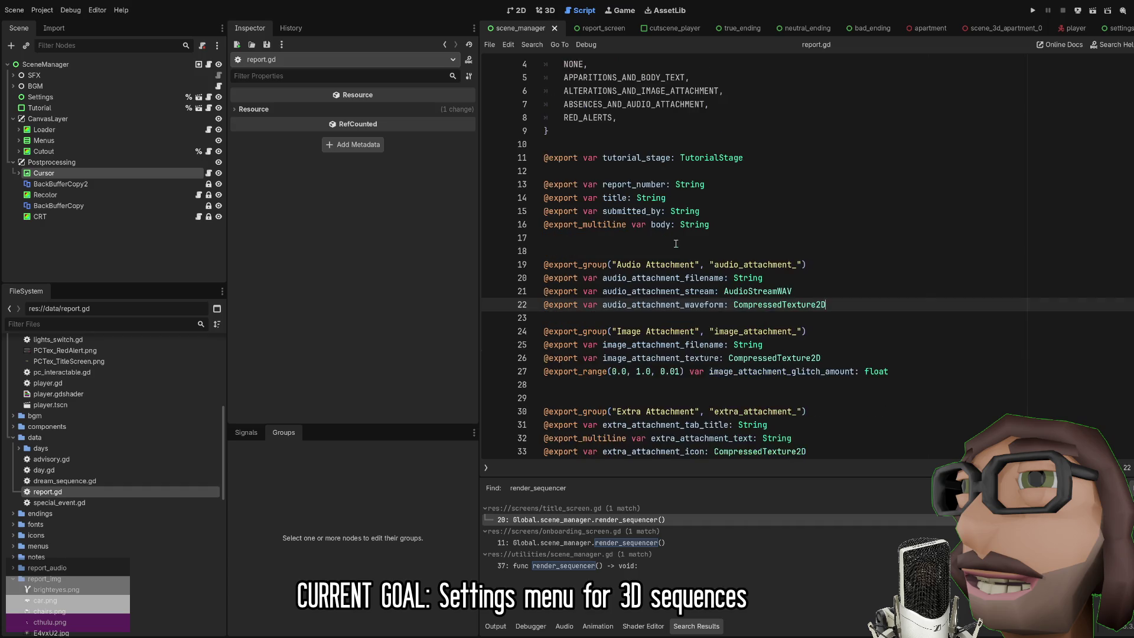
scroll(675, 244, up, 5)
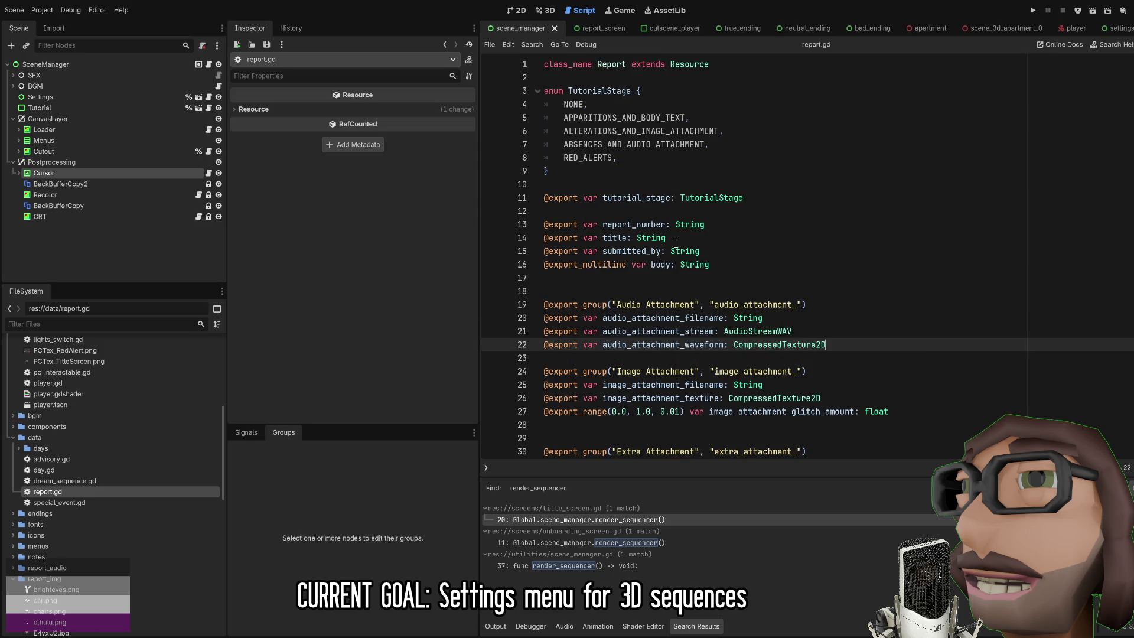
scroll(639, 236, down, 5)
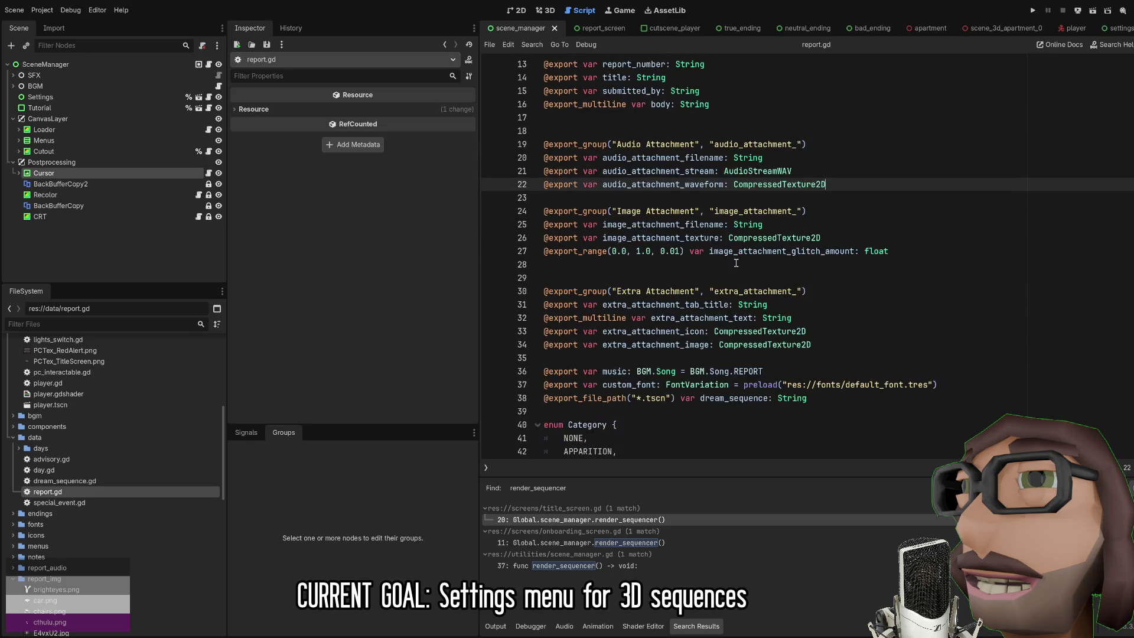
click(827, 359)
click(771, 331)
scroll(771, 320, down, 1)
scroll(756, 315, down, 5)
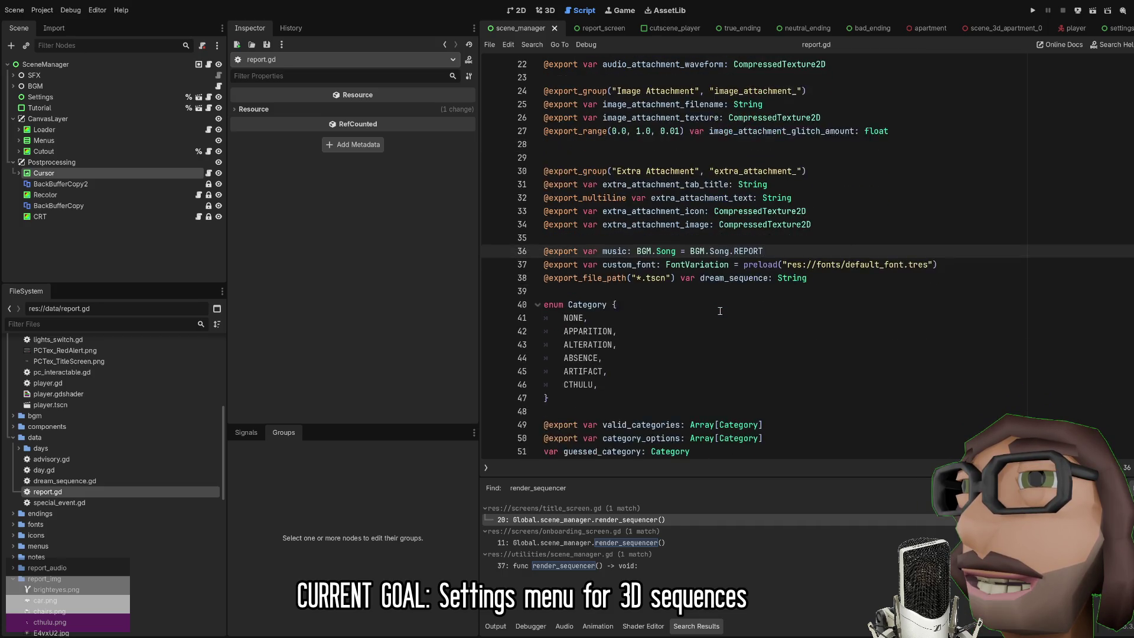
scroll(721, 303, down, 3)
scroll(721, 303, up, 5)
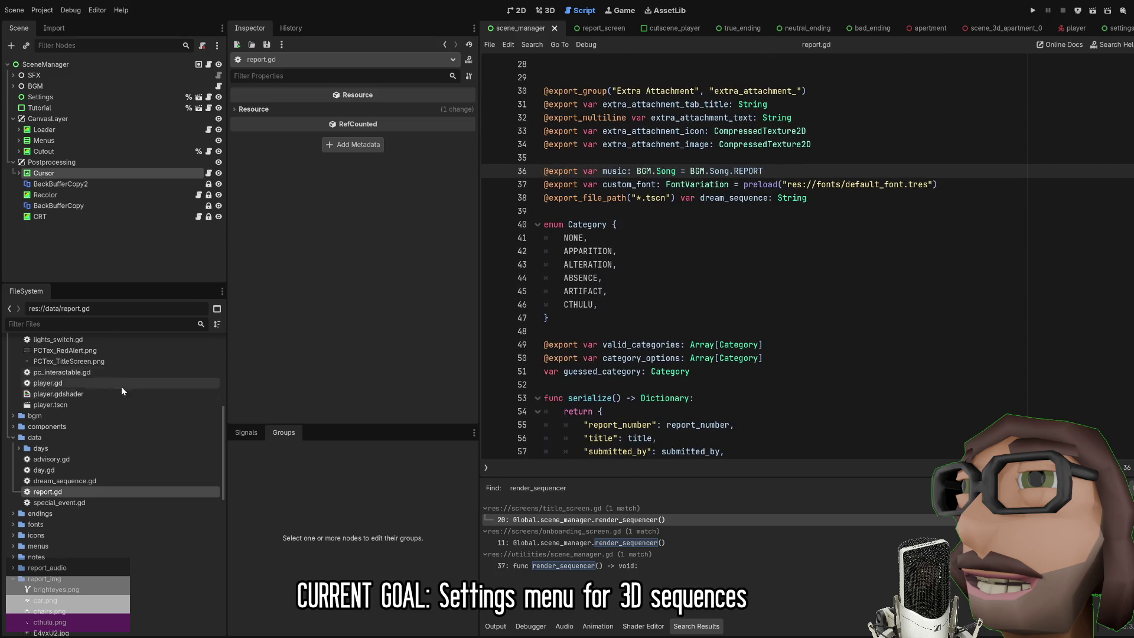
scroll(675, 248, up, 7)
scroll(675, 249, up, 3)
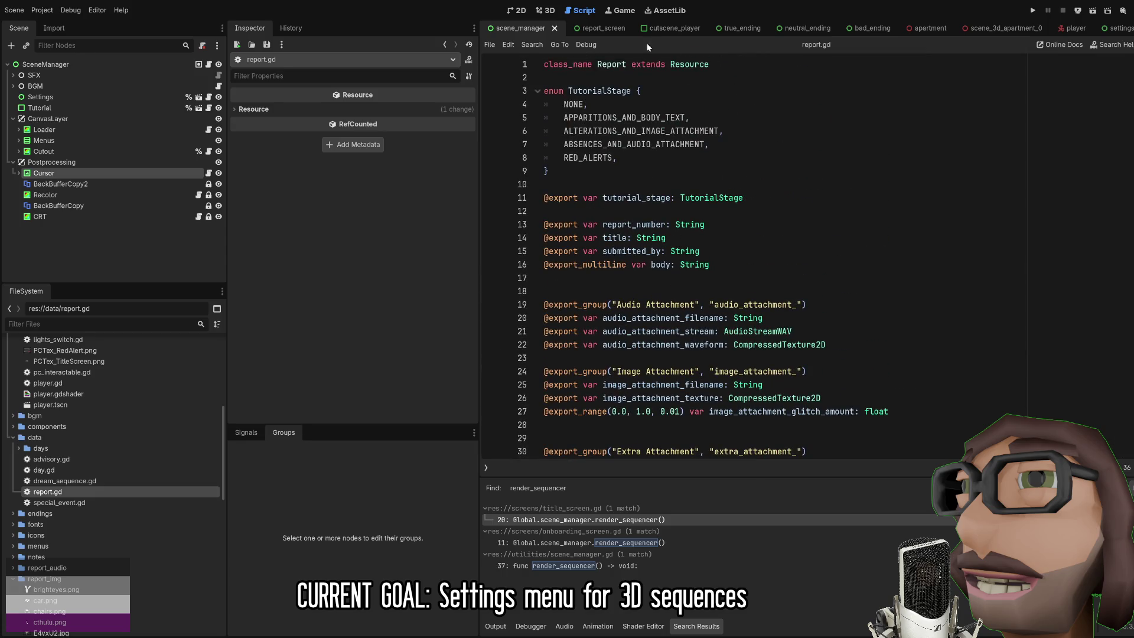
scroll(711, 225, down, 2)
scroll(711, 213, up, 2)
- Inspect the day_0 apparition tutorial report resource, then return to dream_sequence.gd to add lines
double_click(71, 481)
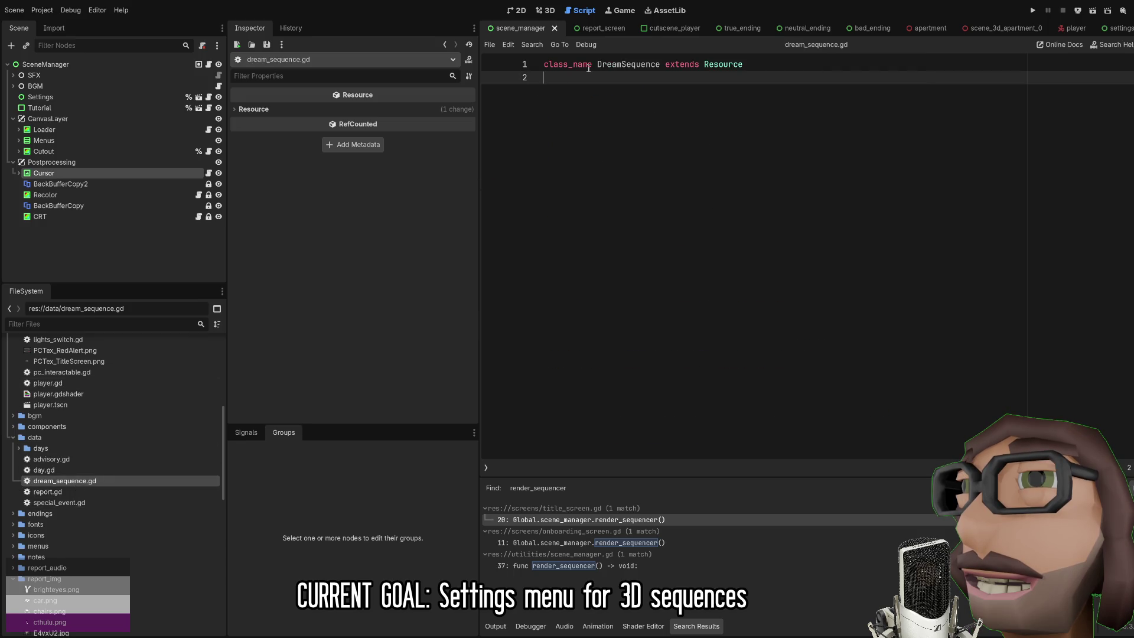
double_click(65, 492)
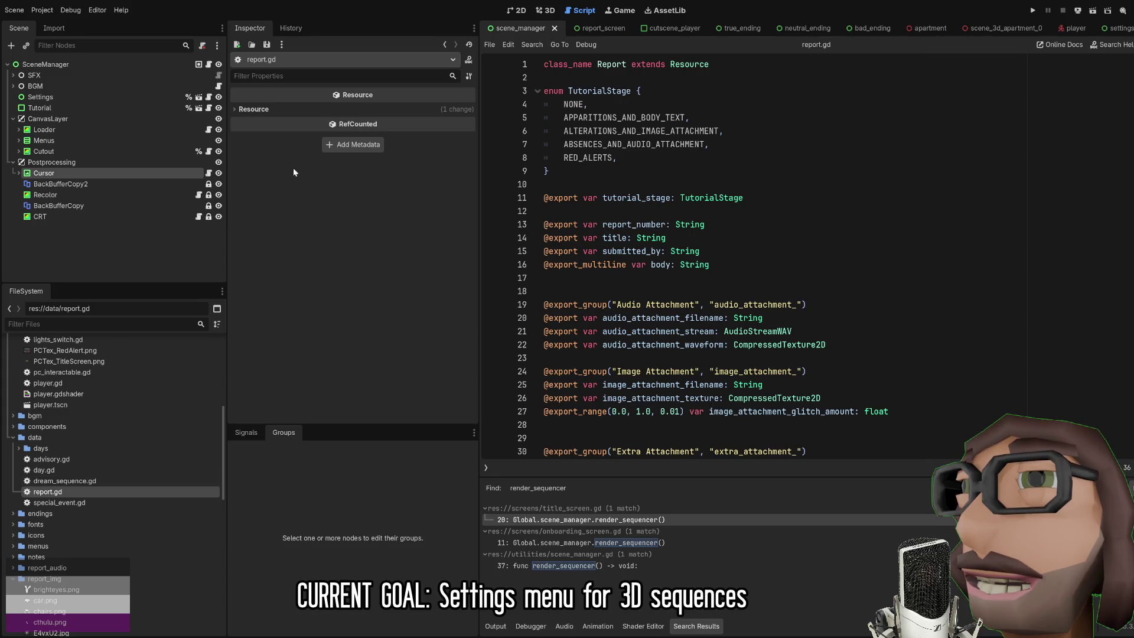
click(35, 450)
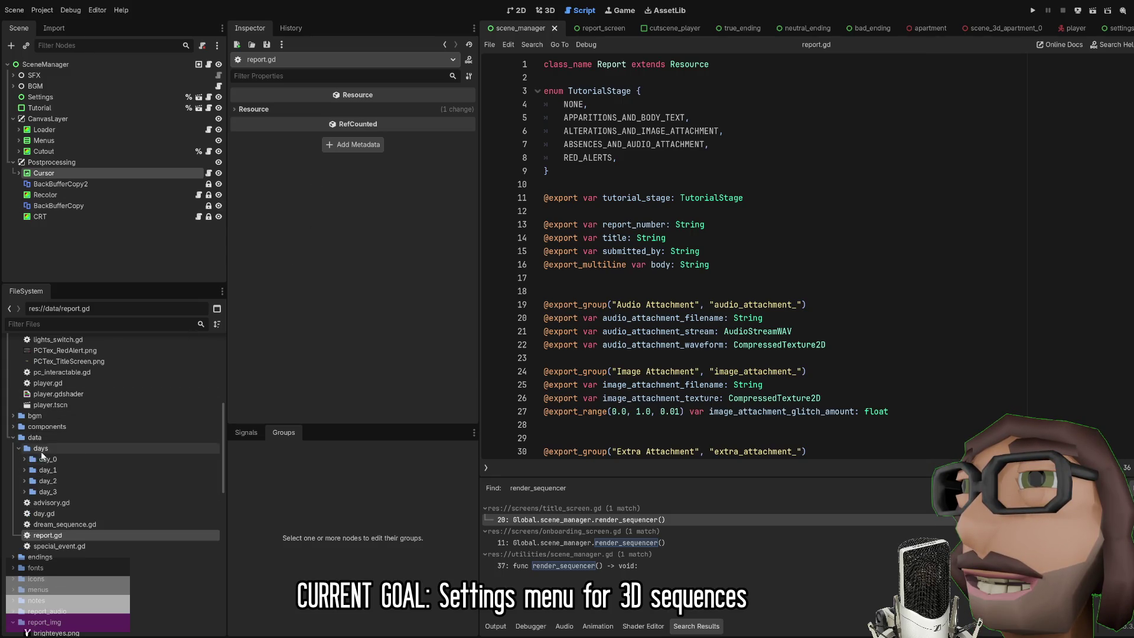
double_click(36, 459)
click(57, 502)
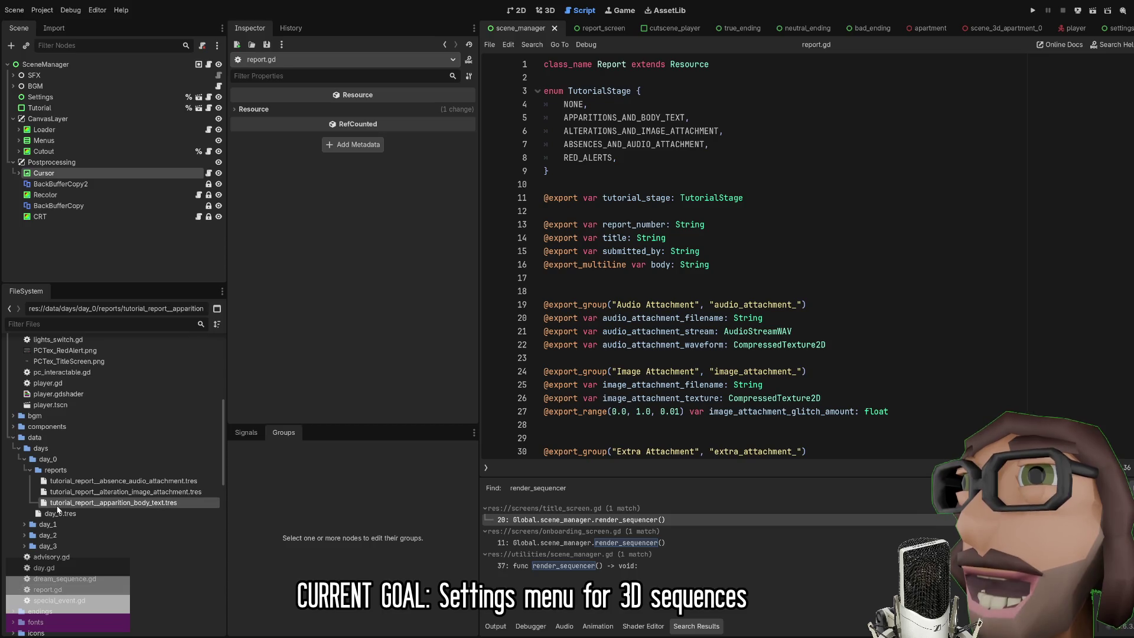
scroll(316, 282, down, 5)
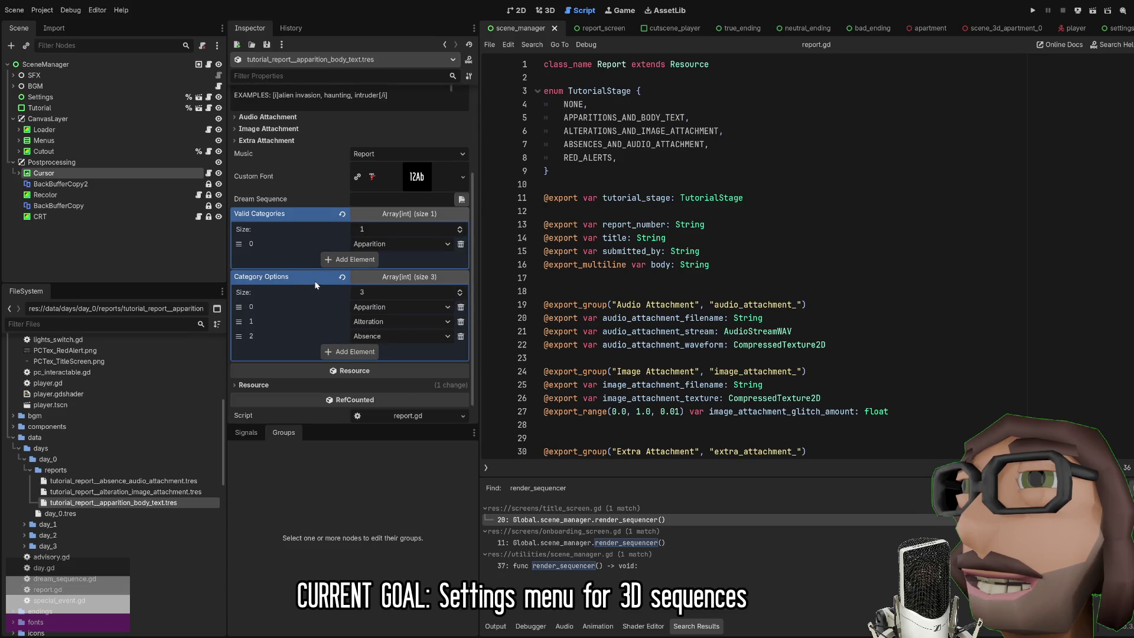
scroll(313, 281, up, 5)
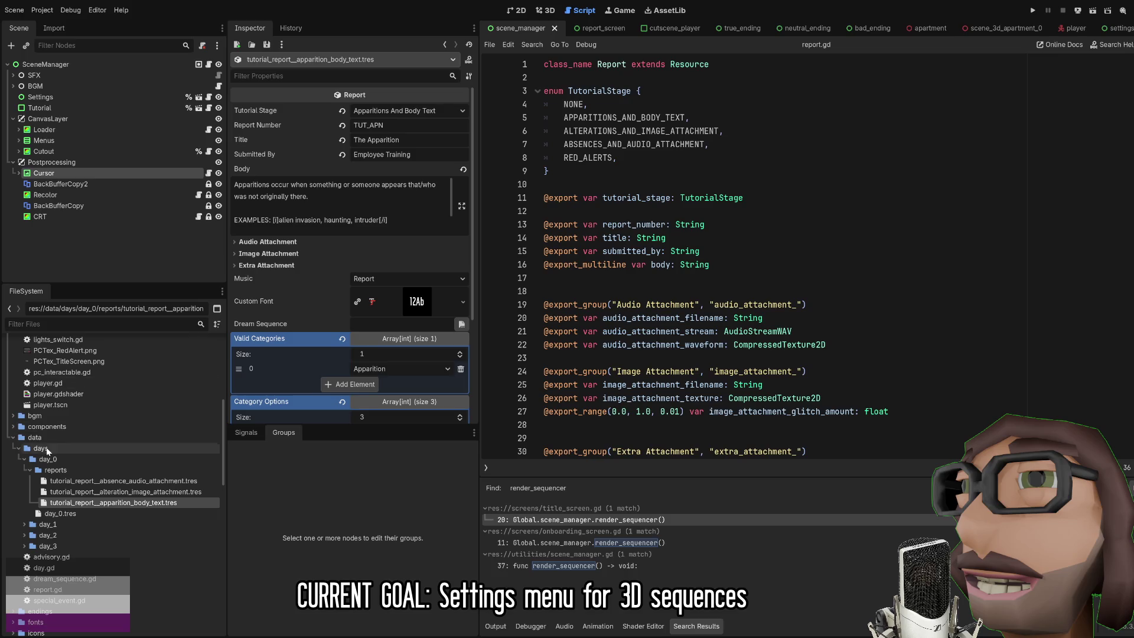
double_click(59, 578)
key(Return)
key(Return)
text(@export _file)
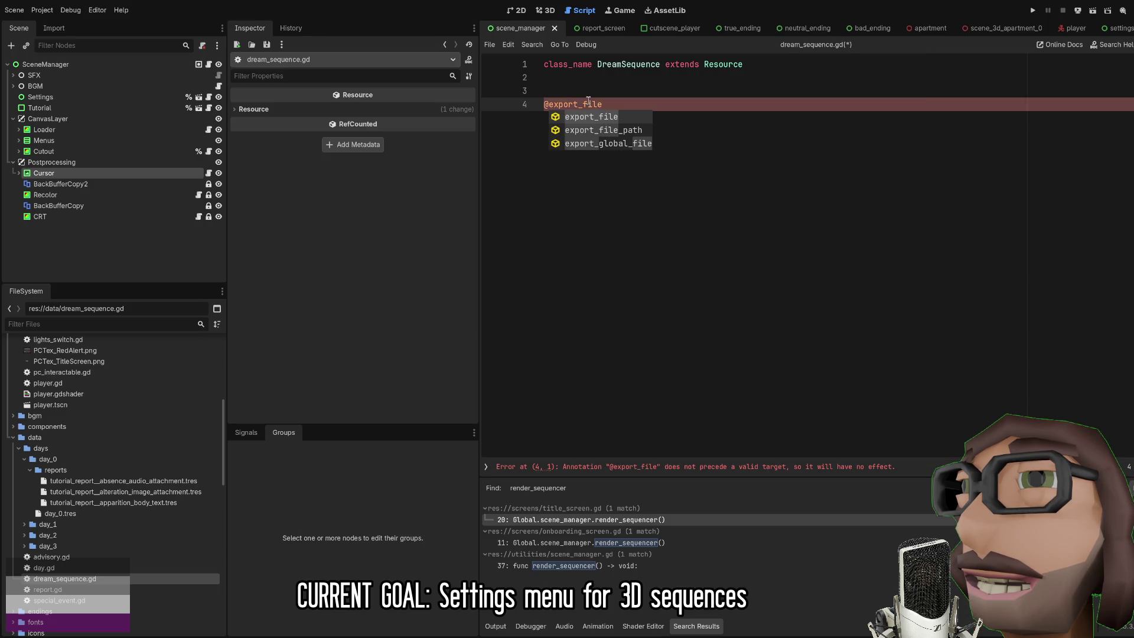
key(Down)
key(Return)
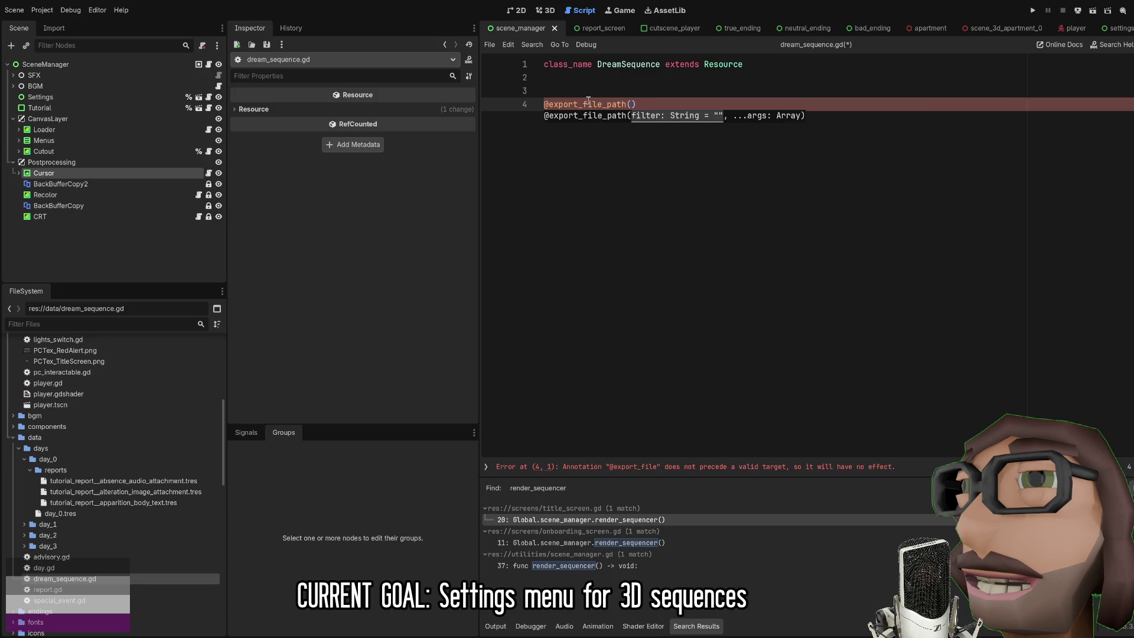
text("*)
text(tscn)
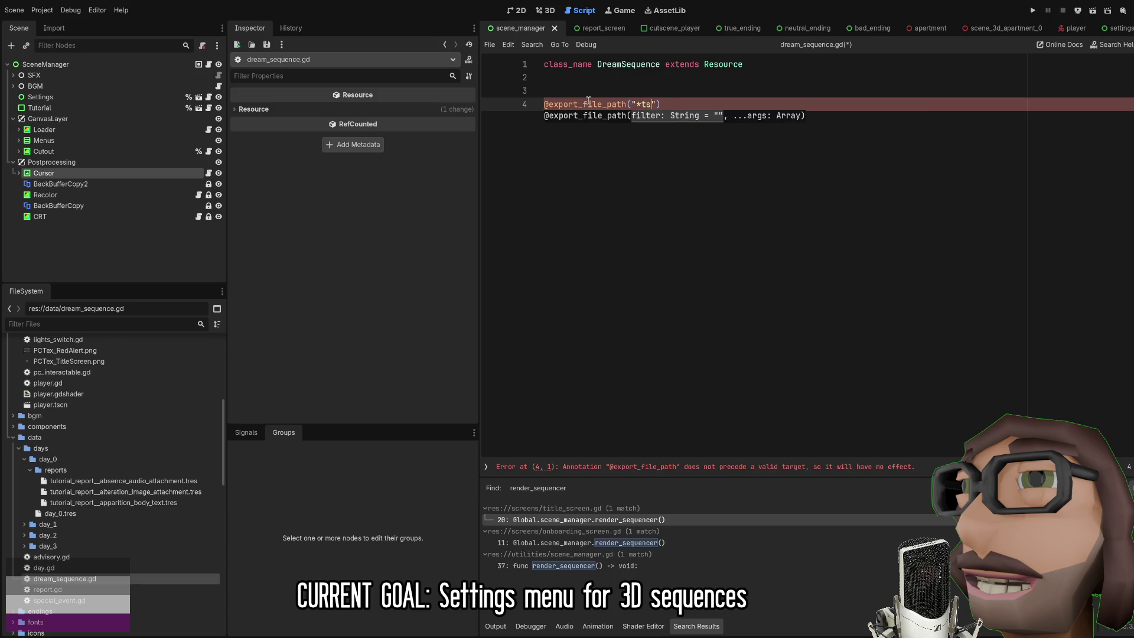
key(Left)
key(Left)
key(Left)
text(.)
text(path)
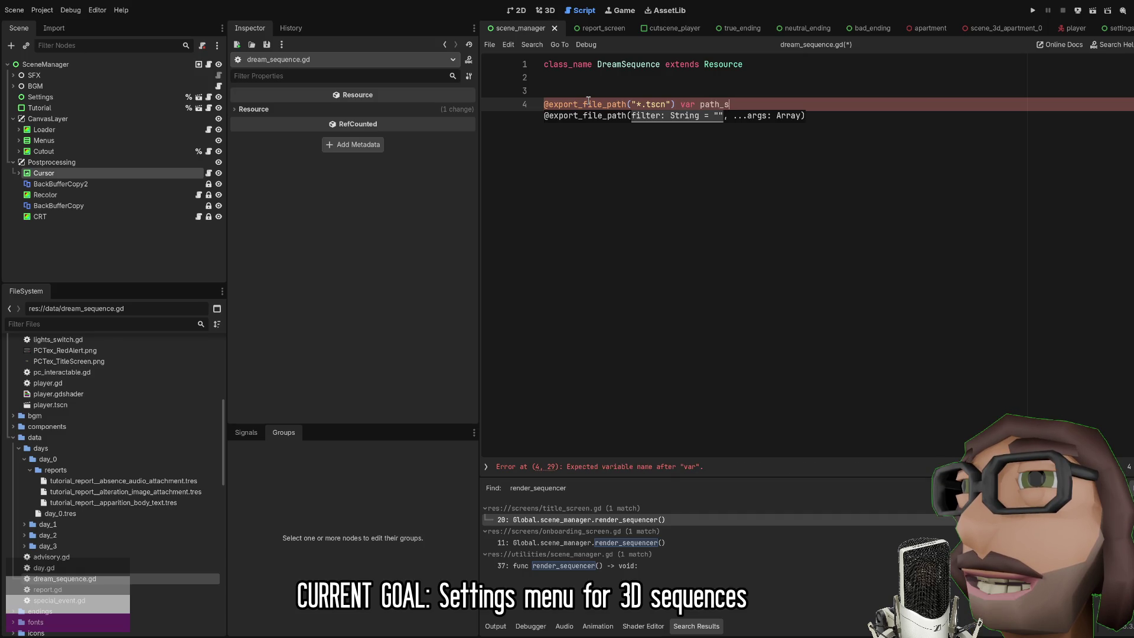
key(BackSpace)
text(to_scene: Str)
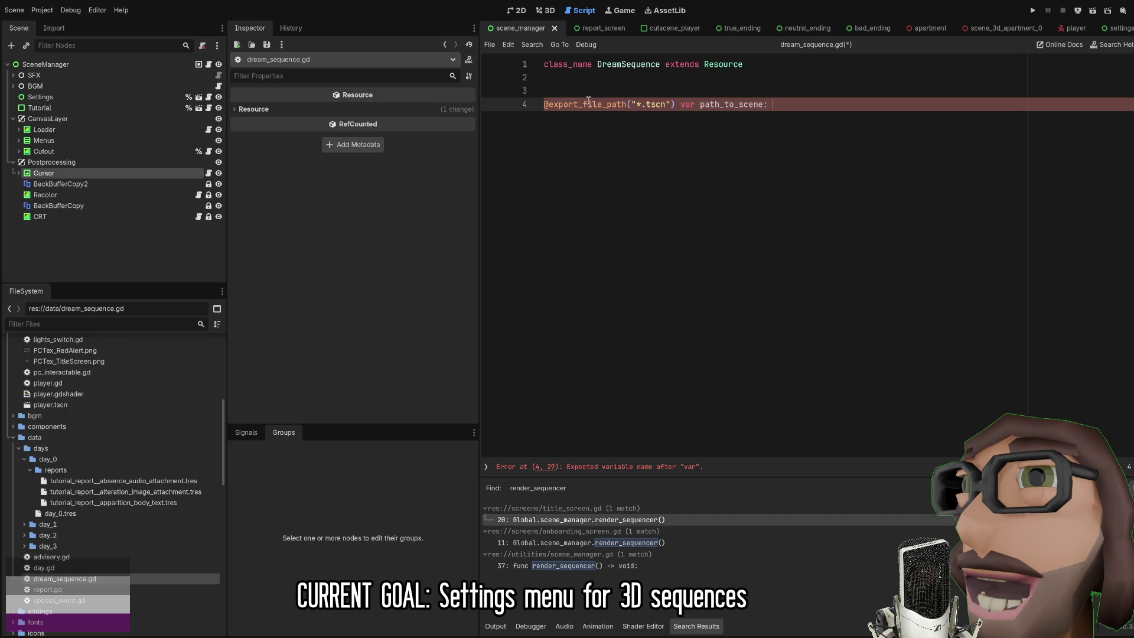
text(ing)
key(ctrl+s)
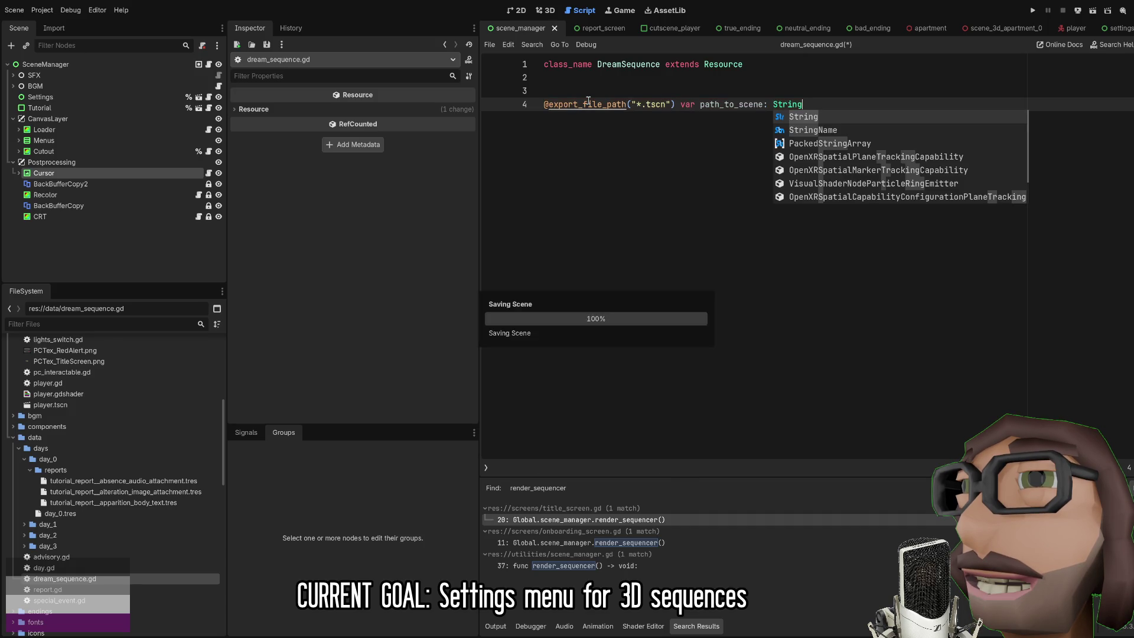
key(Escape)
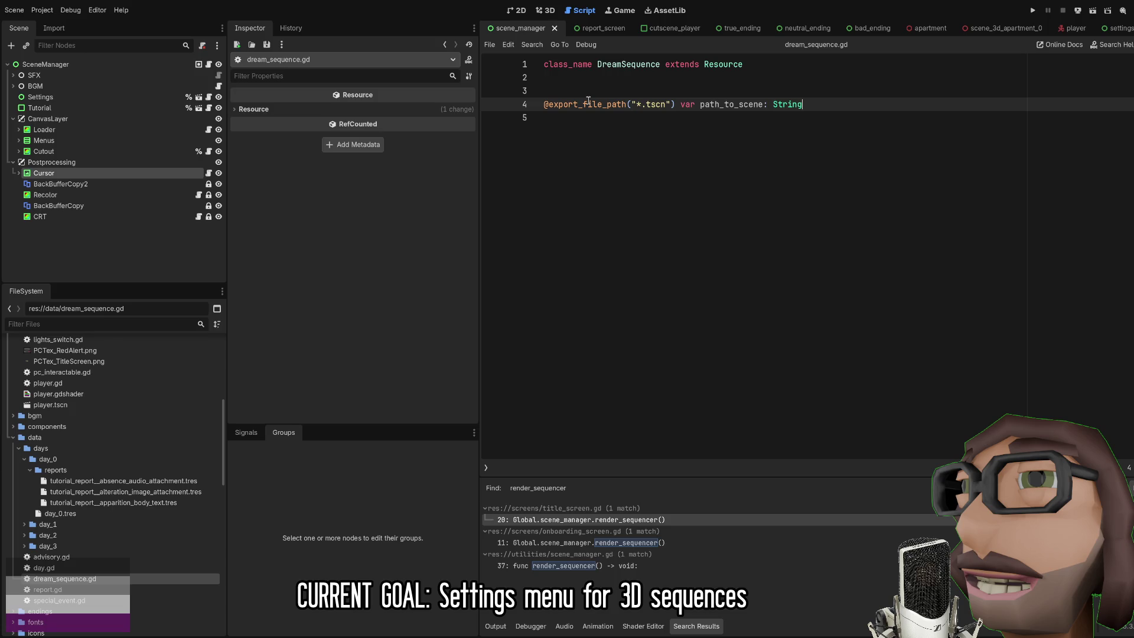
- Declare 'var is_started: bool' and 'var is_completed: bool' below the path_to_scene export
key(Return)
text(@export)
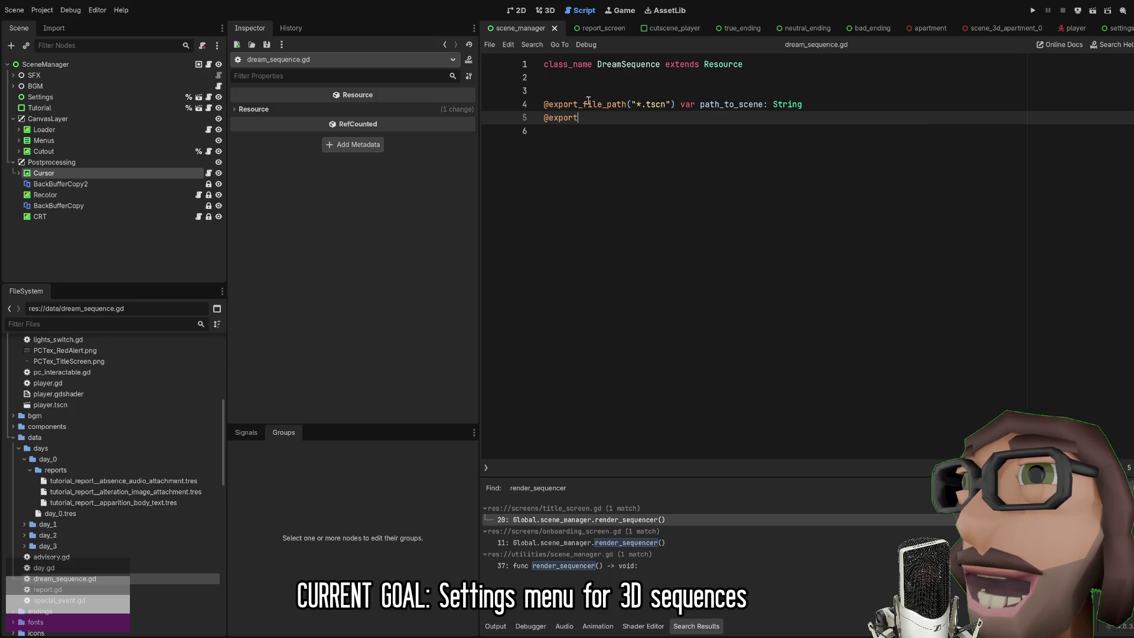
key(BackSpace)
key(BackSpace)
key(BackSpace)
key(Return)
text(vvar)
key(BackSpace)
key(BackSpace)
key(BackSpace)
text(var is_com)
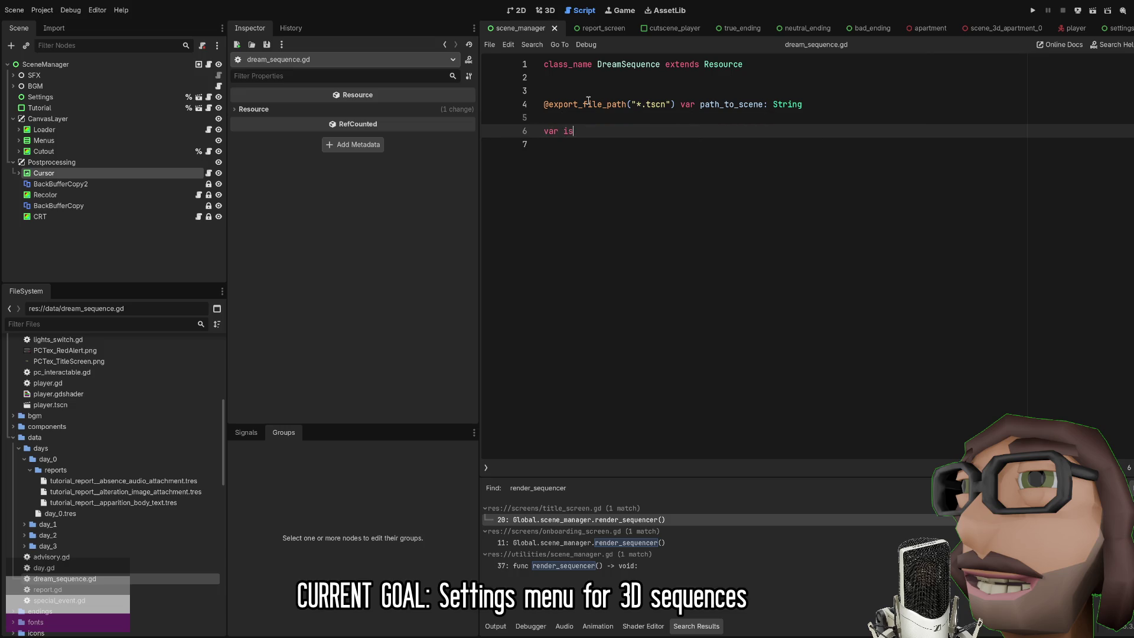
key(BackSpace)
key(BackSpace)
key(BackSpace)
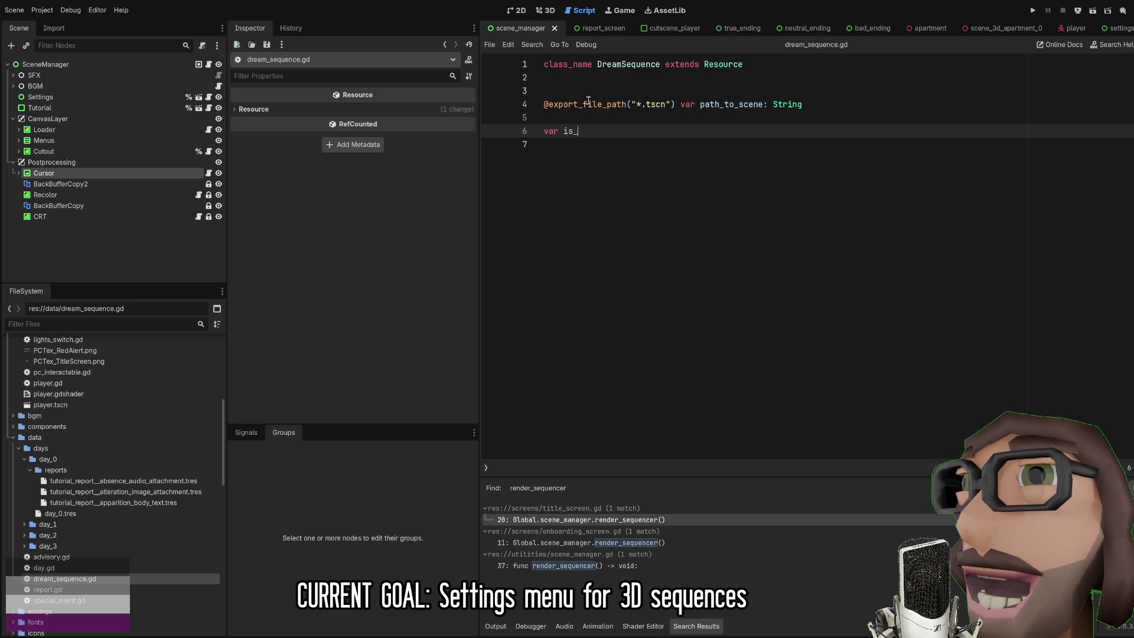
text(started: )
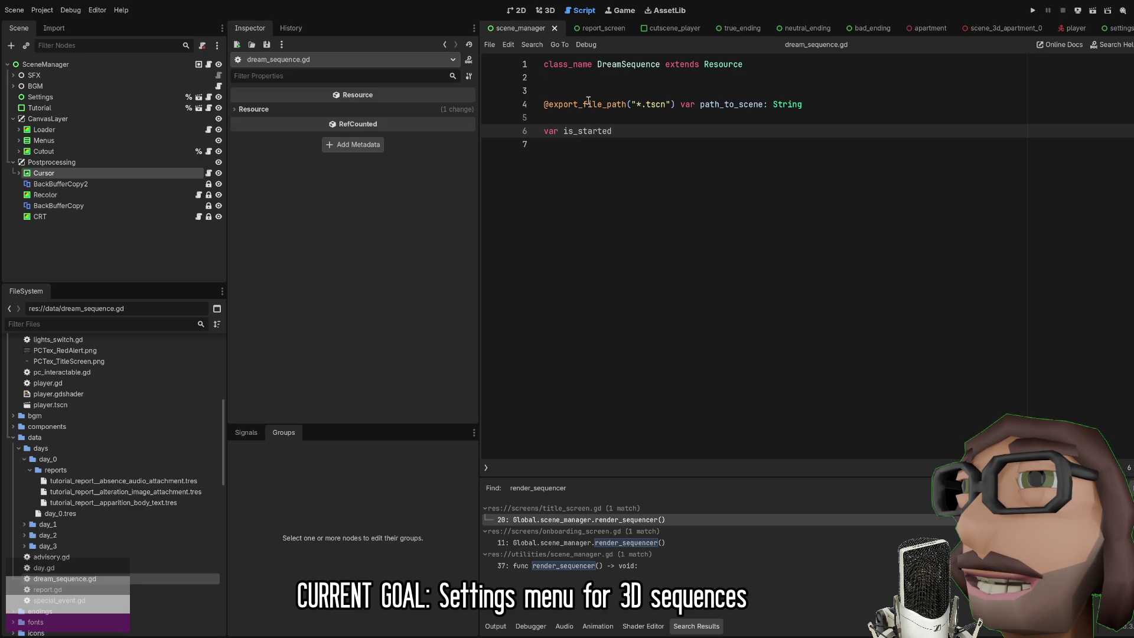
text(bool)
key(Return)
text(var is)
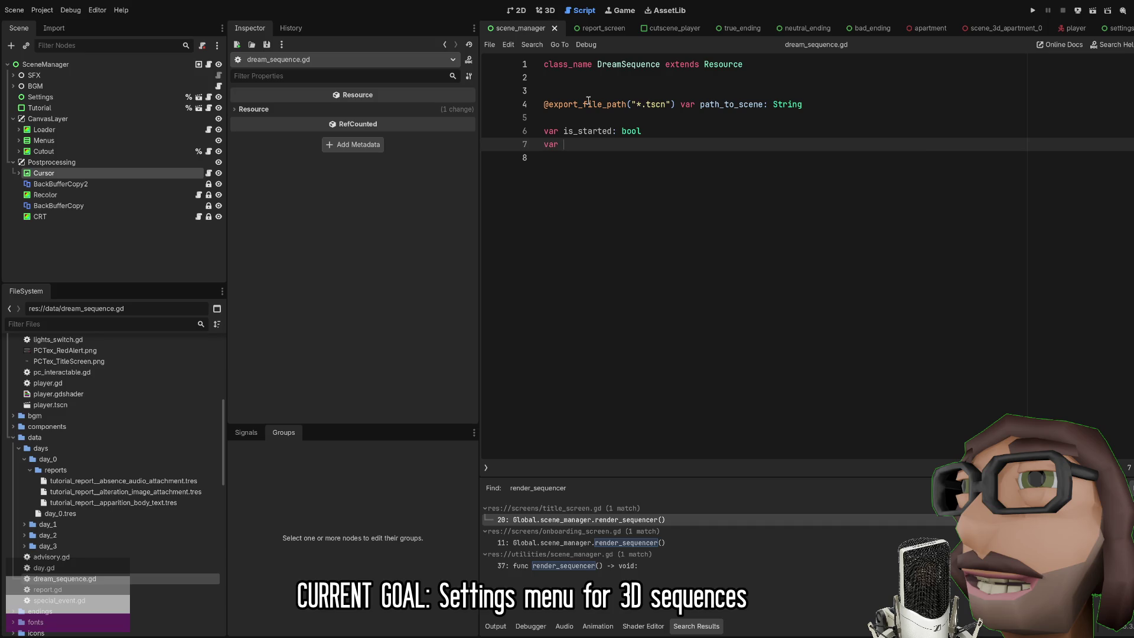
text(_completed: Boo)
text(l)
key(BackSpace)
key(BackSpace)
key(BackSpace)
text(bool)
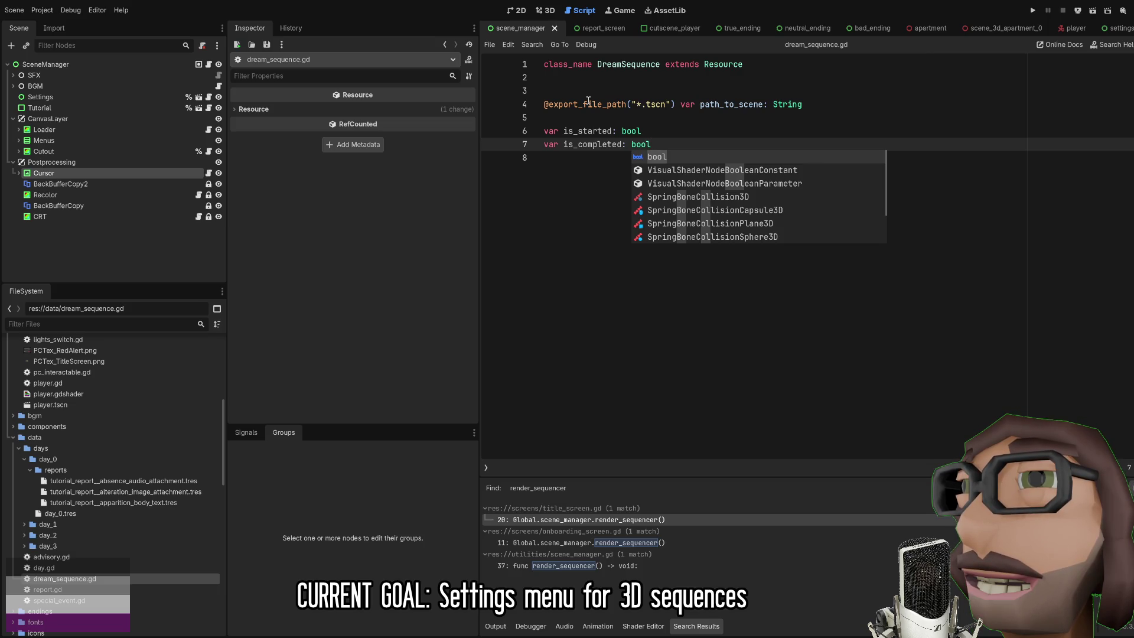
key(Escape)
- Select and review the two new flag declarations
click(665, 134)
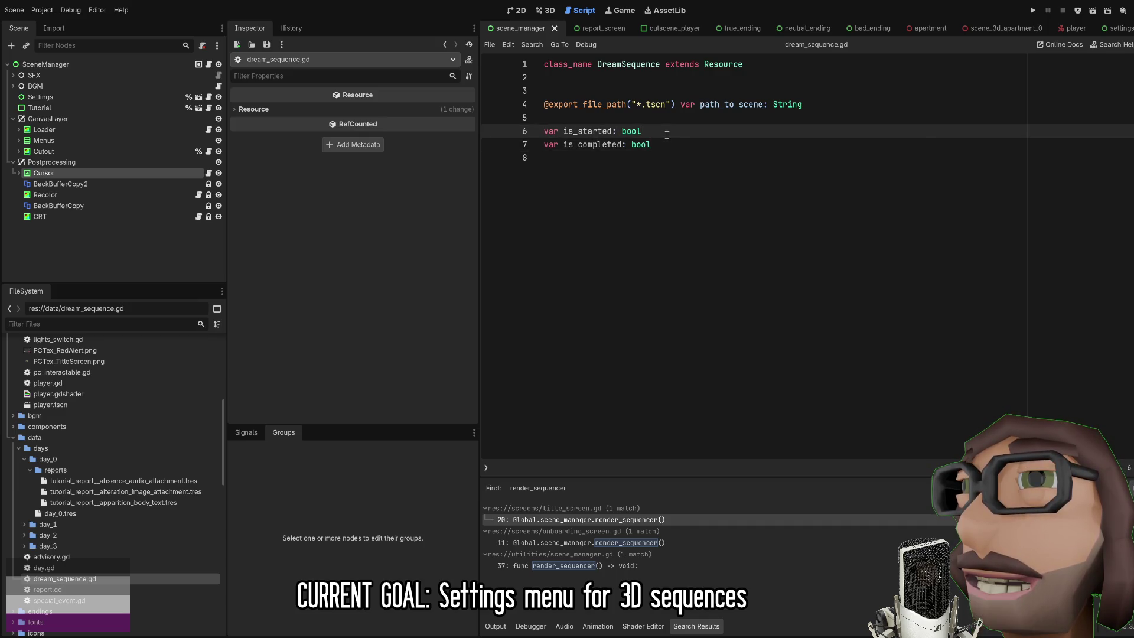
mouse_move(673, 142)
mouse_down()
mouse_move(568, 148)
mouse_move(542, 131)
mouse_up()
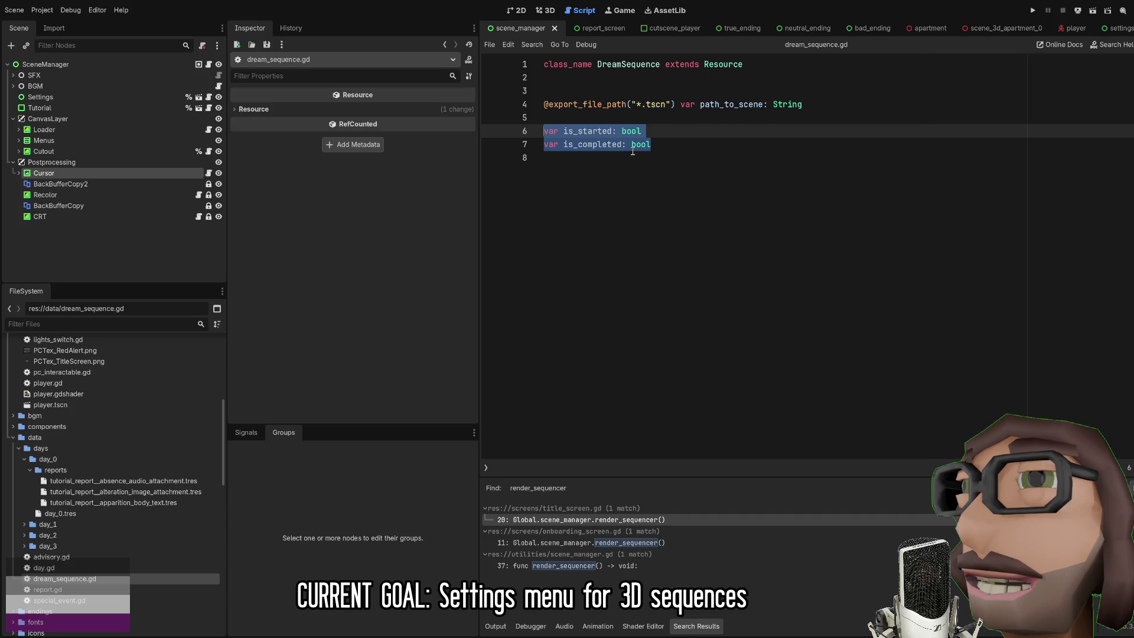
click(654, 131)
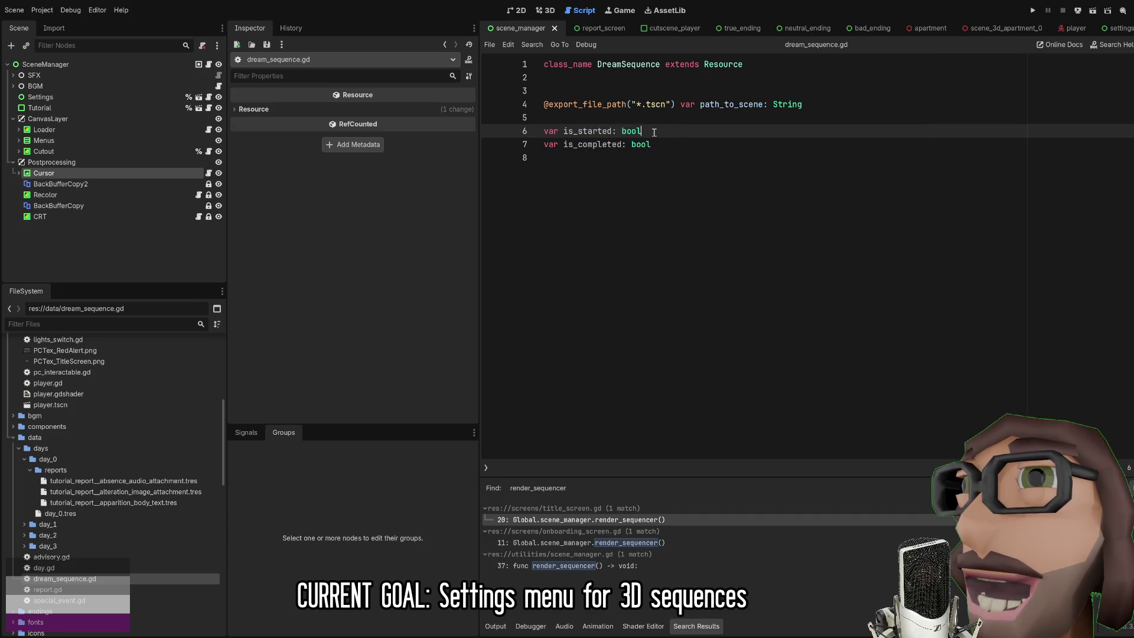
drag(662, 144, 524, 131)
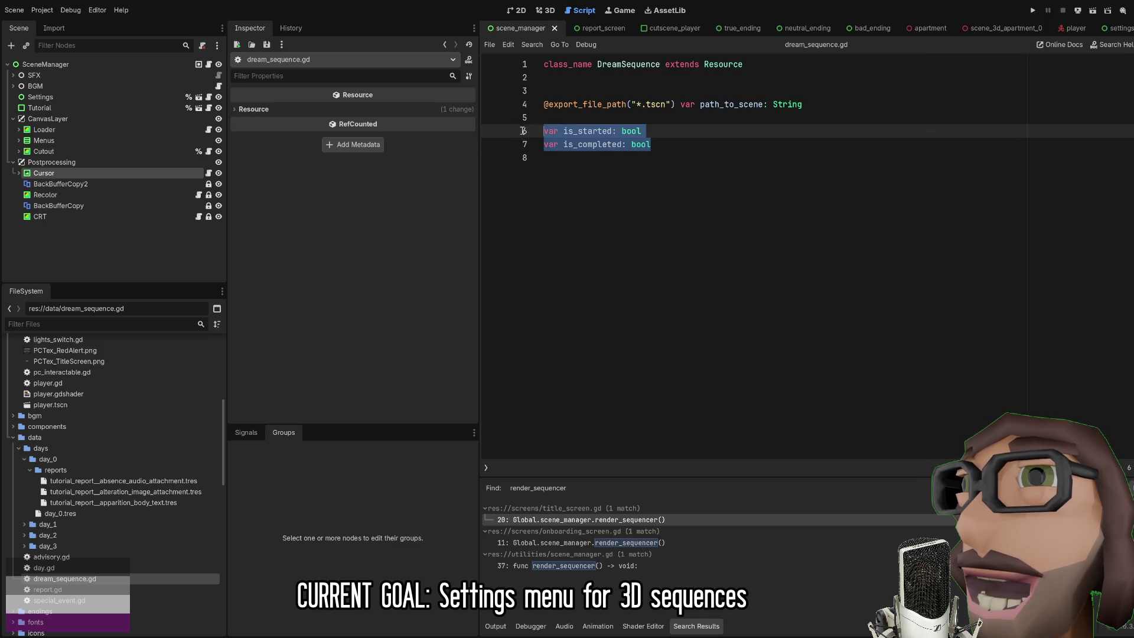
click(673, 135)
click(680, 144)
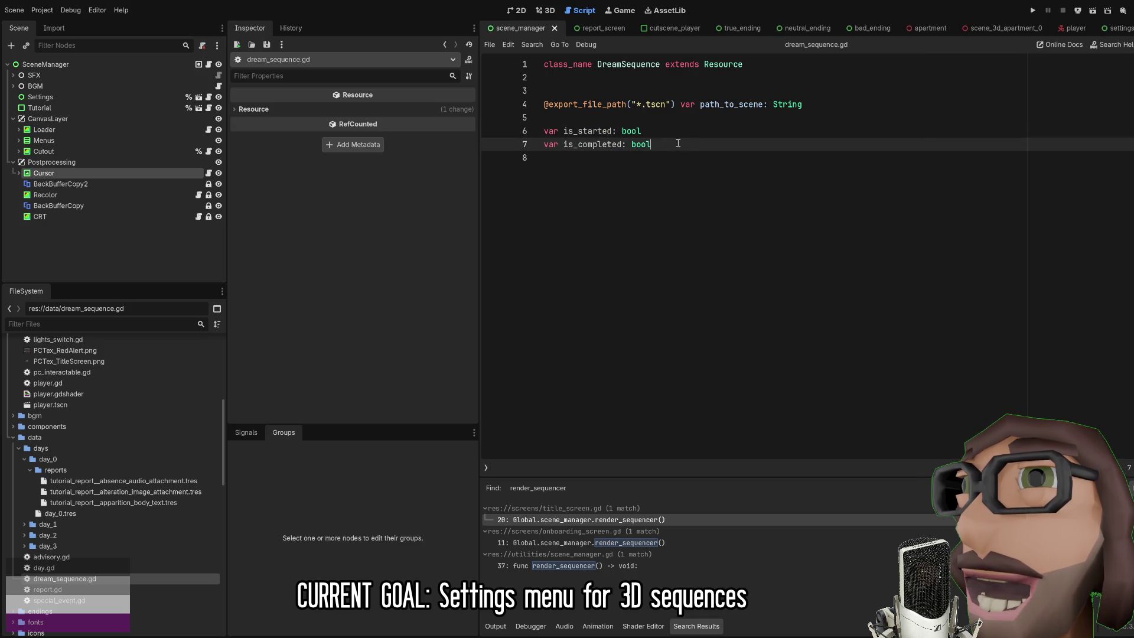
scroll(193, 402, down, 3)
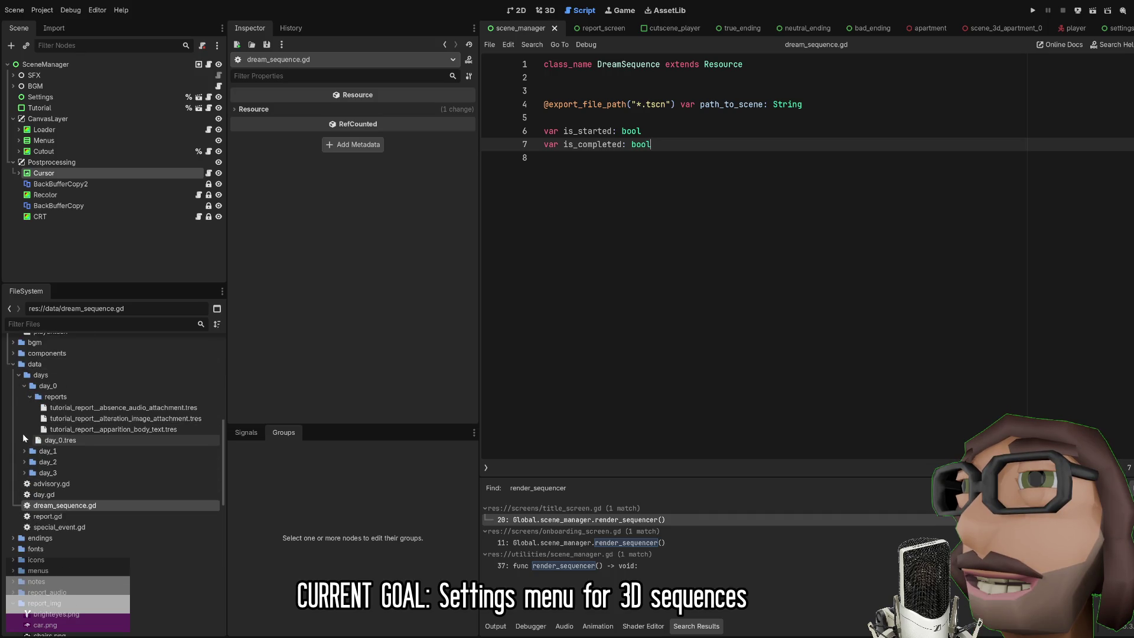
- Collapse day_0 and create a dream_sequences folder inside day_2
click(24, 395)
click(26, 399)
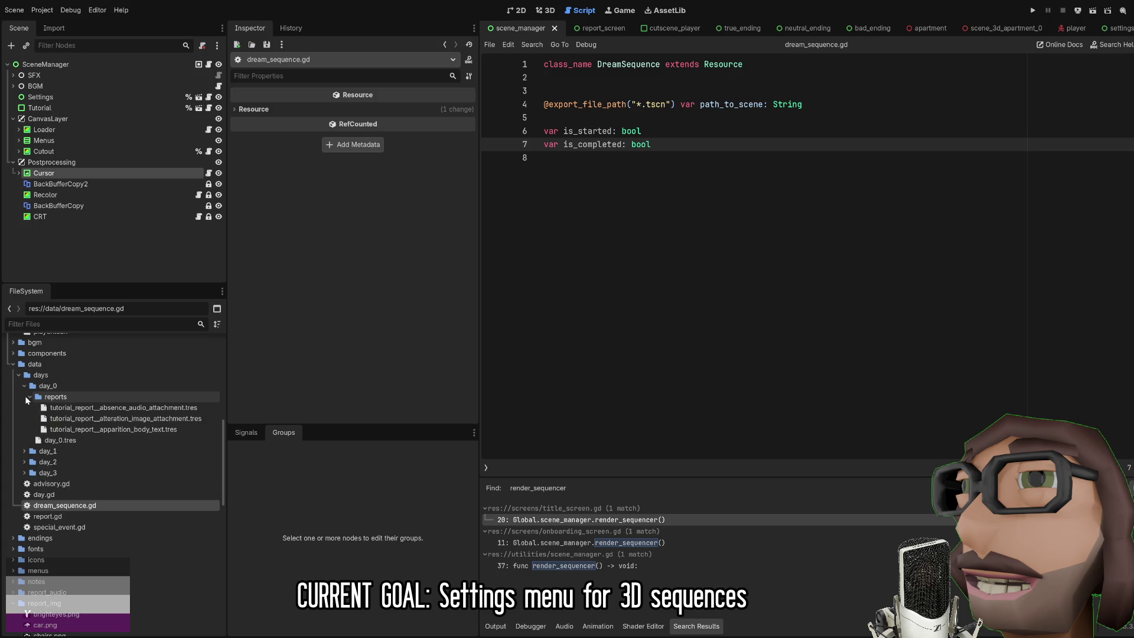
click(26, 398)
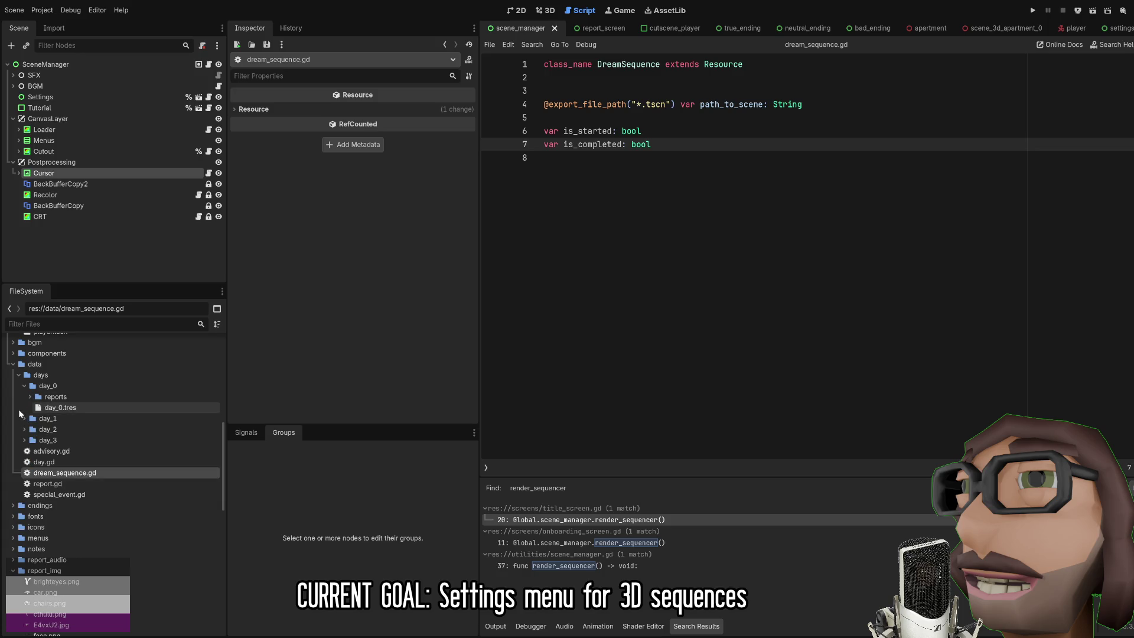
click(24, 386)
click(23, 408)
click(83, 413)
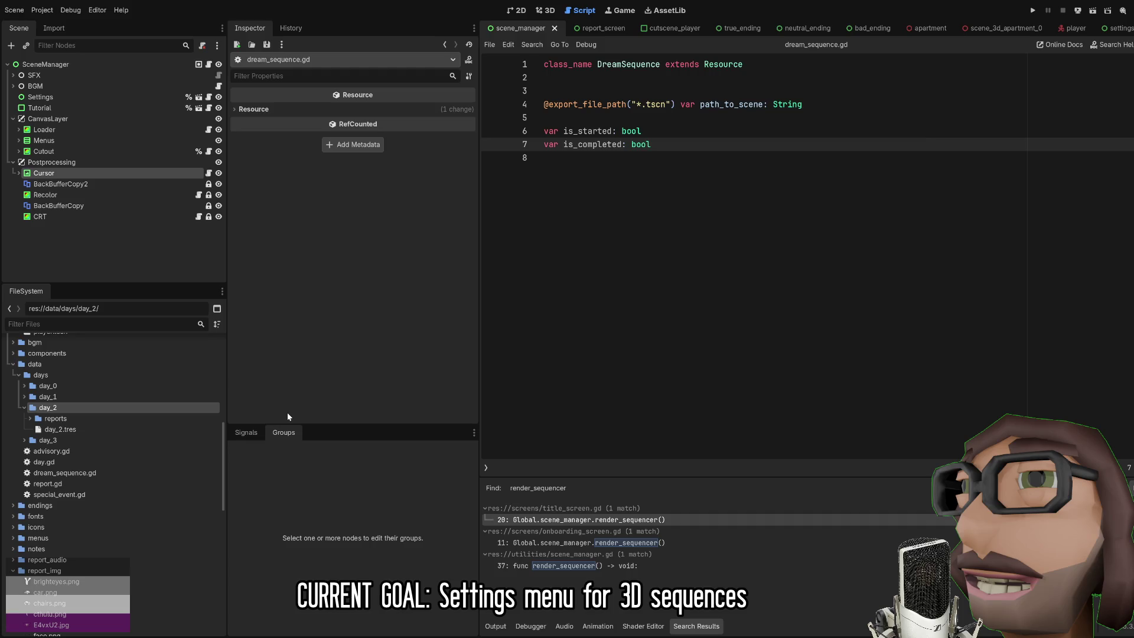
key(Return)
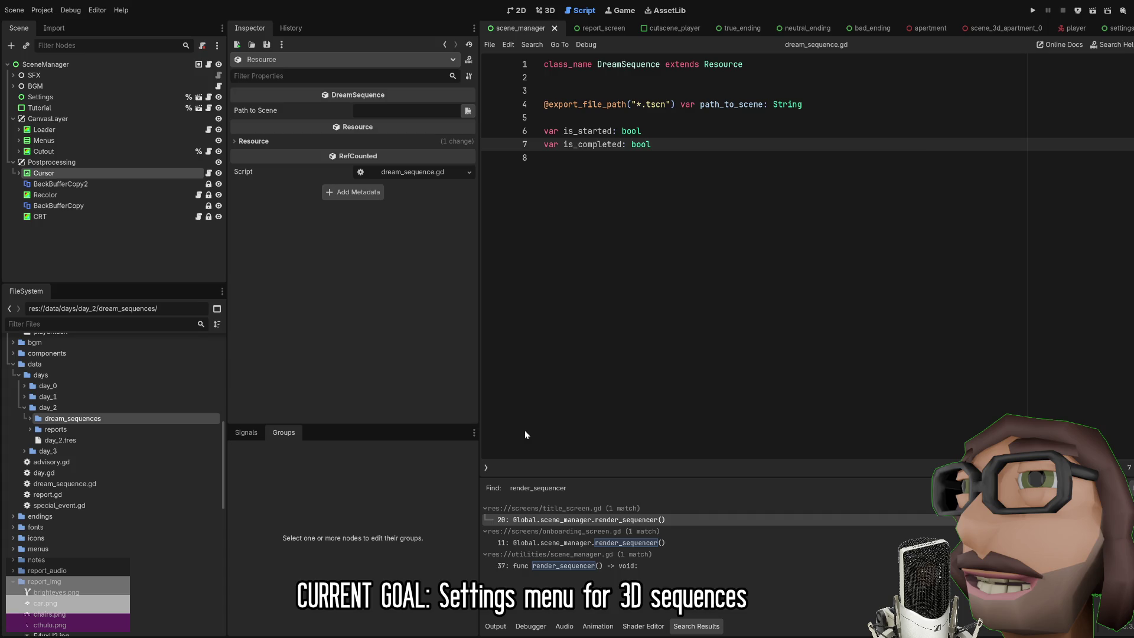
- Open dream_apartment0.tres, its Path to Scene pointing at a 3D apartment scene, then open report.gd
click(30, 418)
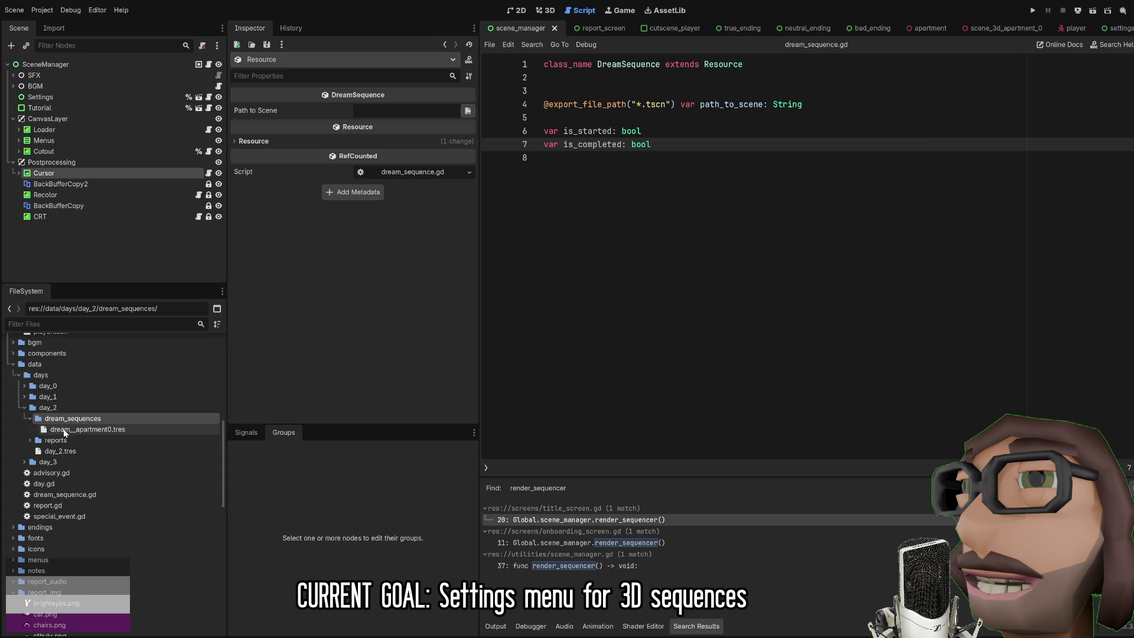
click(63, 431)
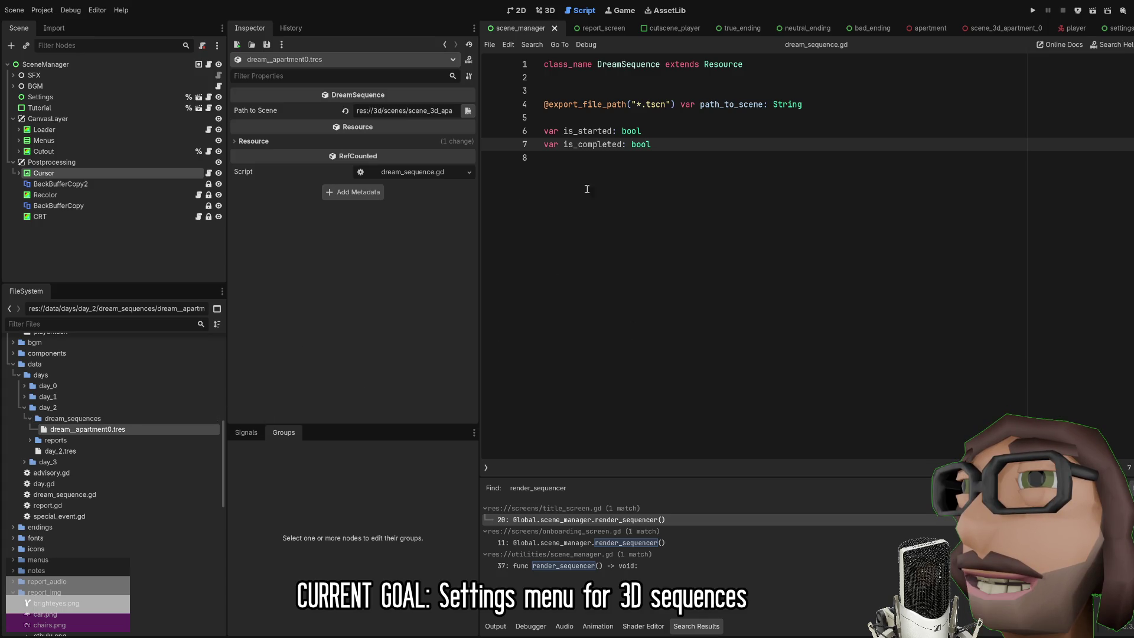
click(686, 137)
click(687, 142)
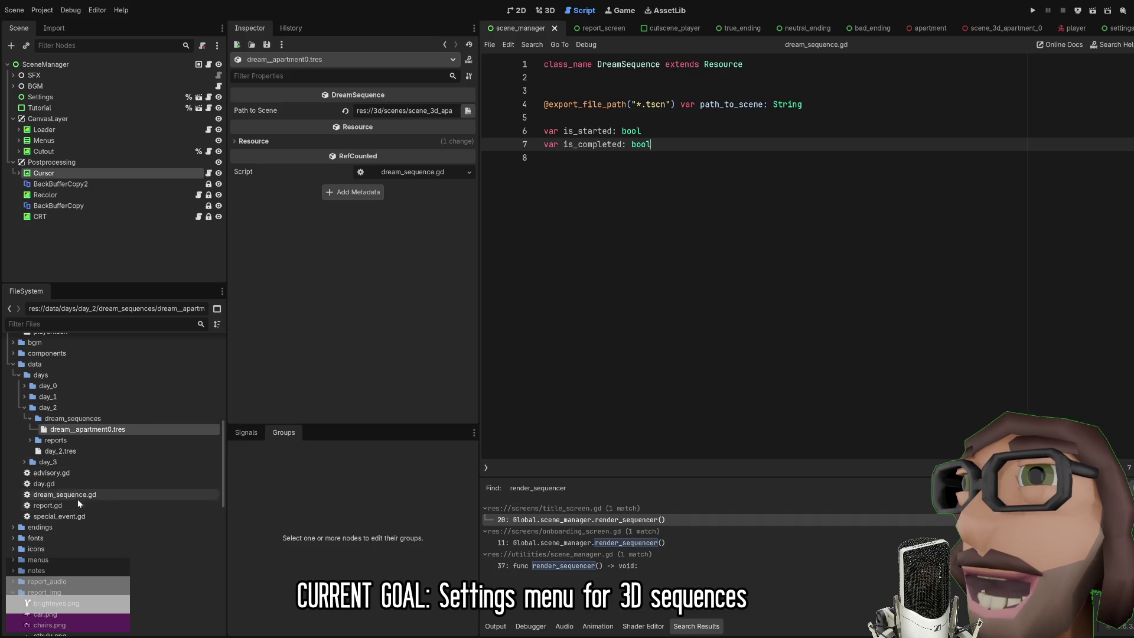
double_click(53, 505)
scroll(766, 282, down, 6)
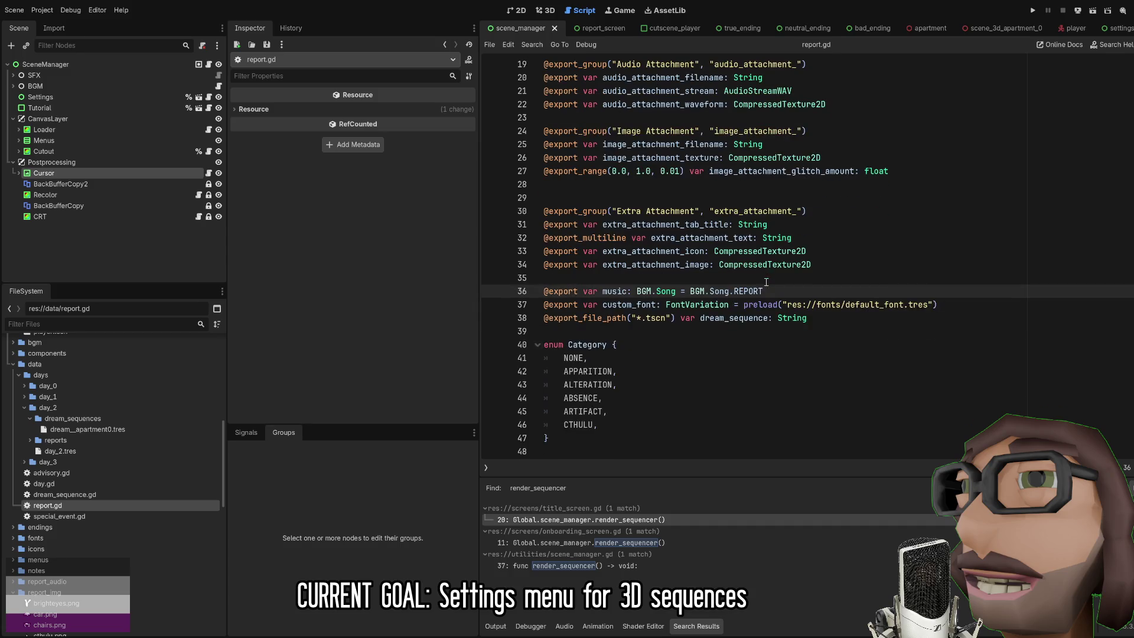
click(945, 318)
drag(945, 318, 522, 317)
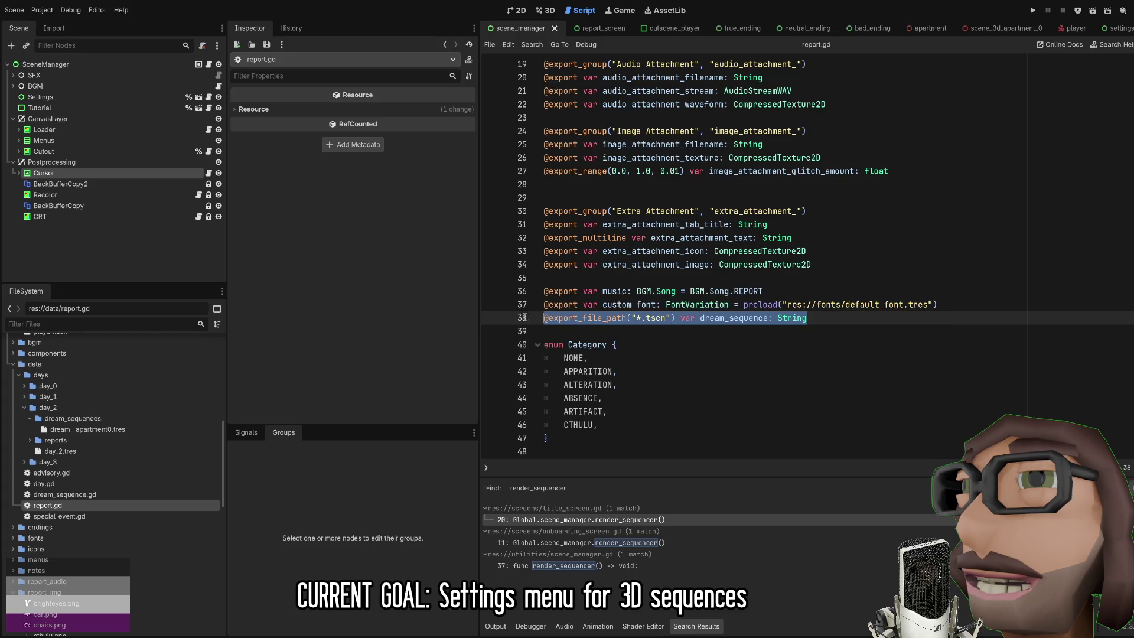
text(@export var )
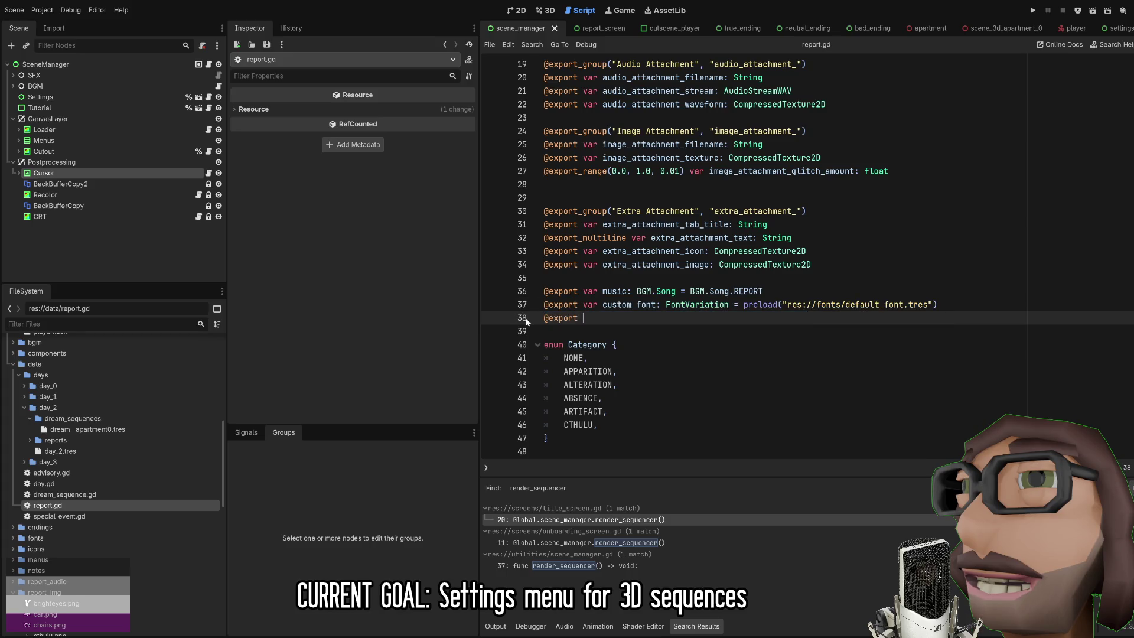
text(dream_se)
text(quence:)
text( Dre)
key(Return)
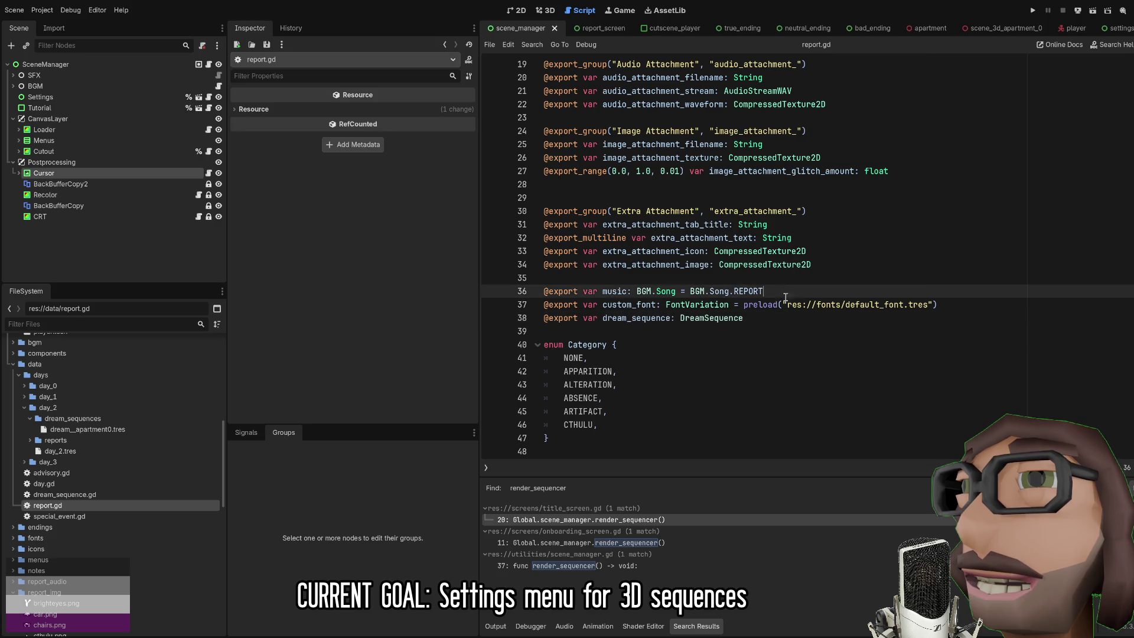
- Drag dream_apartment0.tres into report__cthulu_0.tres's Dream Sequence field
click(29, 440)
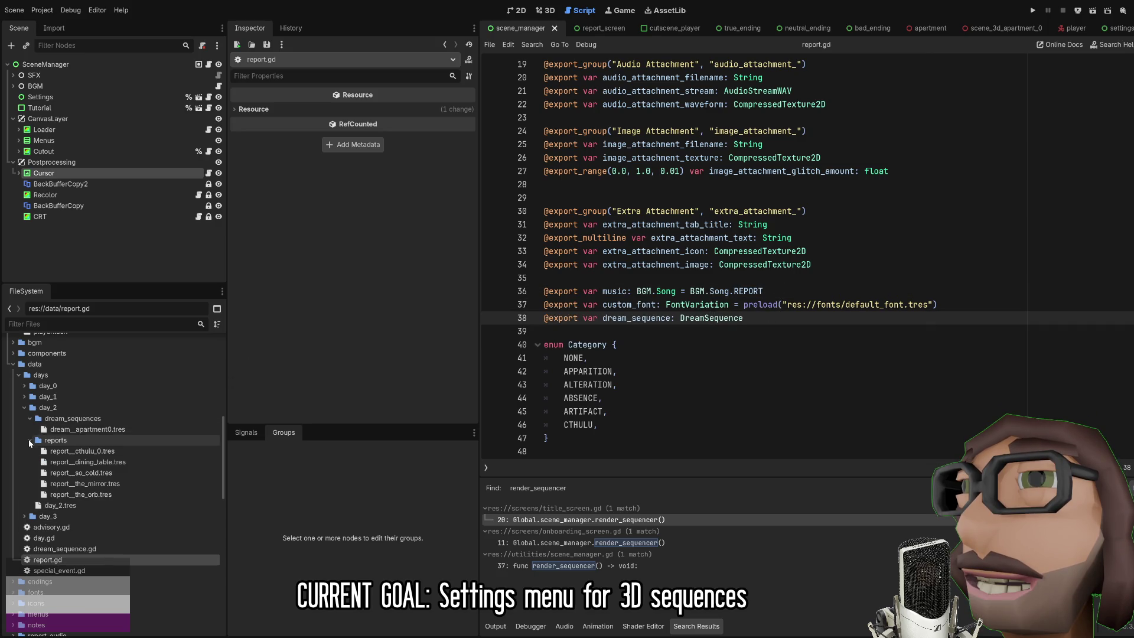
click(87, 453)
scroll(332, 331, down, 4)
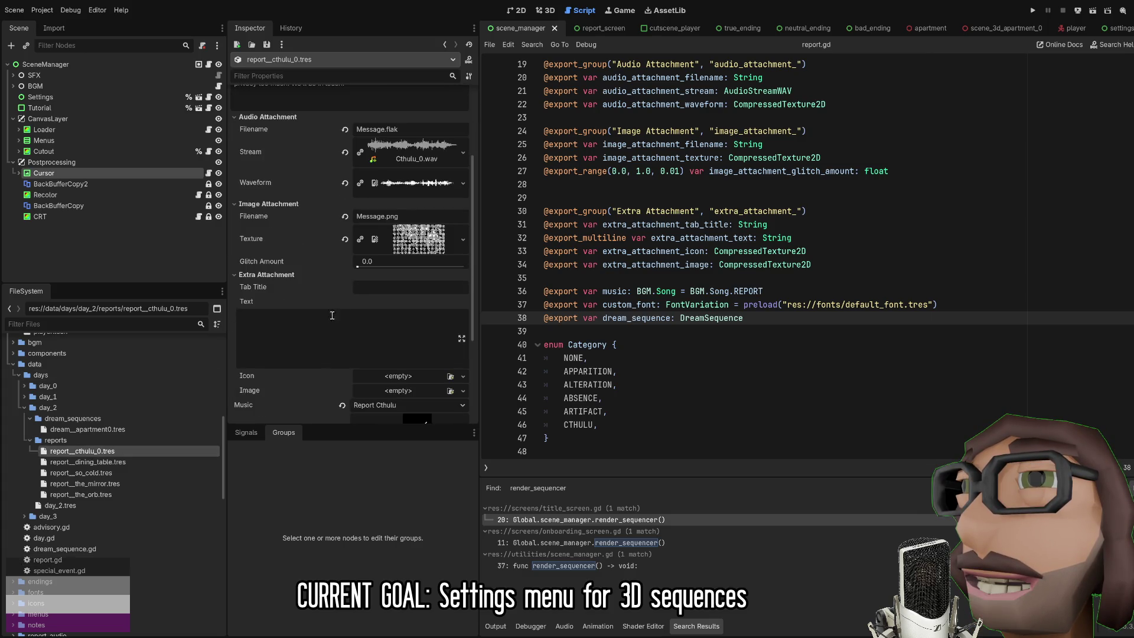
scroll(329, 292, down, 5)
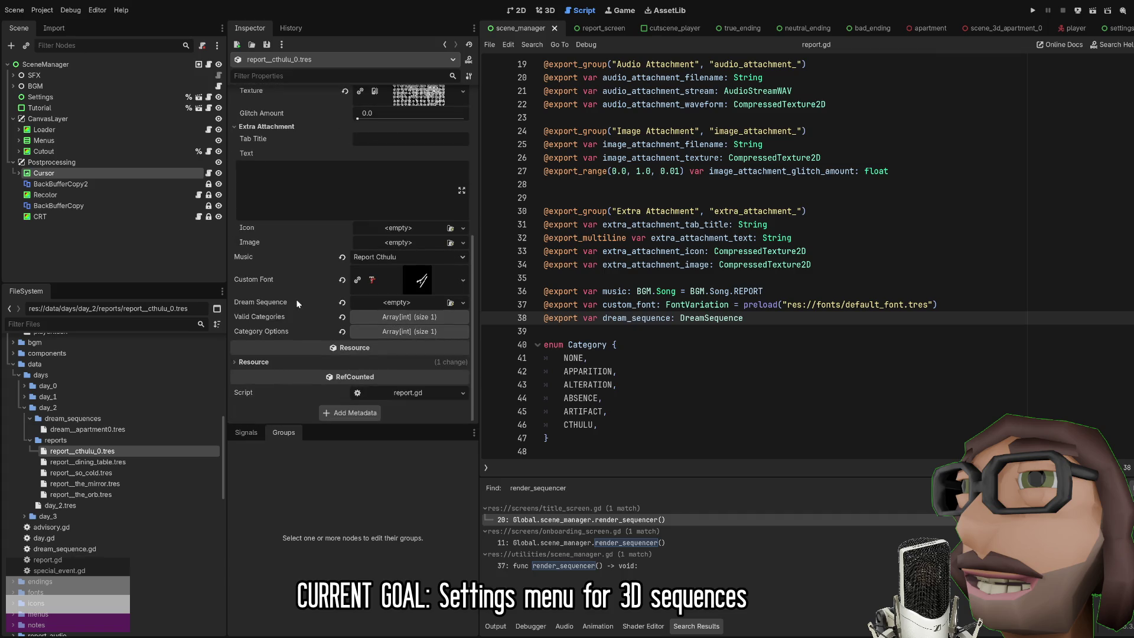
scroll(298, 304, up, 4)
scroll(298, 304, down, 4)
drag(99, 430, 435, 303)
drag(479, 271, 506, 272)
click(749, 294)
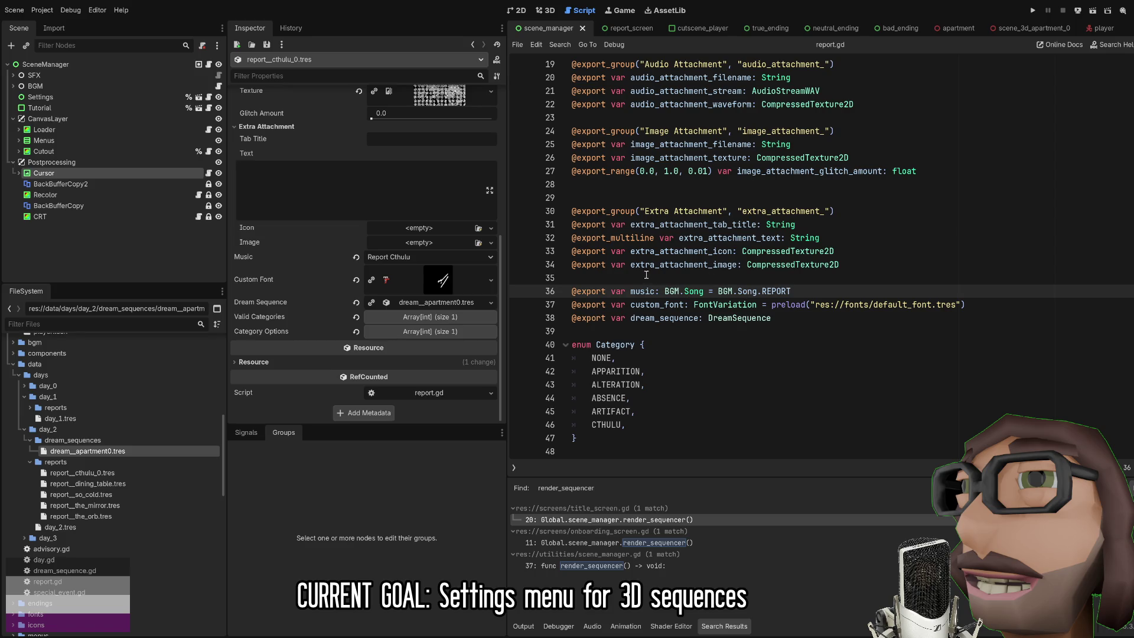
click(869, 260)
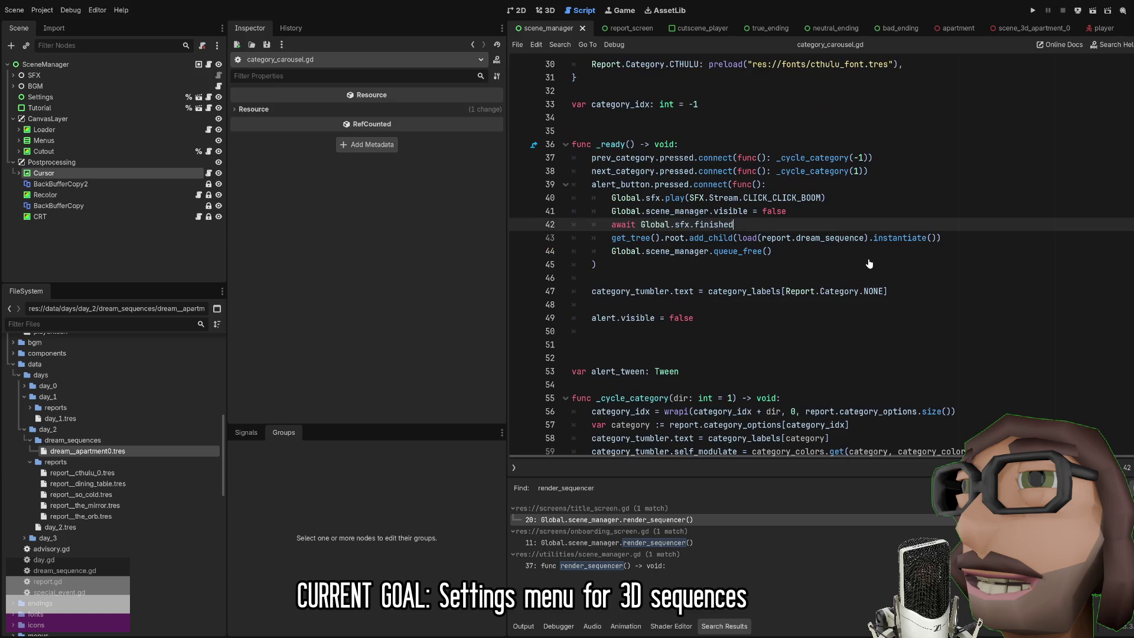
- Add 'func render_dream_sequence(dream_sequence: DreamSequence) -> void:' with pass below render_sequencer
scroll(869, 263, up, 3)
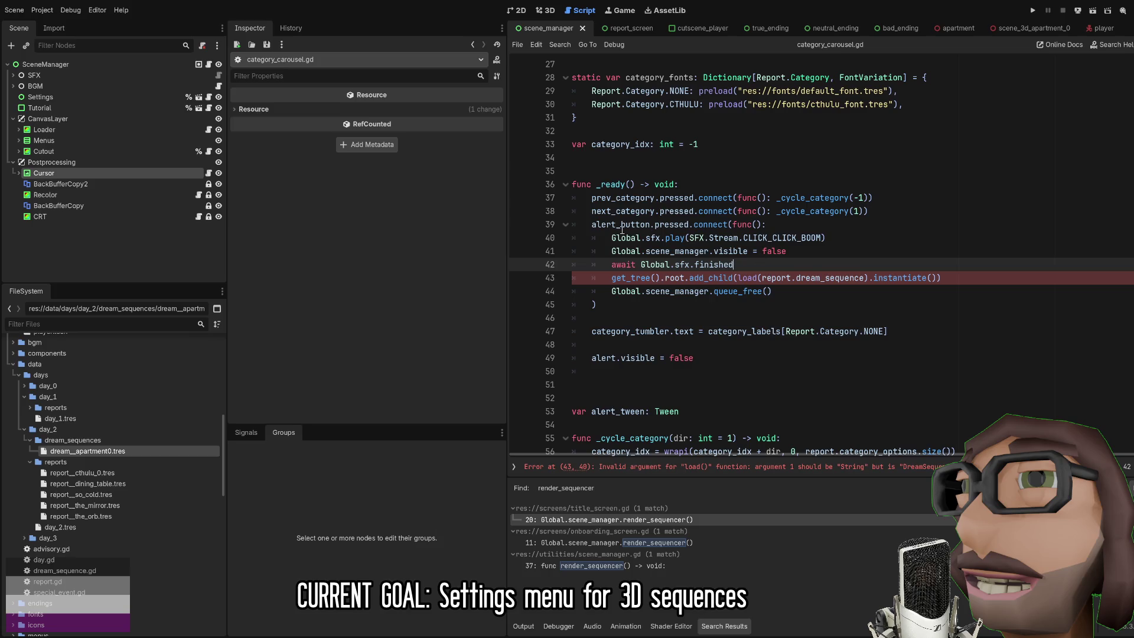
scroll(714, 237, down, 12)
scroll(714, 236, up, 3)
scroll(716, 238, up, 9)
key(alt+Left)
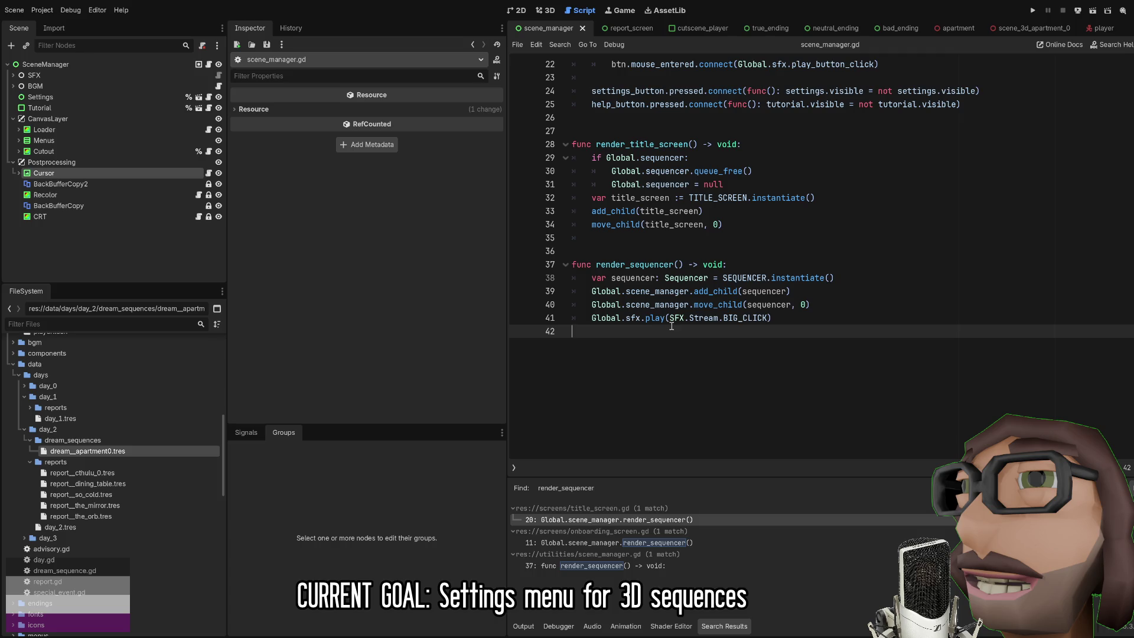
key(Return)
key(Return)
text(func render_d)
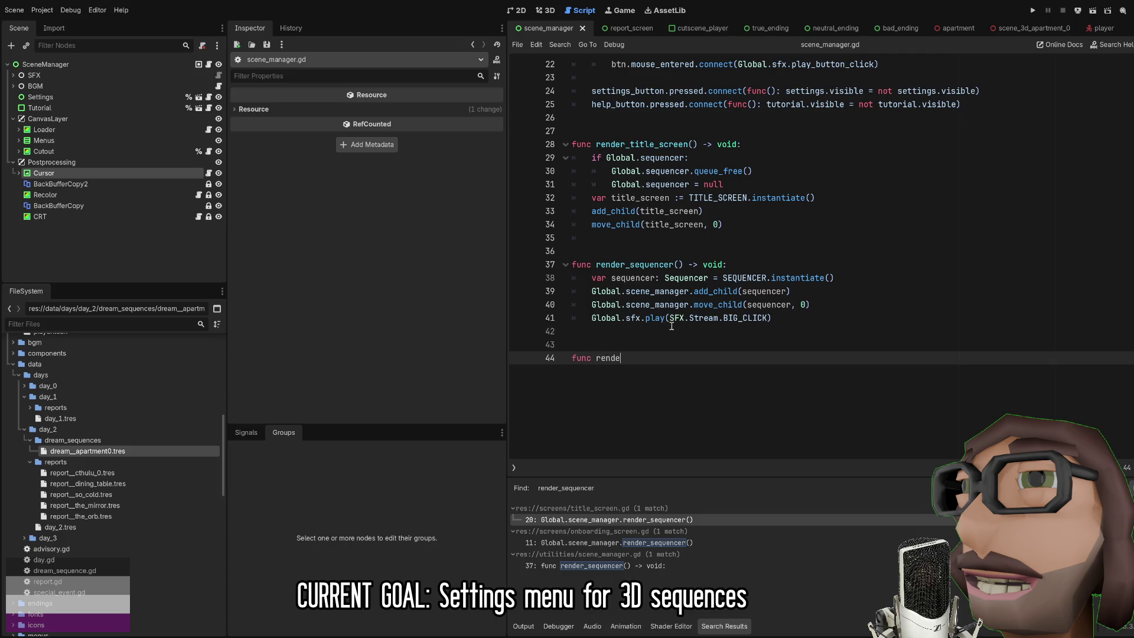
text(ream_sequ)
text(nce)
key(BackSpace)
key(BackSpace)
key(BackSpace)
text(ence)
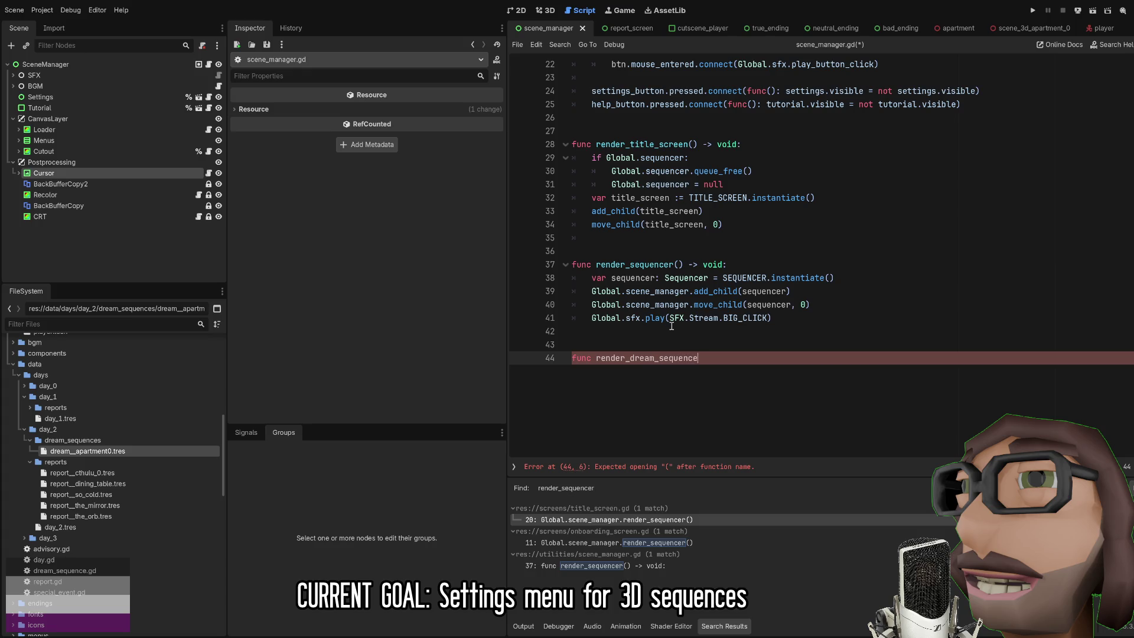
text((dream_serqu)
key(BackSpace)
key(BackSpace)
key(BackSpace)
text(quence: DreamSequence) -> void:\)
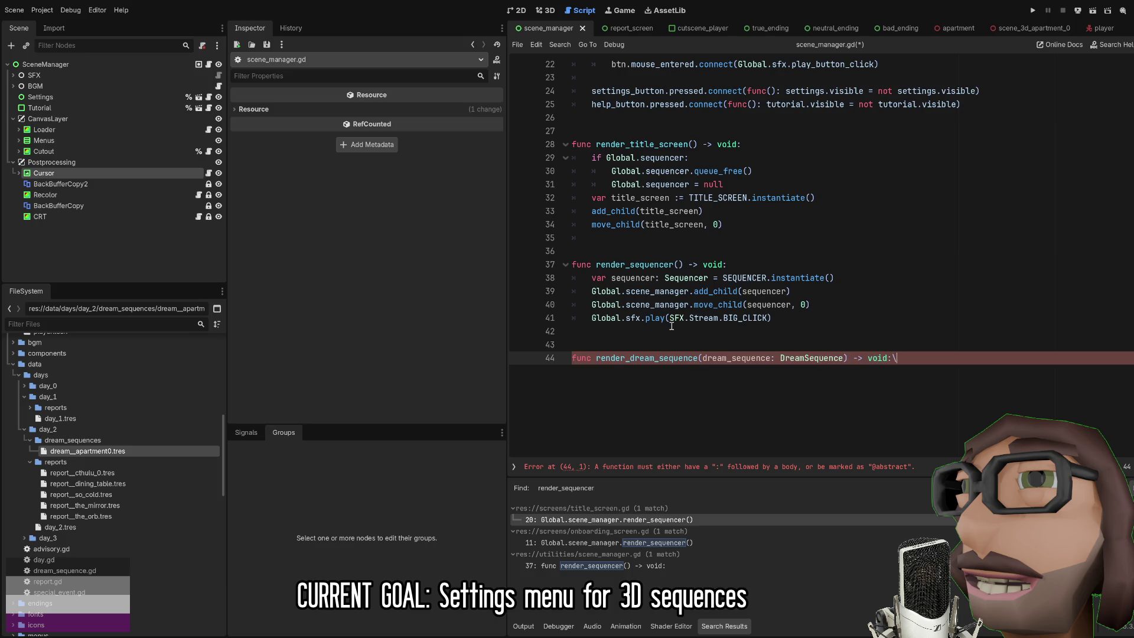
key(BackSpace)
key(Return)
text(pass)
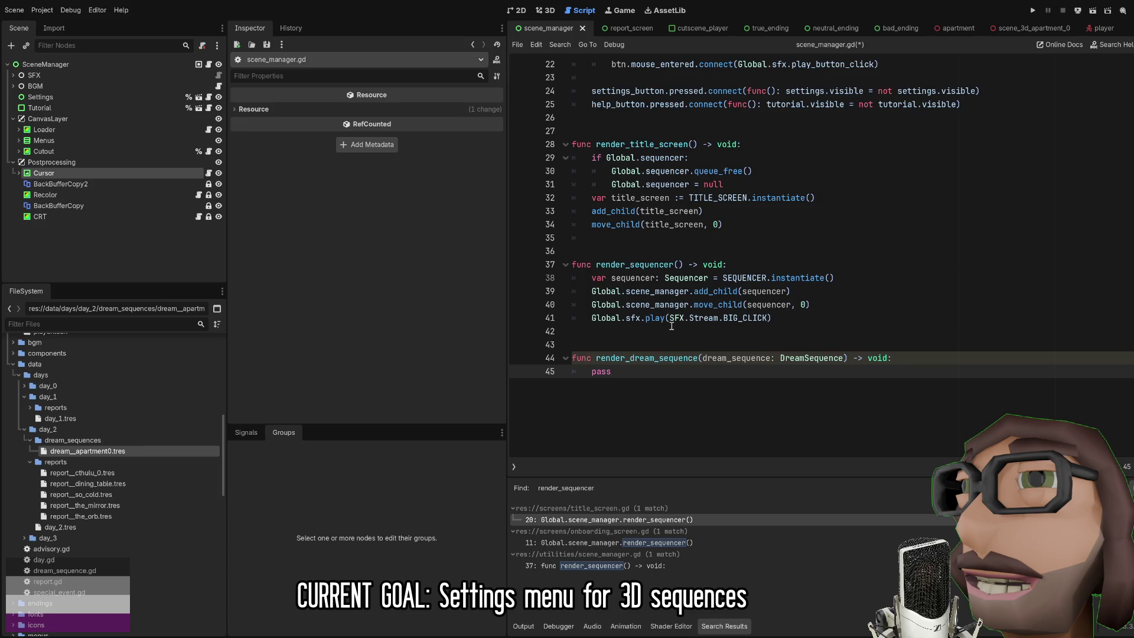
key(ctrl+shift+Left)
- Select the scene-loading expression on line 43 of category_carousel.gd
key(F5)
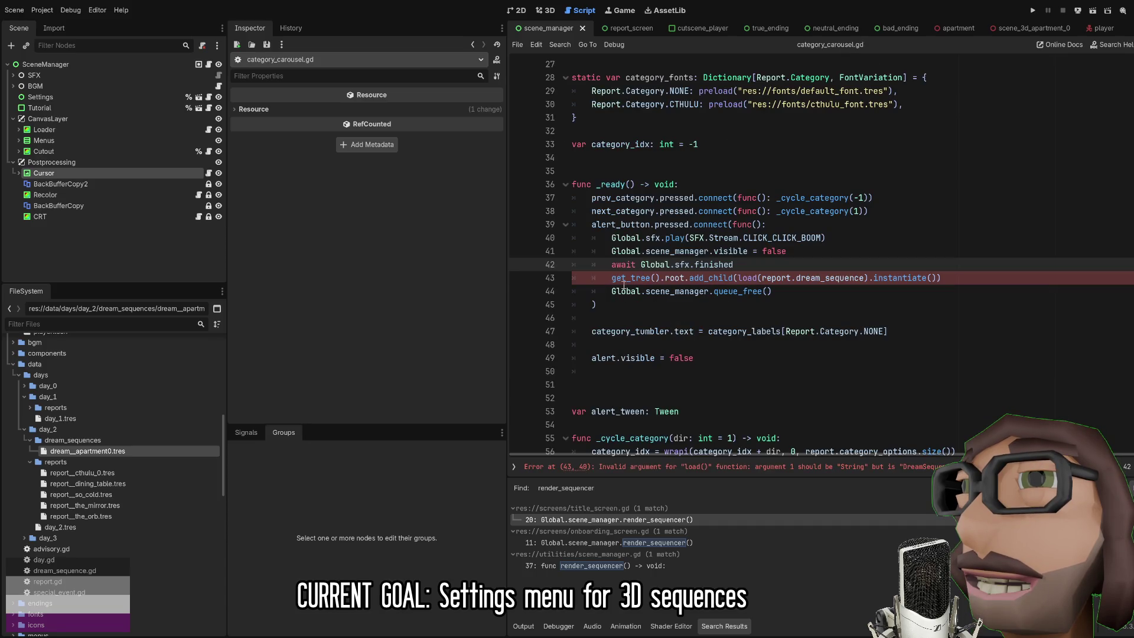
key(shift+End)
key(ctrl+c)
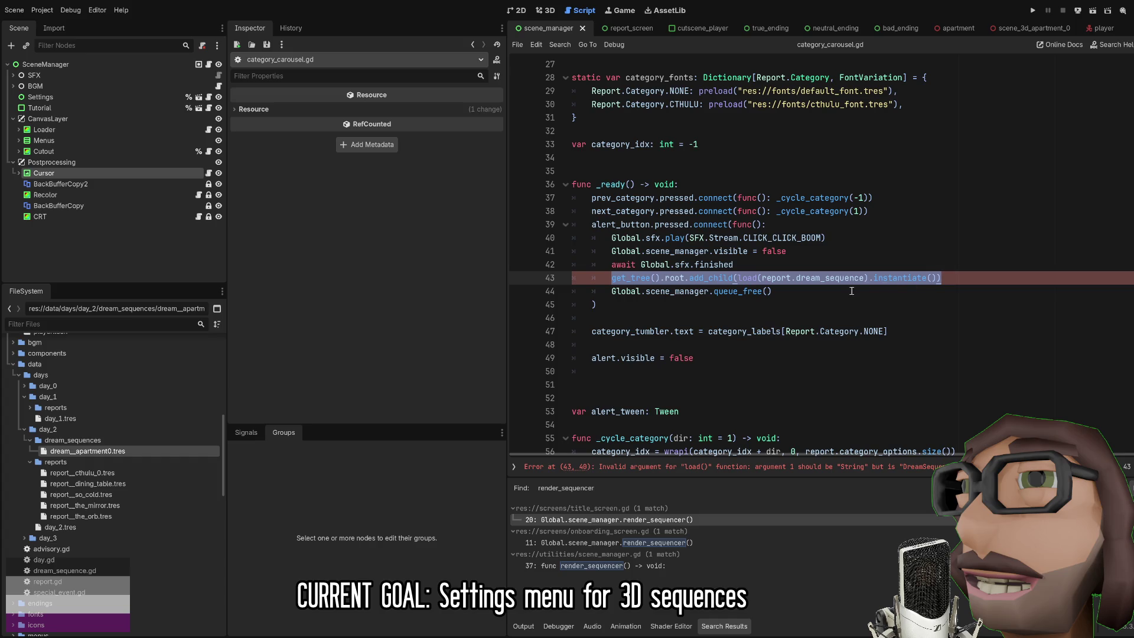
click(796, 260)
click(612, 278)
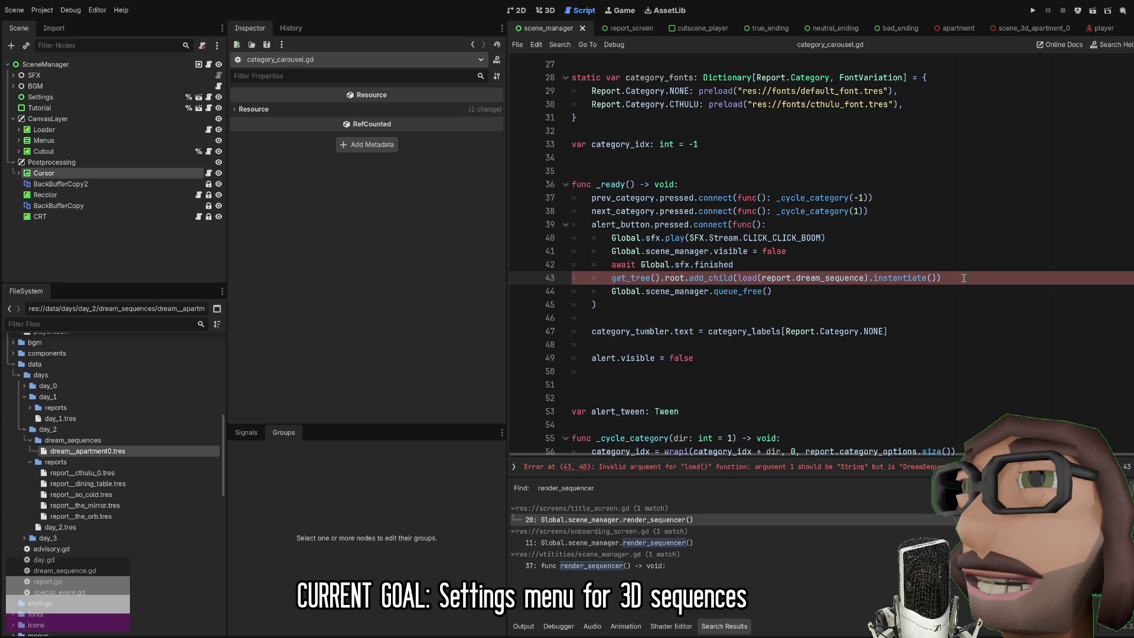
shift+click(963, 278)
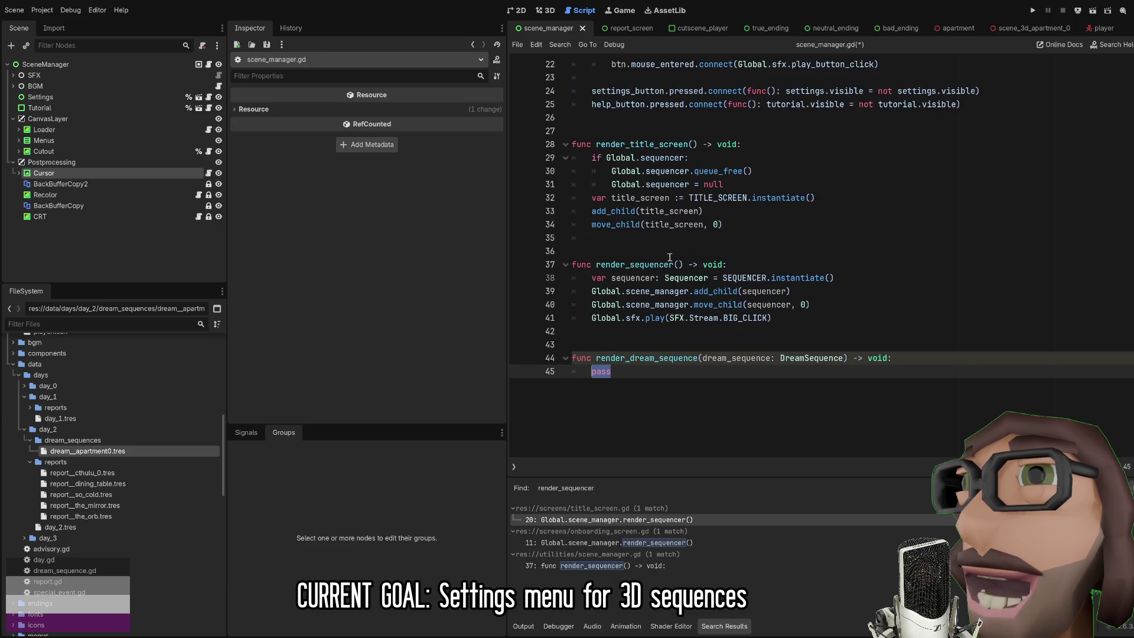
- Replace pass with the pasted add_child line loading dream_sequence.path_to_scene, and save
key(ctrl+v)
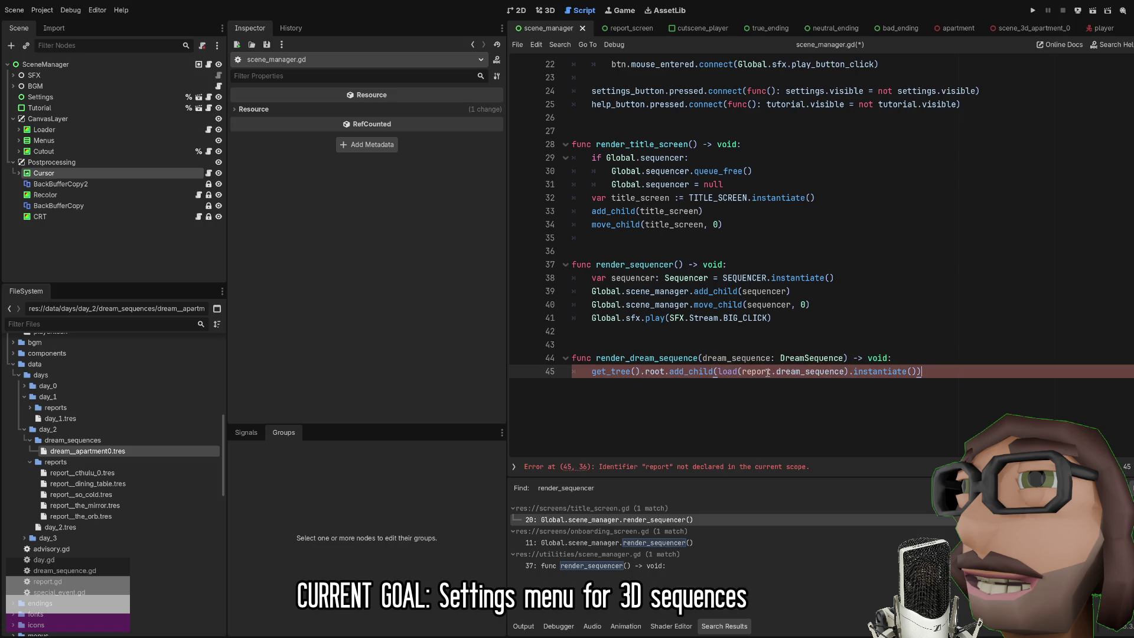
click(846, 371)
text(.path)
key(ctrl+shift+Right)
key(shift+Right)
key(Delete)
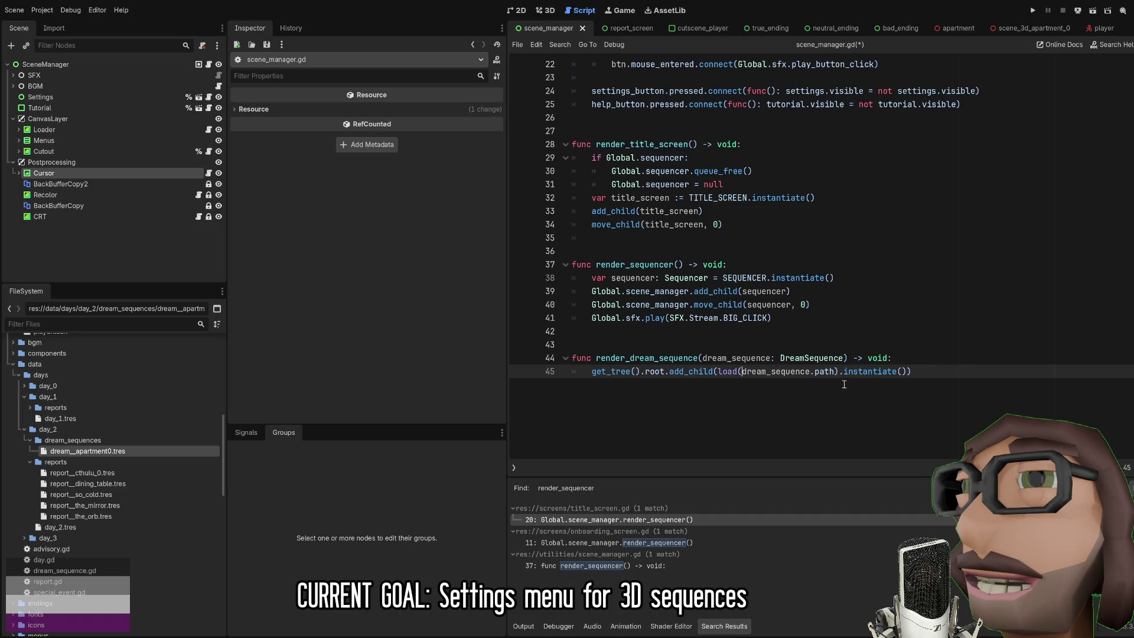
click(920, 371)
key(ctrl+Right)
key(Right)
key(Left)
key(Left)
key(Left)
key(ctrl+space)
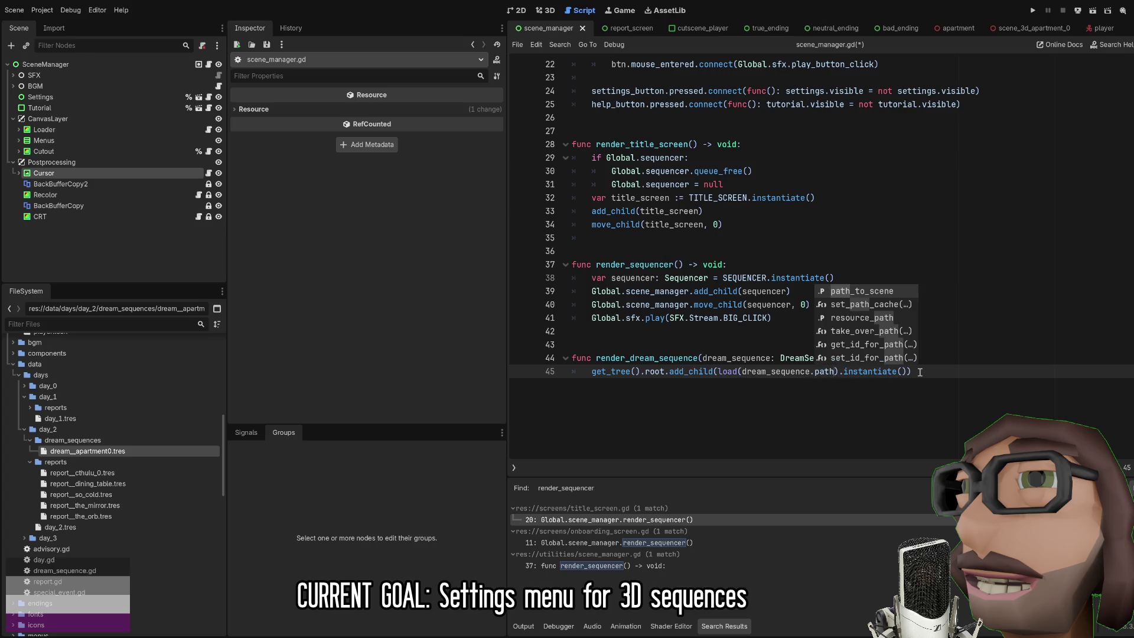
key(Return)
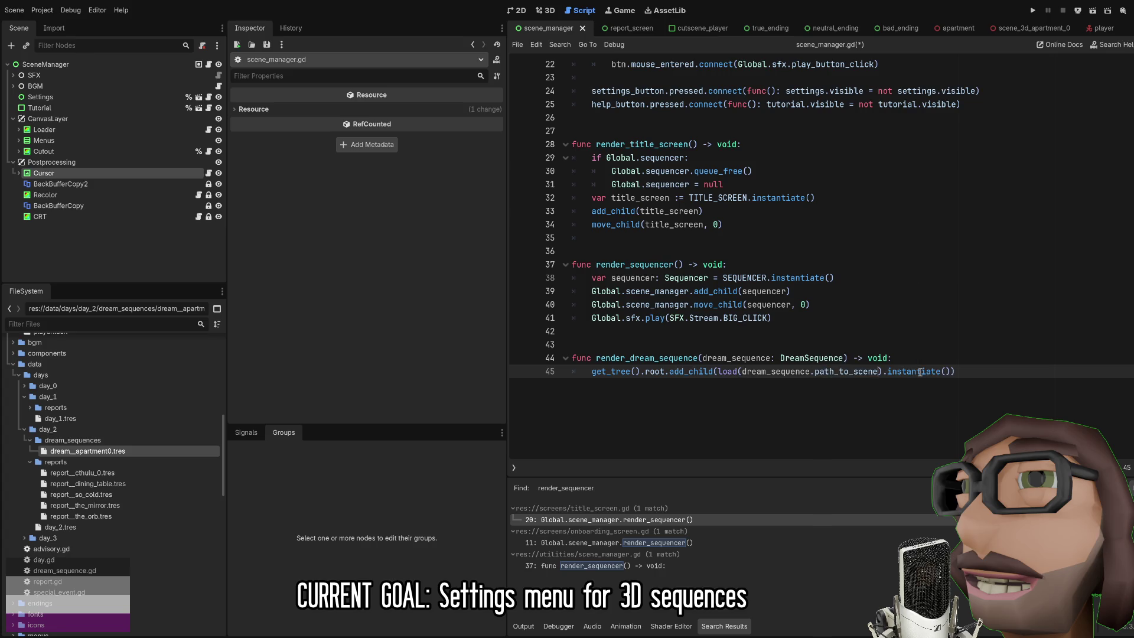
key(End)
key(ctrl+s)
- Add queue_free() after the add_child call and save scene_manager.gd
key(Return)
text(queu)
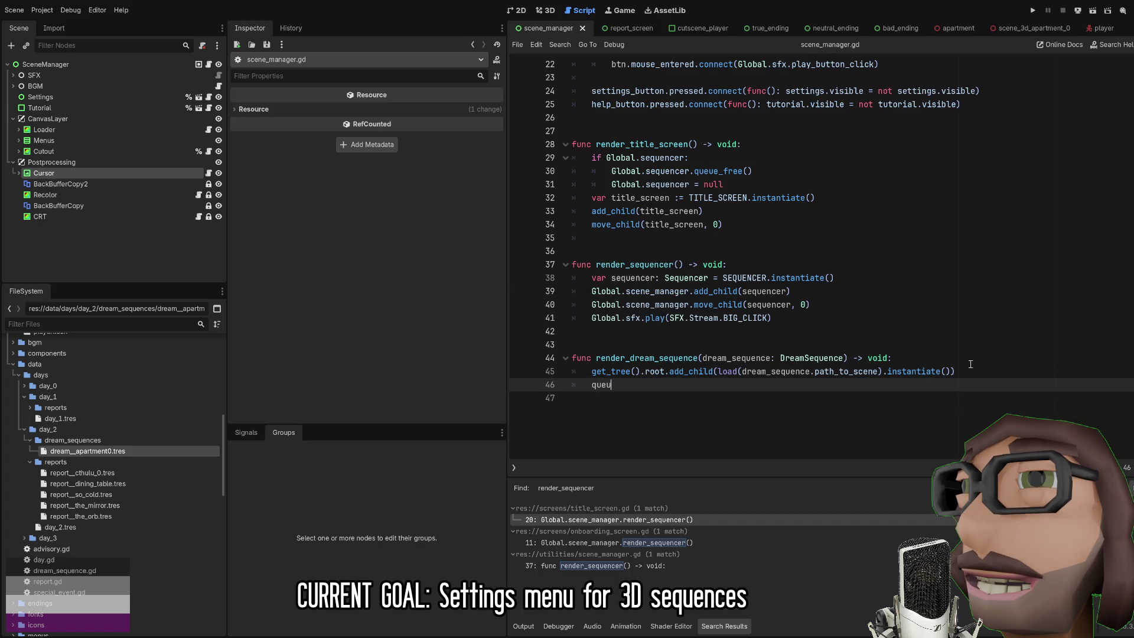
key(Down)
key(Down)
key(Return)
key(ctrl+s)
click(967, 362)
key(Down)
key(Down)
click(973, 362)
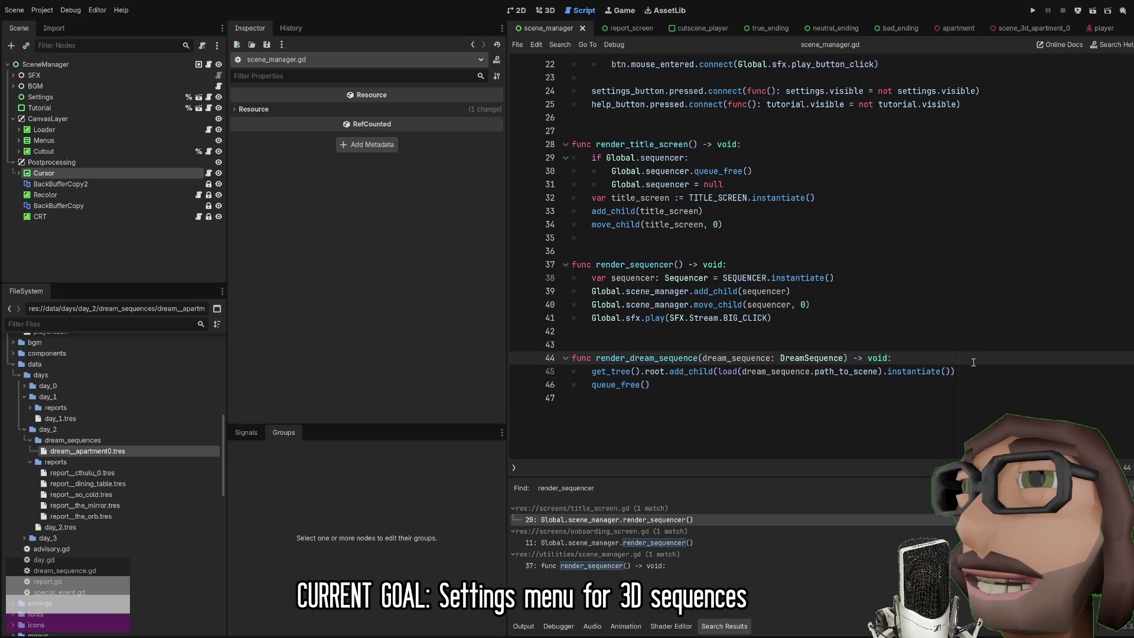
click(985, 370)
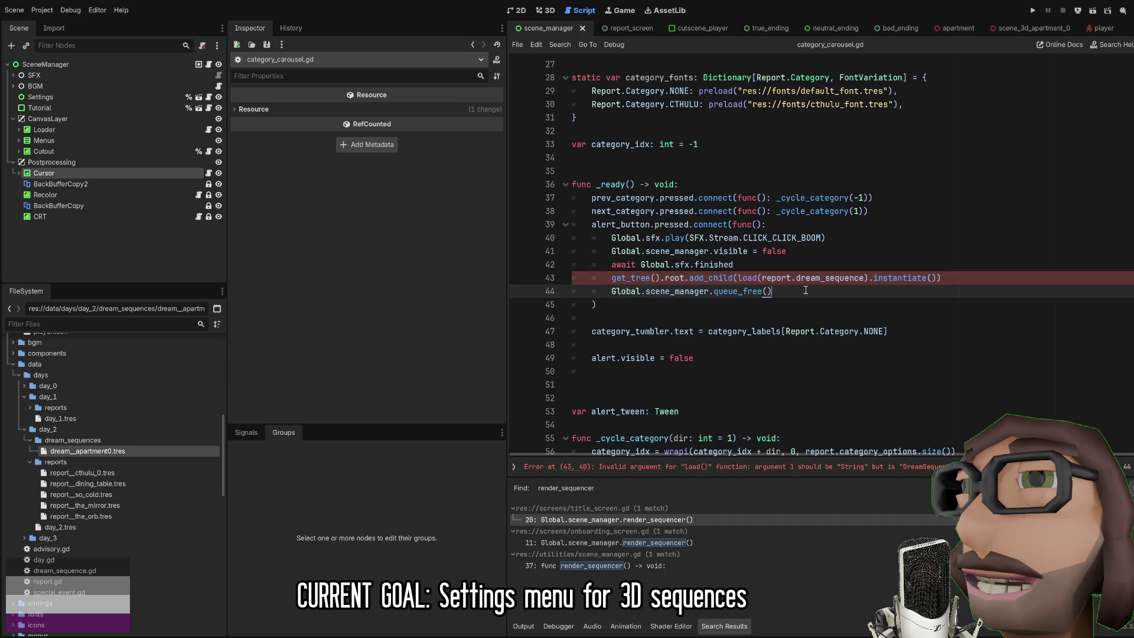
- Replace queue_free() on line 44 with Global.scene_manager.render_dream_sequence(report.dream_sequence)
drag(712, 292, 772, 292)
text(render)
key(Return)
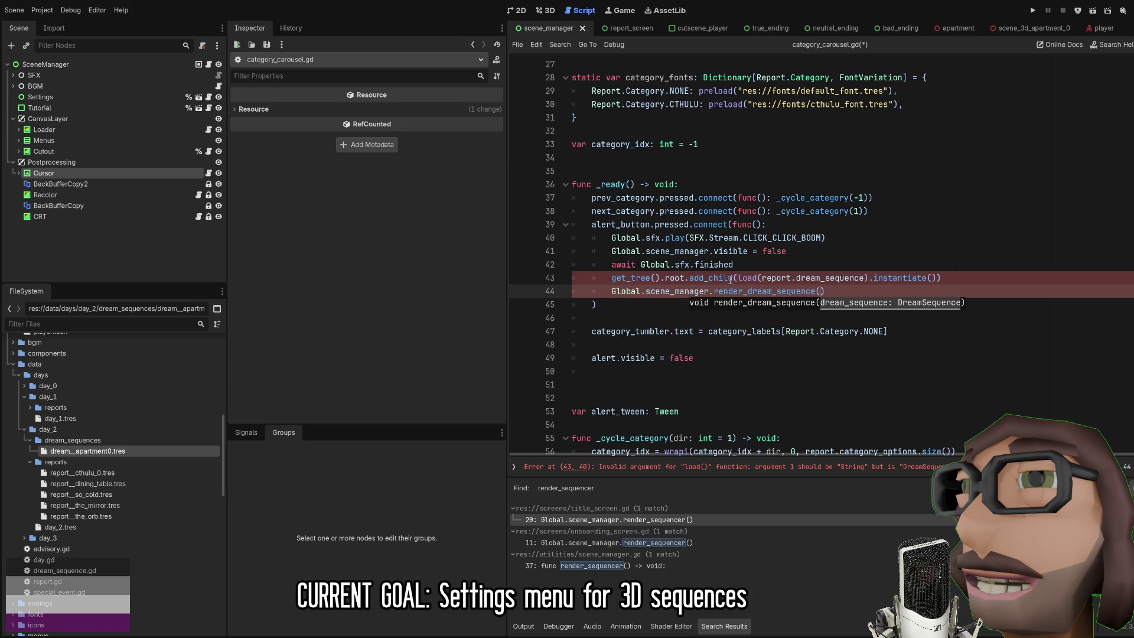
text(reoirt,)
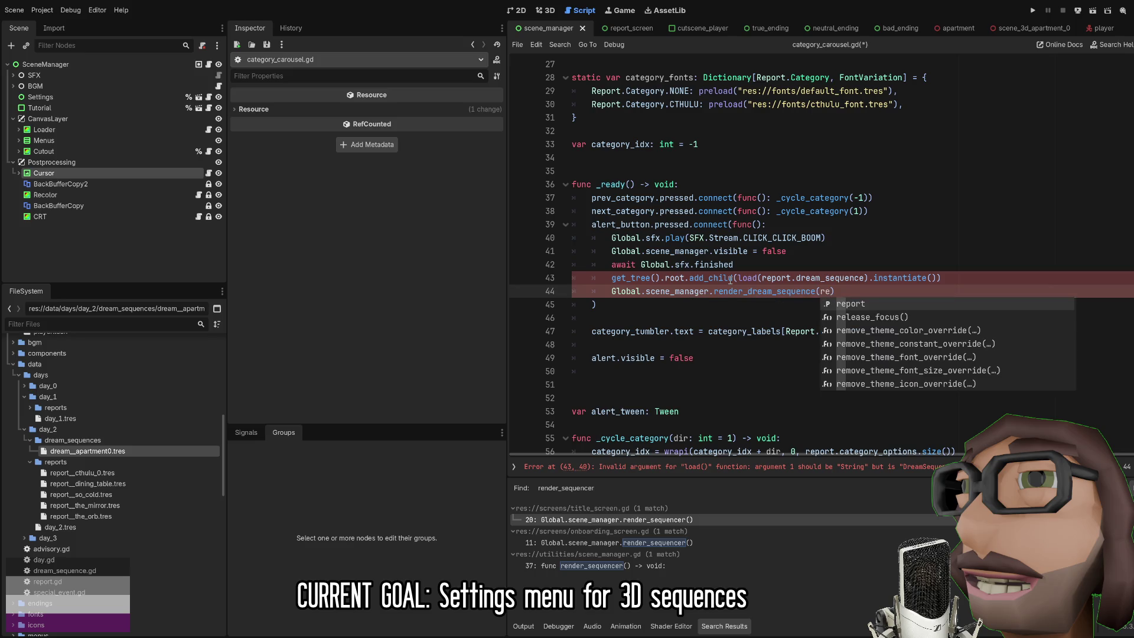
key(BackSpace)
key(BackSpace)
key(BackSpace)
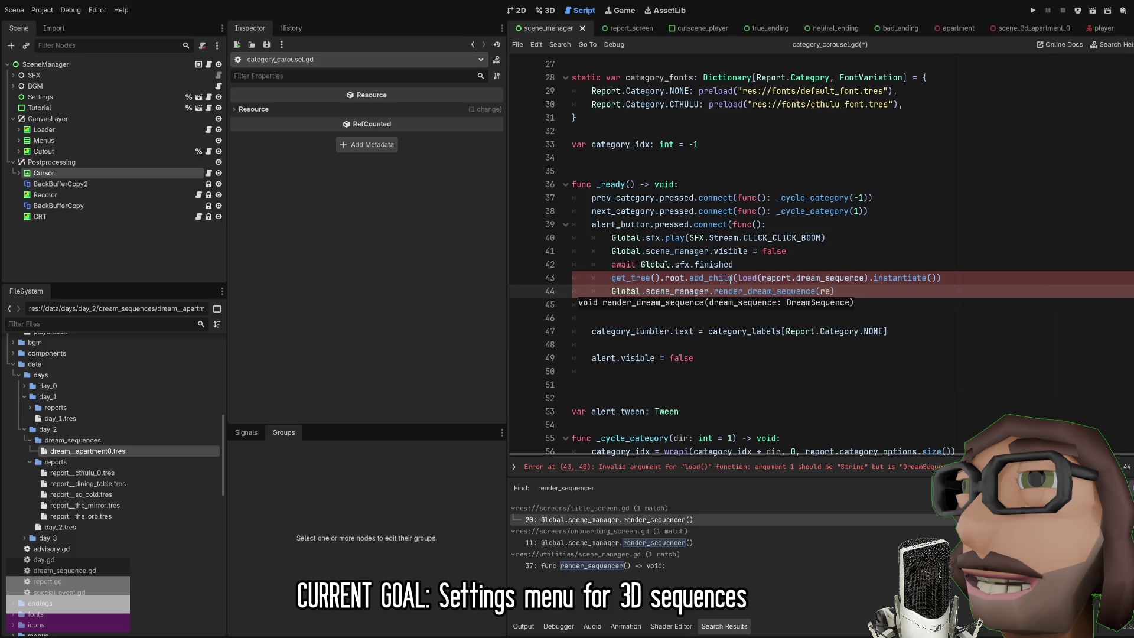
text(port.)
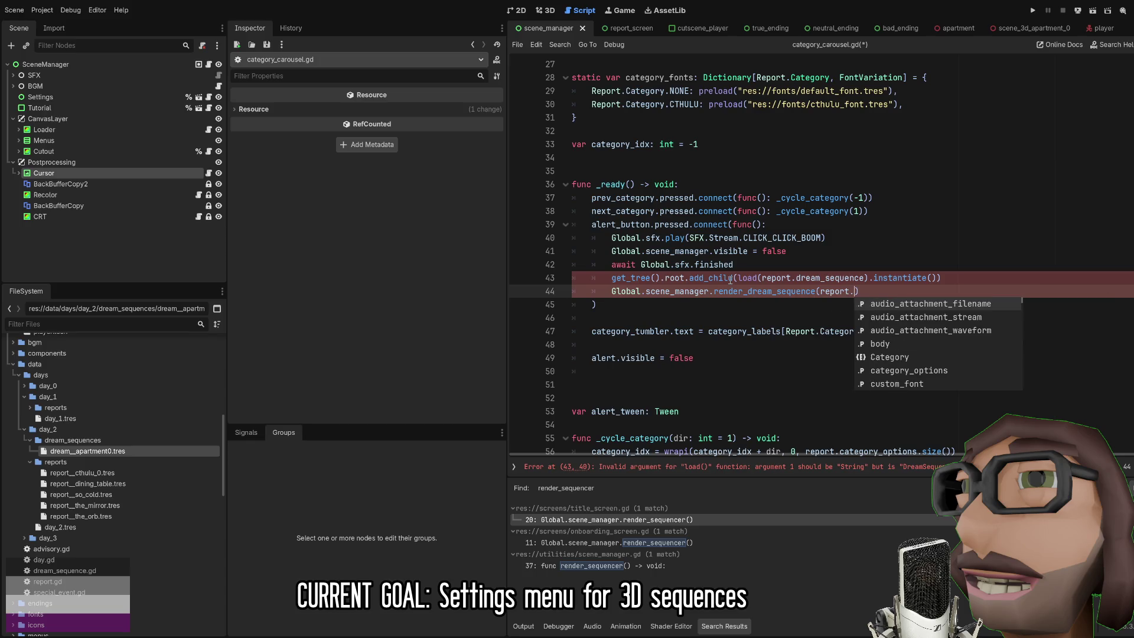
text(d)
key(Return)
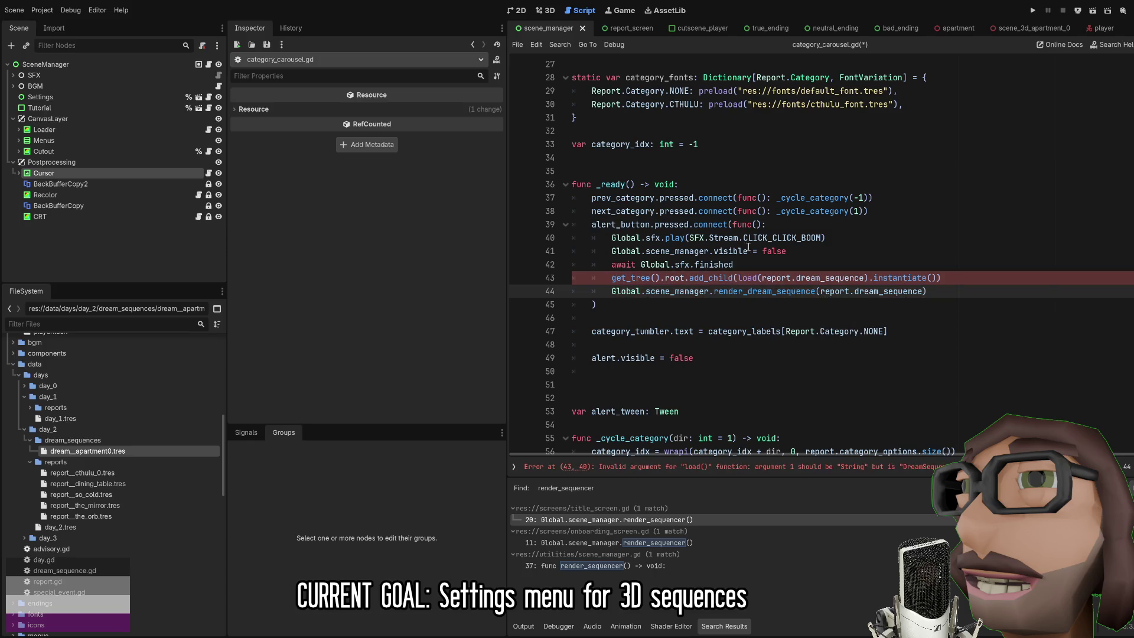
- Delete the old add_child line and go back to scene_manager.gd
click(945, 275)
key(shift+Up)
key(BackSpace)
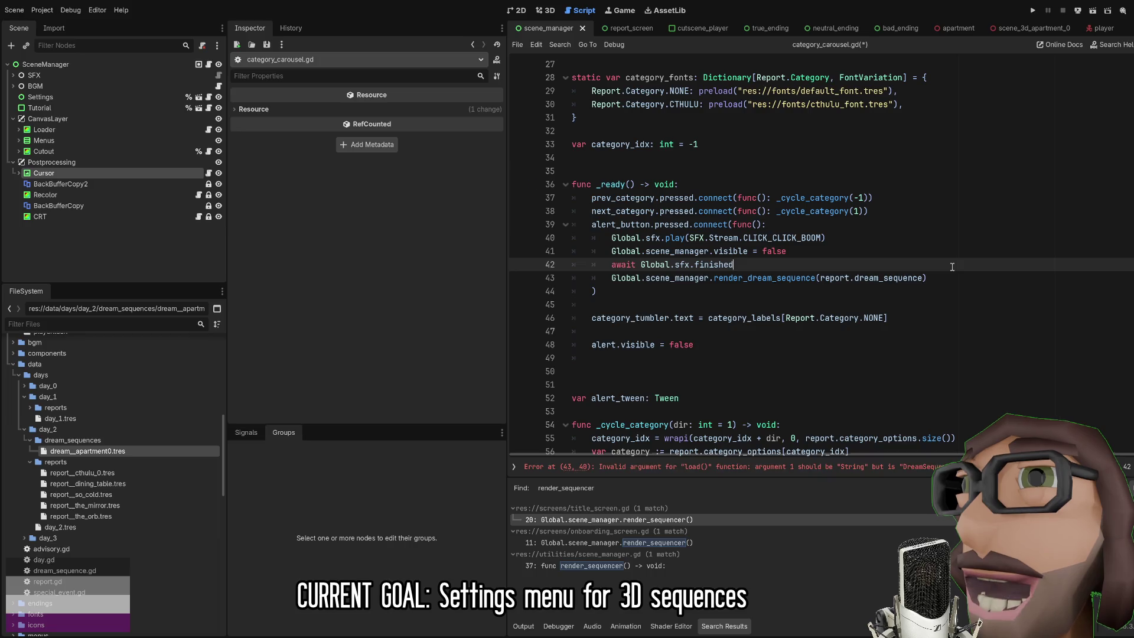
scroll(961, 257, down, 1)
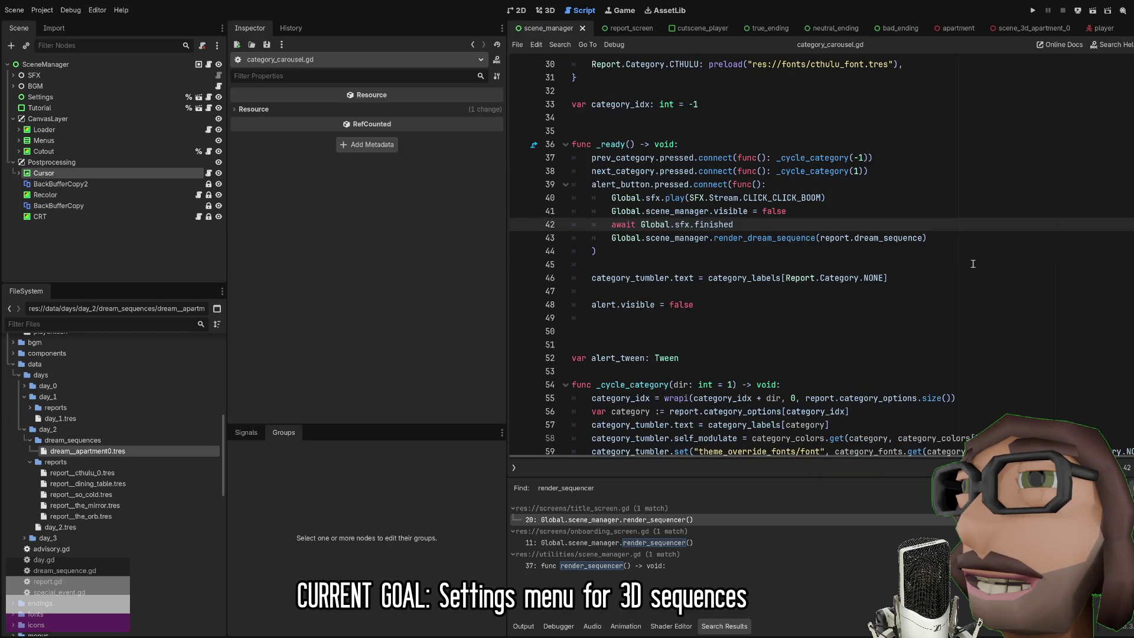
scroll(973, 269, down, 3)
scroll(969, 261, down, 5)
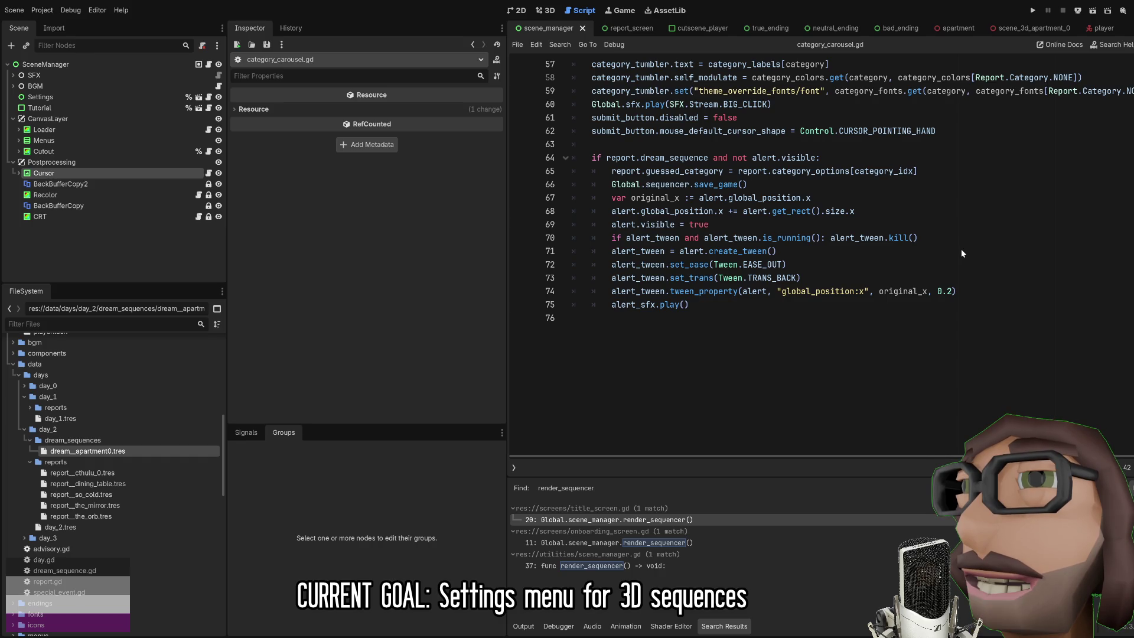
key(alt+Left)
scroll(980, 272, down, 2)
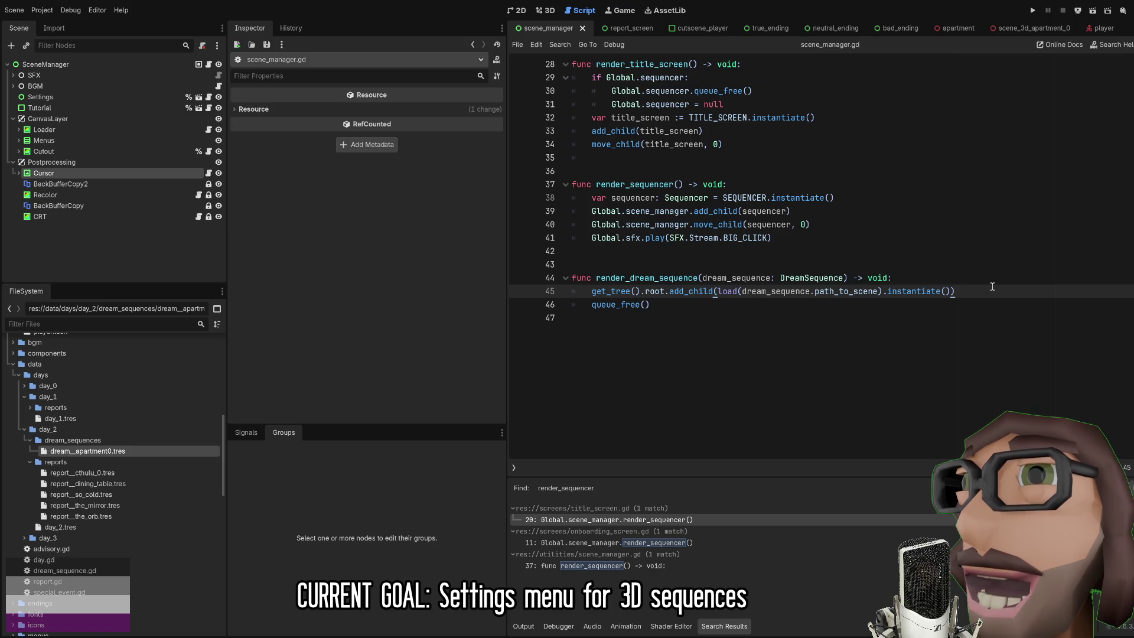
- Look up the DreamSequence class fields, then return to render_dream_sequence in scene_manager.gd
key(Down)
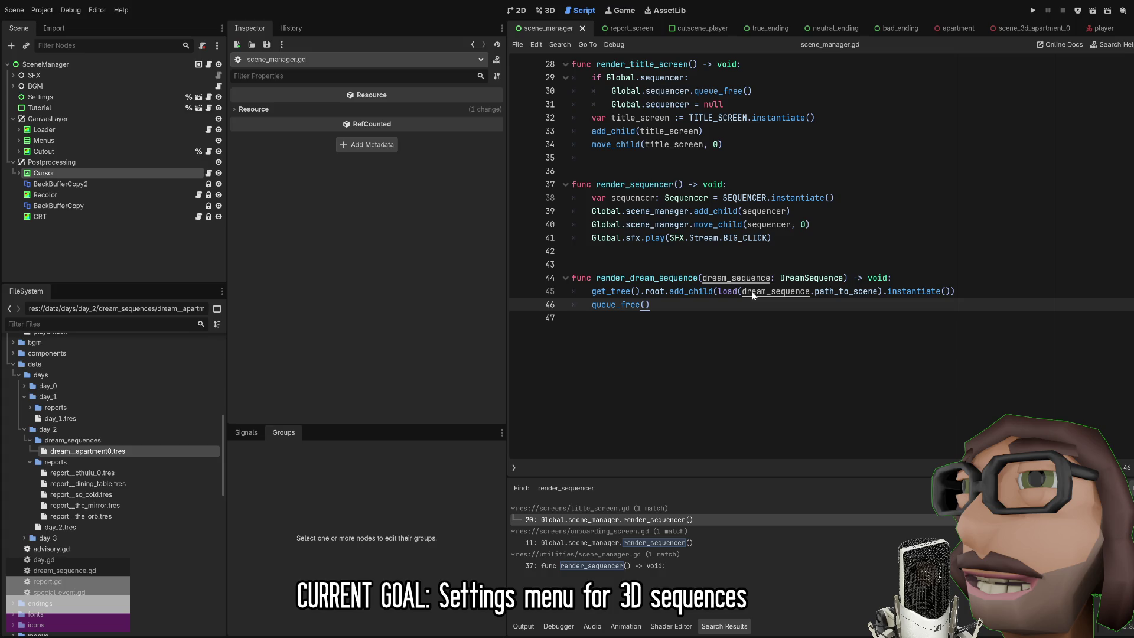
ctrl+click(752, 292)
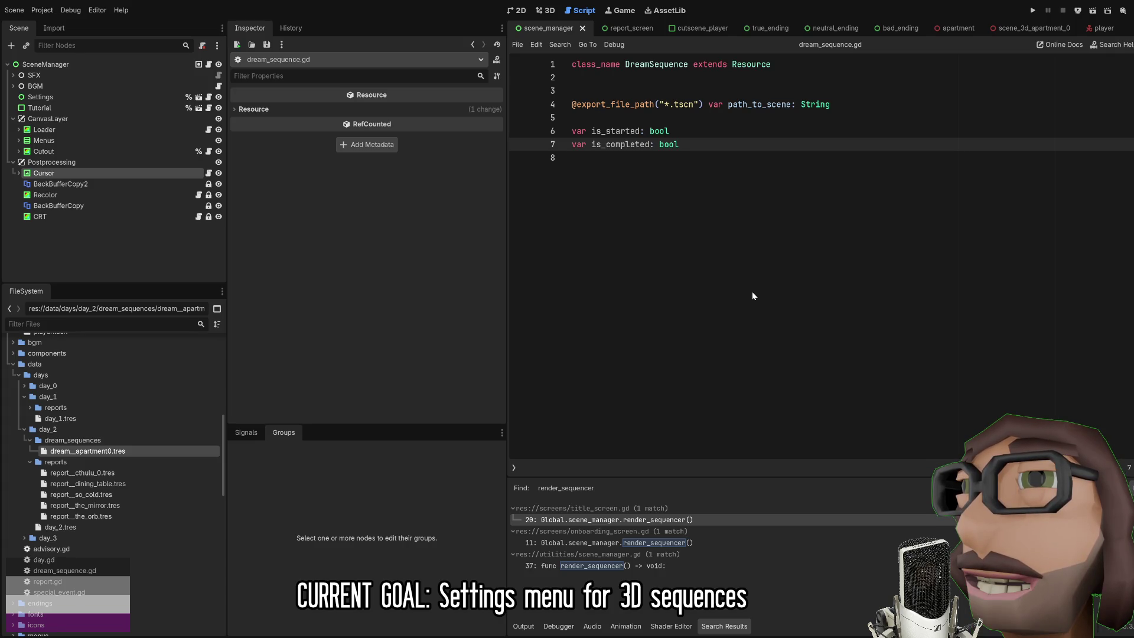
key(alt+Left)
key(Up)
- Add dream_sequence.is_started = true at the top of render_dream_sequence
click(950, 278)
key(Return)
text(dream)
key(Return)
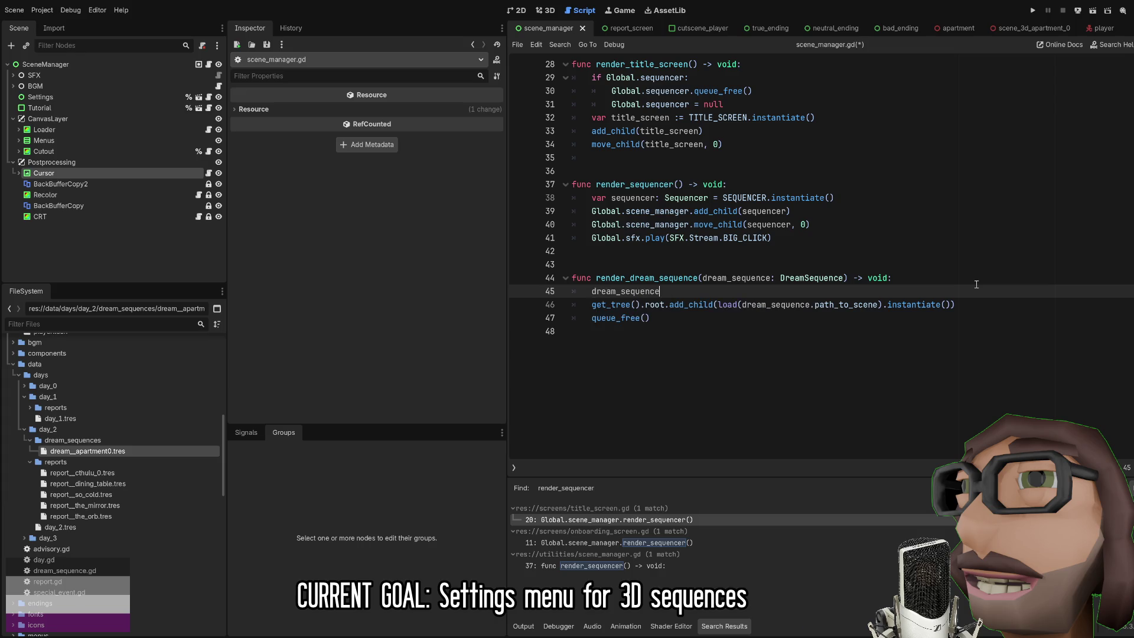
text(.is_started = true)
key(Return)
key(Return)
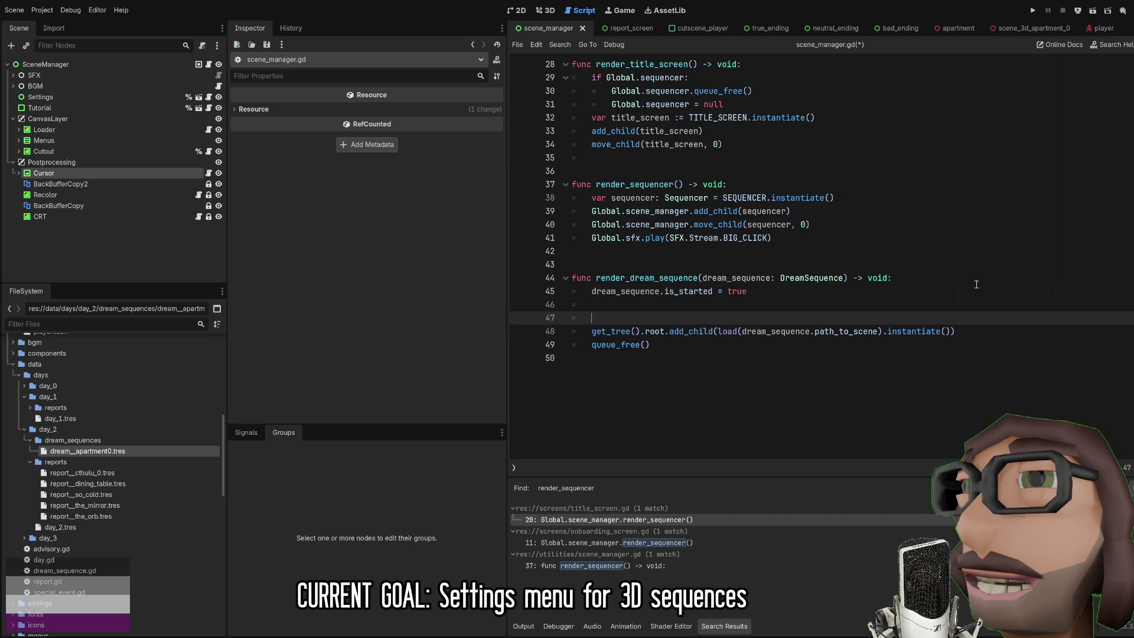
key(BackSpace)
key(BackSpace)
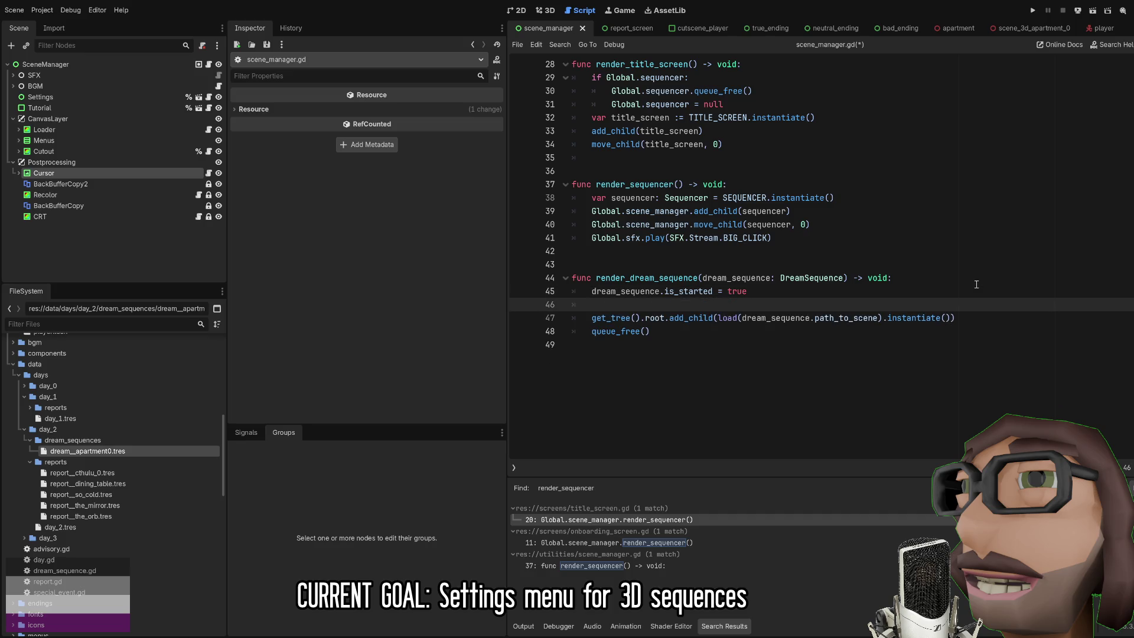
- Add dream_sequence.is_completed = false on the next line
text(dream_sequence.is)
key(Return)
text(= false)
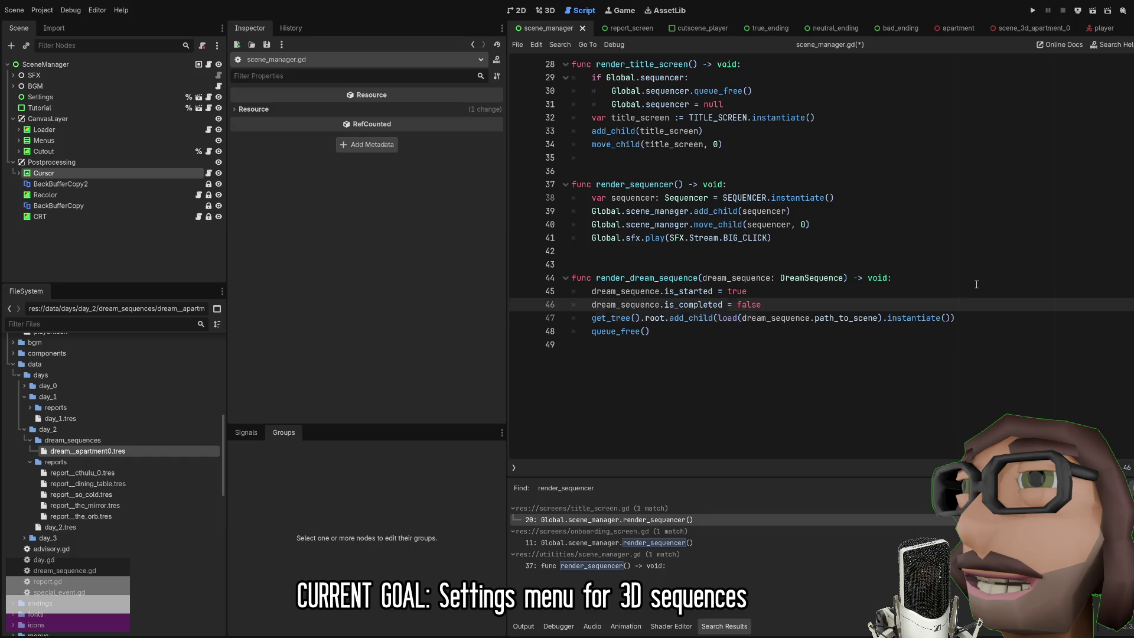
key(Return)
- Save scene_manager.gd and switch to sequencer.gd to view save_game
key(ctrl+s)
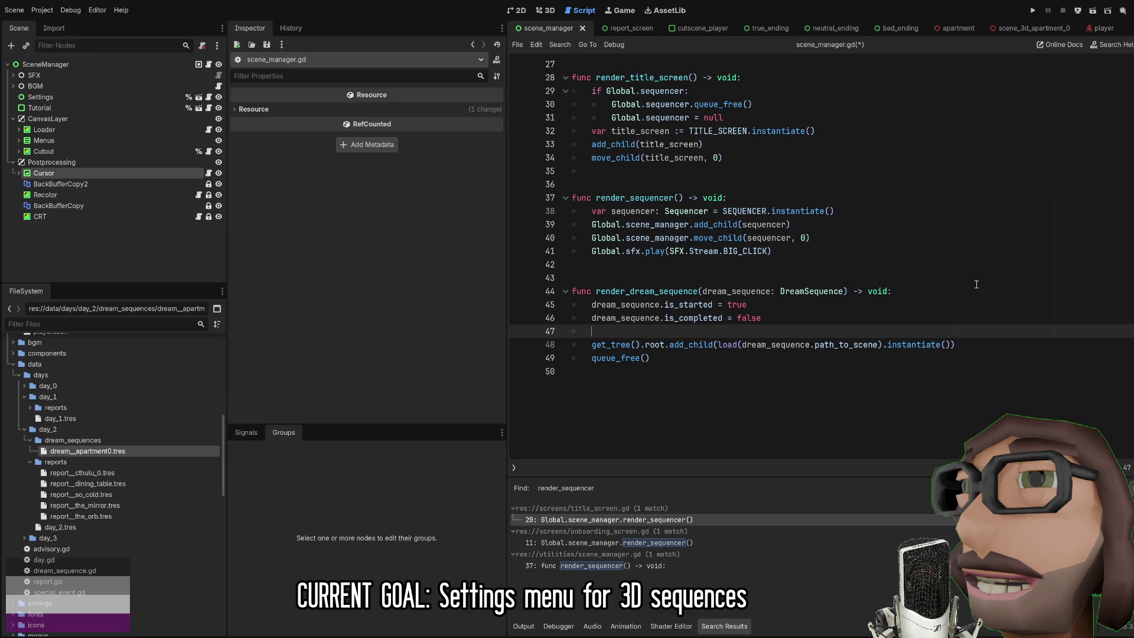
key(ctrl+space)
key(Escape)
mouse_move(846, 29)
key(alt+Left)
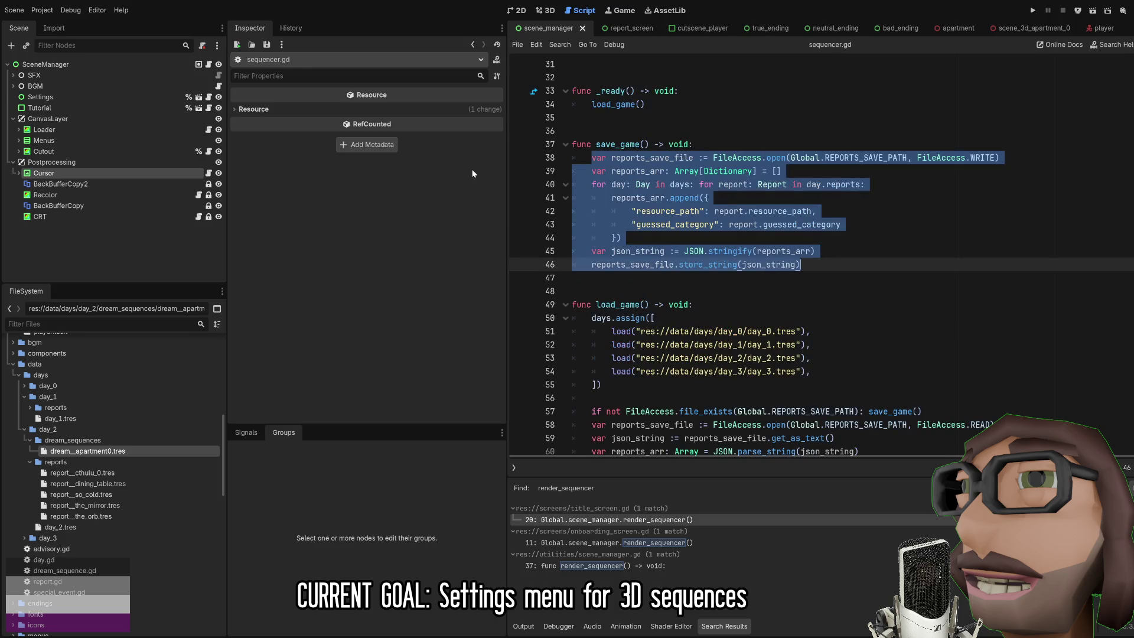
- Review the save_game function and its reports_save_file usage, lines 38–46
key(Left)
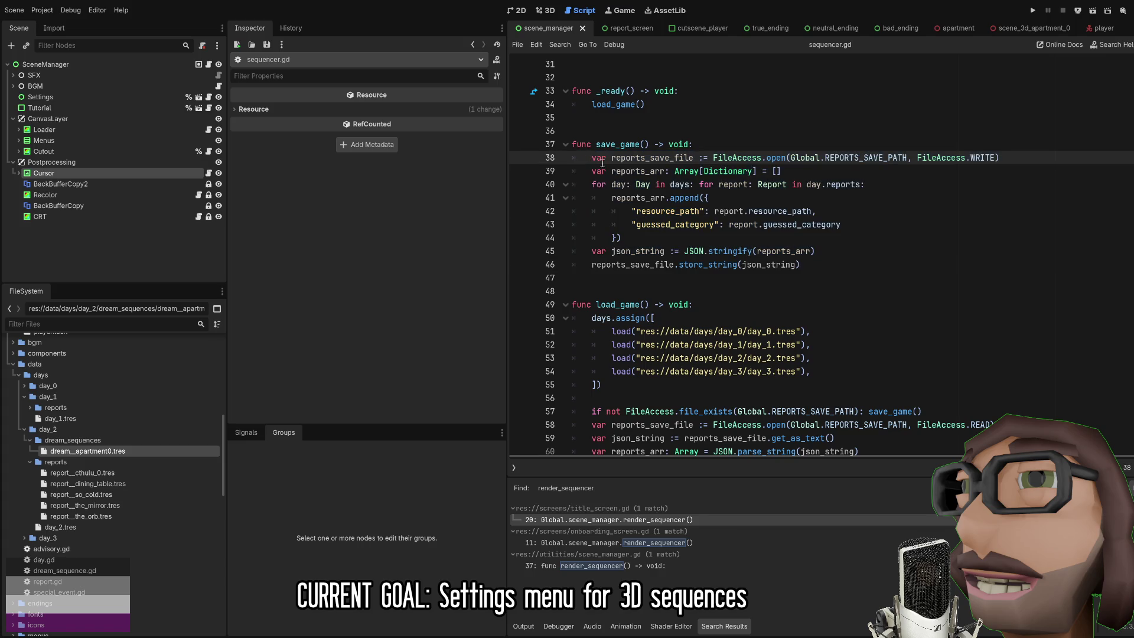
double_click(623, 157)
double_click(614, 144)
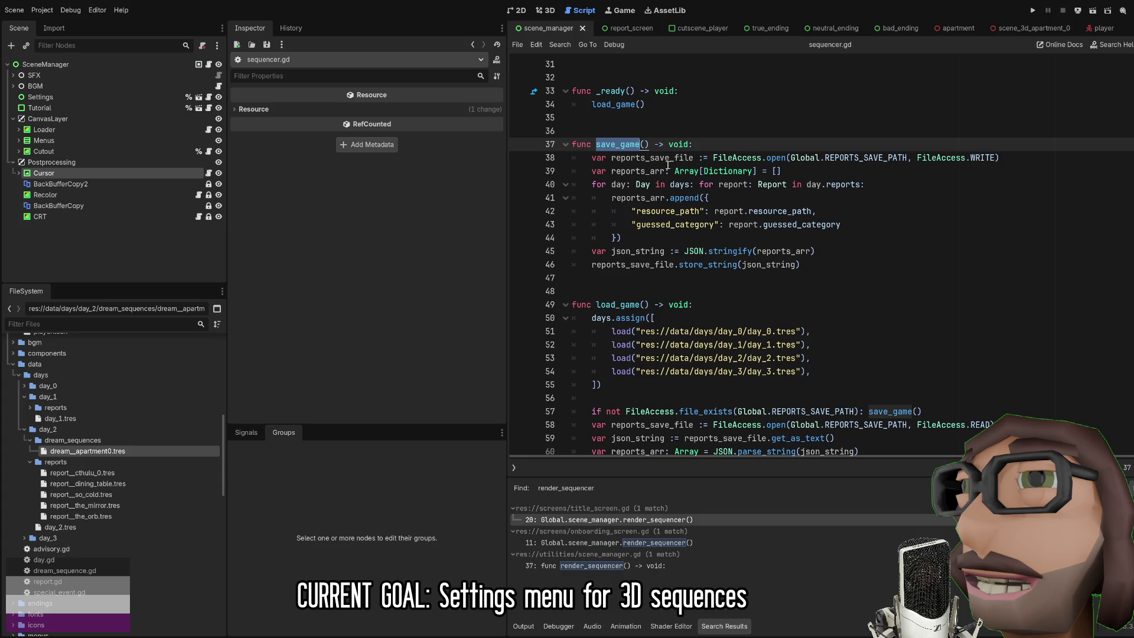
drag(592, 158, 833, 262)
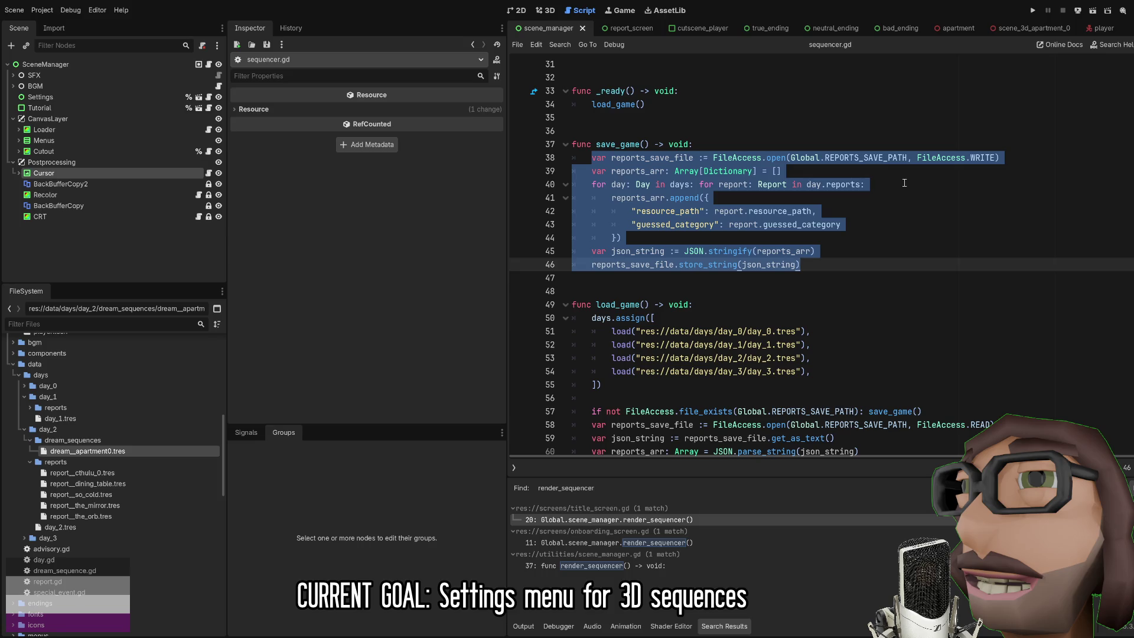
- Return to scene_manager.gd and scroll to render_dream_sequence around line 28
key(alt+Left)
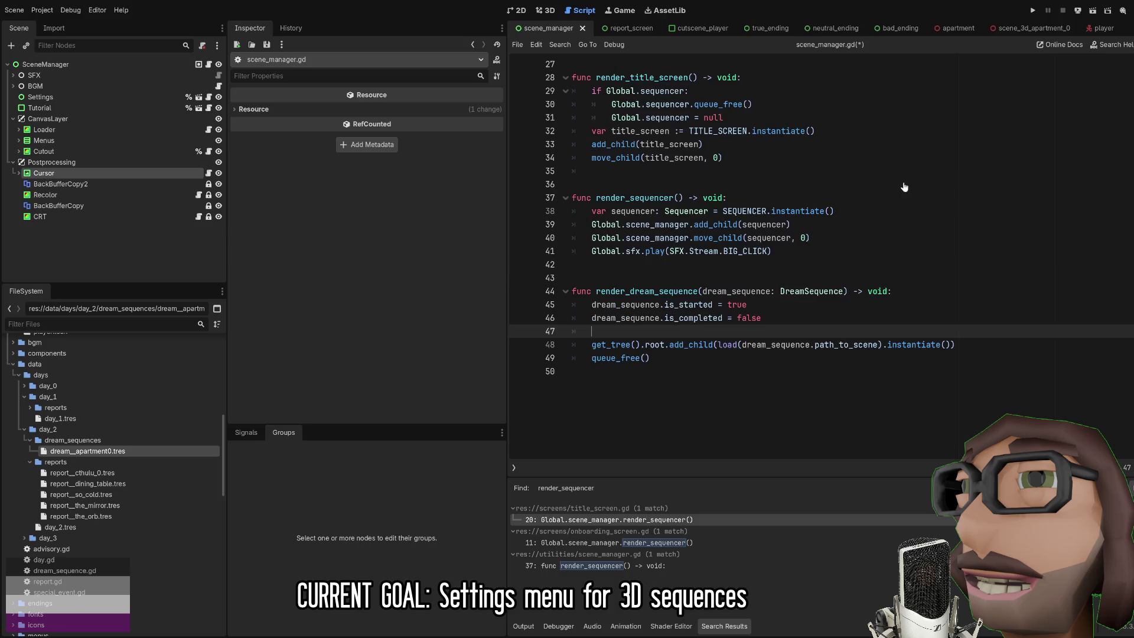
scroll(704, 257, up, 8)
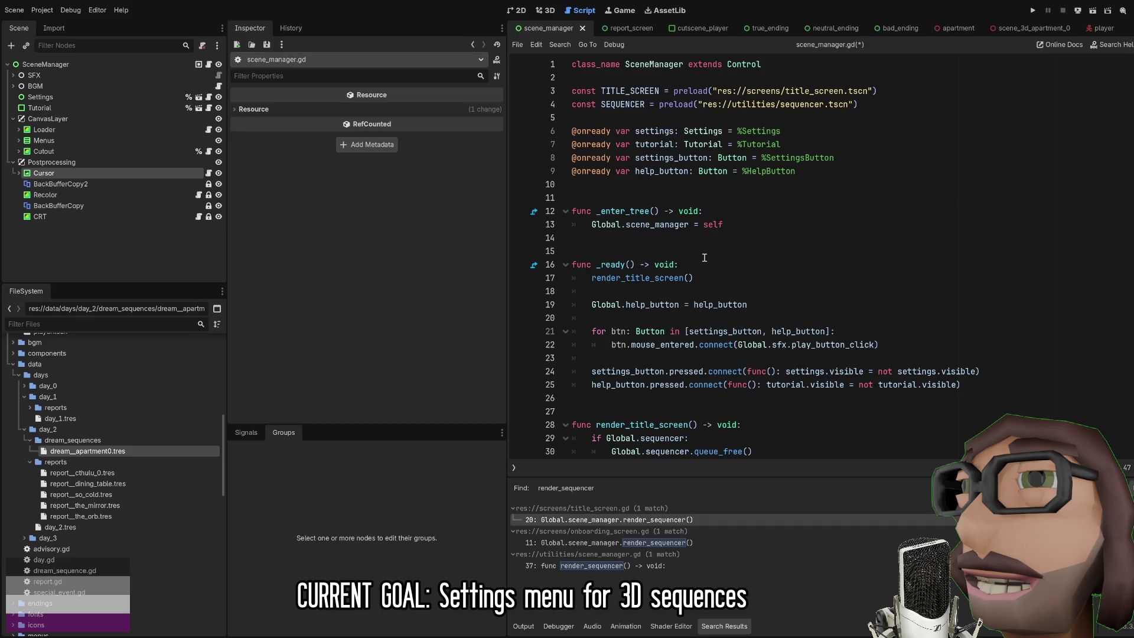
scroll(704, 258, down, 8)
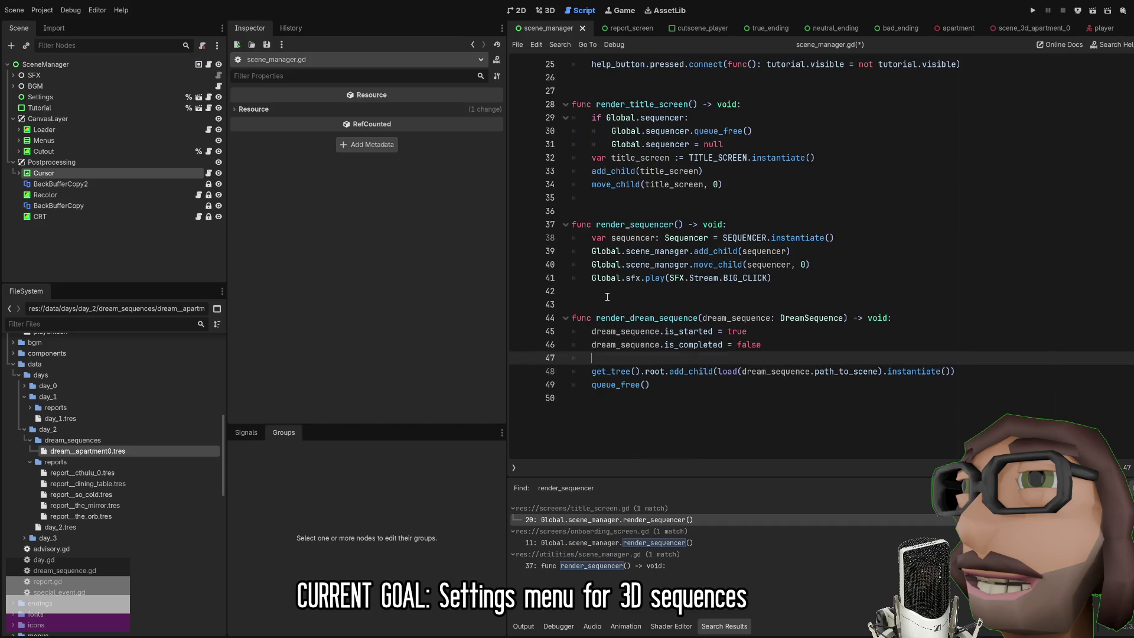
scroll(650, 302, down, 1)
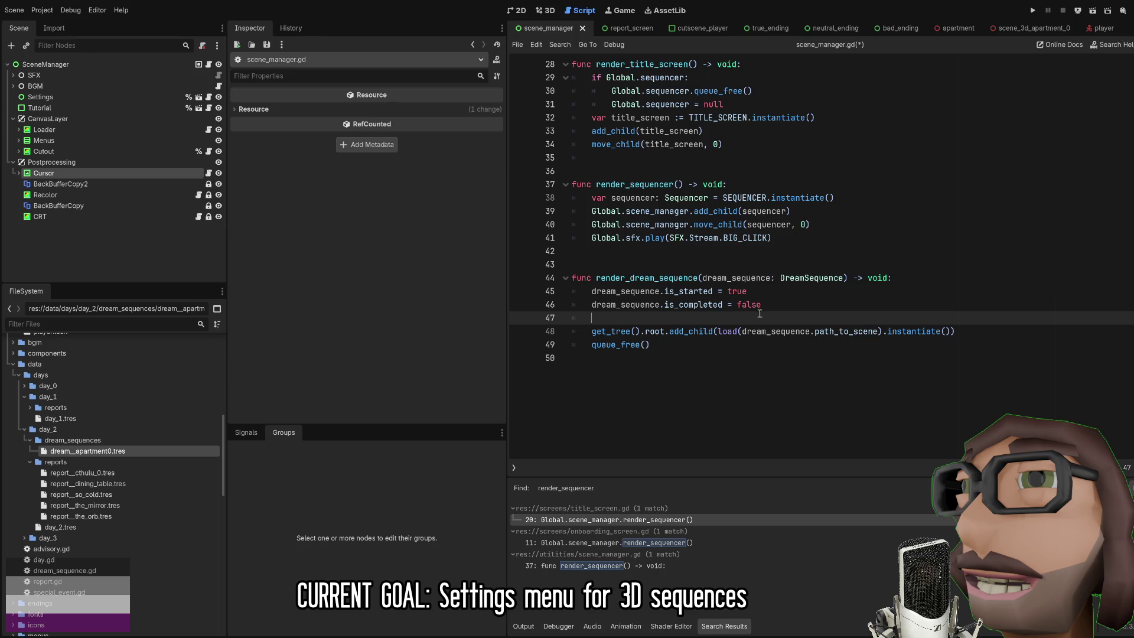
- Copy the file-saving lines 38–46 of save_game in sequencer.gd to line 47 of scene_manager.gd
click(863, 305)
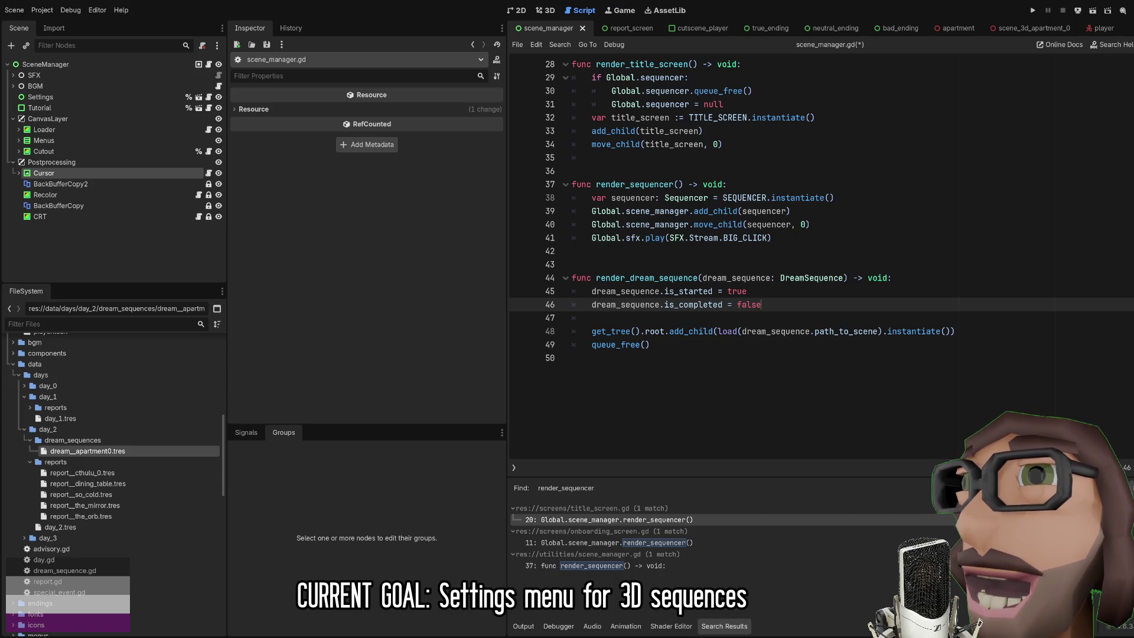
click(750, 314)
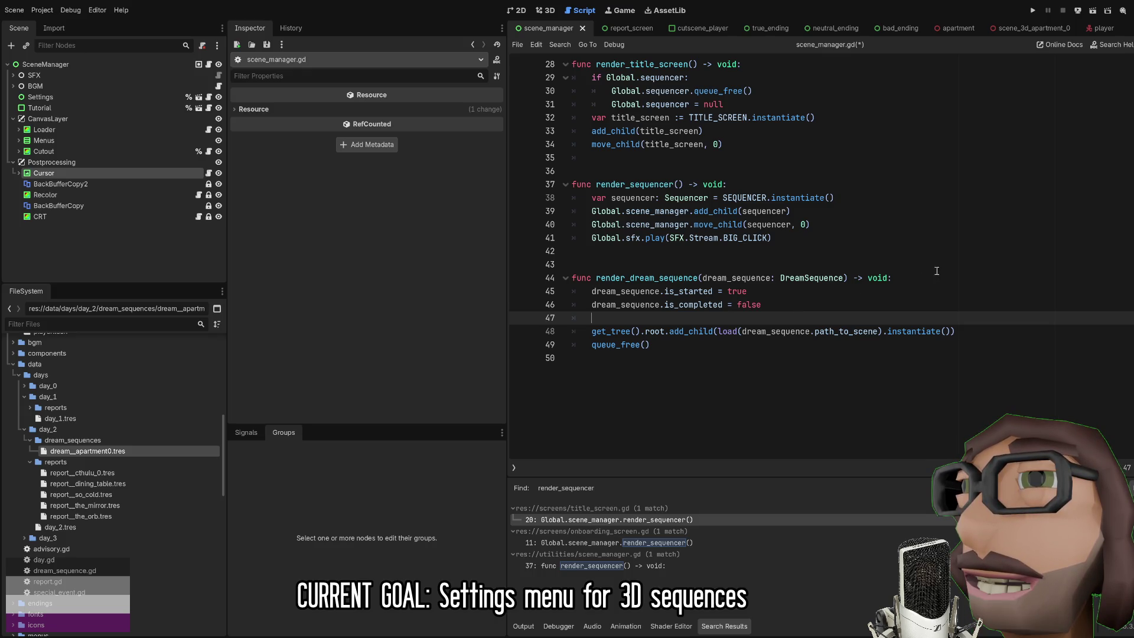
key(Up)
key(Up)
key(Down)
key(Down)
key(alt+Left)
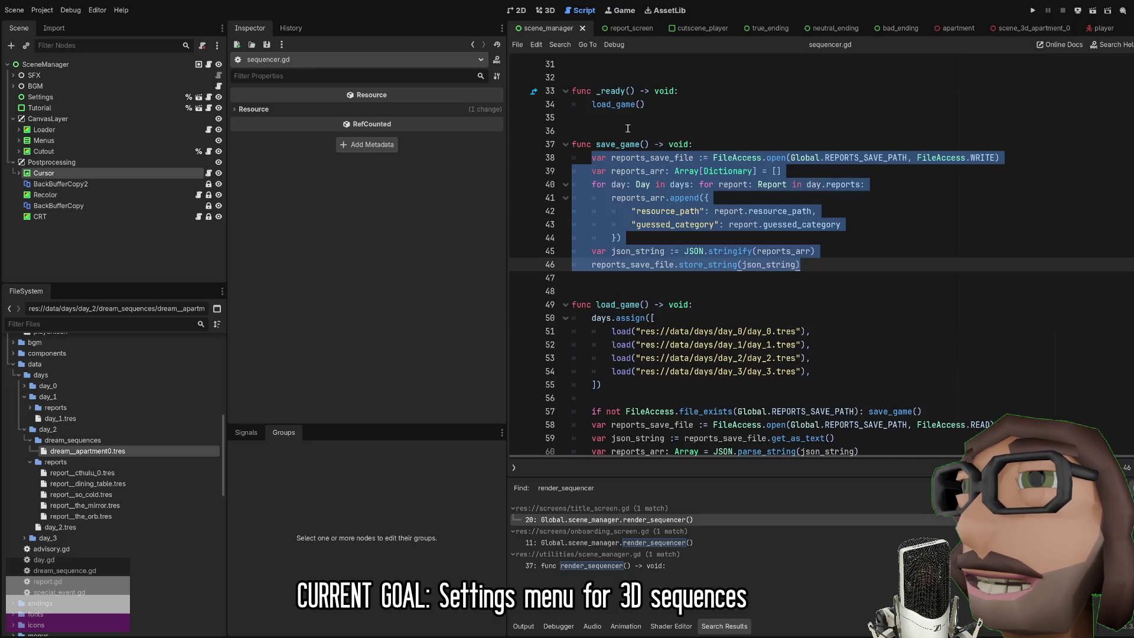
click(590, 155)
shift+click(815, 262)
key(alt+Right)
text(var reports_save_file := FileAccess.open(Global.REPORTS_SAVE_PATH, FileAccess.WRITE) 	var reports_arr: Array[Dictionary] = [] 	for day: Day in days: for report: Report in day.reports: 		reports_arr.append({ 			"resource_path": report.resource_path, 			"guessed_category": report.guessed_category 		}) 	var json_string := JSON.stringify(reports_arr) 	reports_save_file.store_string(json_string))
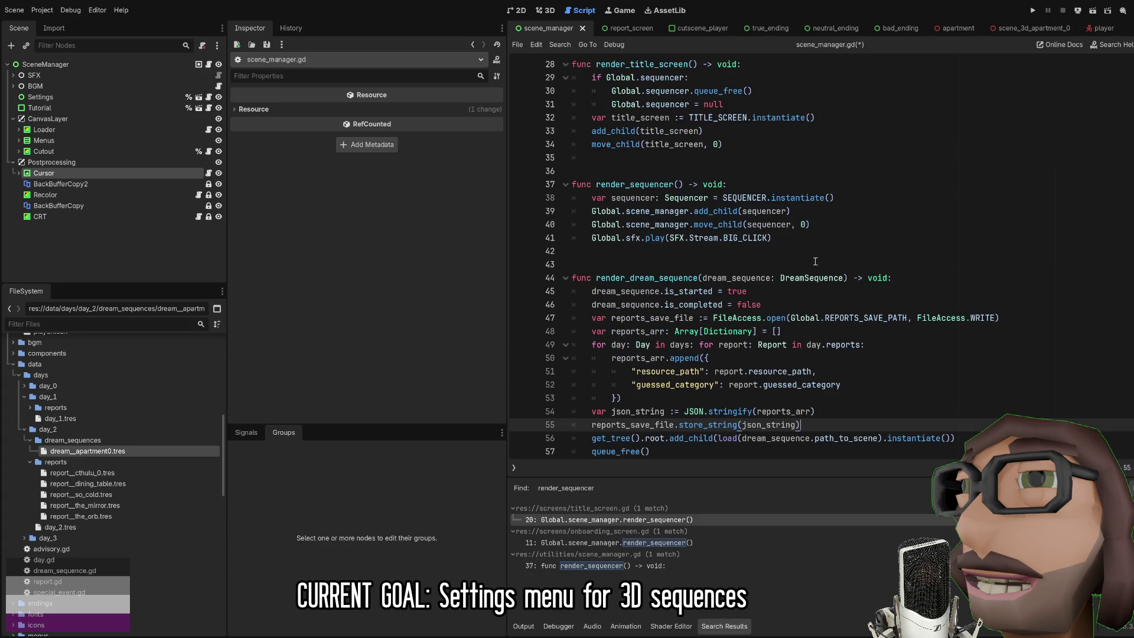
- Rename reports_save_file to dreams_save_file and switch its path to Global.DREAMS_SAVE_PATH
double_click(652, 318)
scroll(926, 341, down, 1)
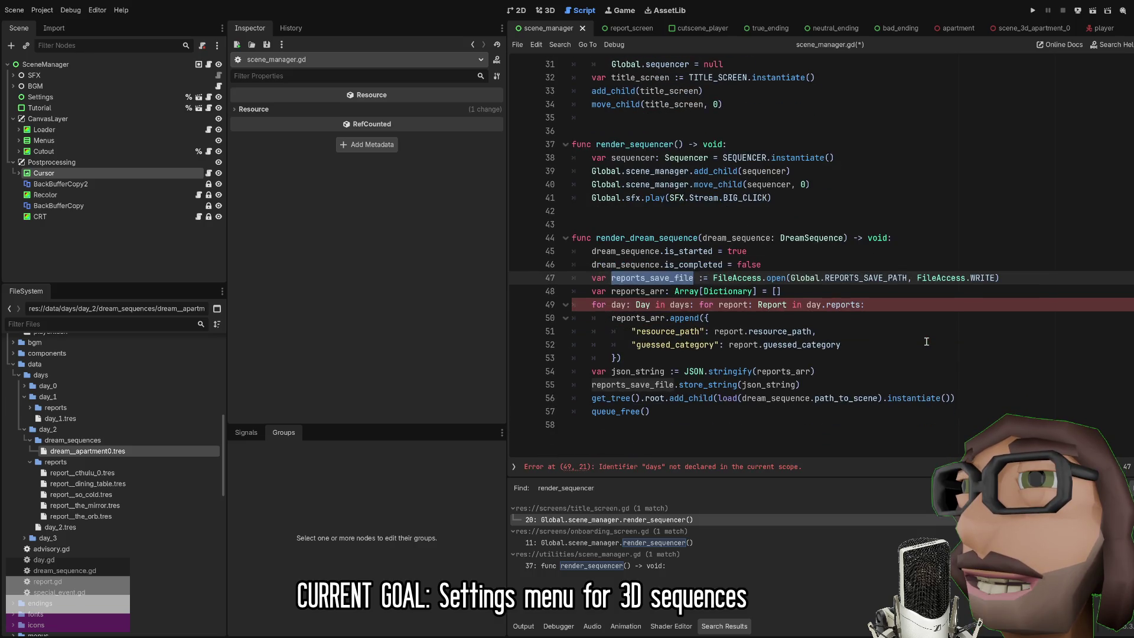
key(shift+Left)
key(shift+Left)
key(shift+Left)
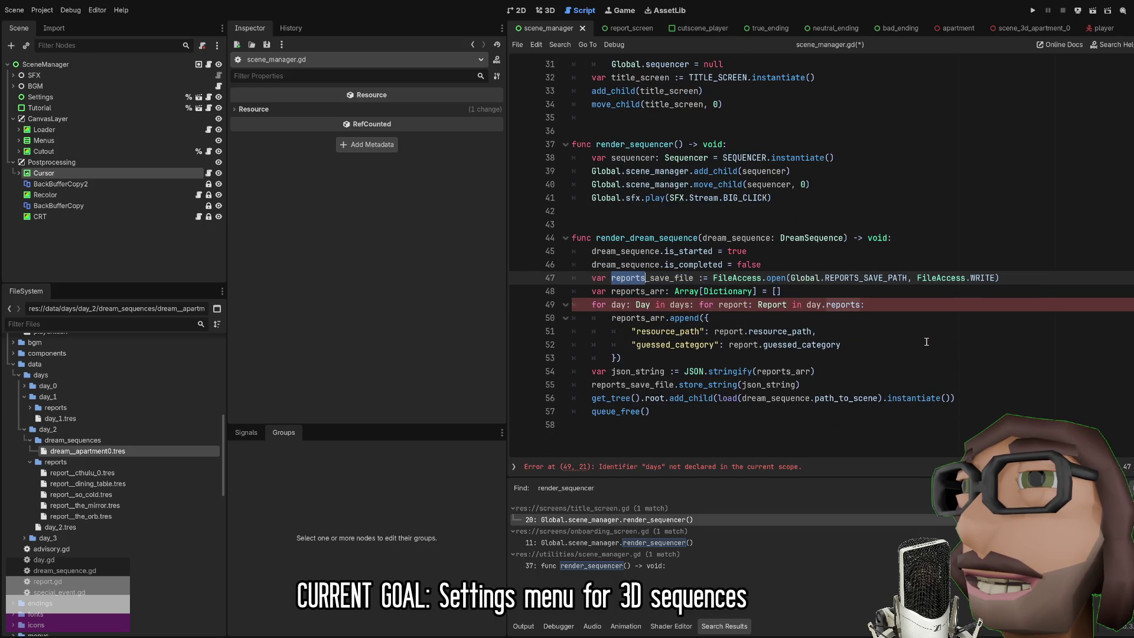
text(dreams)
key(ctrl+Right)
key(ctrl+Right)
key(ctrl+Right)
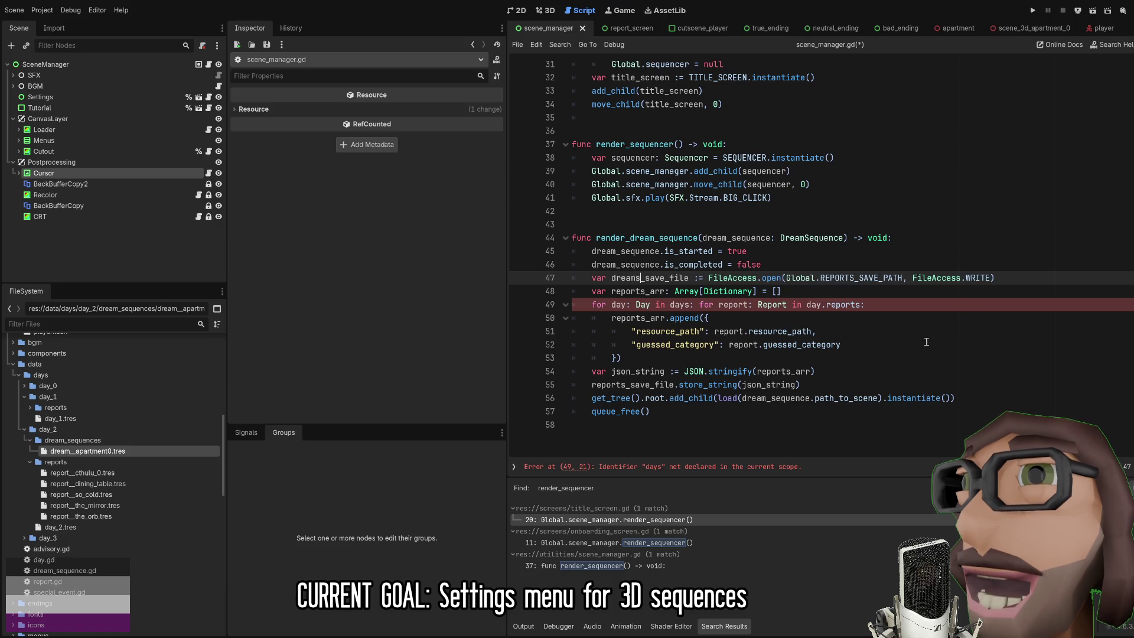
key(ctrl+Right)
key(ctrl+Right)
key(ctrl+shift+Right)
text(DRE)
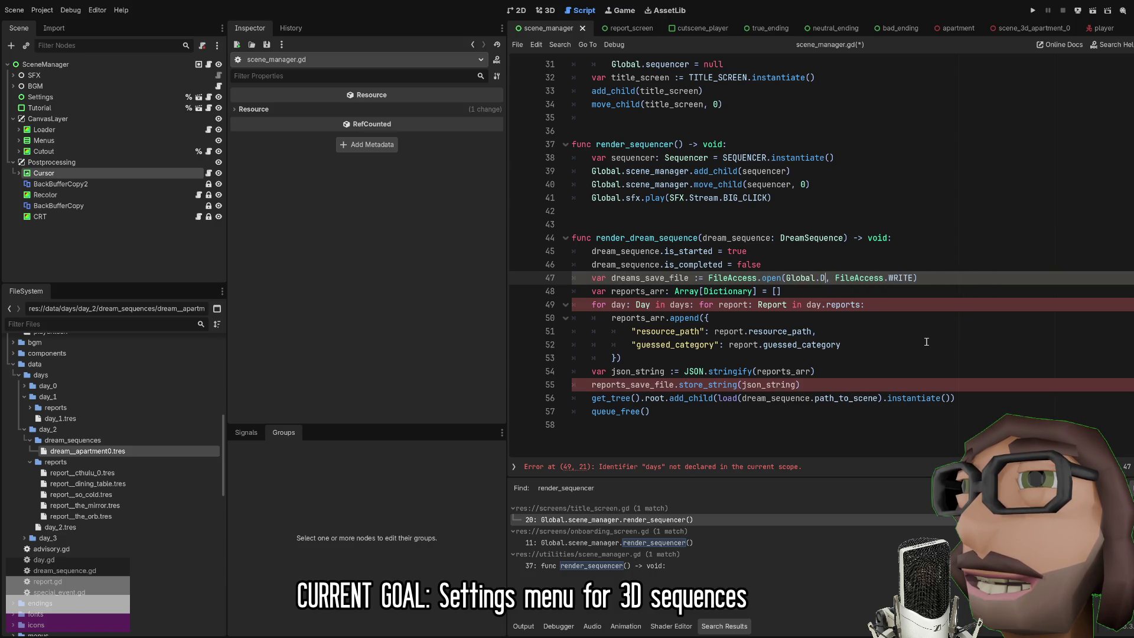
key(Return)
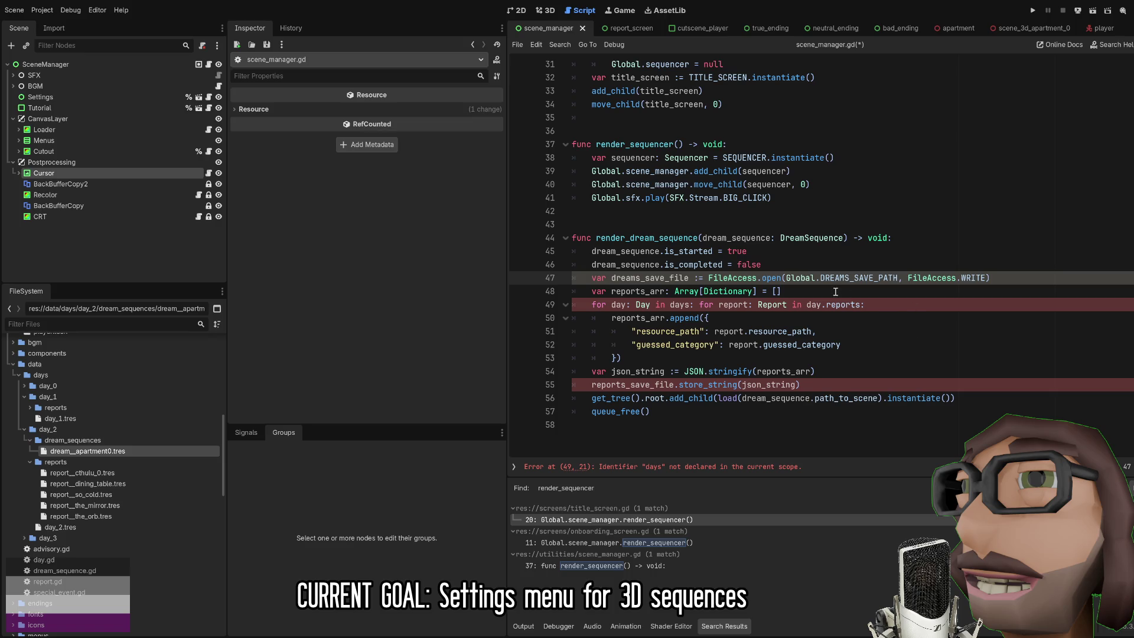
- Delete the is_started = true line from the pasted code
key(Down)
click(593, 305)
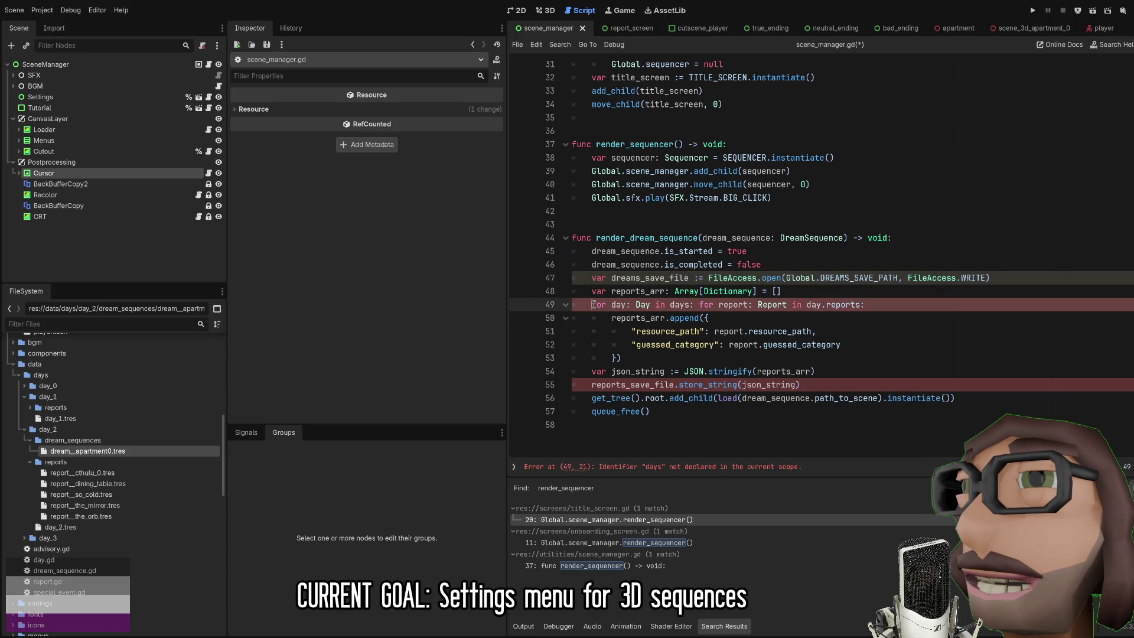
drag(593, 304, 646, 357)
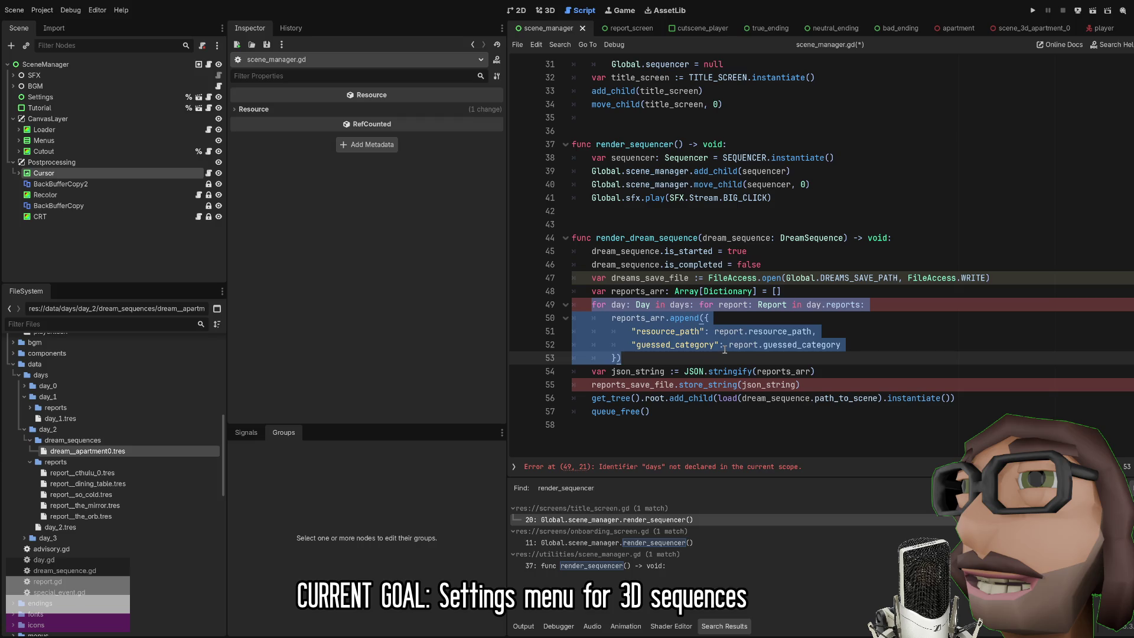
click(779, 253)
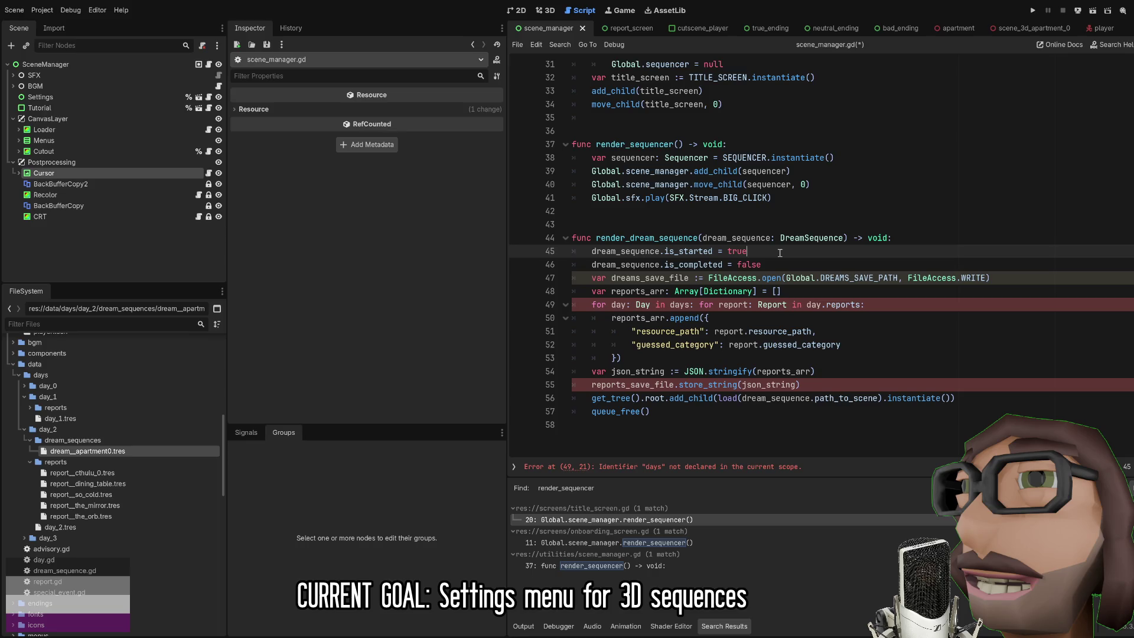
drag(780, 252, 572, 251)
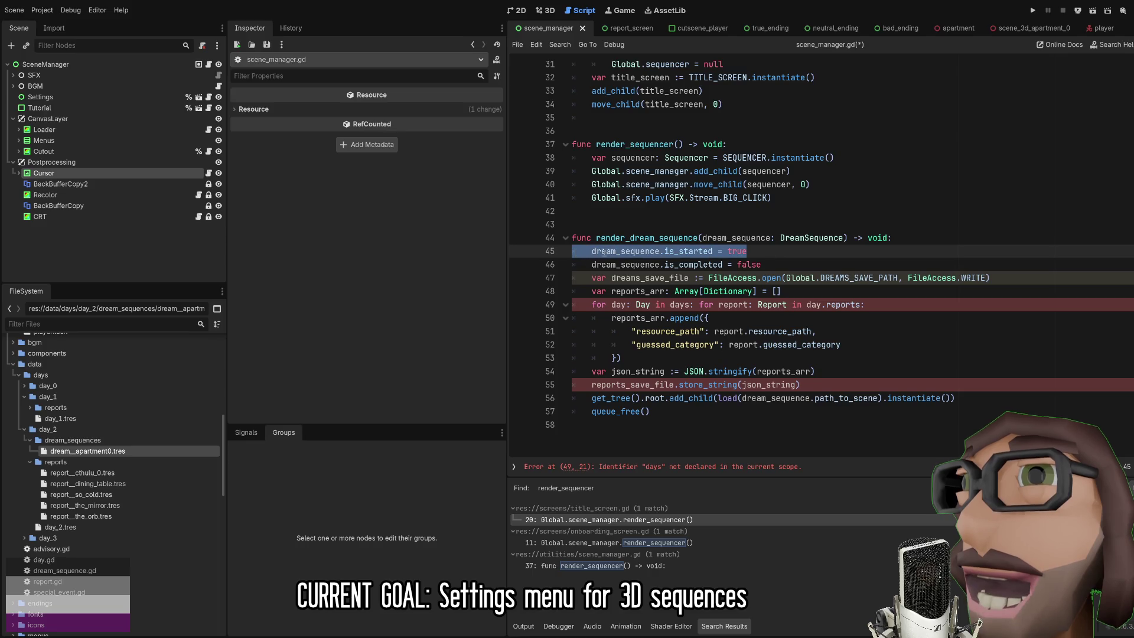
key(BackSpace)
key(BackSpace)
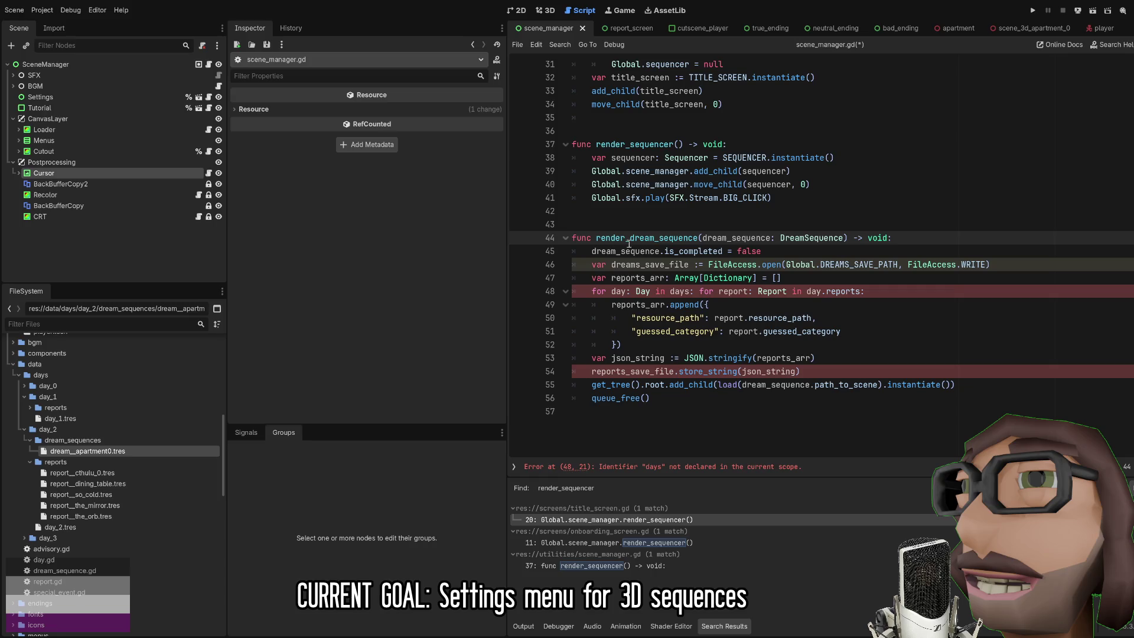
- Delete the reports for-loop block and the reports_arr declaration
mouse_move(620, 344)
mouse_down()
mouse_move(638, 304)
mouse_move(592, 291)
mouse_up()
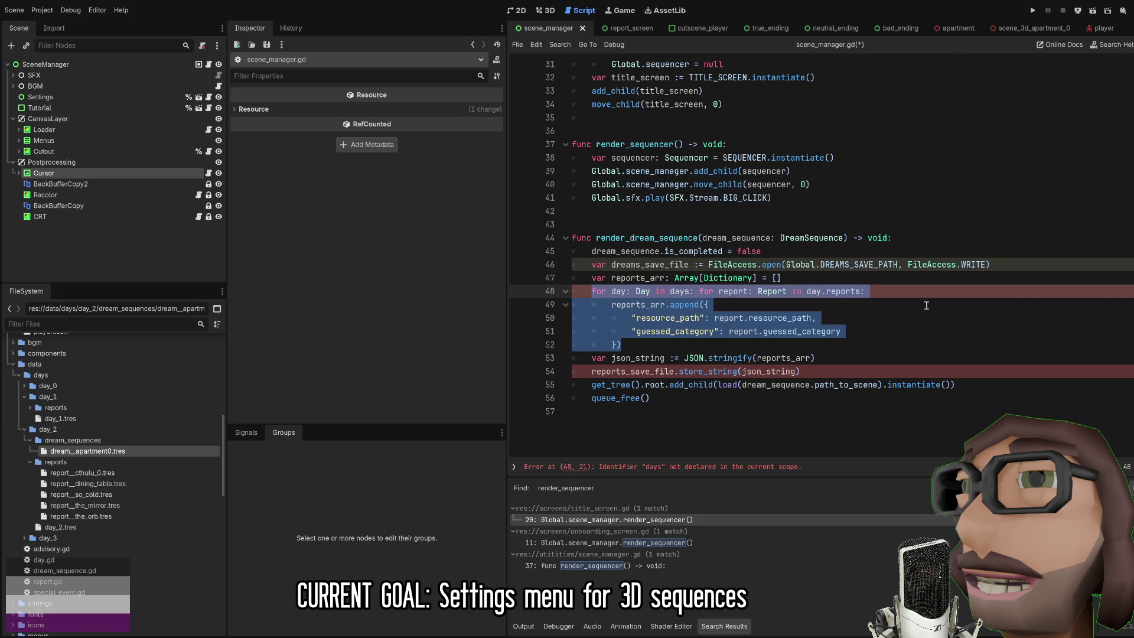
key(Left)
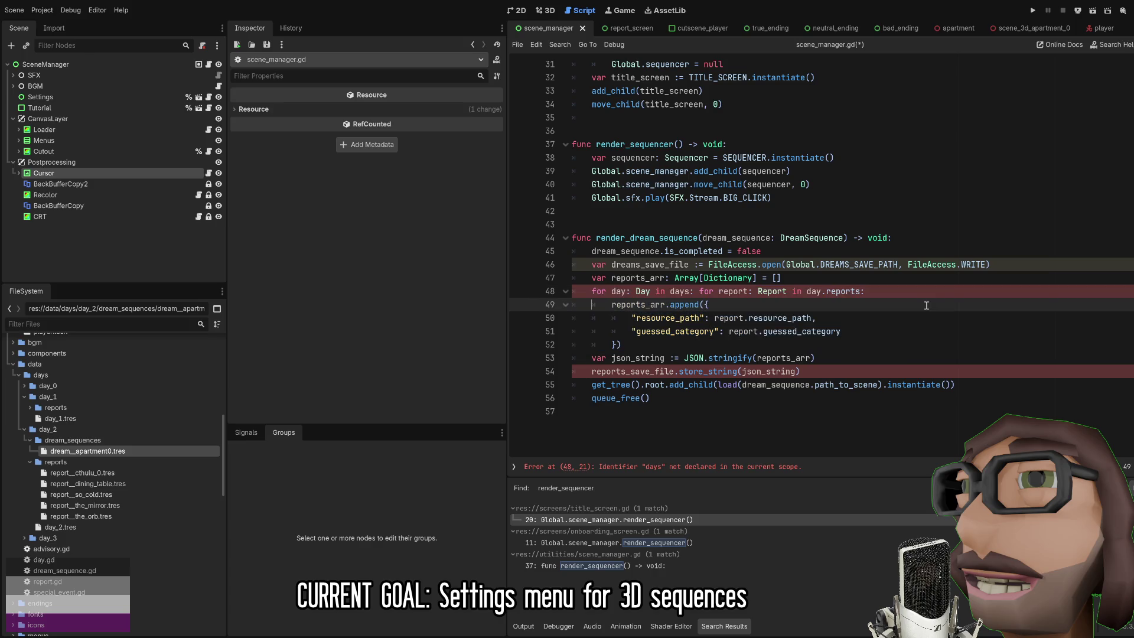
drag(640, 345, 573, 291)
key(BackSpace)
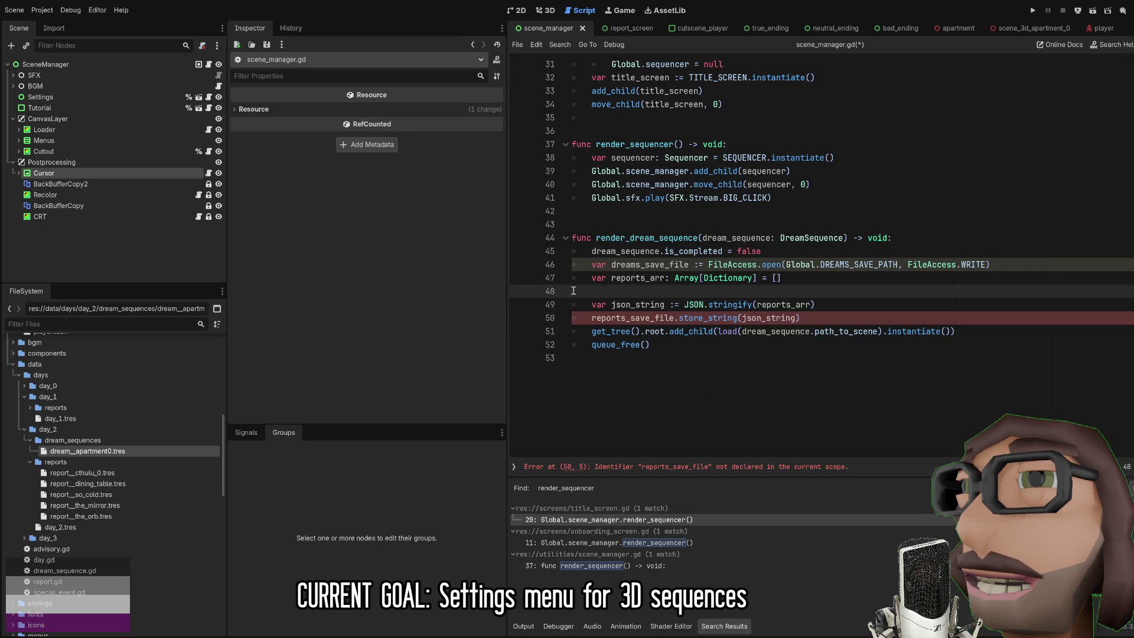
drag(782, 278, 485, 271)
key(BackSpace)
key(BackSpace)
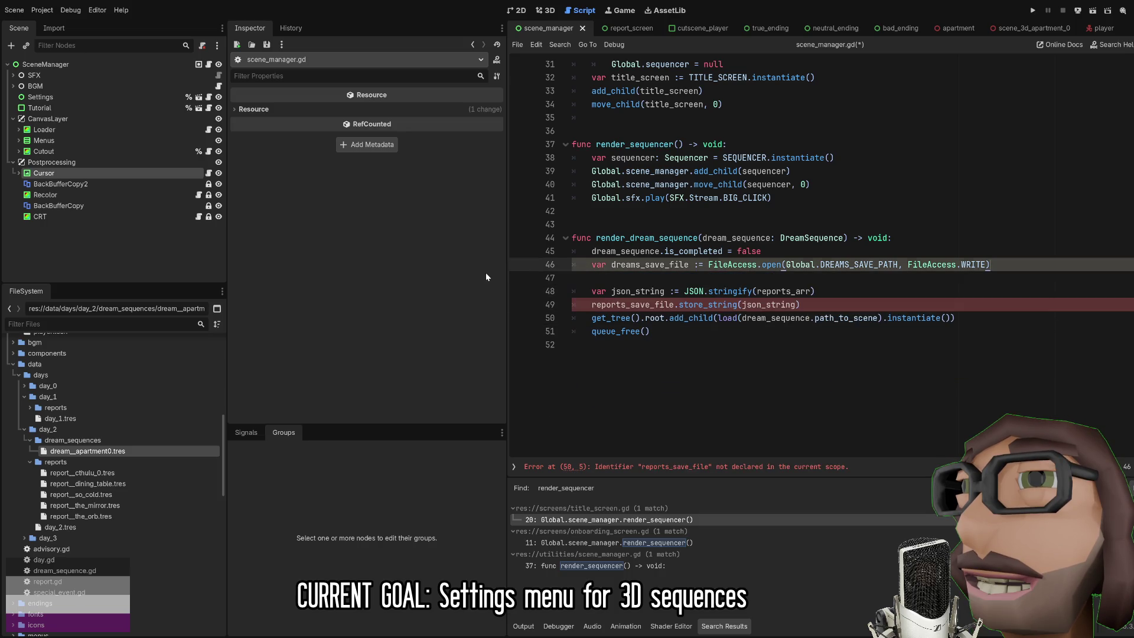
double_click(780, 291)
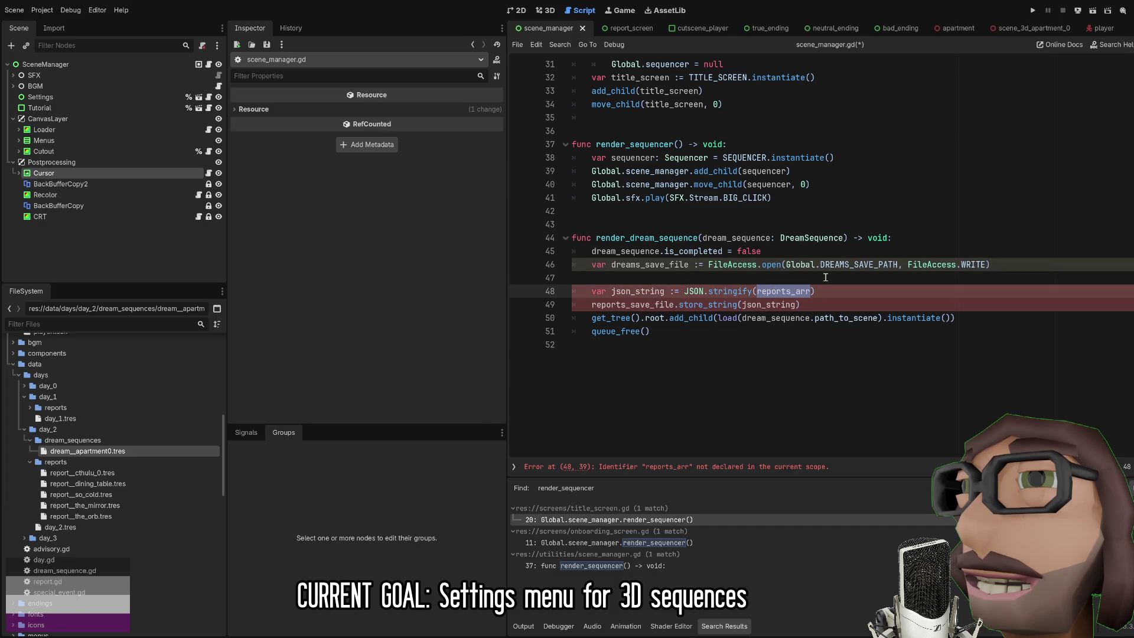
- Stringify a dictionary with "resource_path": dream_sequence.resource_path and "is_completed": false
text({)
key(Return)
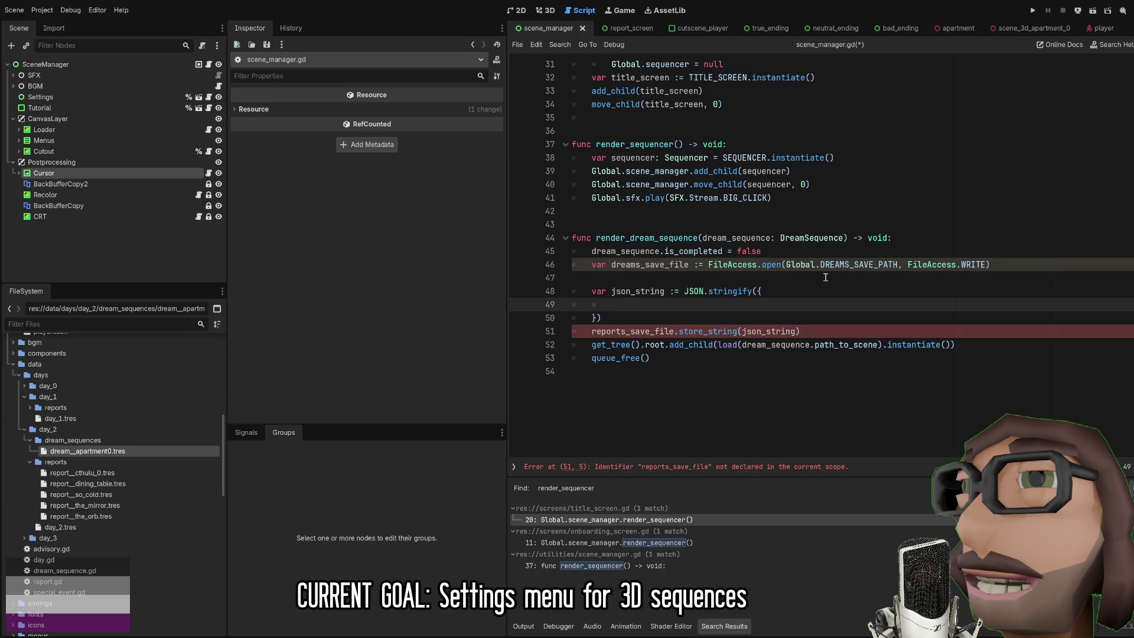
text(")
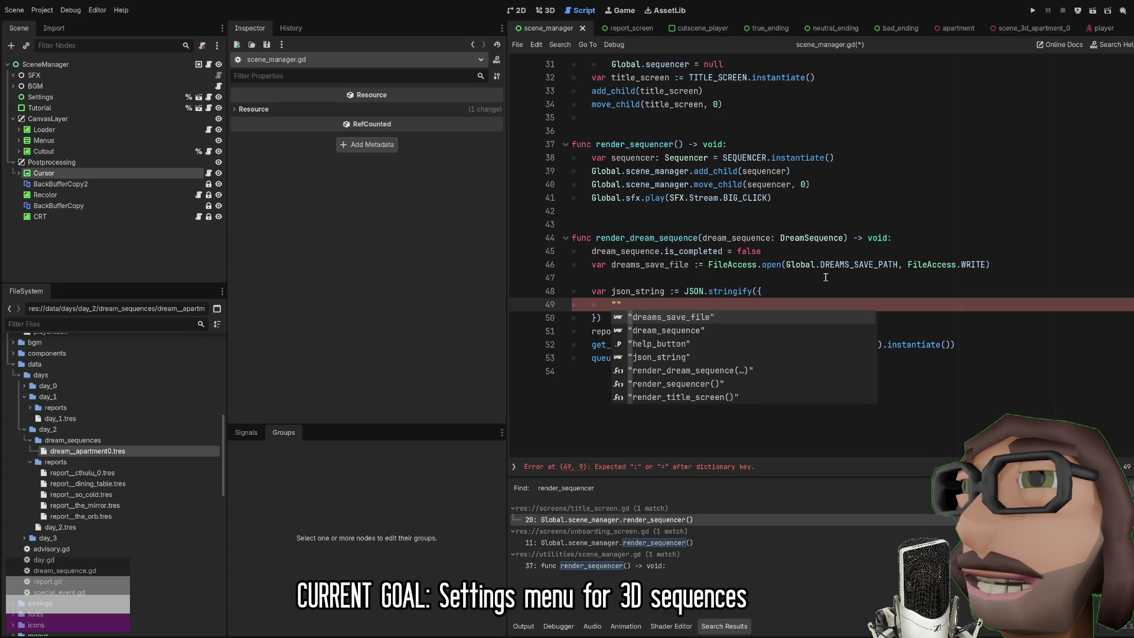
text(resour)
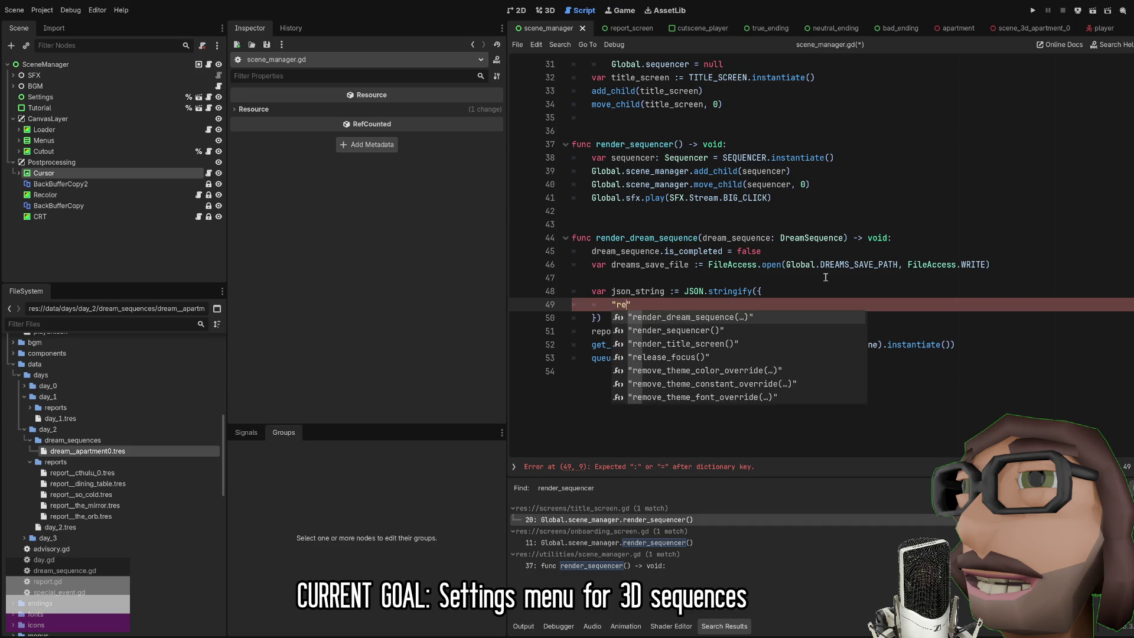
text(ce_path)
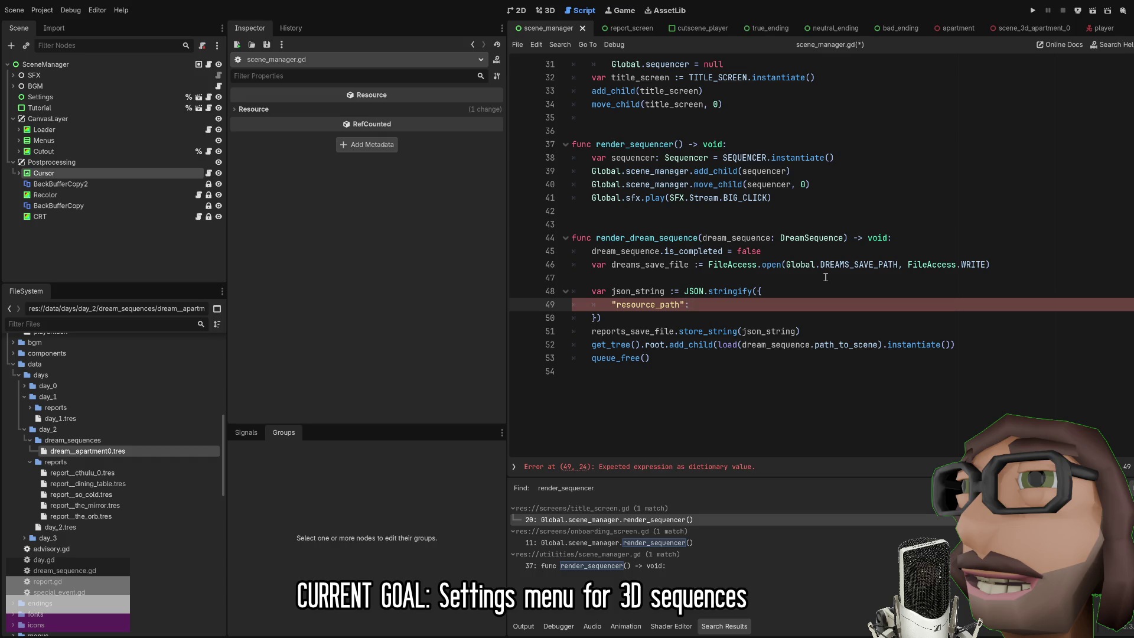
text(dre)
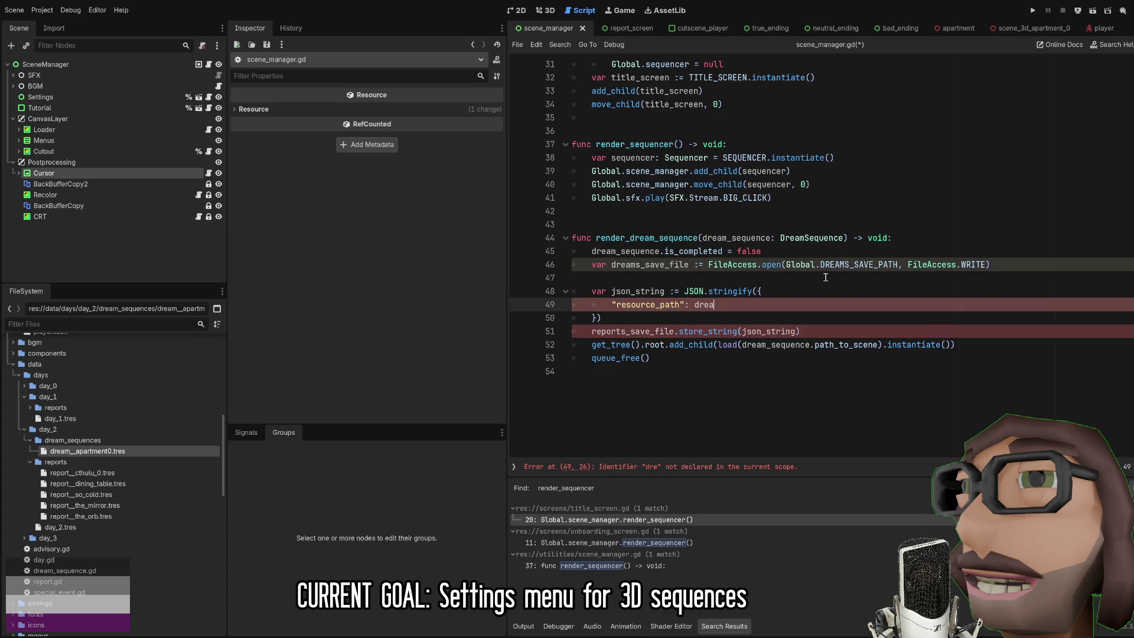
text(a)
key(Down)
key(Return)
text(.reou)
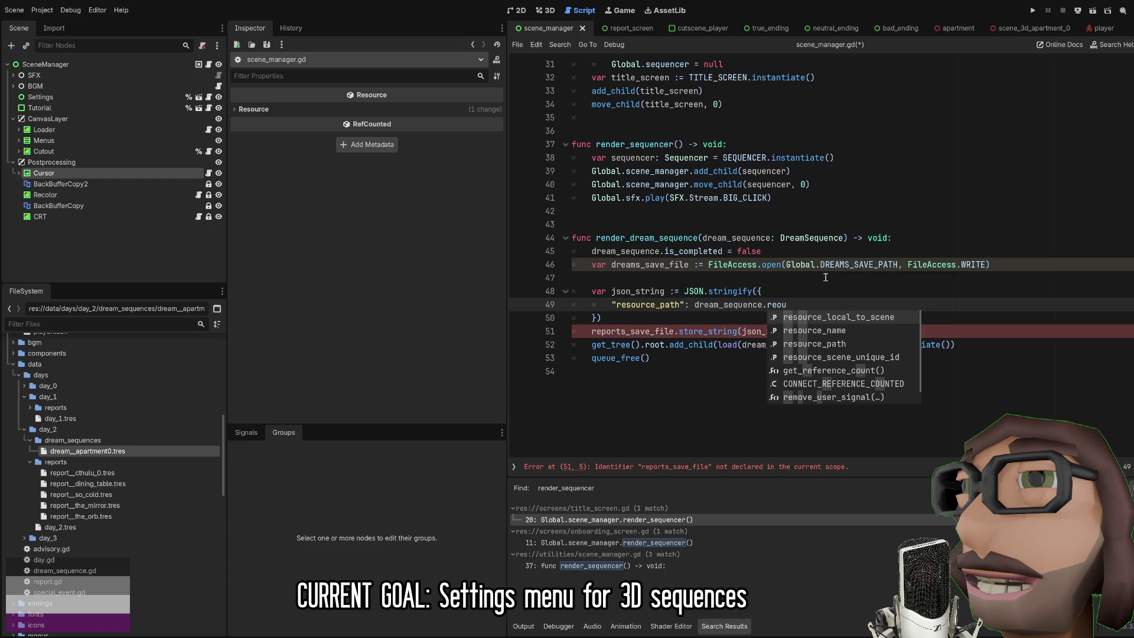
key(Down)
key(Down)
key(Return)
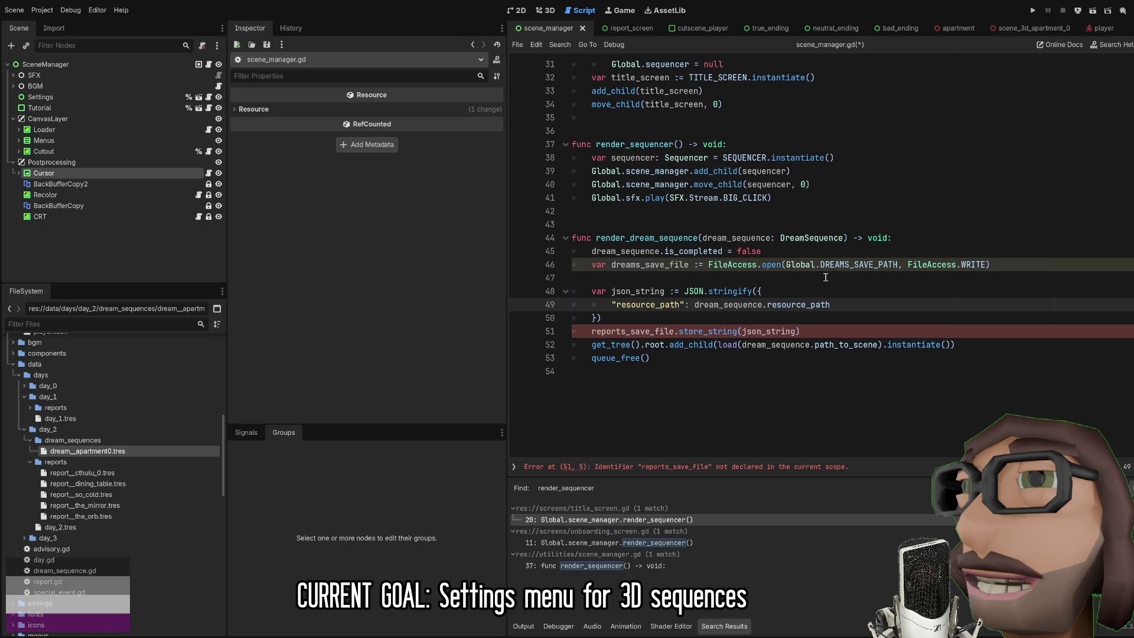
text(,)
key(Return)
text(")
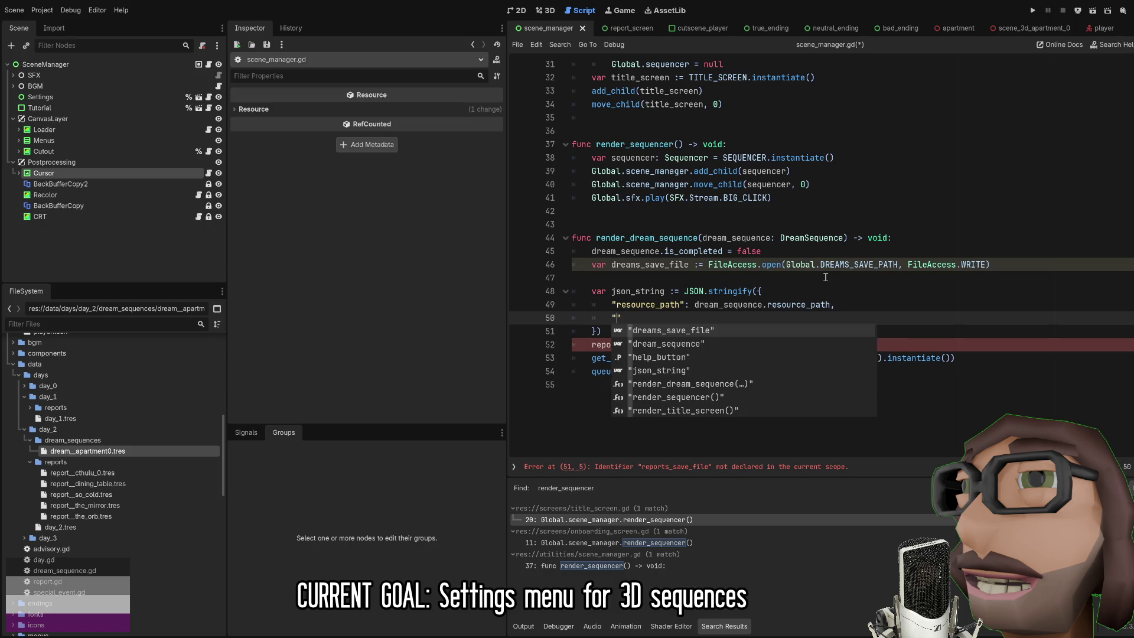
text(is_completed": false)
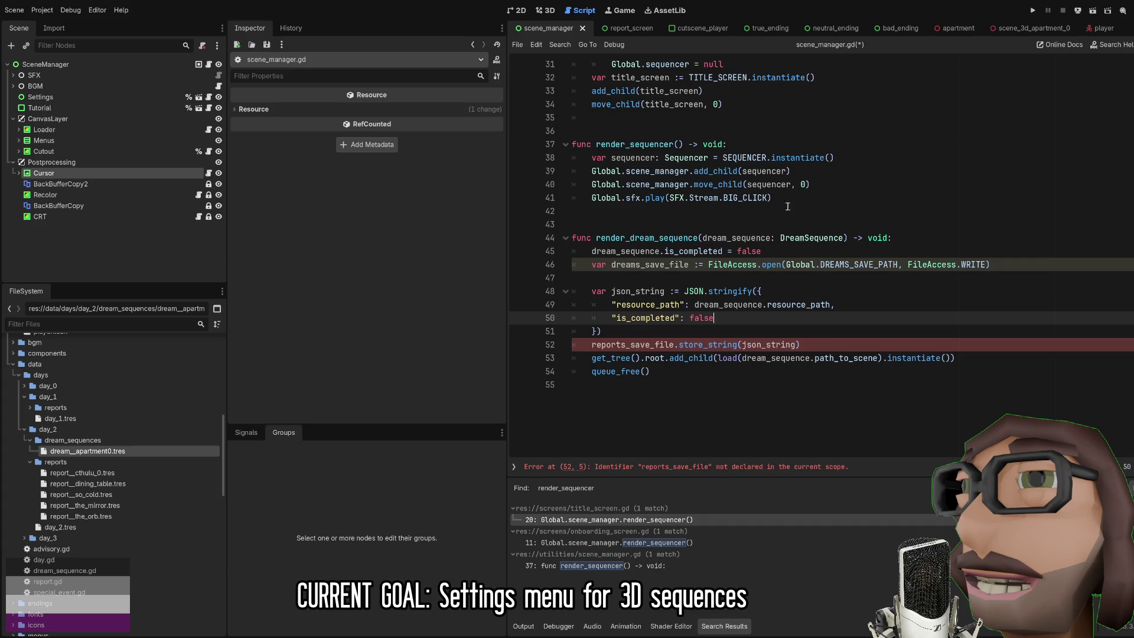
- Make the store_string line write through dreams_save_file and save scene_manager.gd
click(834, 253)
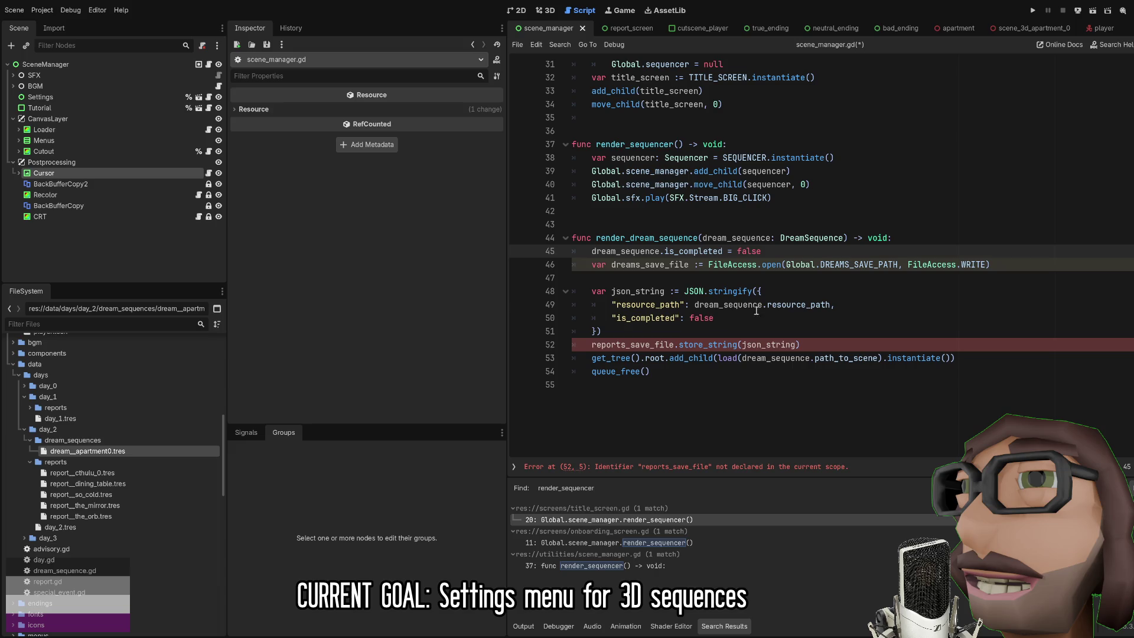
click(677, 328)
double_click(768, 344)
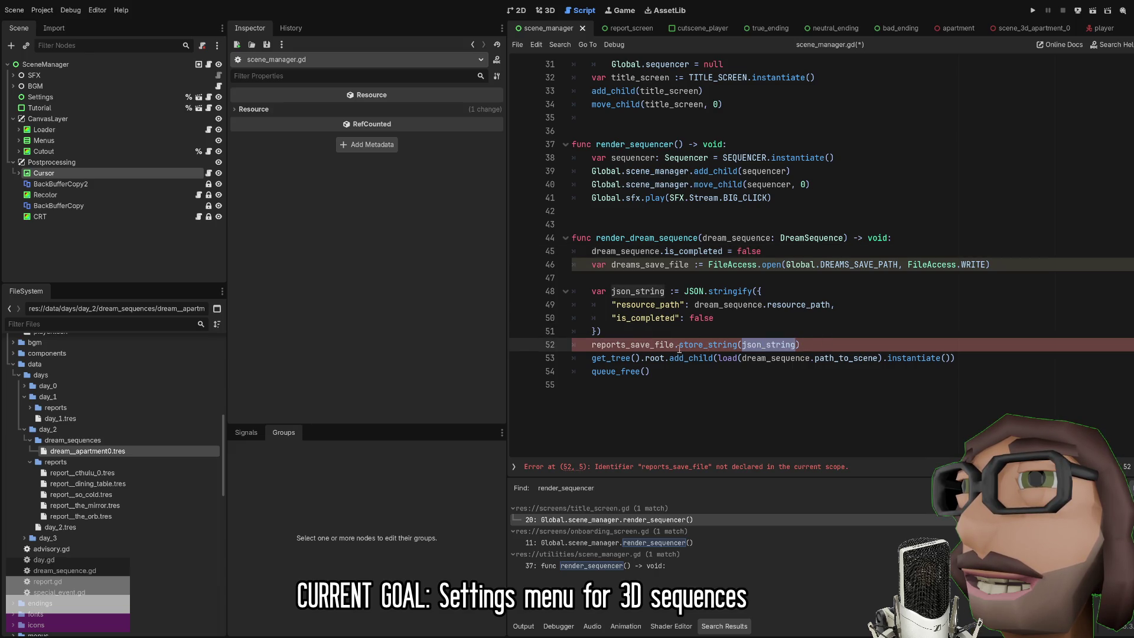
double_click(631, 345)
text(der)
key(BackSpace)
key(BackSpace)
text(re)
key(Return)
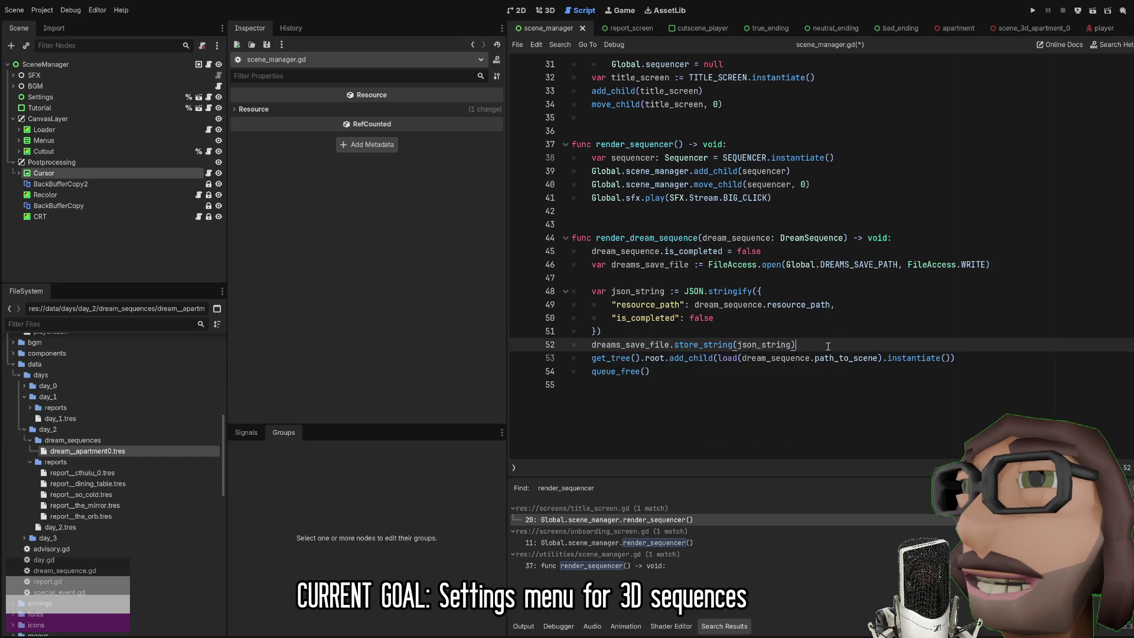
scroll(767, 323, down, 1)
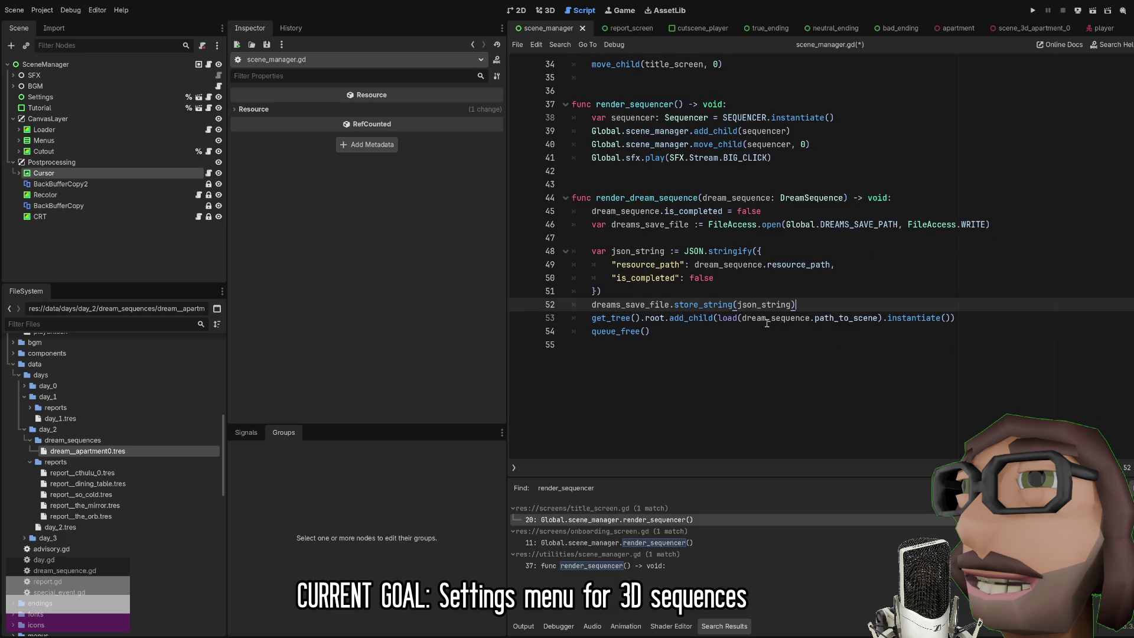
click(818, 297)
key(ctrl+s)
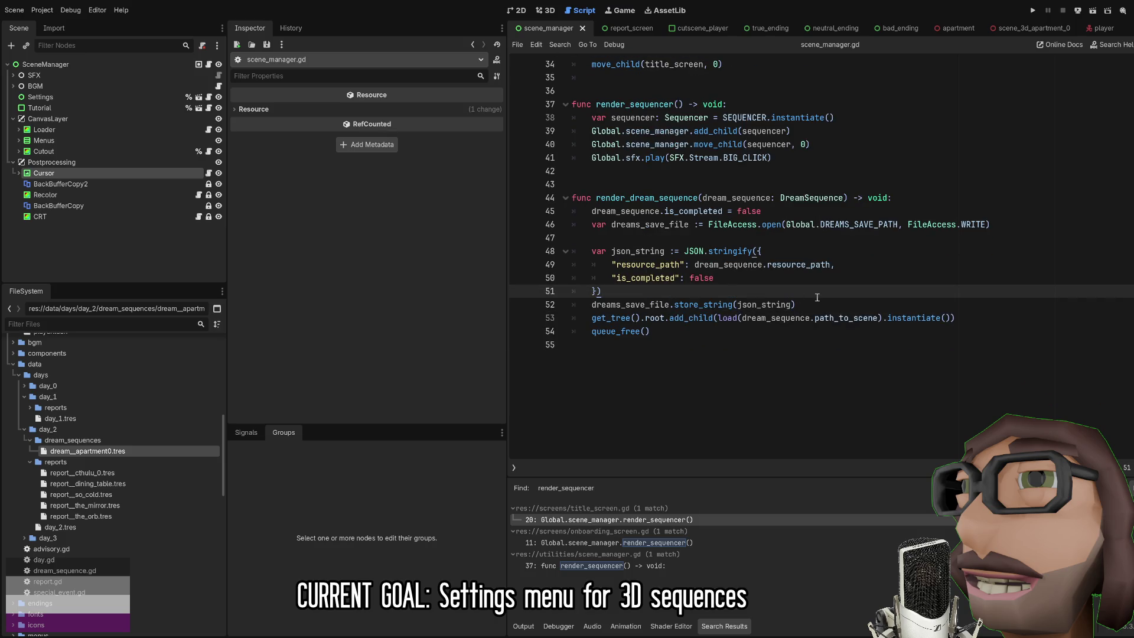
- Delete the empty line 47 ahead of the JSON string in render_dream_sequence
click(703, 238)
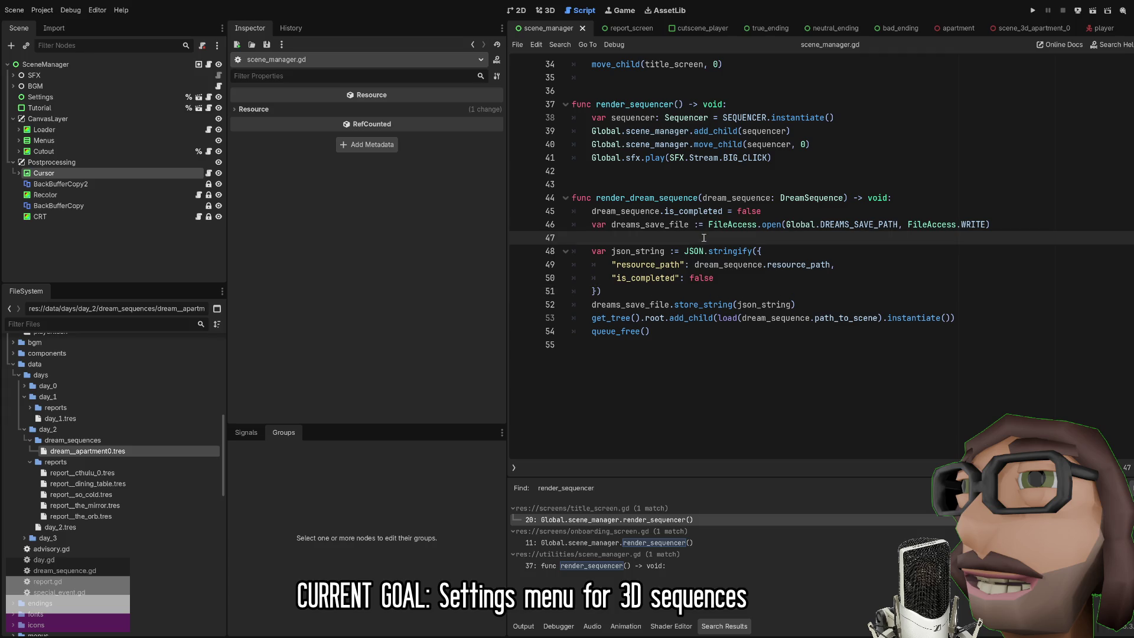
key(BackSpace)
key(Down)
key(Down)
key(Down)
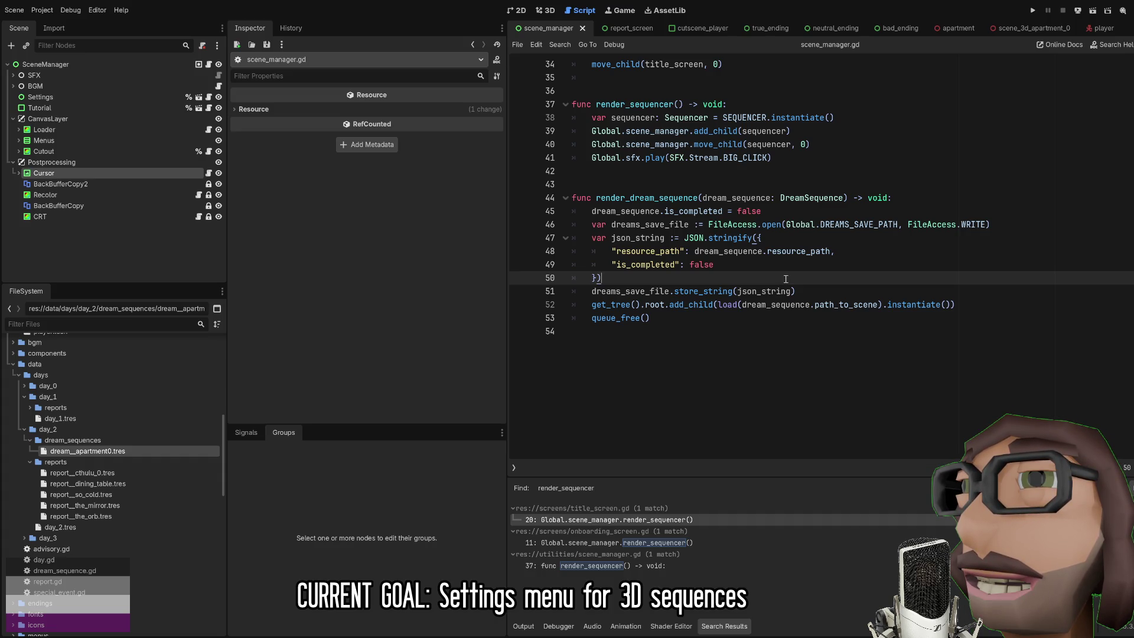
click(771, 210)
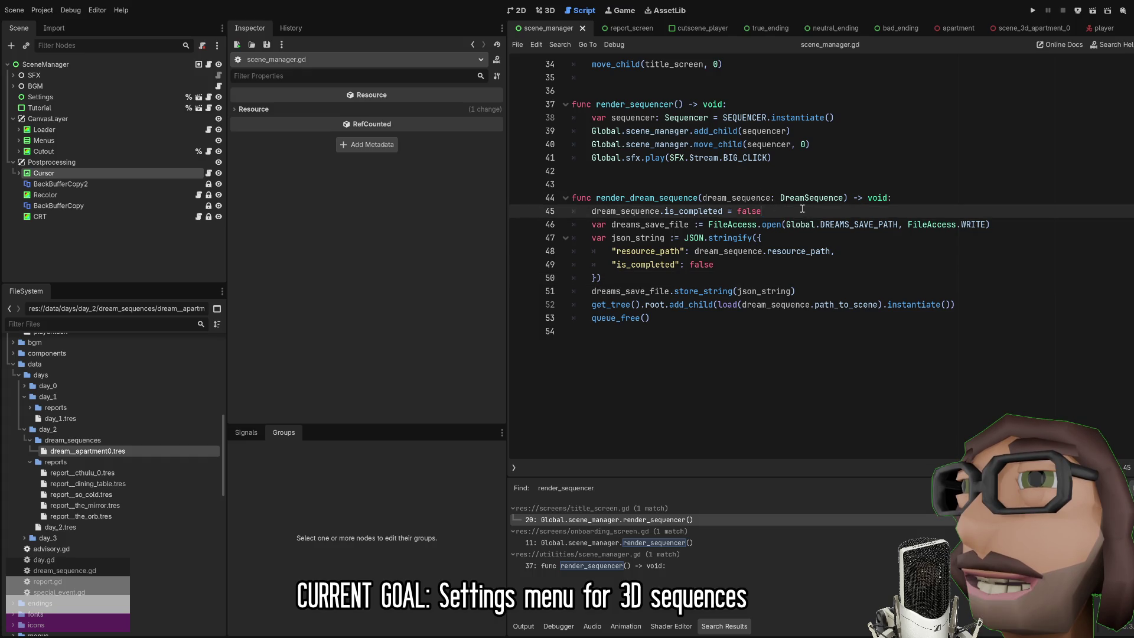
scroll(834, 237, down, 1)
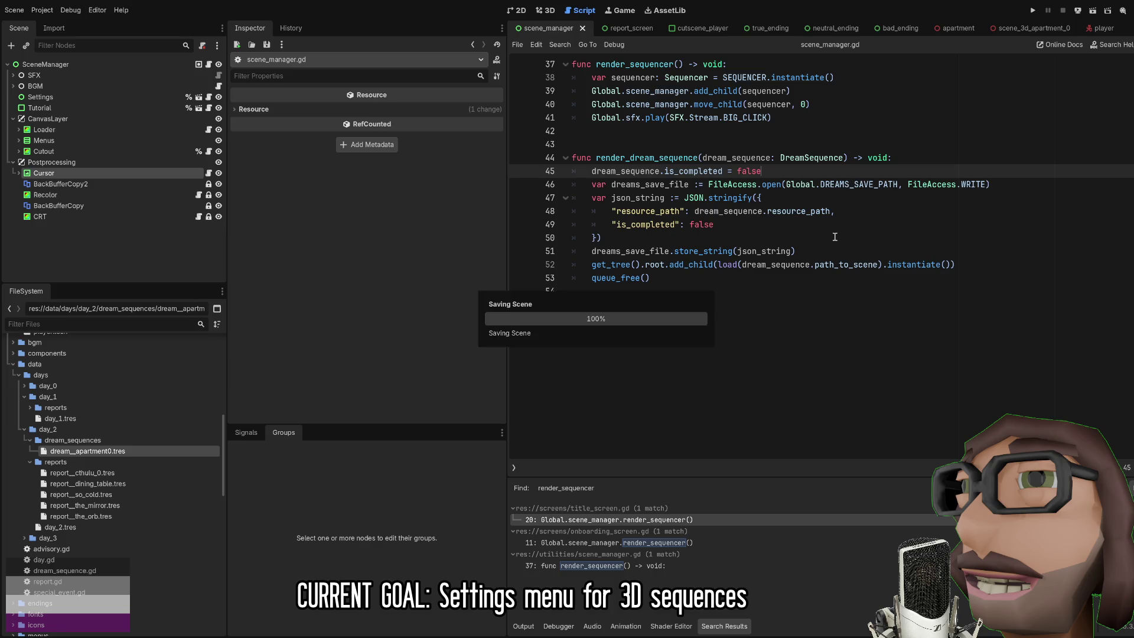
click(835, 197)
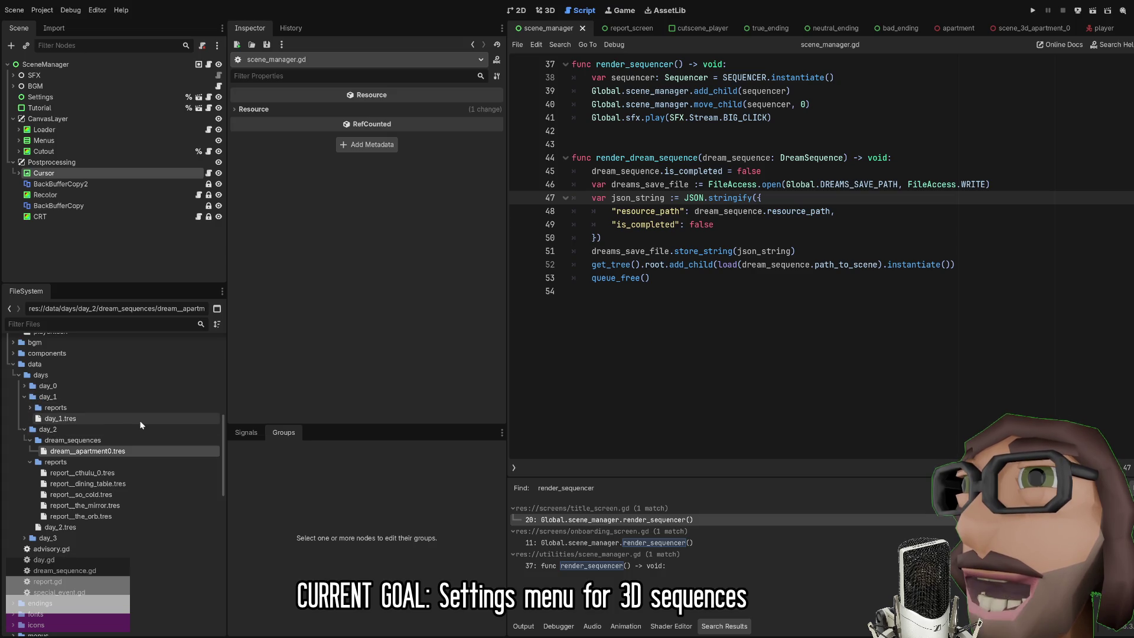
key(alt+Left)
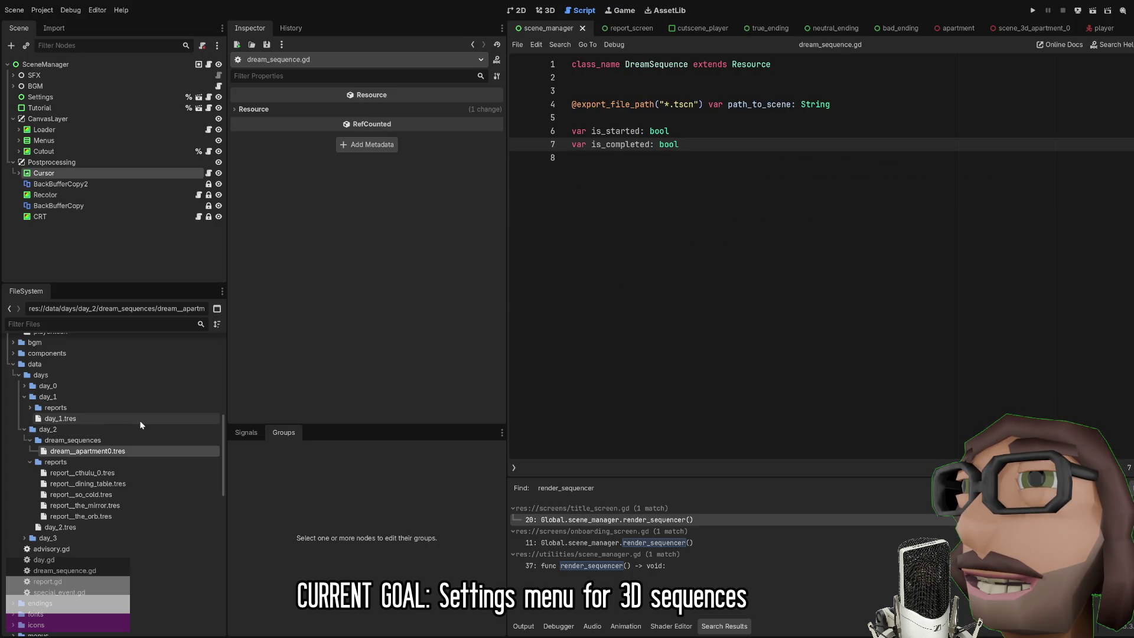
- Rename the day_2 dream_sequences folder to dreams in the FileSystem panel
key(alt+Left)
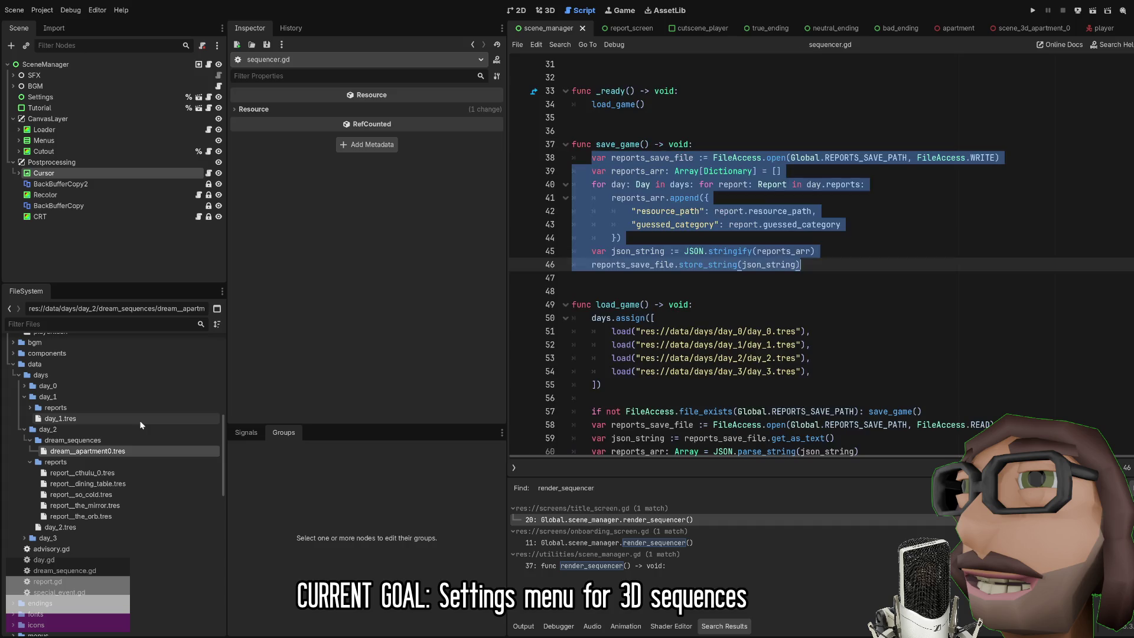
scroll(645, 294, up, 1)
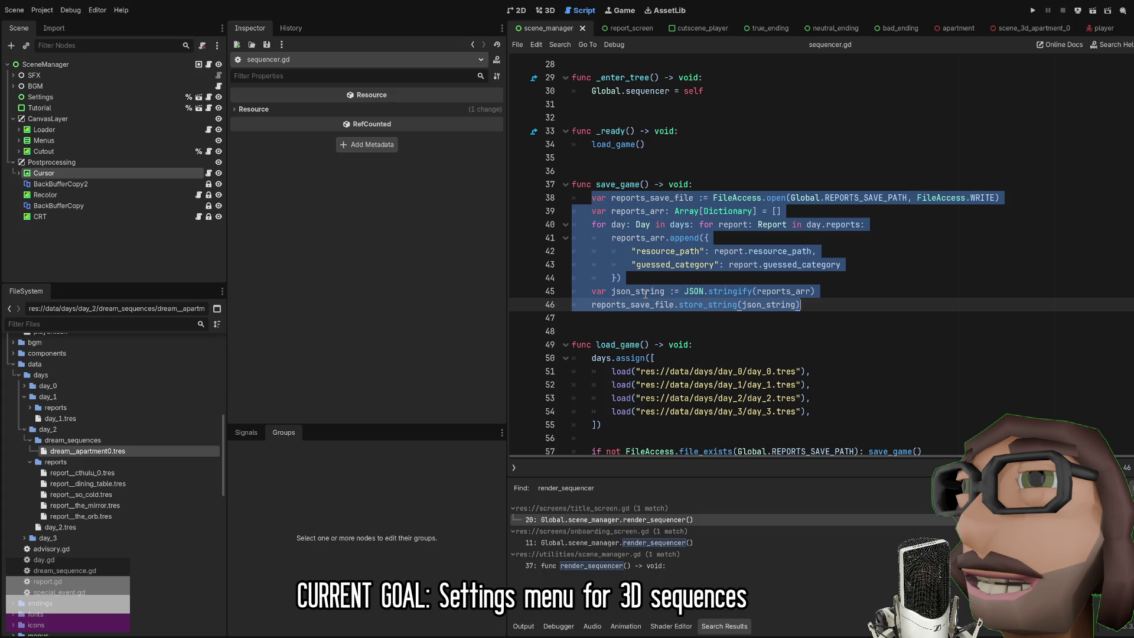
click(834, 302)
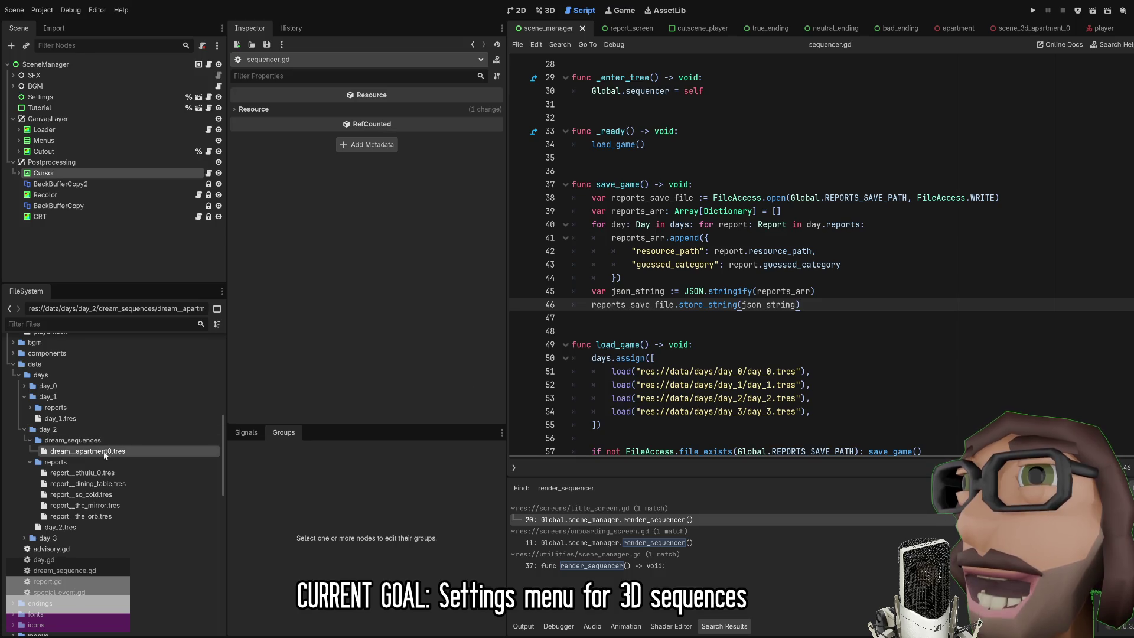
click(61, 440)
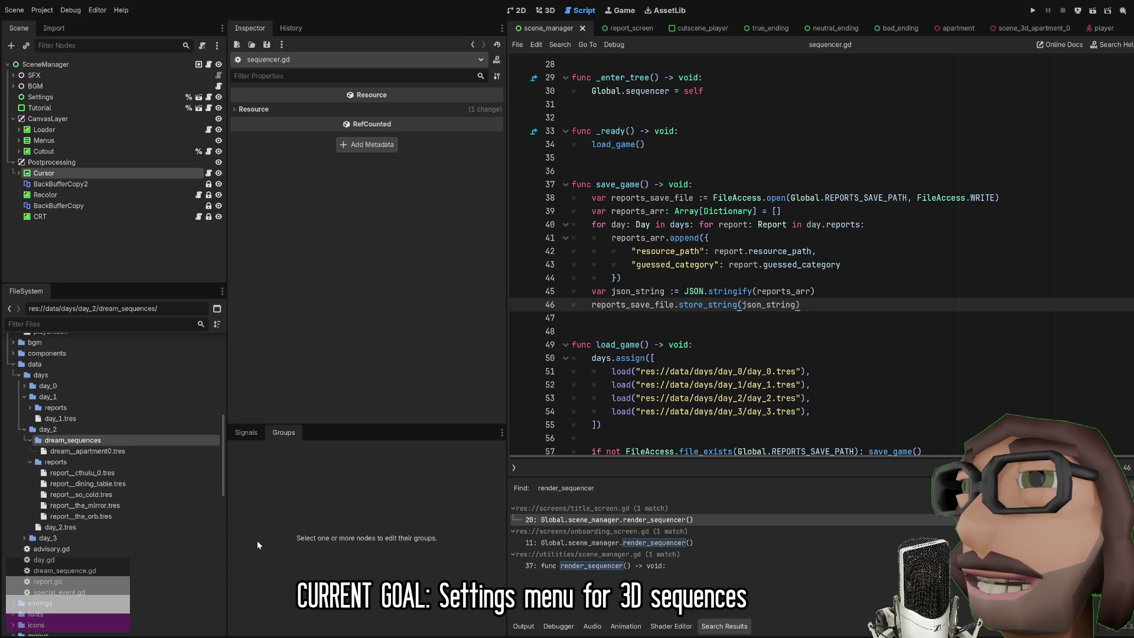
key(Return)
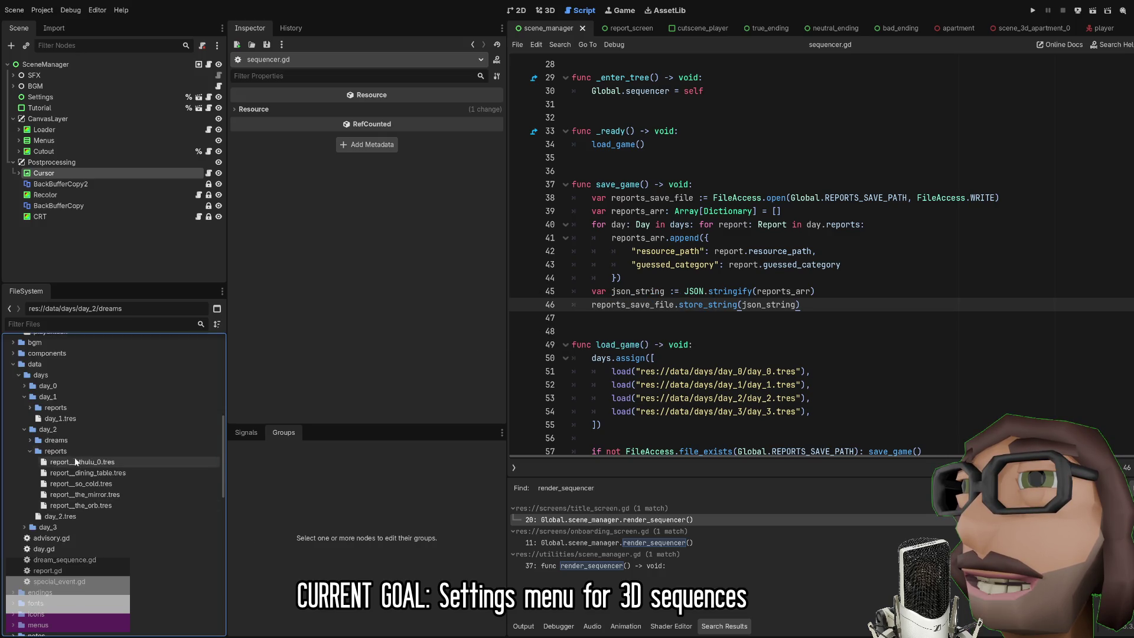
scroll(98, 476, up, 4)
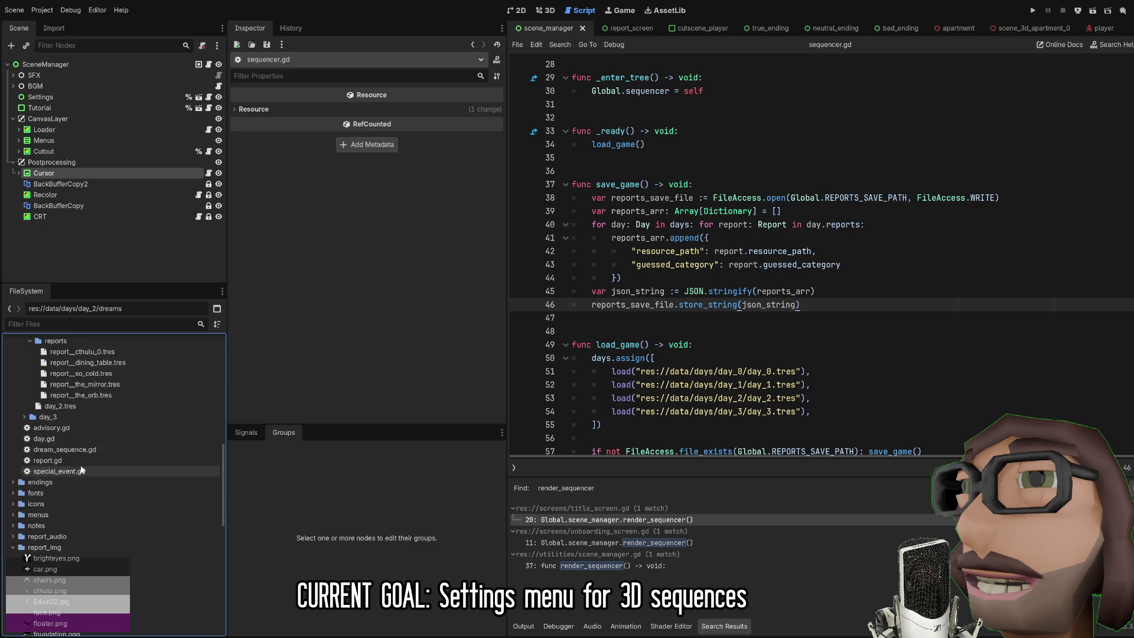
scroll(94, 476, down, 4)
click(28, 441)
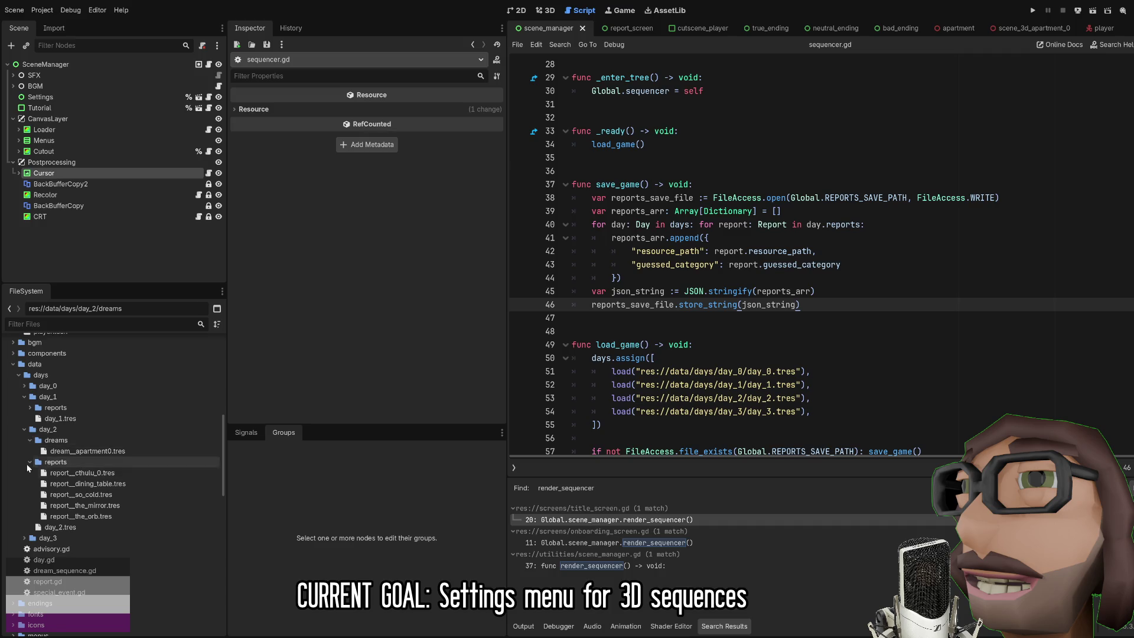
click(29, 440)
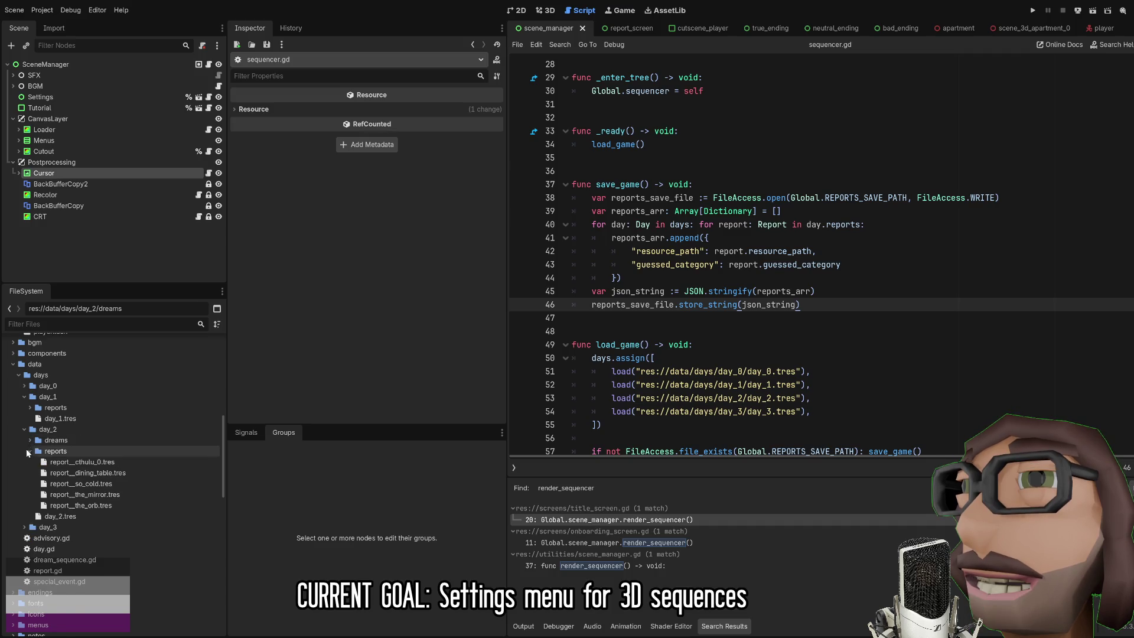
click(28, 450)
- Rename dream_sequence.gd to dream.gd and change its class_name to Dream
click(76, 506)
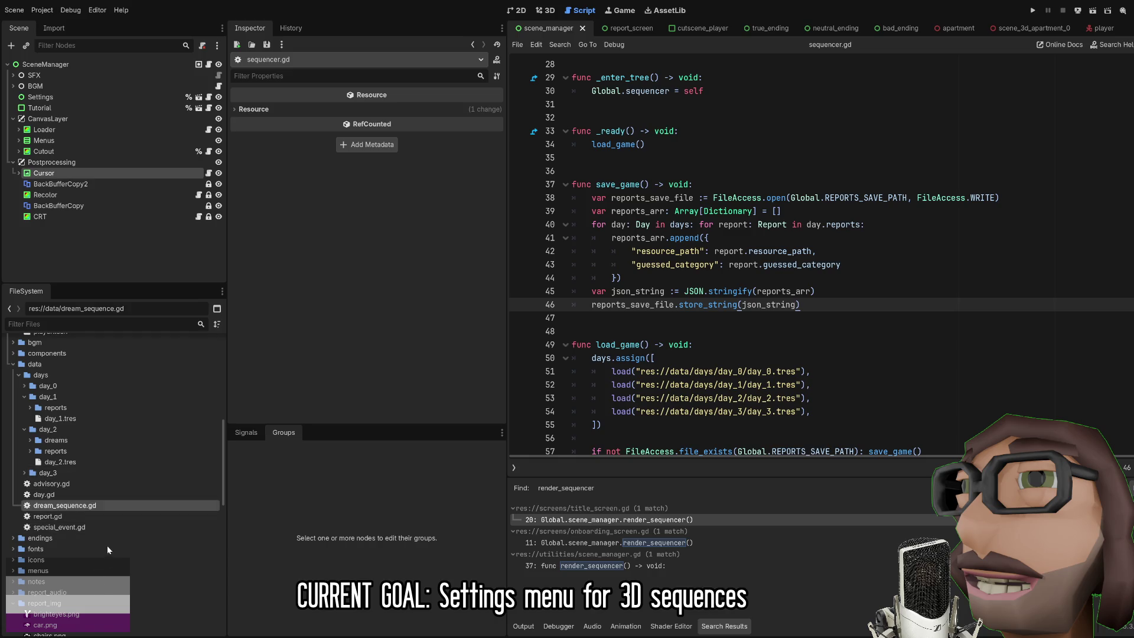
key(F2)
text(dream)
key(Return)
key(Return)
double_click(653, 64)
text(Dream)
click(733, 70)
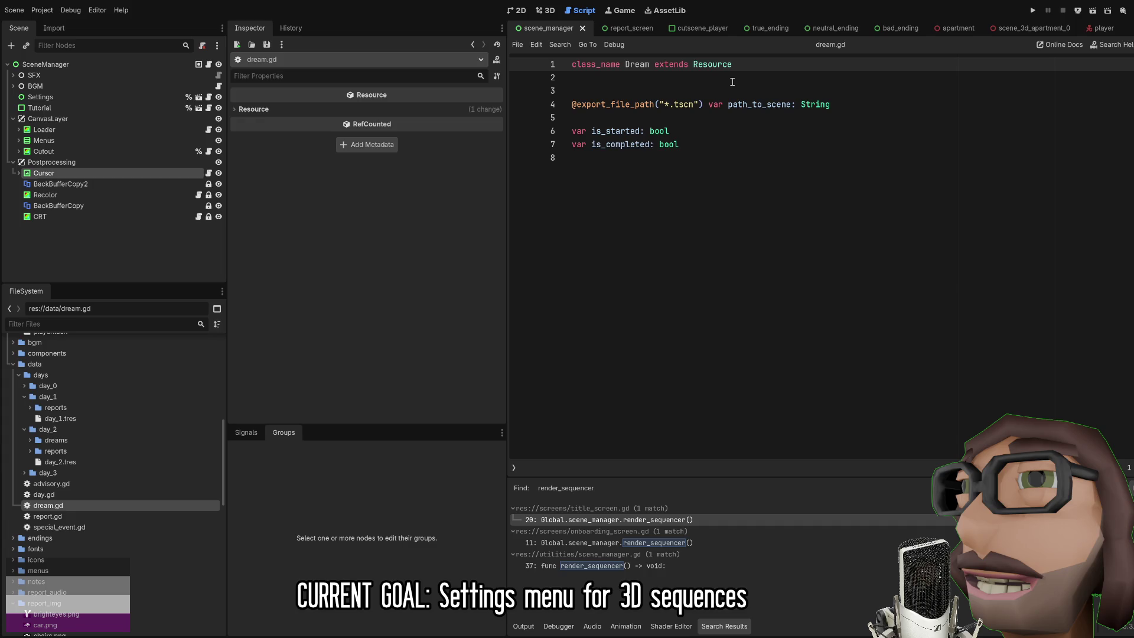
click(656, 520)
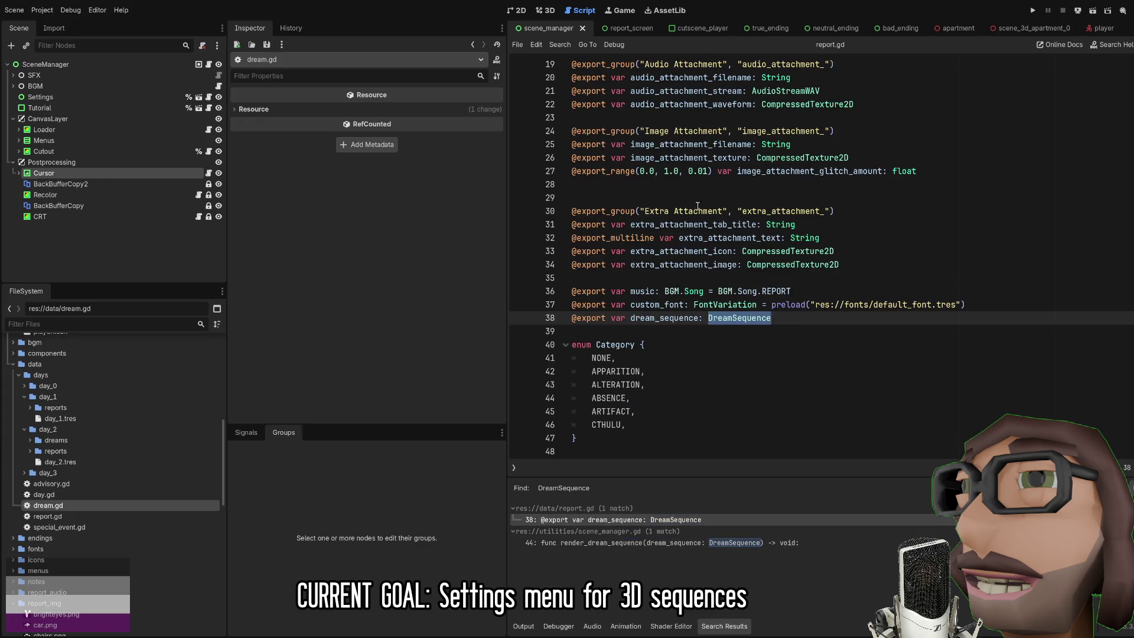
- Change report.gd's export to 'var dream: Dream' and save it
drag(698, 319, 654, 320)
key(BackSpace)
click(732, 318)
drag(732, 318, 689, 318)
key(BackSpace)
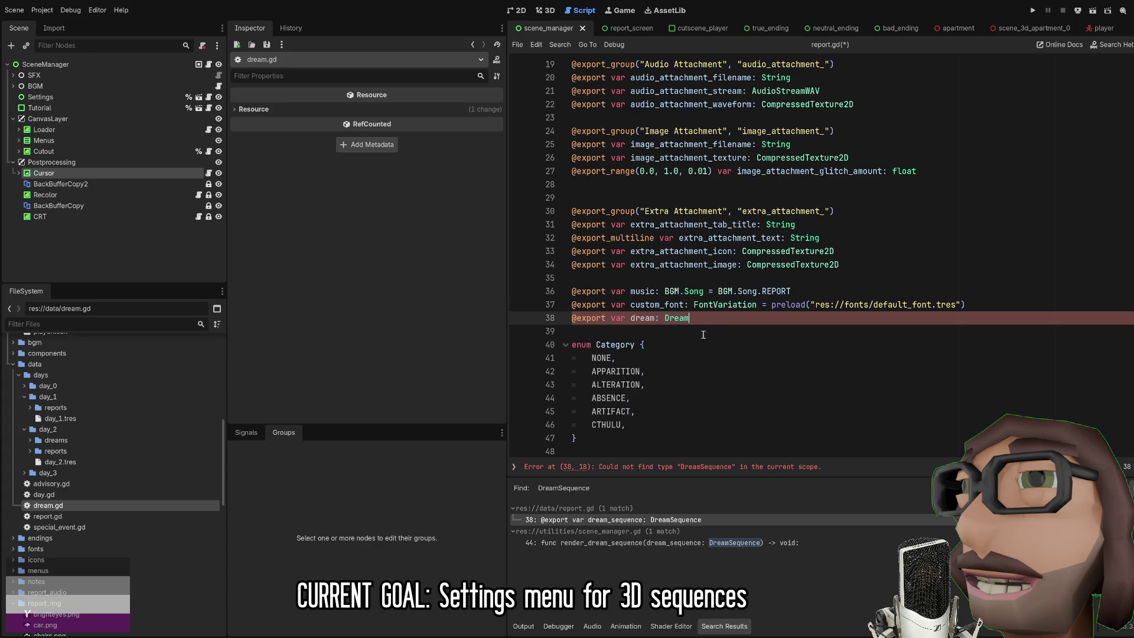
key(ctrl+s)
- Make render_dream_sequence take 'dream: Dream', rename every body reference to dream, and save
click(690, 542)
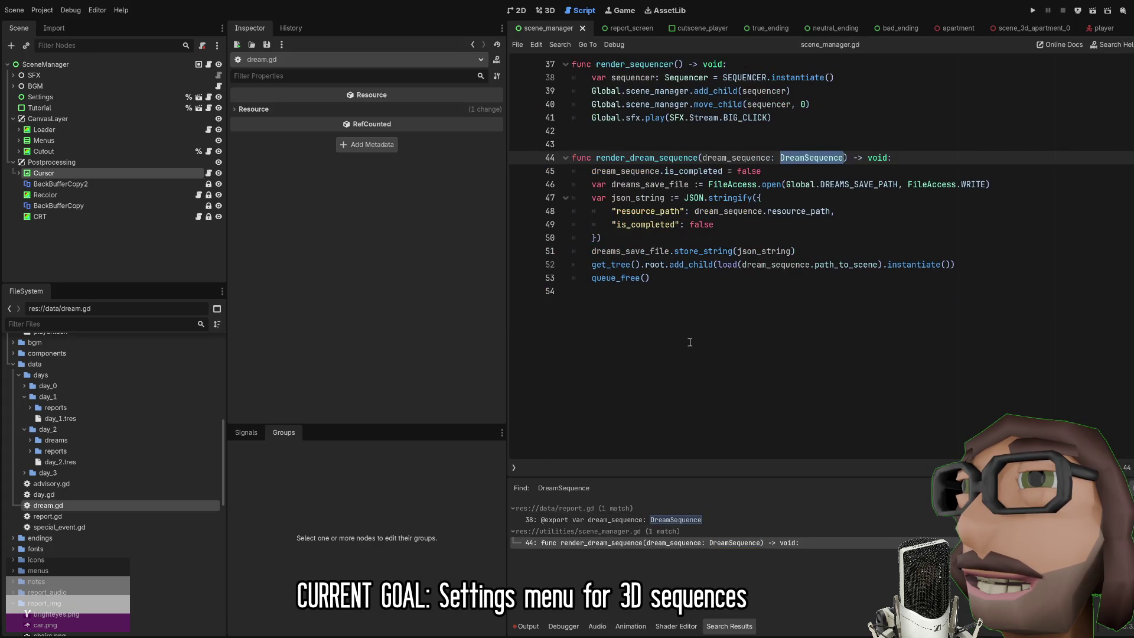
text(Dream)
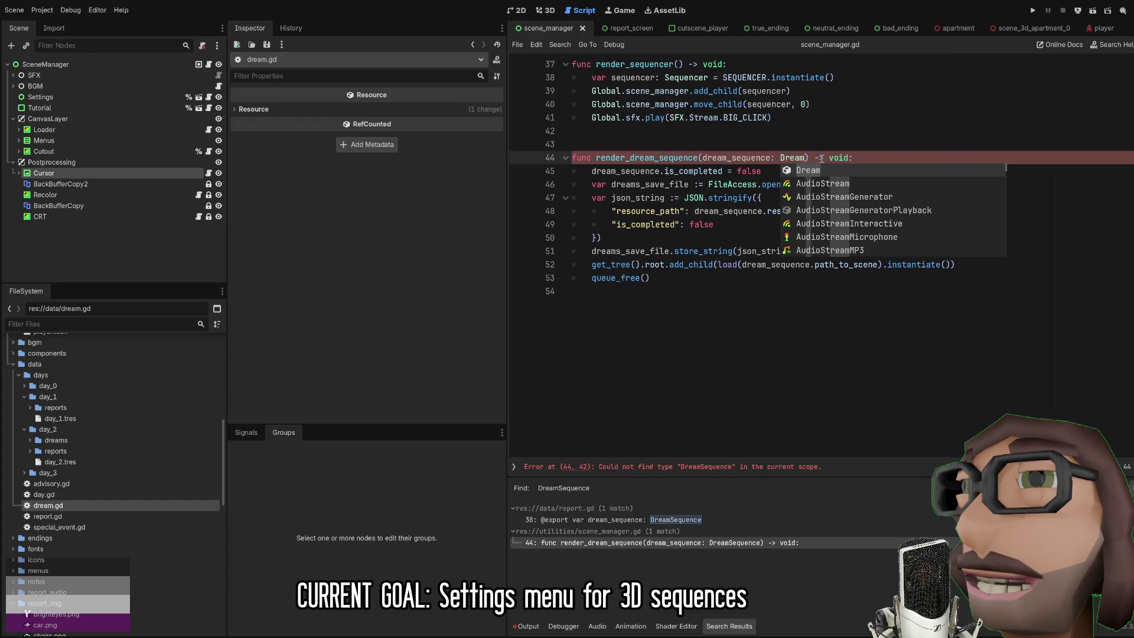
drag(771, 158, 702, 157)
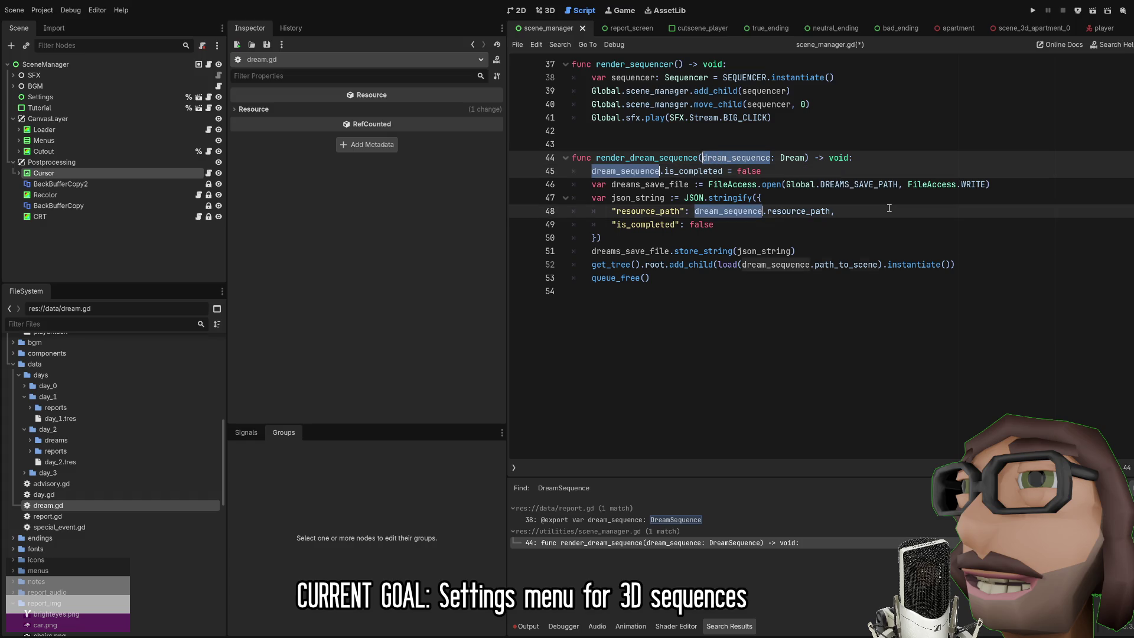
key(Right)
key(BackSpace)
key(BackSpace)
key(BackSpace)
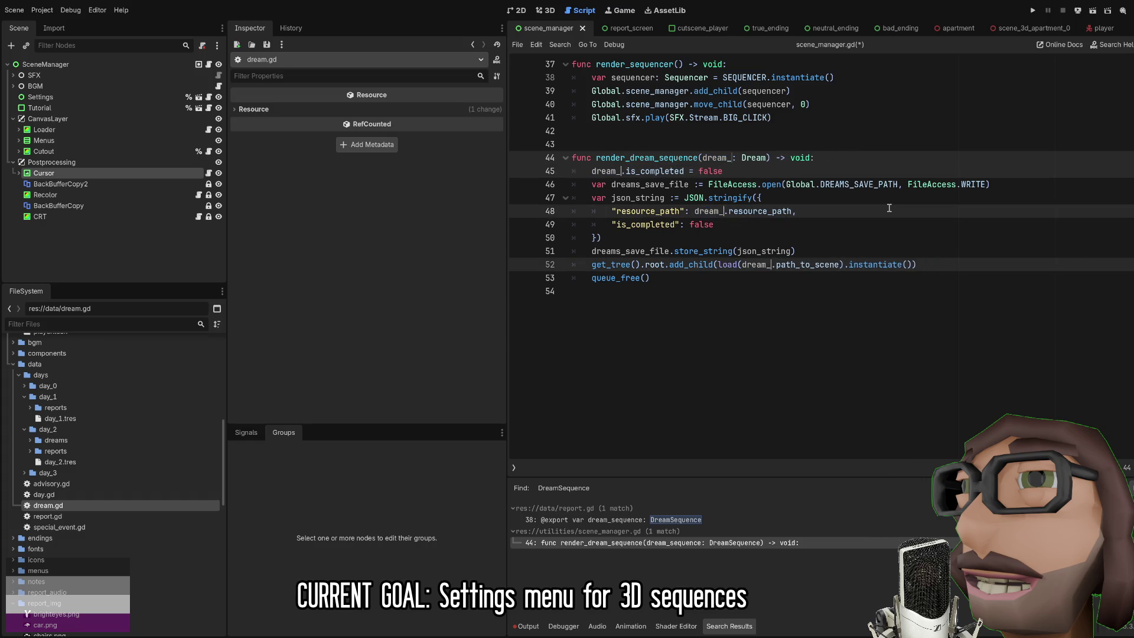
click(870, 159)
key(ctrl+s)
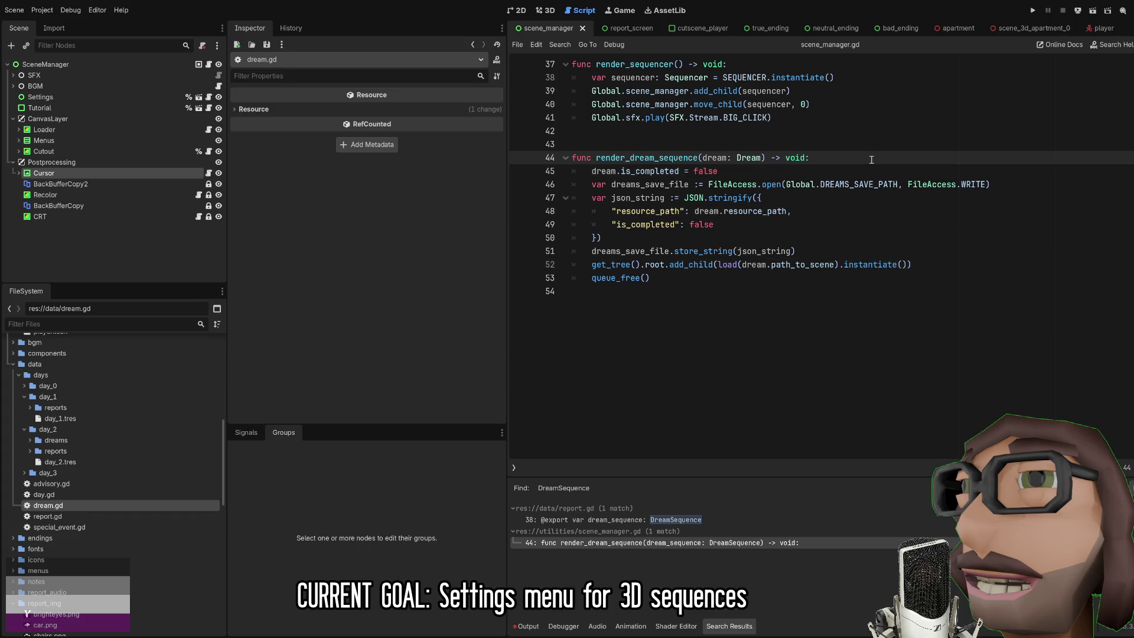
key(ctrl+shift+d)
key(ctrl+z)
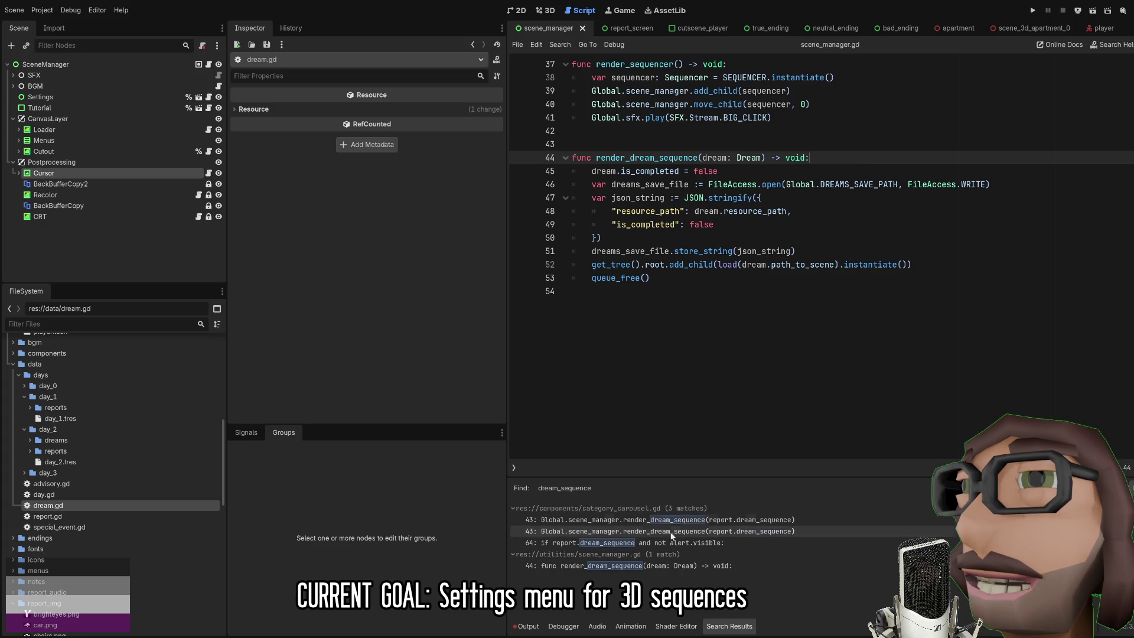
- Change line 43 of category_carousel.gd to call render_dream(report.dream) and save
click(665, 521)
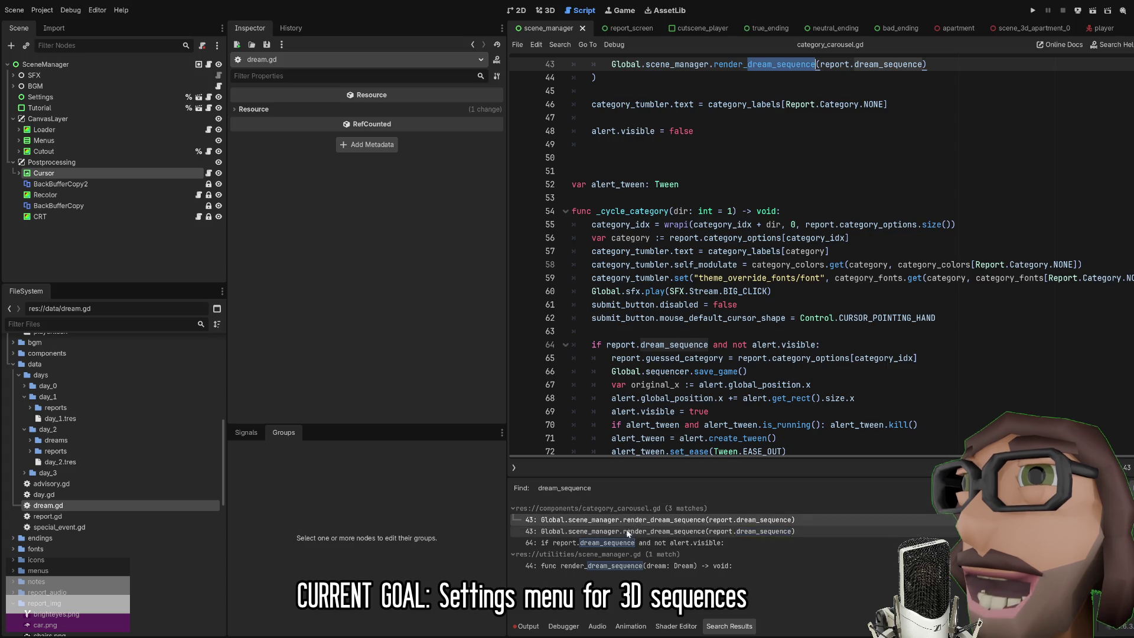
scroll(775, 237, up, 2)
scroll(776, 238, up, 2)
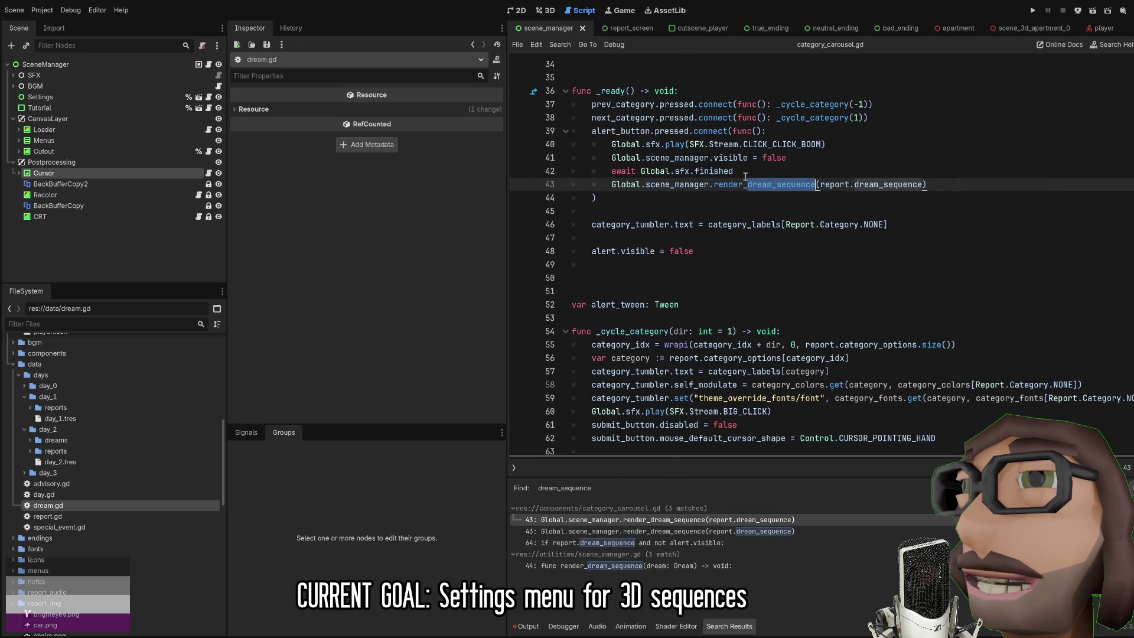
click(748, 185)
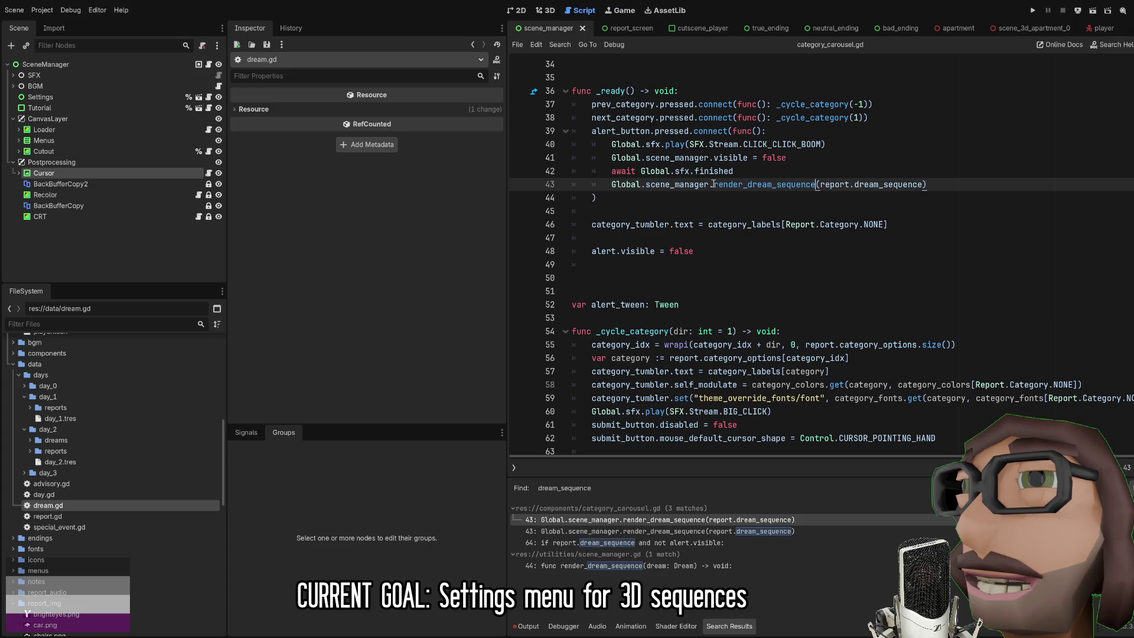
drag(775, 187, 816, 187)
key(BackSpace)
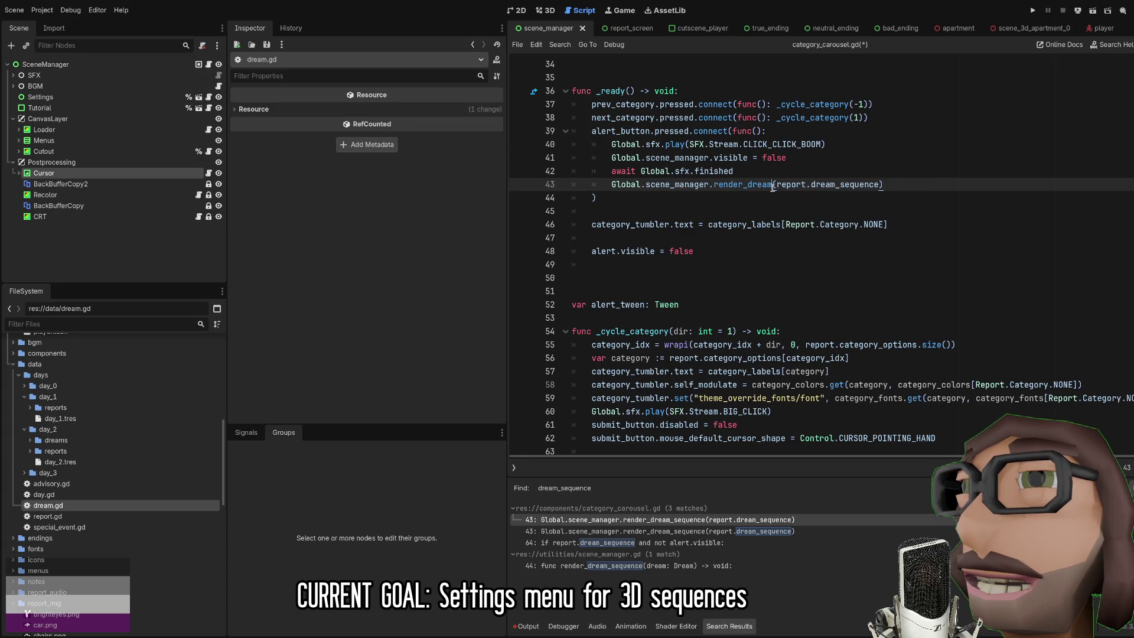
click(642, 532)
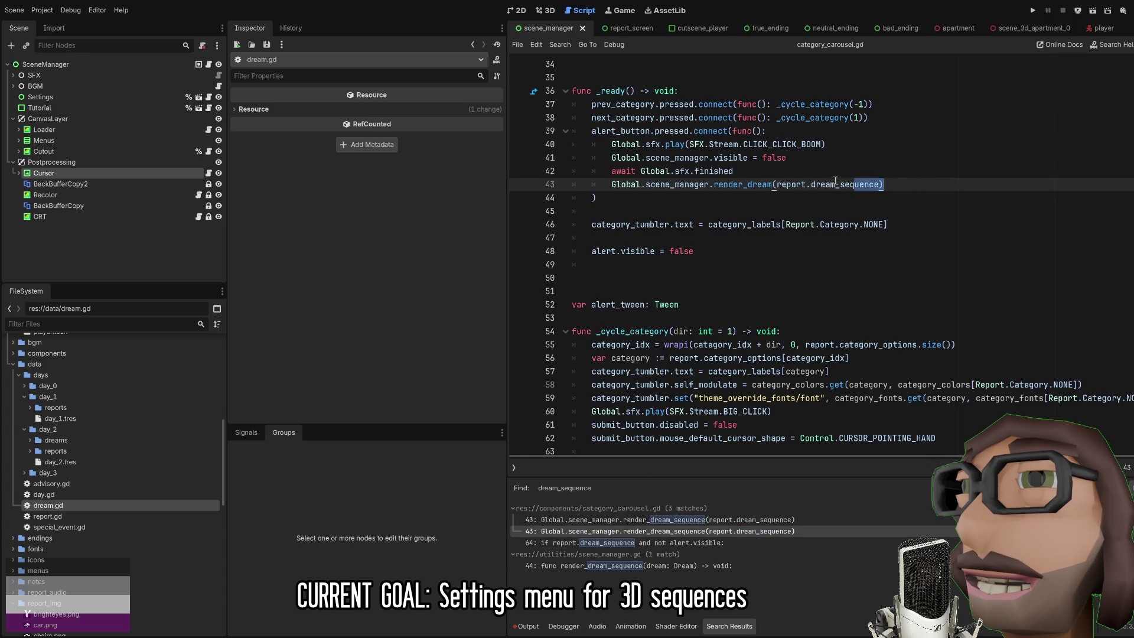
drag(835, 184, 882, 185)
key(BackSpace)
key(ctrl+s)
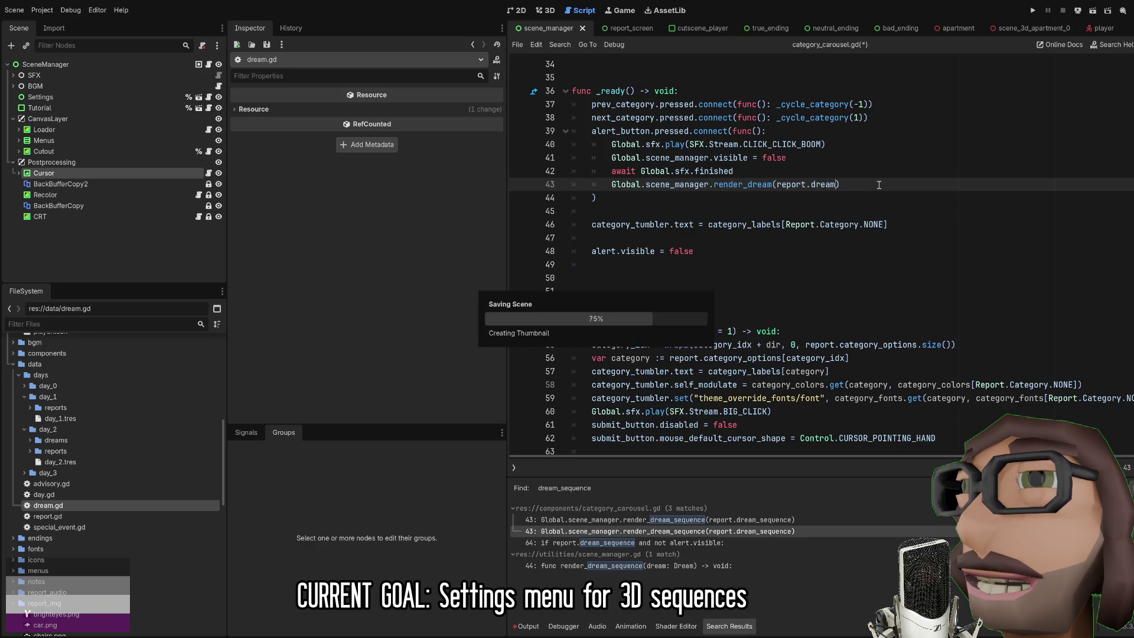
- Change the report.dream_sequence check on line 64 to report.dream
click(645, 519)
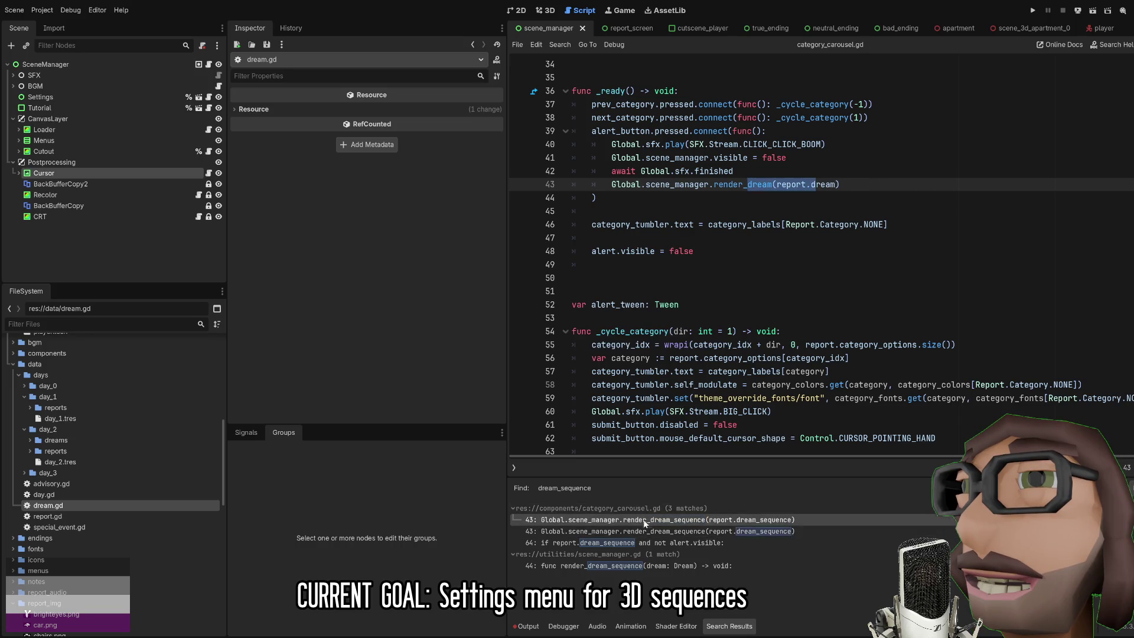
click(644, 532)
click(640, 543)
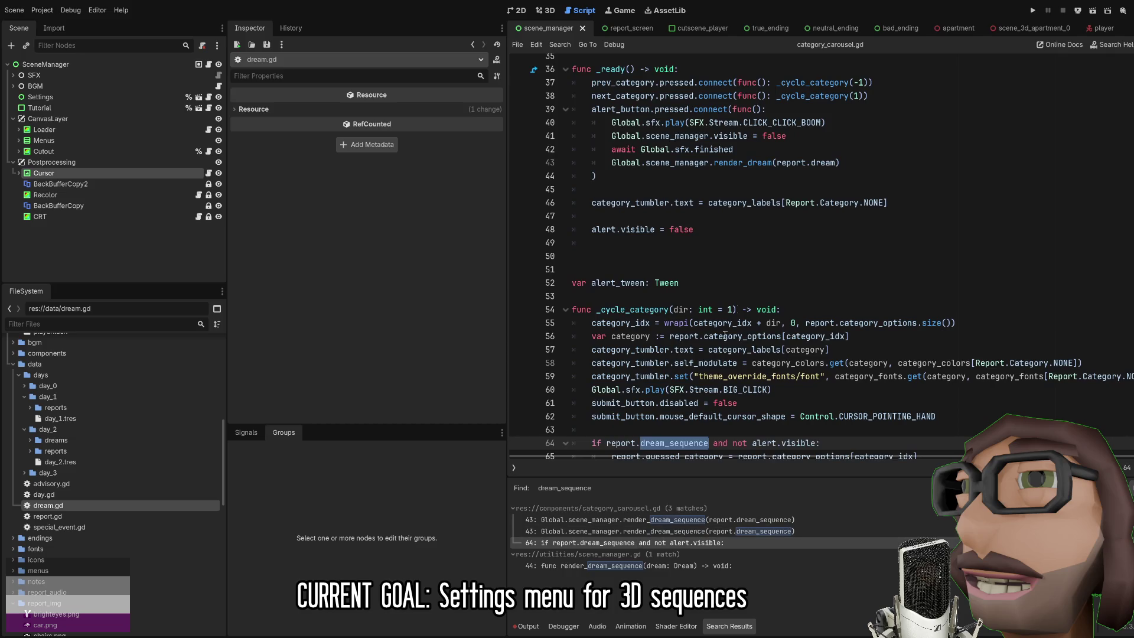
scroll(739, 320, down, 2)
drag(709, 362, 665, 363)
key(BackSpace)
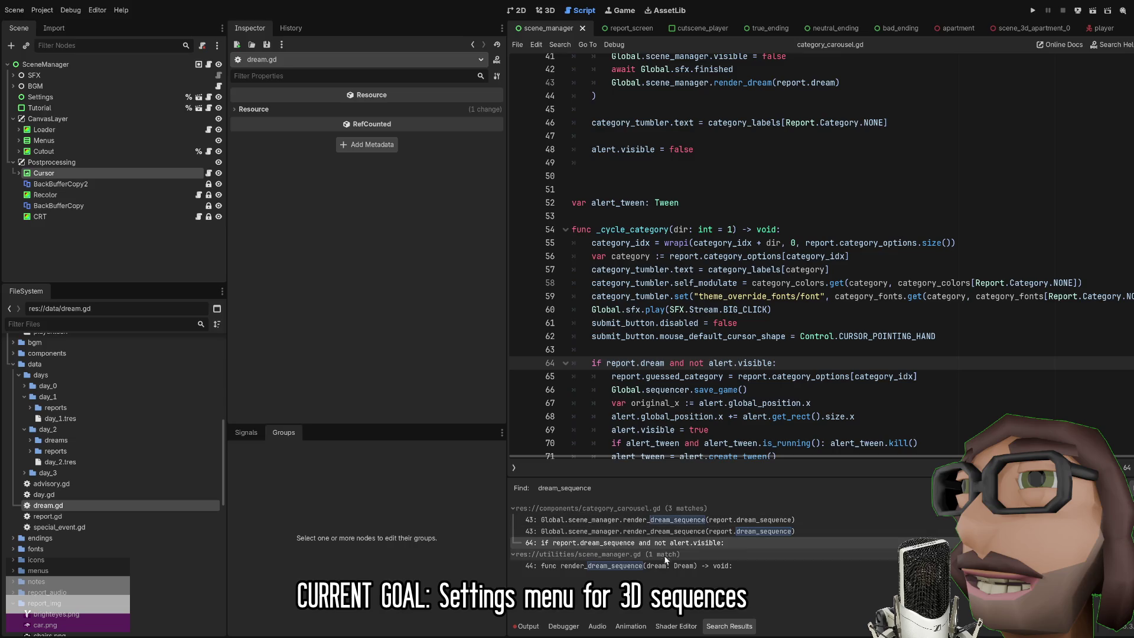
click(614, 565)
scroll(640, 204, up, 1)
click(700, 198)
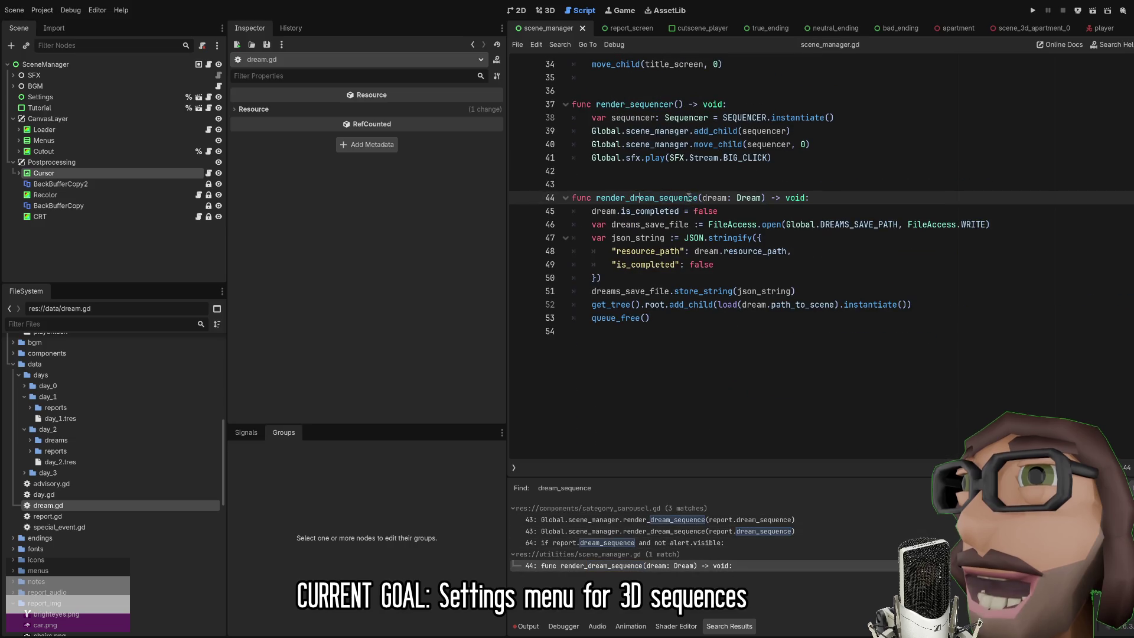
- Rename func render_dream_sequence to render_dream and verify the call via Find in Files
key(BackSpace)
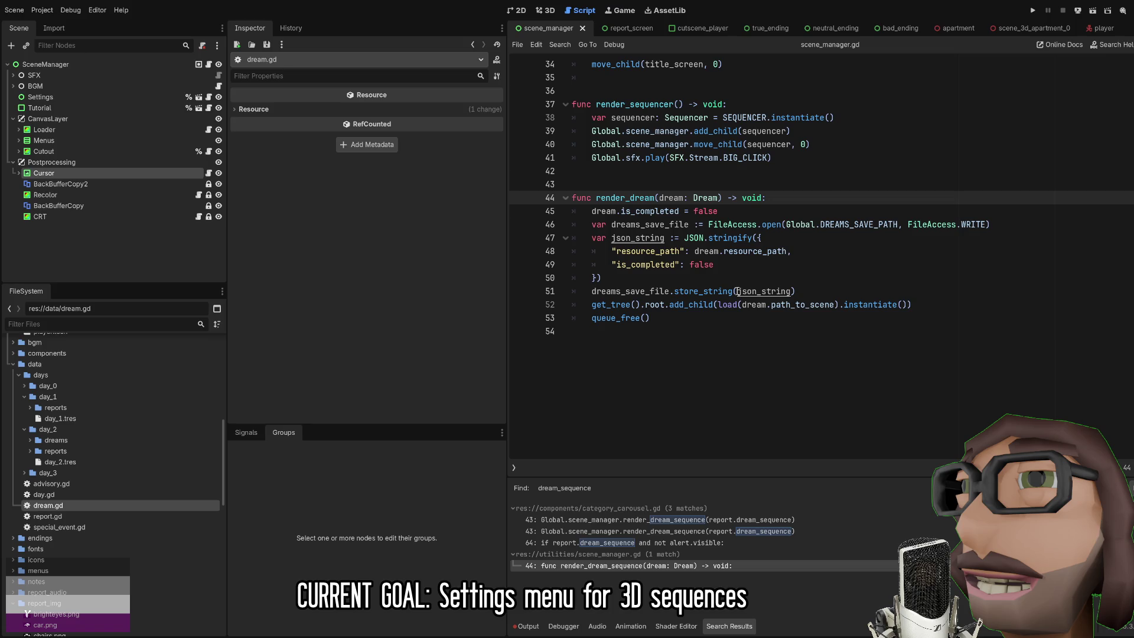
key(ctrl+shift+f)
key(Return)
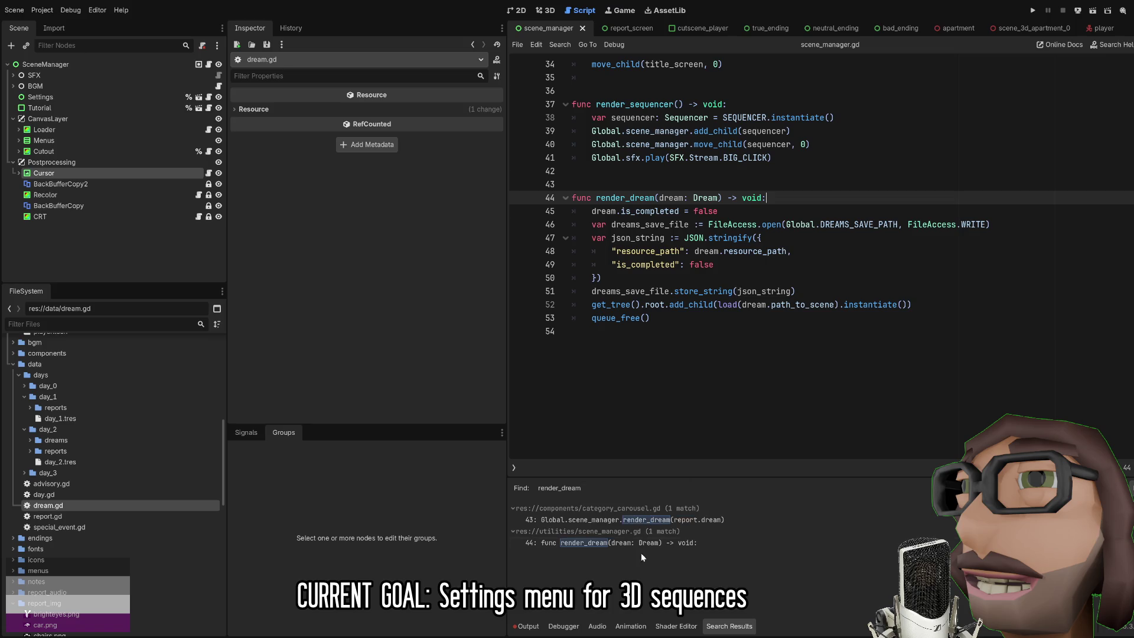
click(638, 520)
click(634, 547)
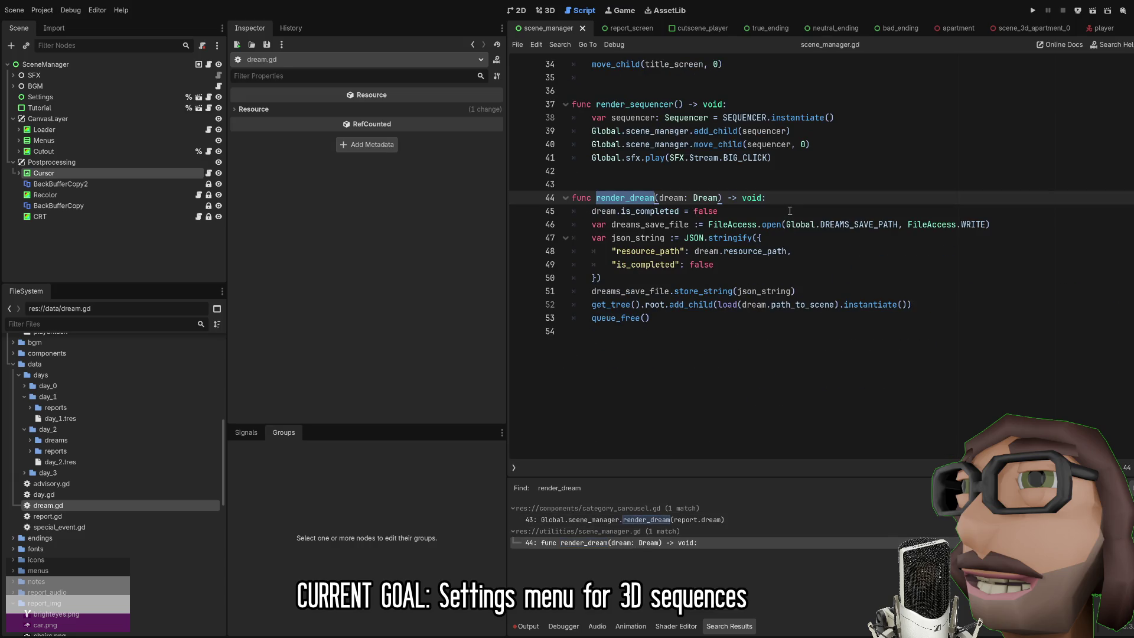
- Review the json_string, resource_path and is_completed lines in render_dream, then run the game
click(789, 211)
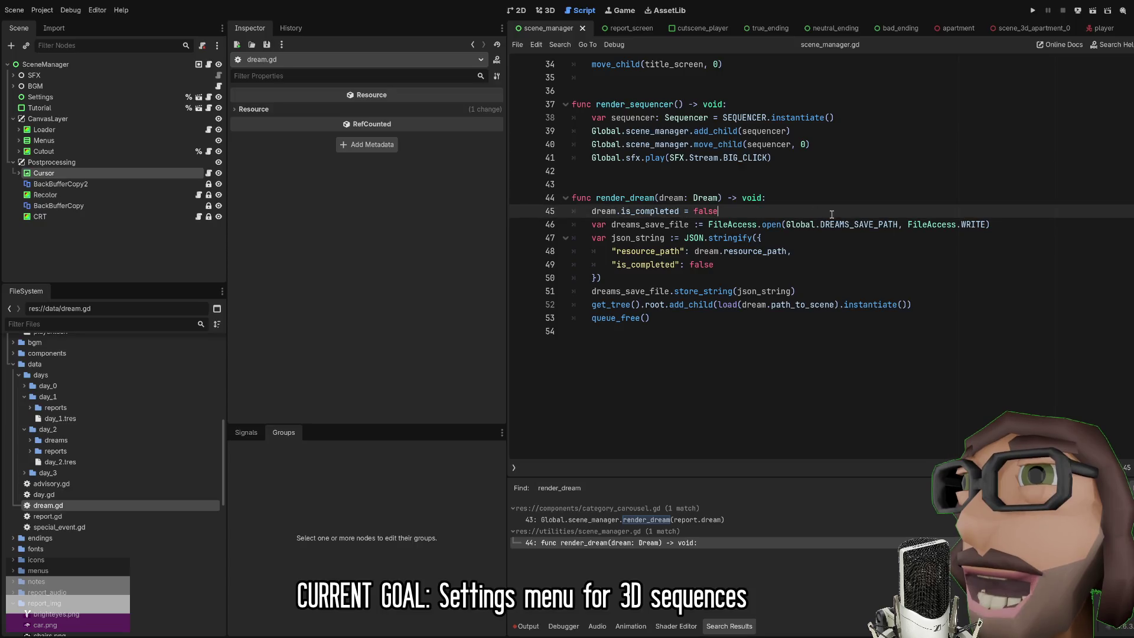
scroll(835, 208, up, 3)
scroll(835, 208, down, 2)
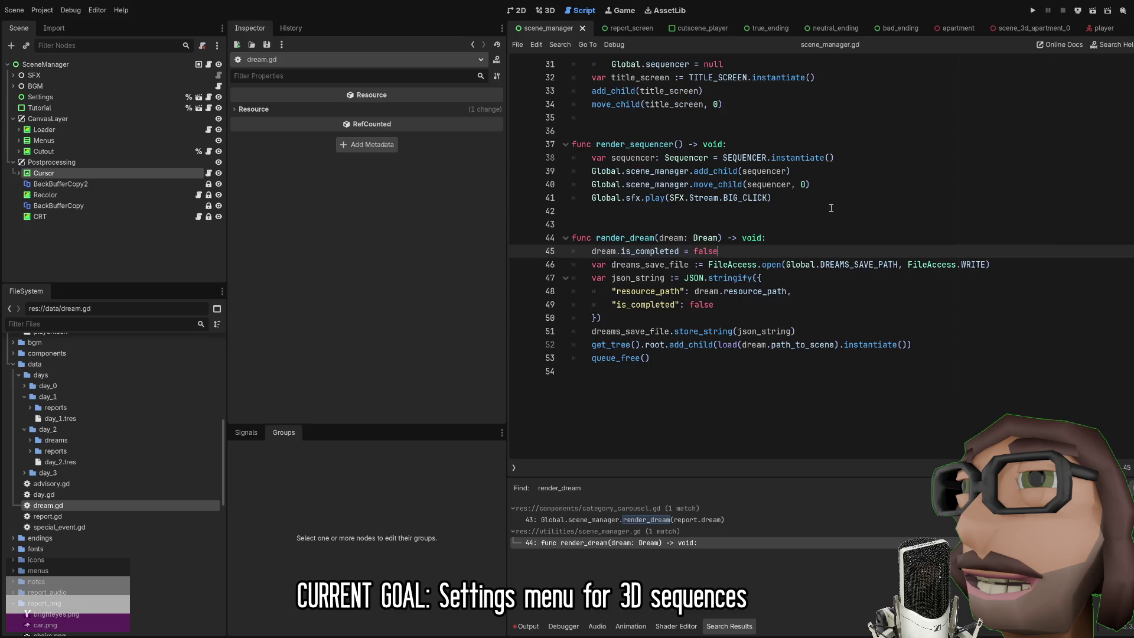
scroll(831, 208, down, 2)
double_click(641, 199)
double_click(641, 211)
double_click(645, 224)
double_click(661, 197)
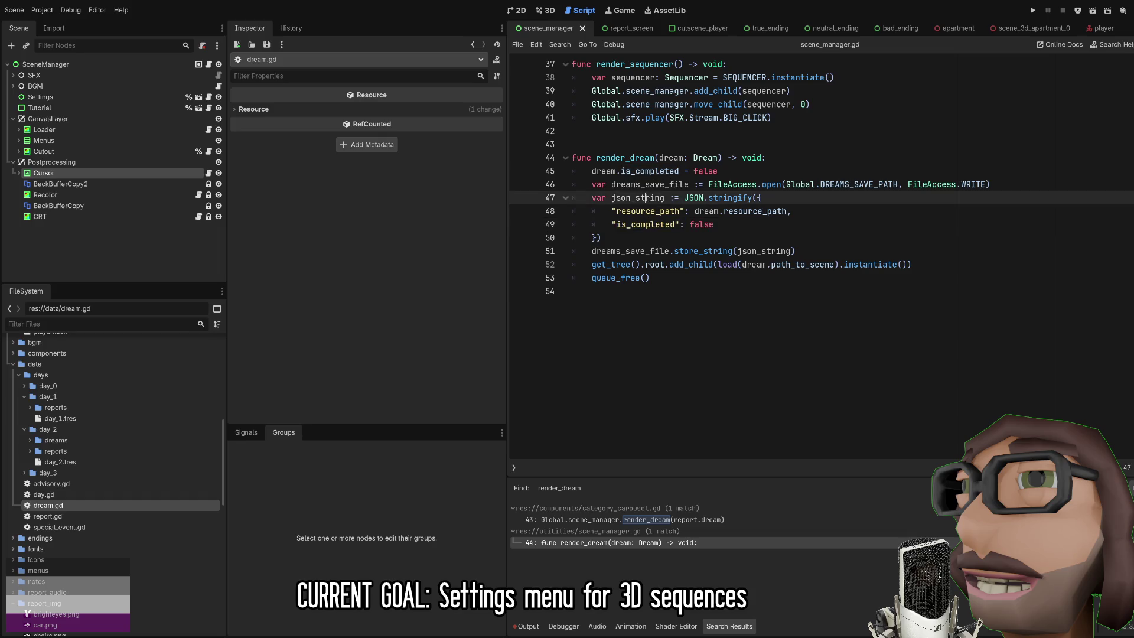
scroll(803, 212, down, 1)
click(811, 215)
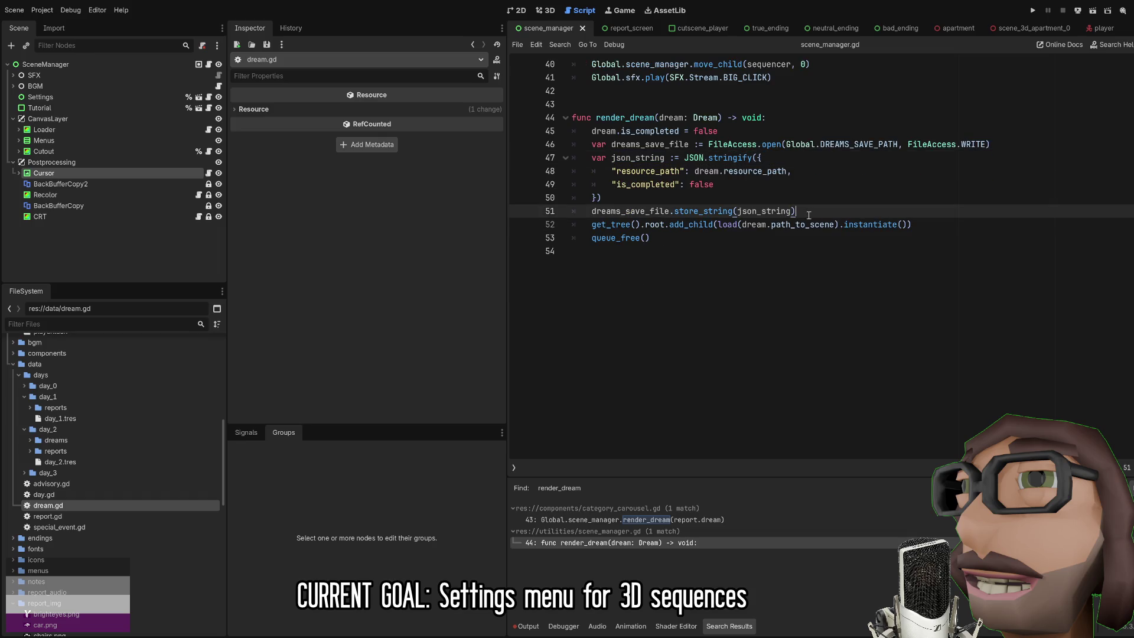
scroll(809, 215, up, 1)
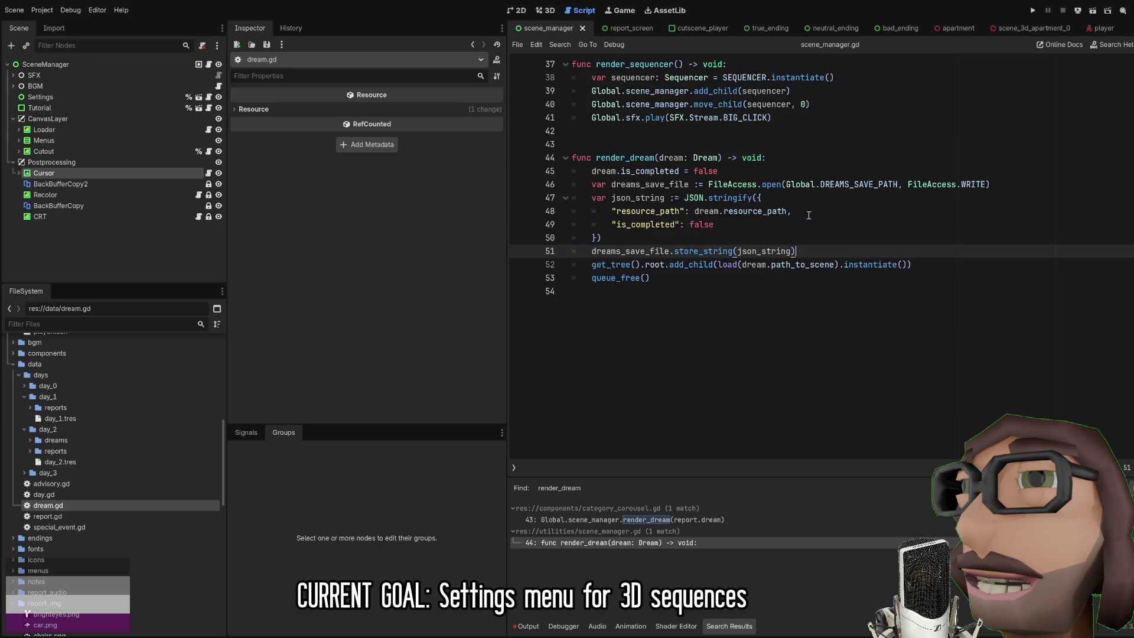
scroll(809, 215, up, 1)
key(F5)
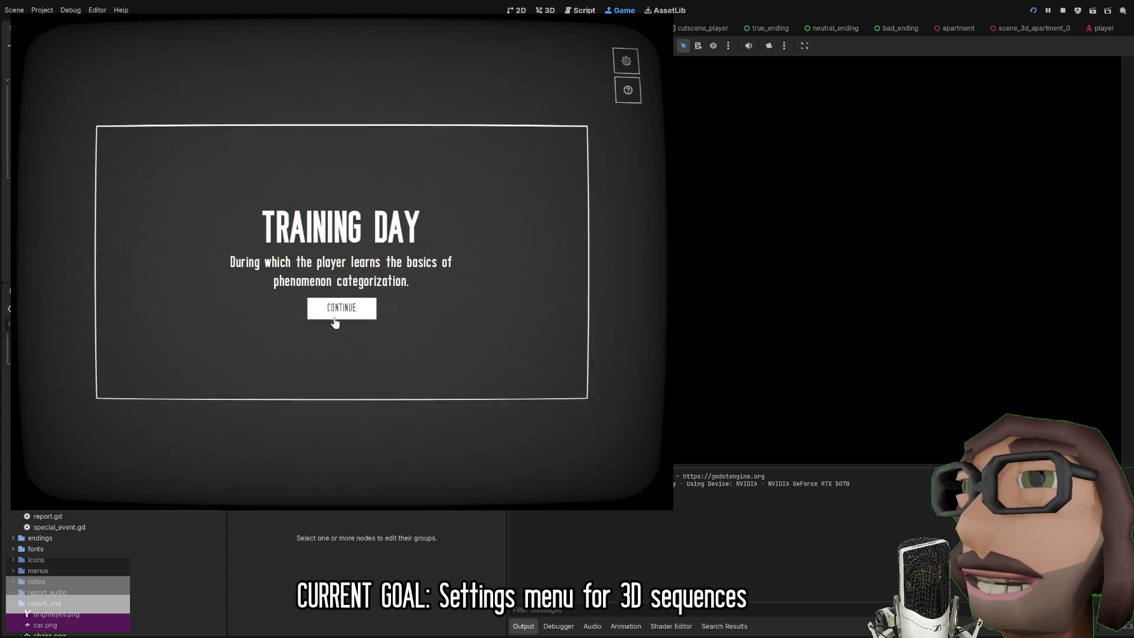
- Close the game, move the day_2.tres load line above day_0 in sequencer.gd, and relaunch
click(334, 323)
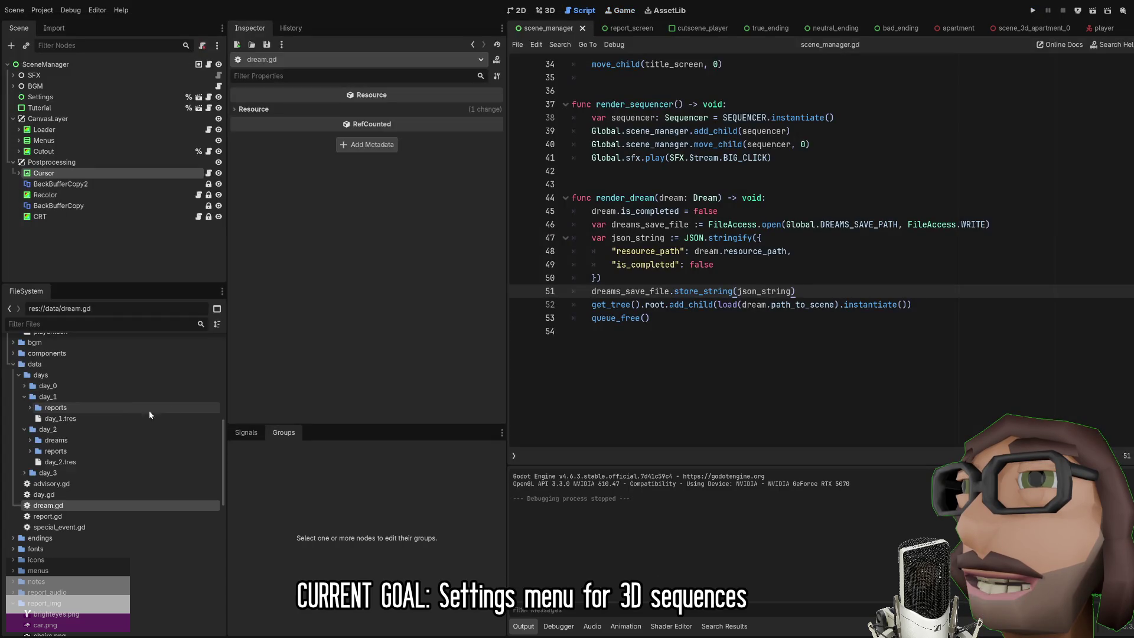
click(756, 304)
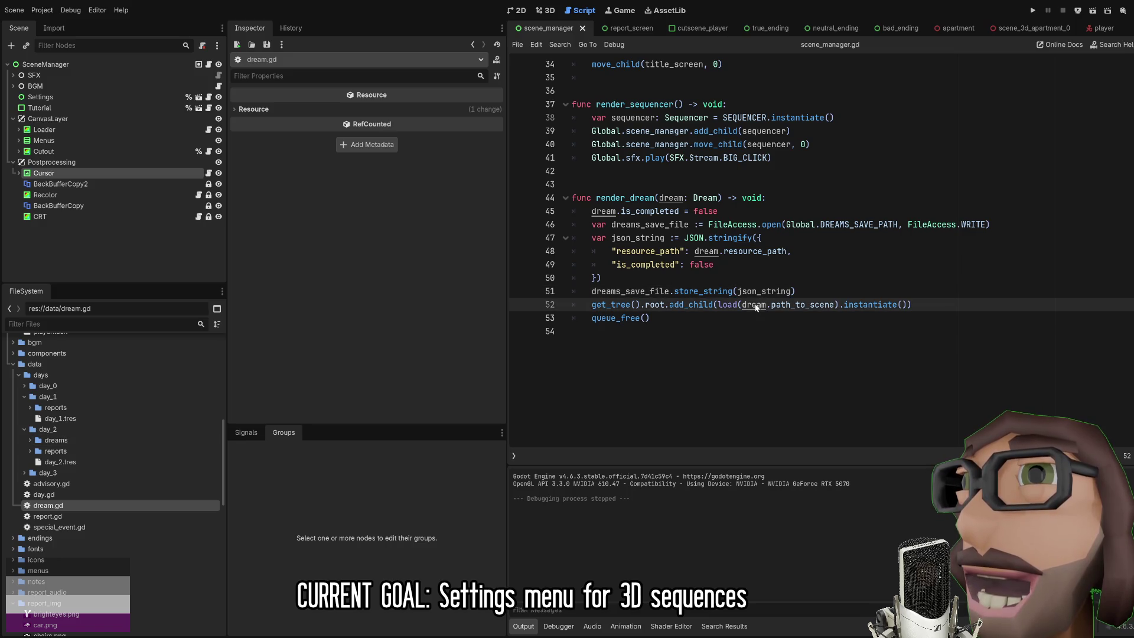
key(alt+Left)
scroll(793, 214, down, 1)
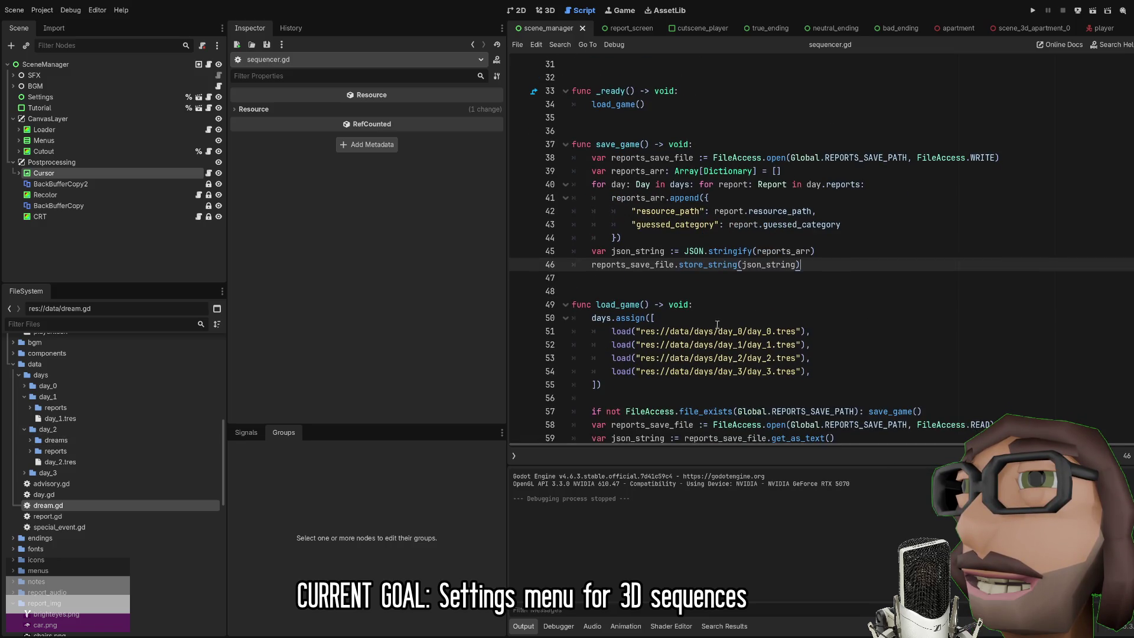
click(745, 358)
key(alt+Up)
key(alt+Up)
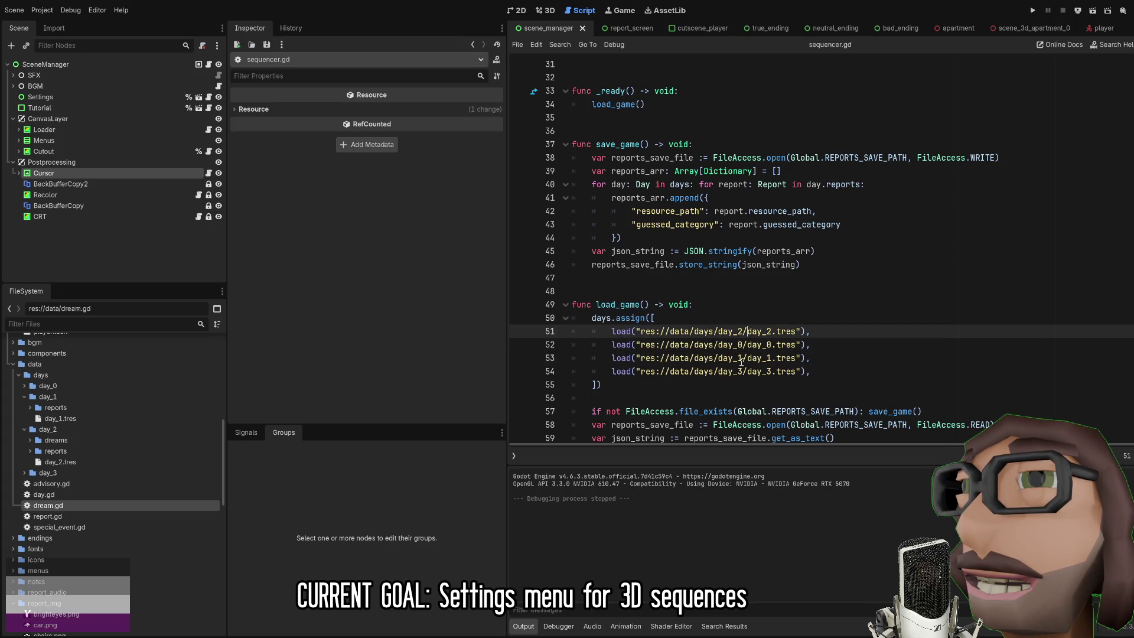
key(F5)
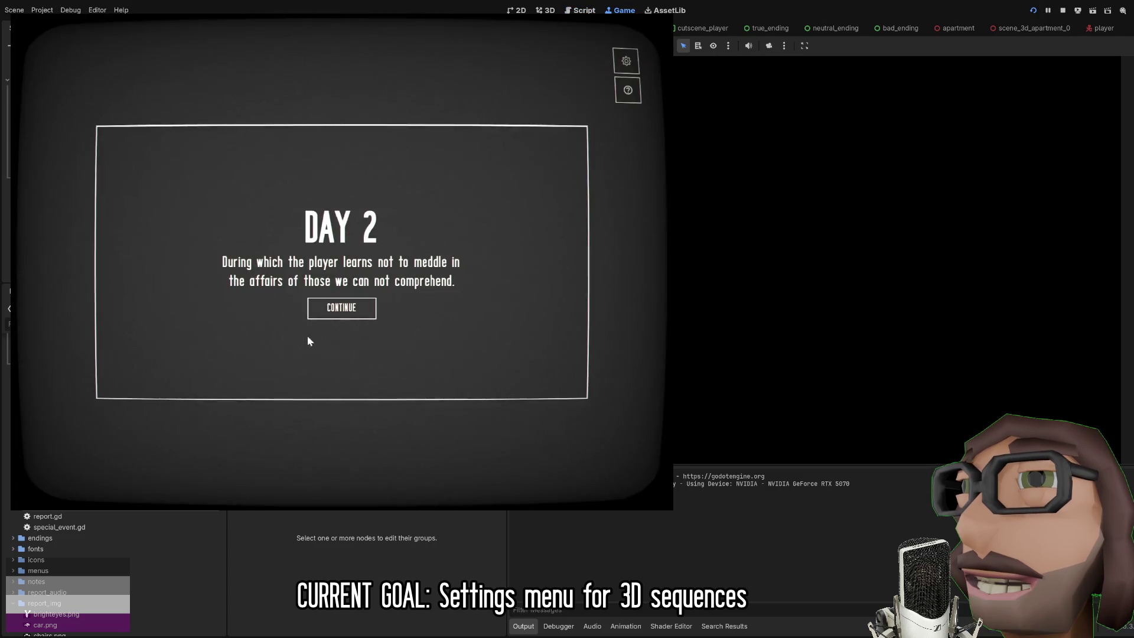
- Move past the day intro and file the dining table report as ALTERATION
click(322, 316)
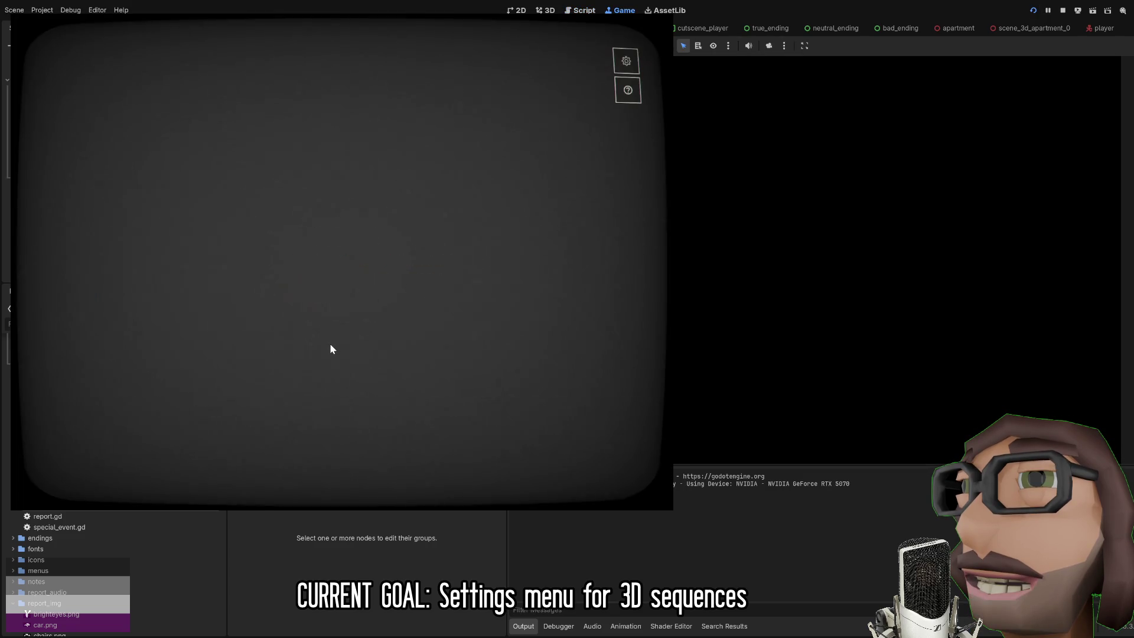
click(341, 314)
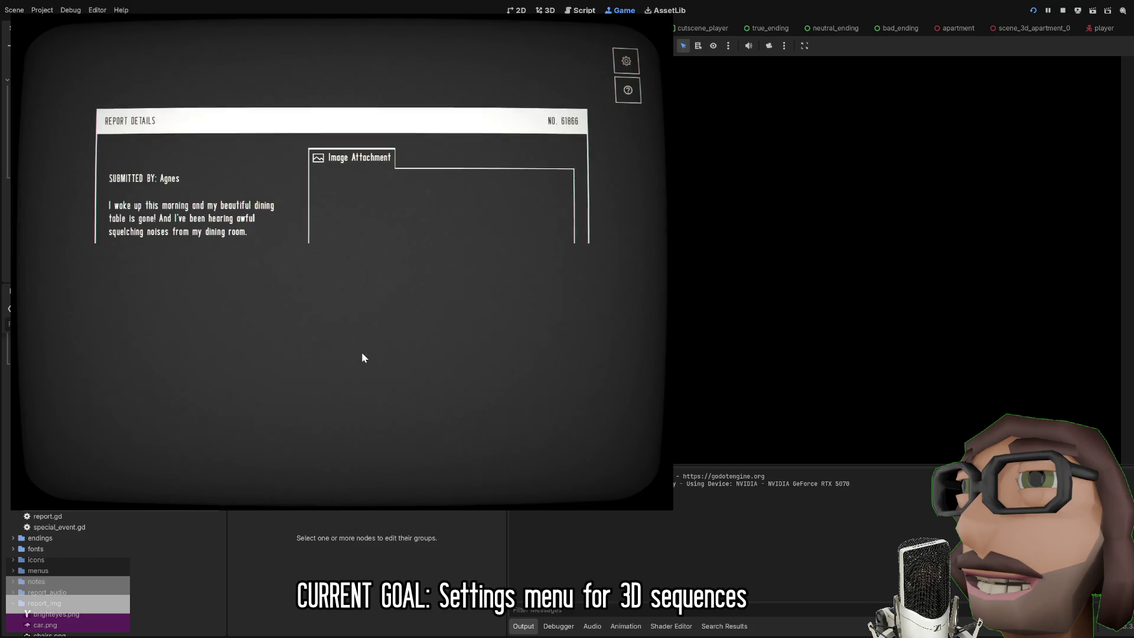
click(249, 400)
click(249, 400)
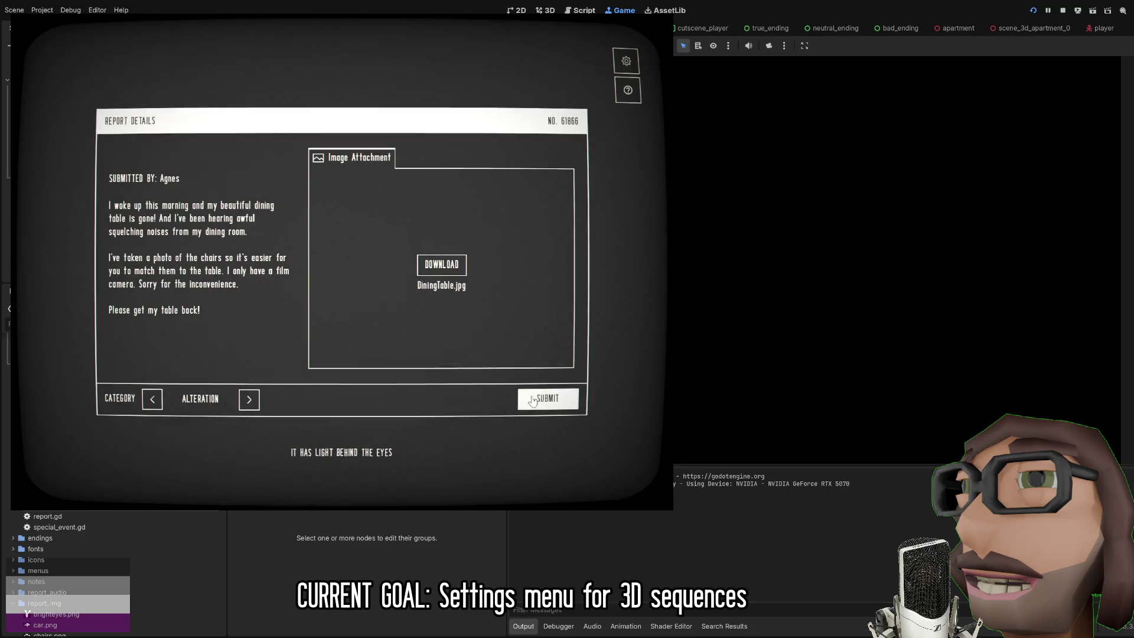
click(548, 398)
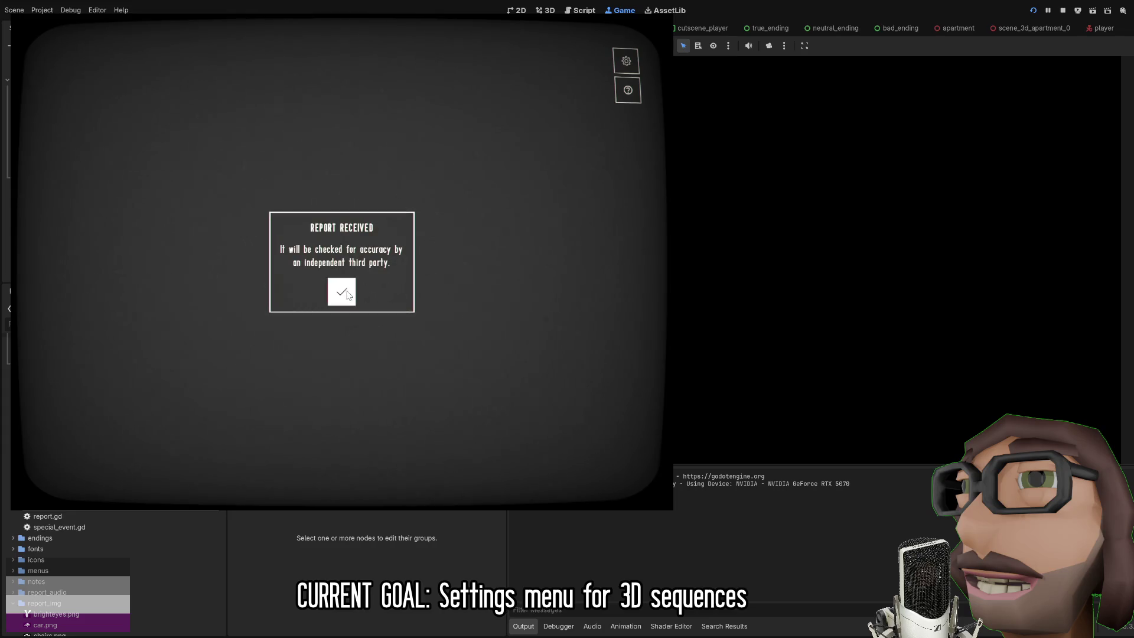
click(342, 291)
- File THE MIRROR report as ALTERATION and dismiss the confirmation
click(351, 318)
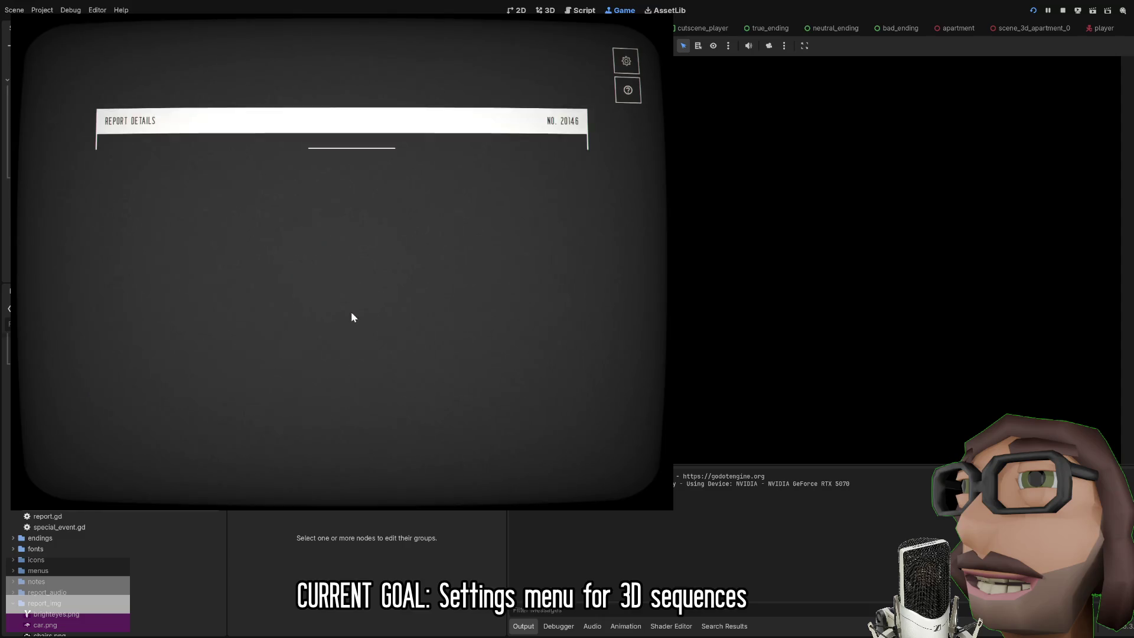
click(252, 399)
click(253, 399)
click(546, 398)
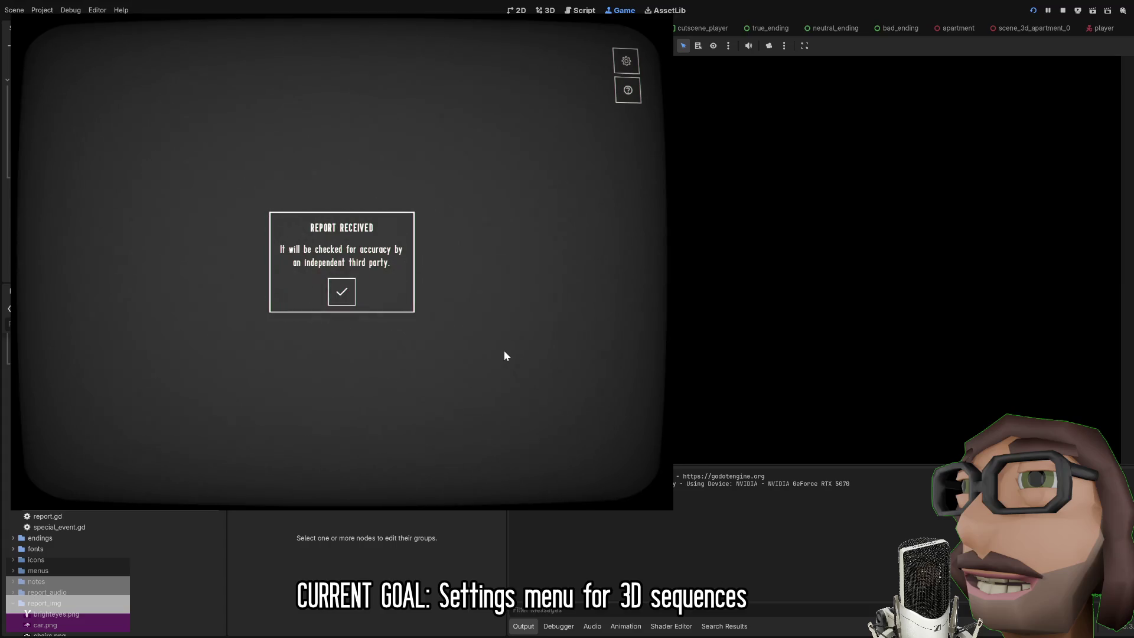
click(347, 293)
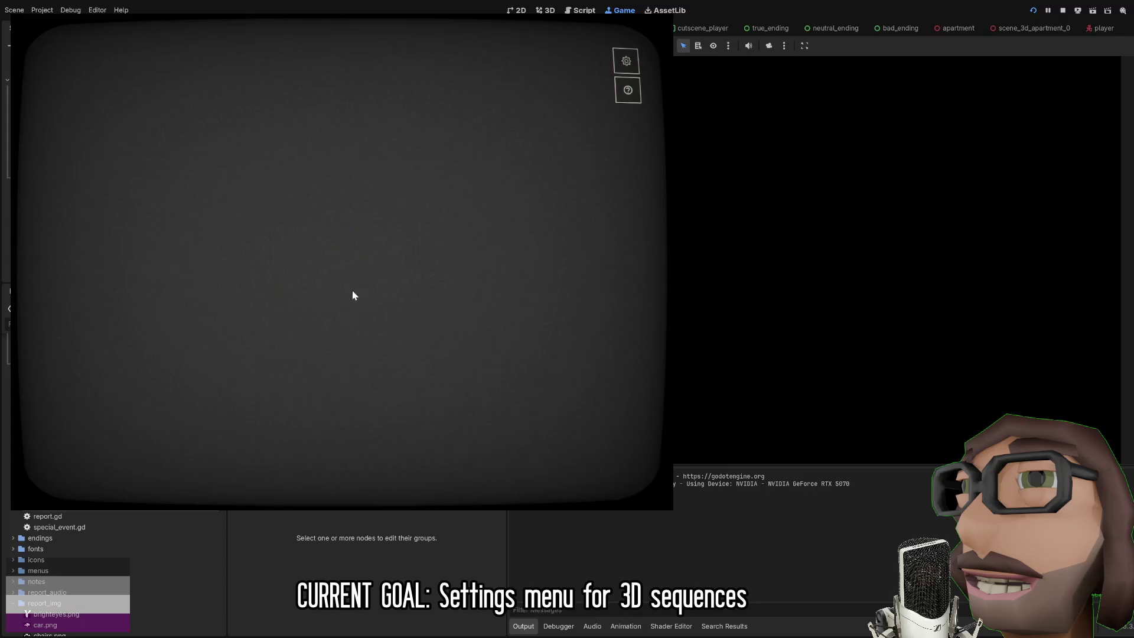
- Download TheOrb.jpg, file the orb report as ARTIFACT, pass WE SEE YOU, and stop the game
click(361, 326)
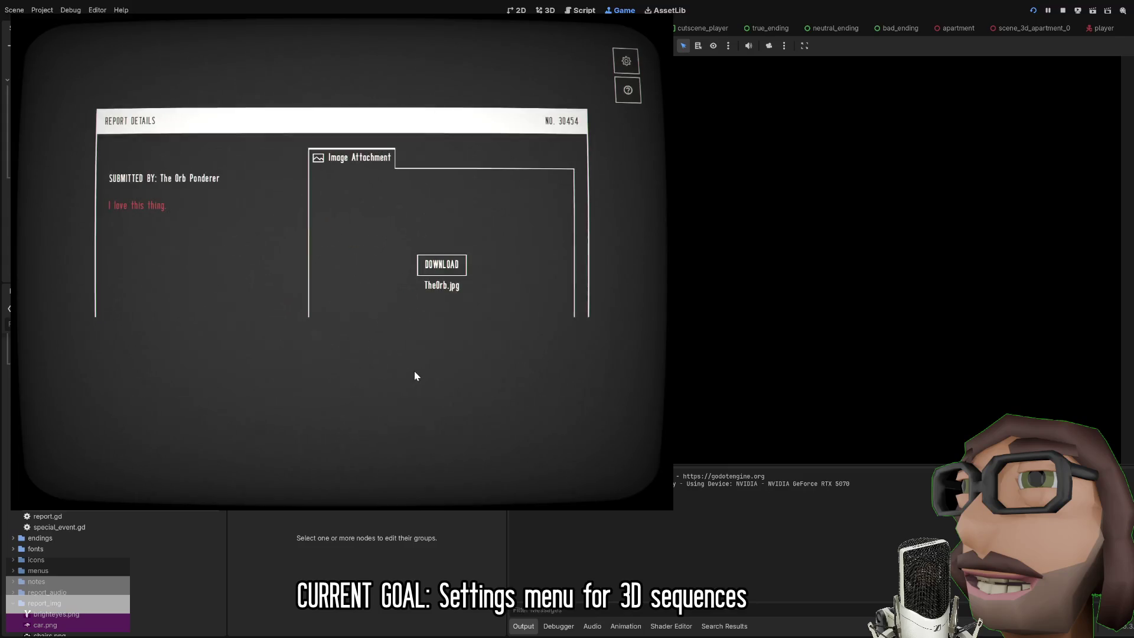
click(442, 263)
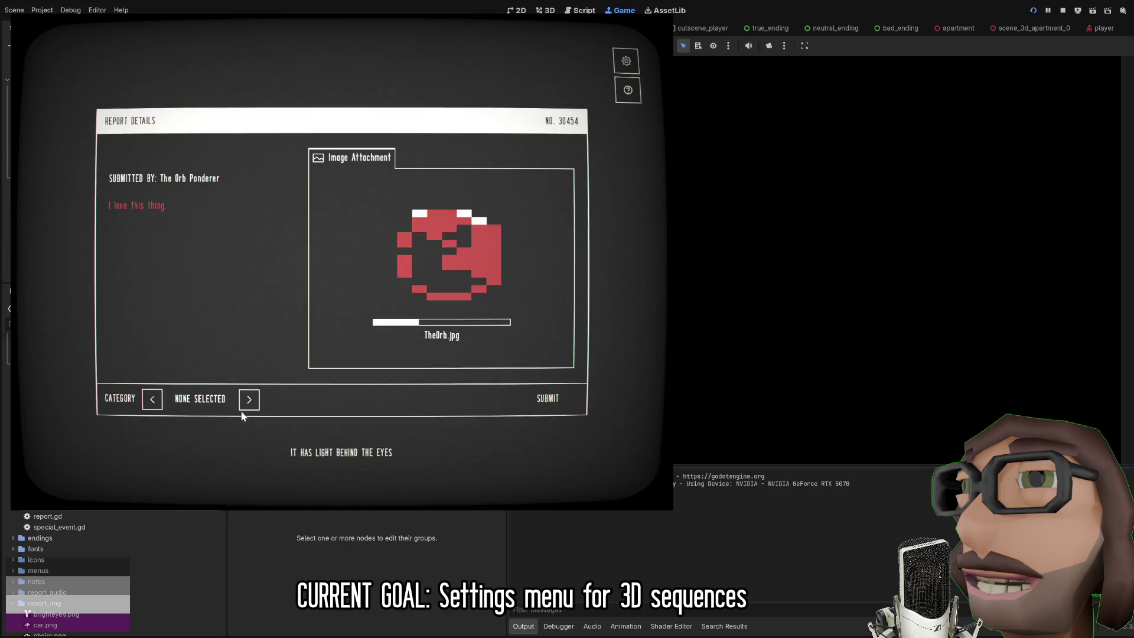
click(250, 406)
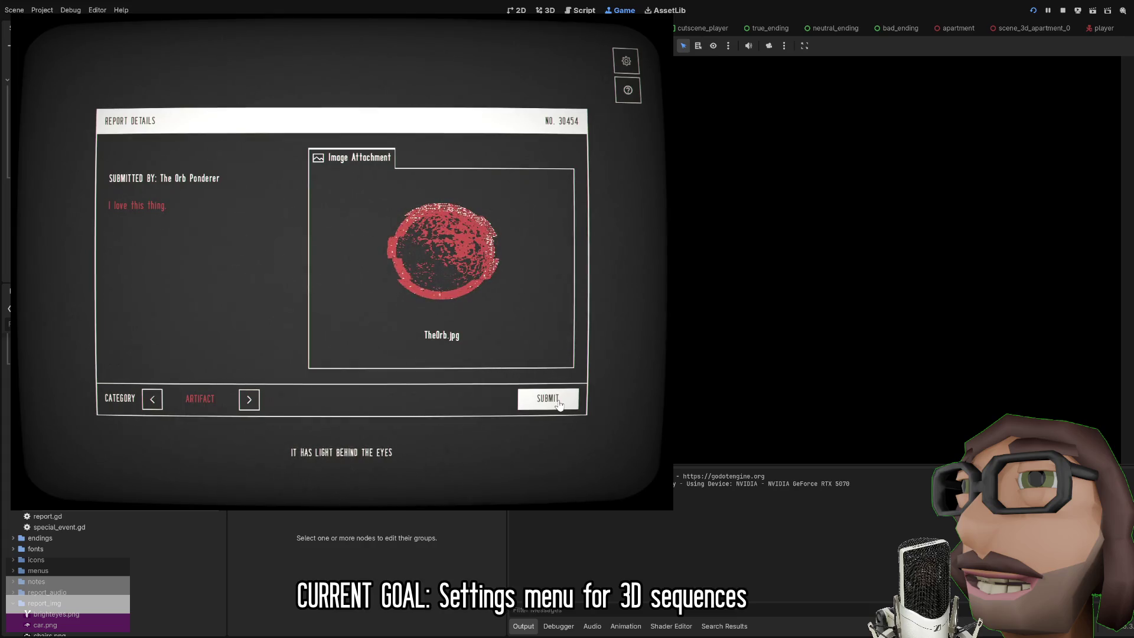
click(559, 404)
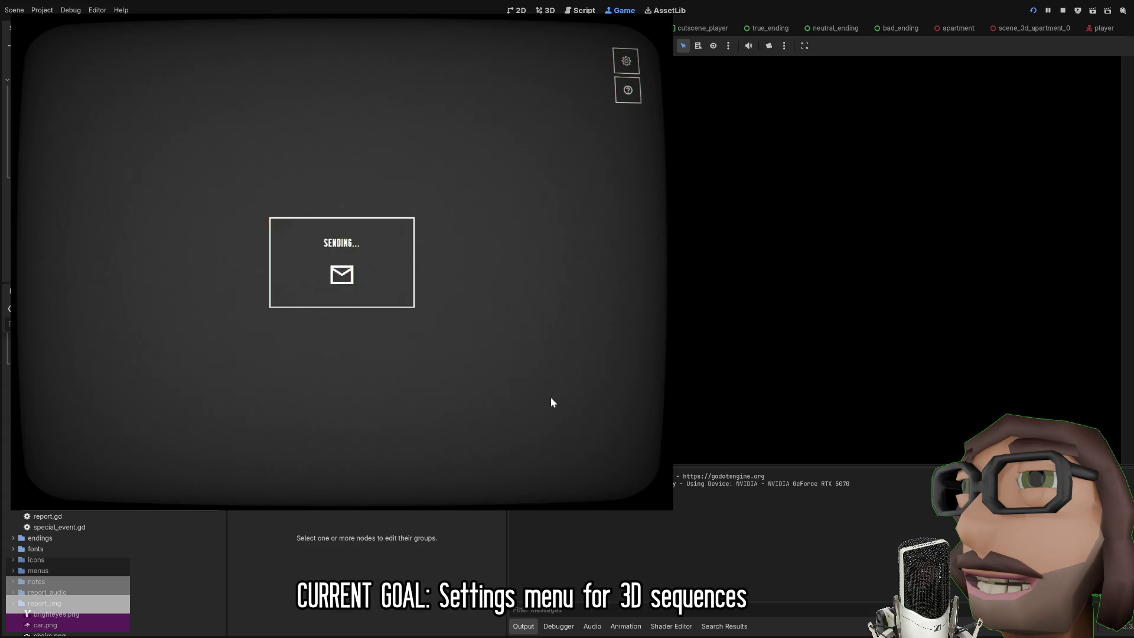
click(341, 291)
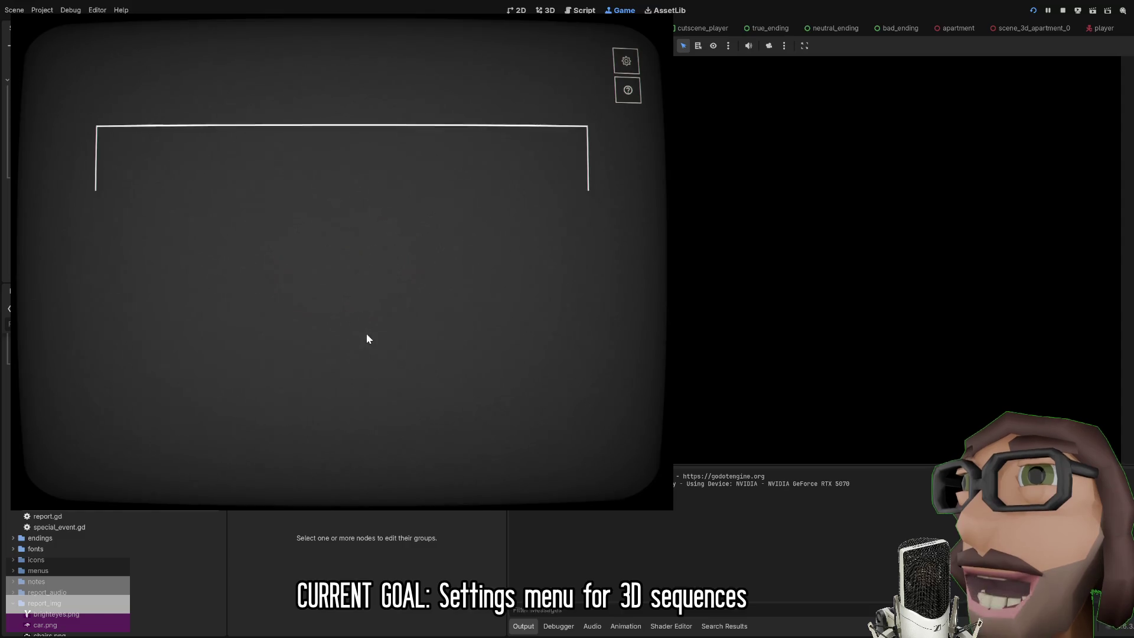
click(352, 328)
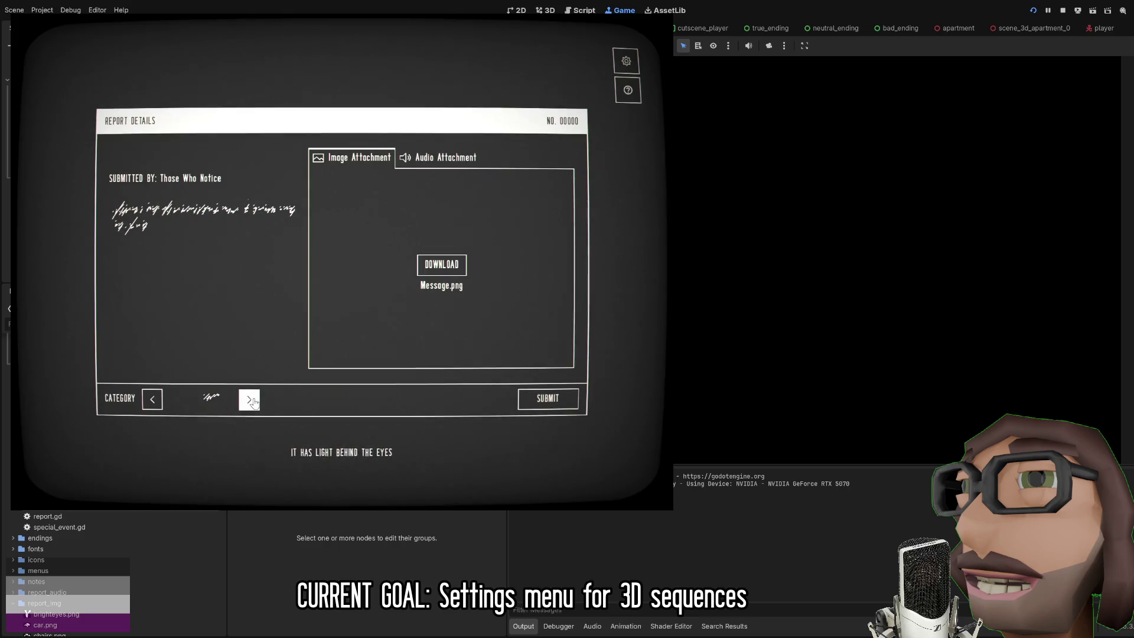
key(F8)
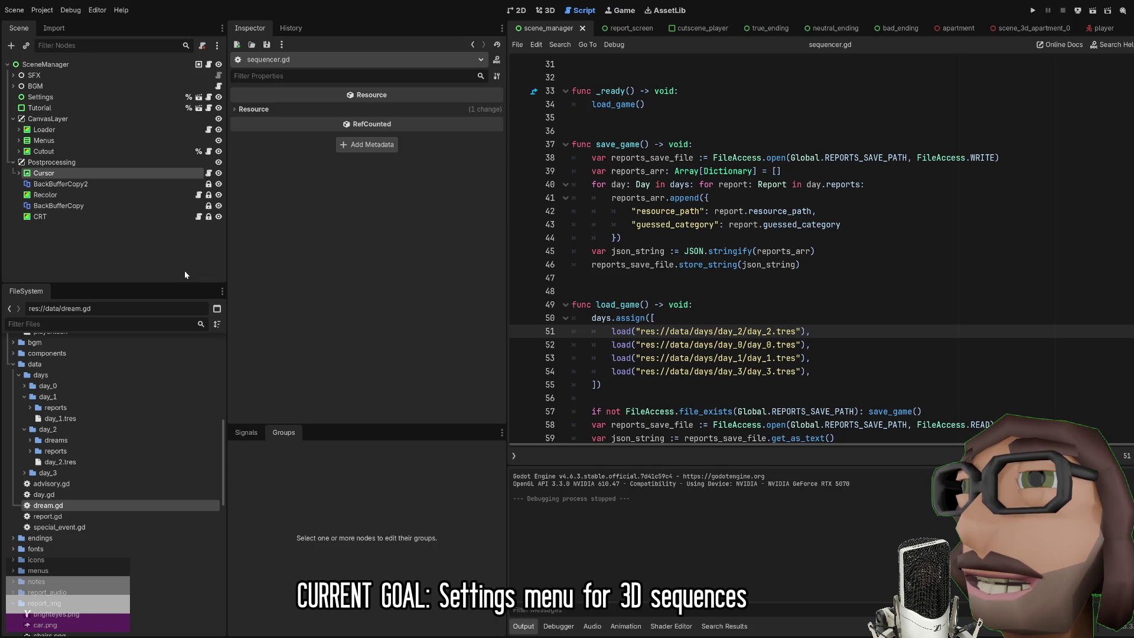
- Move the cthulu report to the top of day_2.tres's Reports list
click(52, 463)
double_click(52, 463)
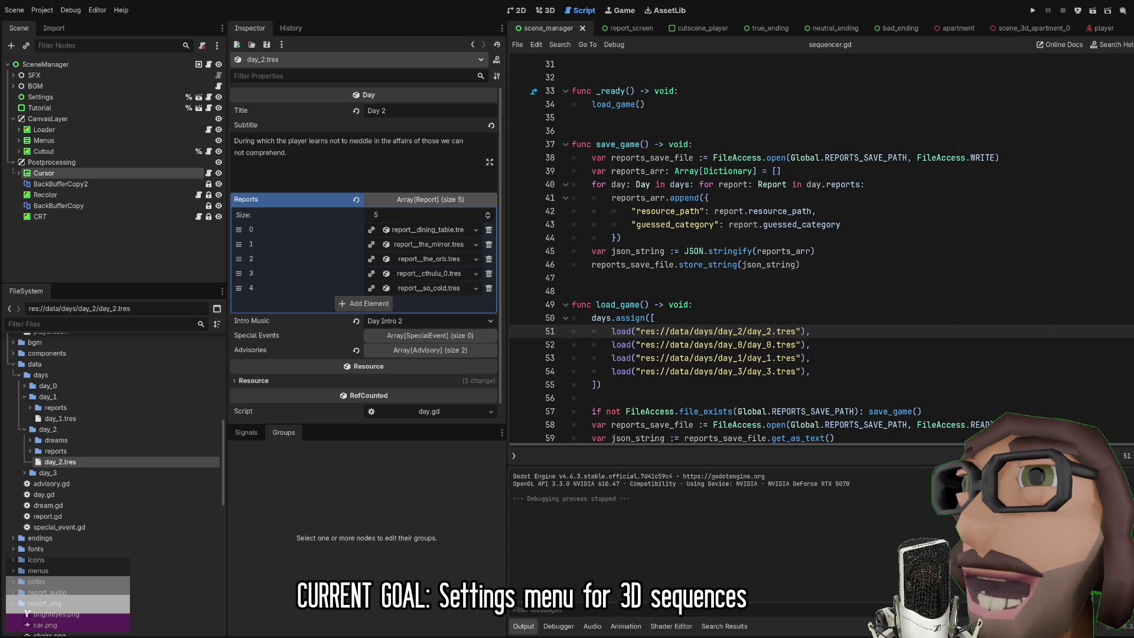
drag(241, 273, 239, 230)
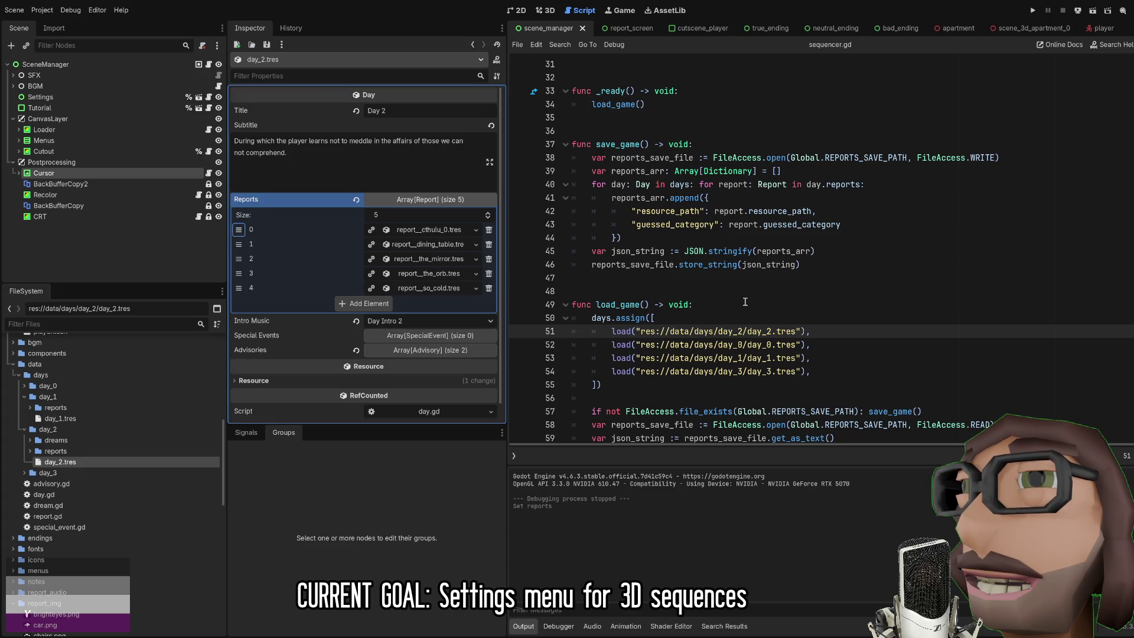
click(745, 304)
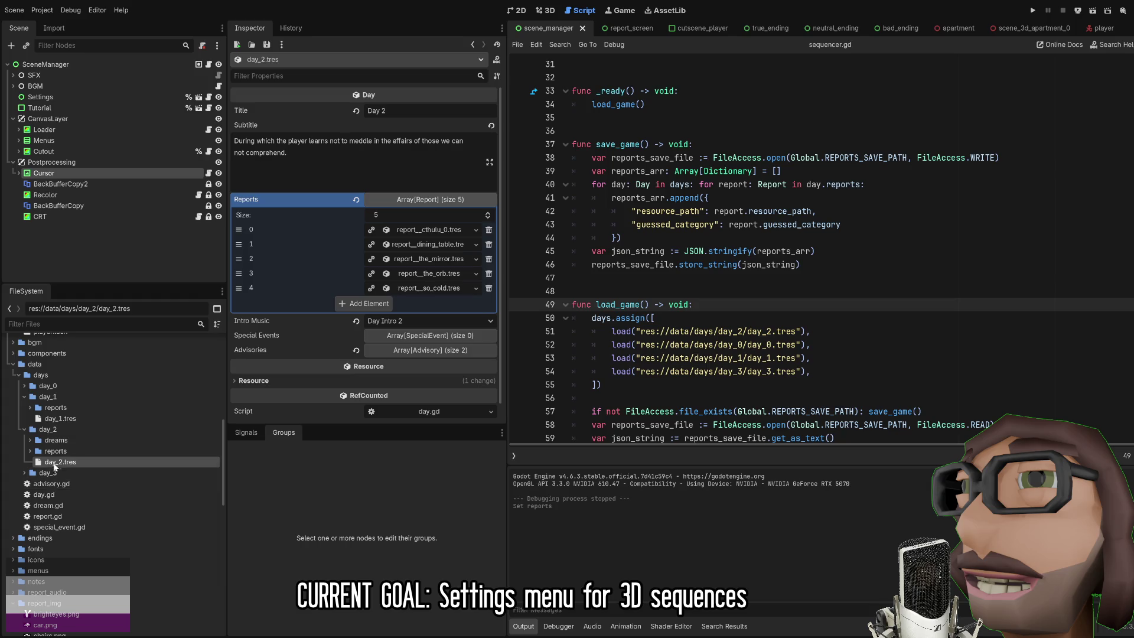
- Assign dream_apartment0.tres to report_cthulu_0's Dream property and launch the game
double_click(55, 452)
click(88, 462)
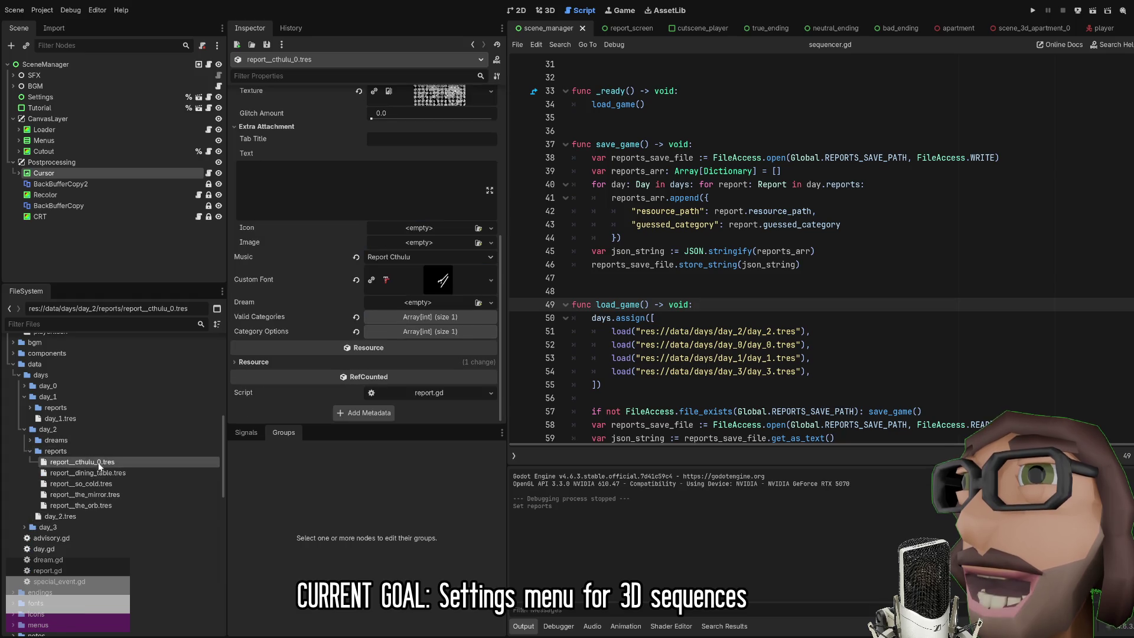
click(476, 306)
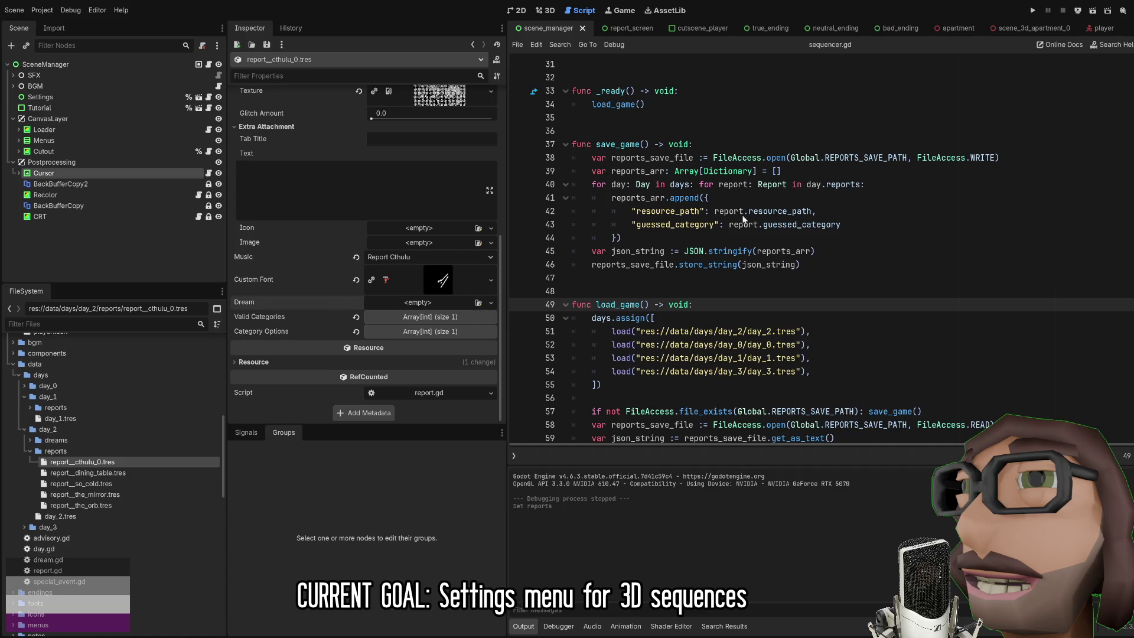
click(30, 441)
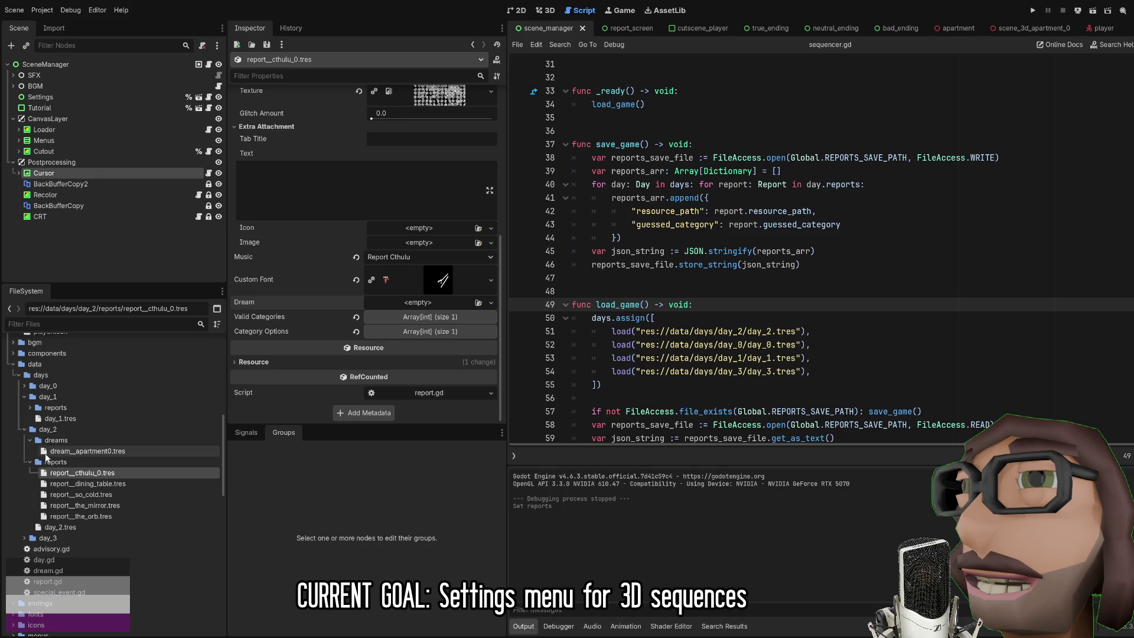
drag(58, 453, 443, 302)
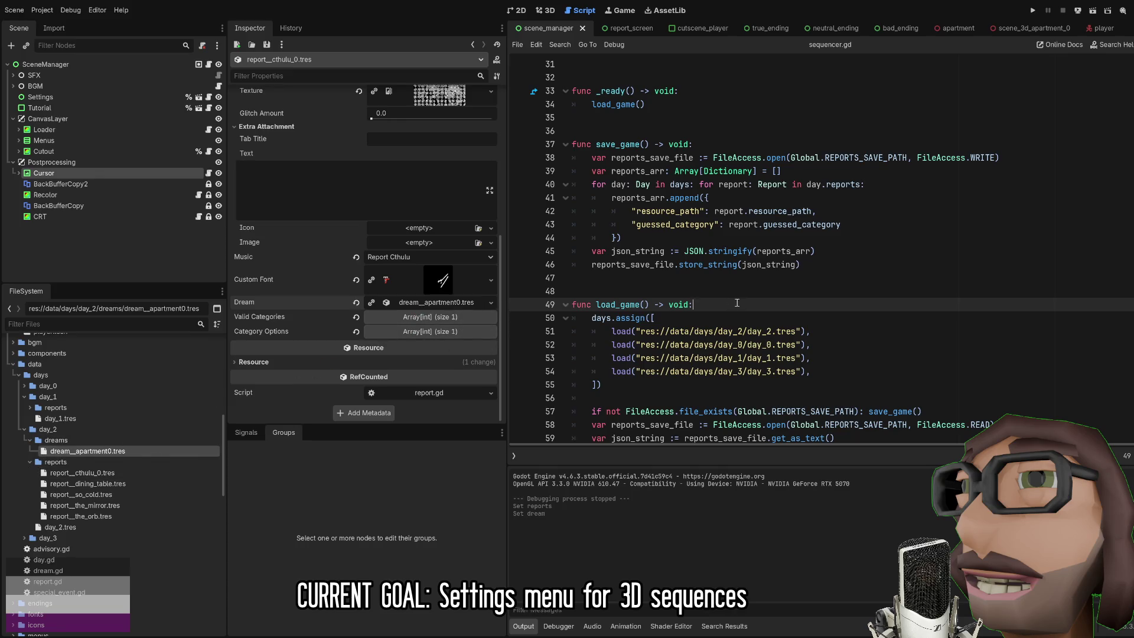
key(F5)
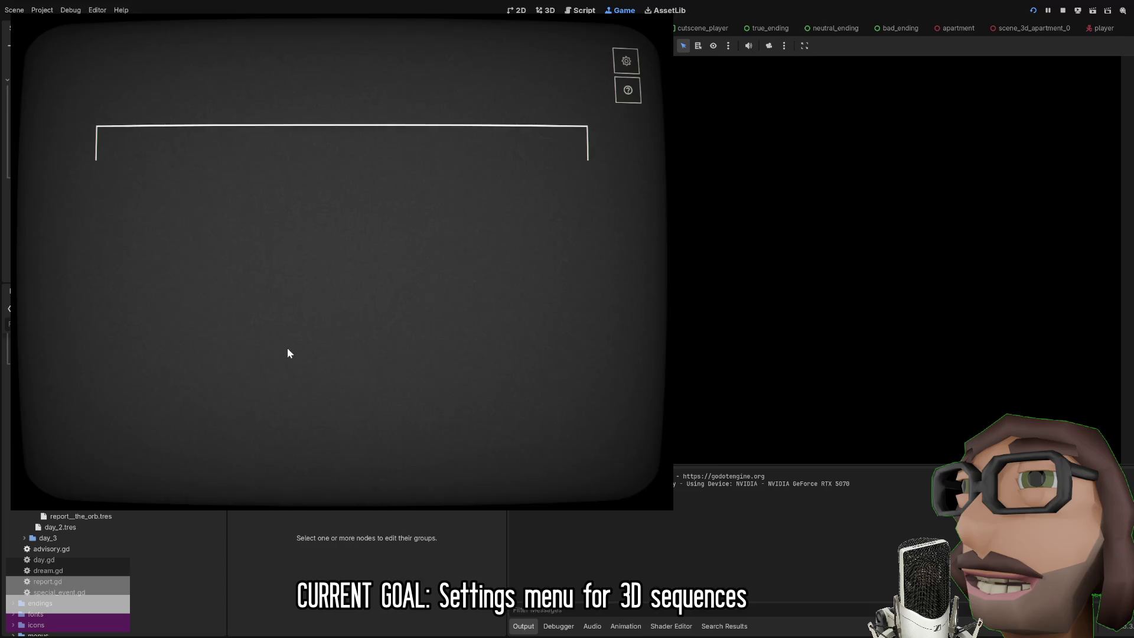
- Pass the Day 2 card, submit the report as RED ALERT to reach the apartment dream, then stop
click(322, 313)
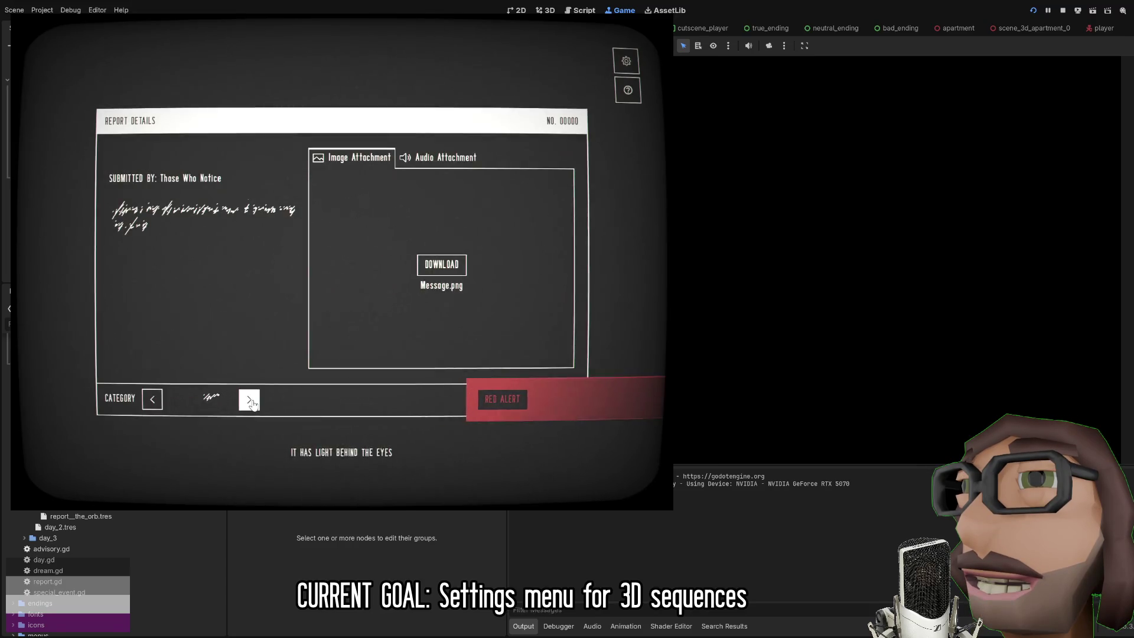
click(499, 405)
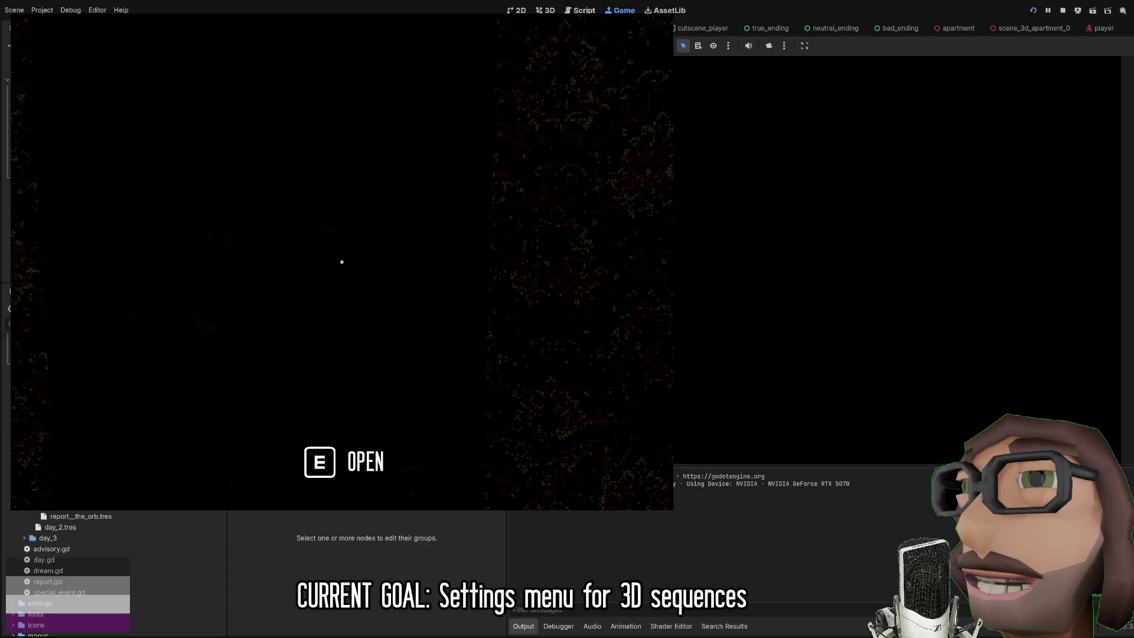
key(F8)
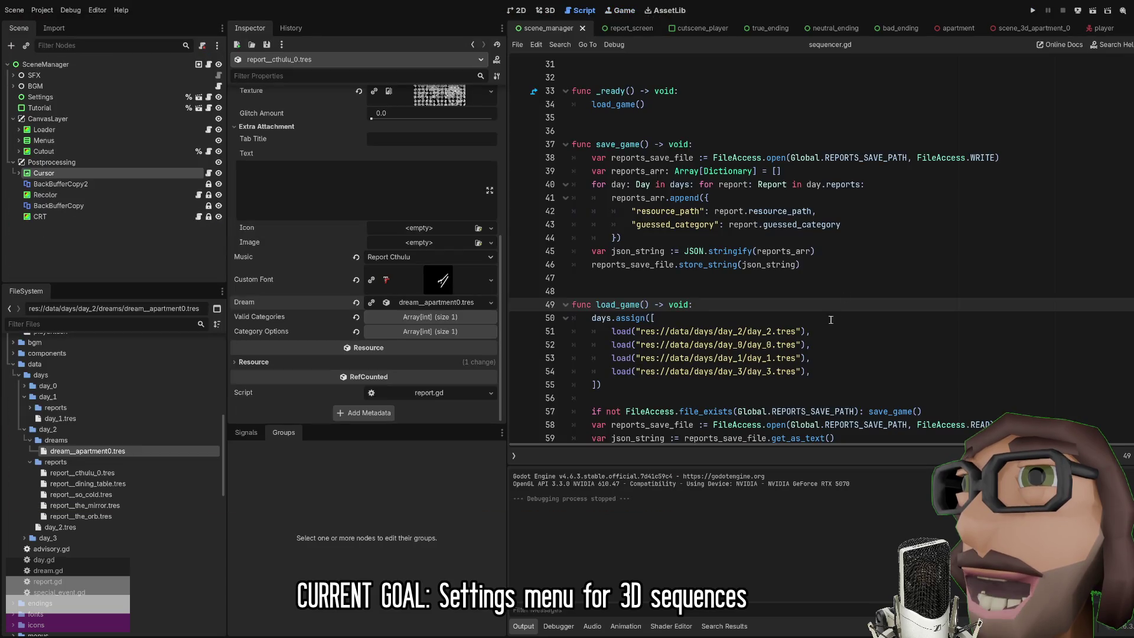
- Run and stop the game again, then return to the days list in sequencer.gd
click(825, 329)
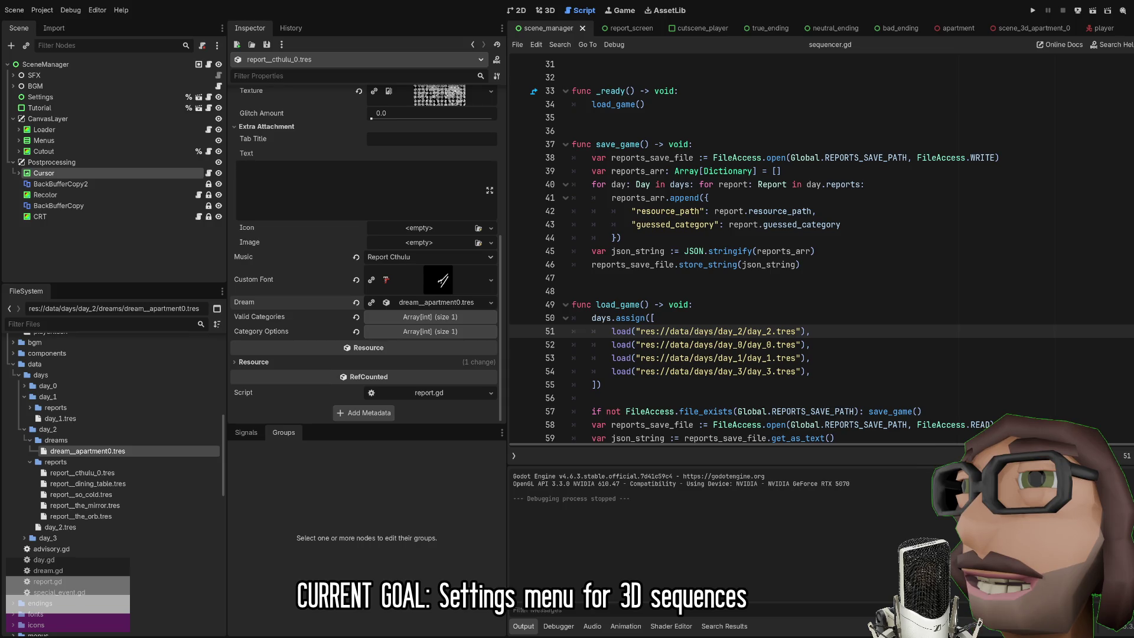
scroll(821, 248, down, 2)
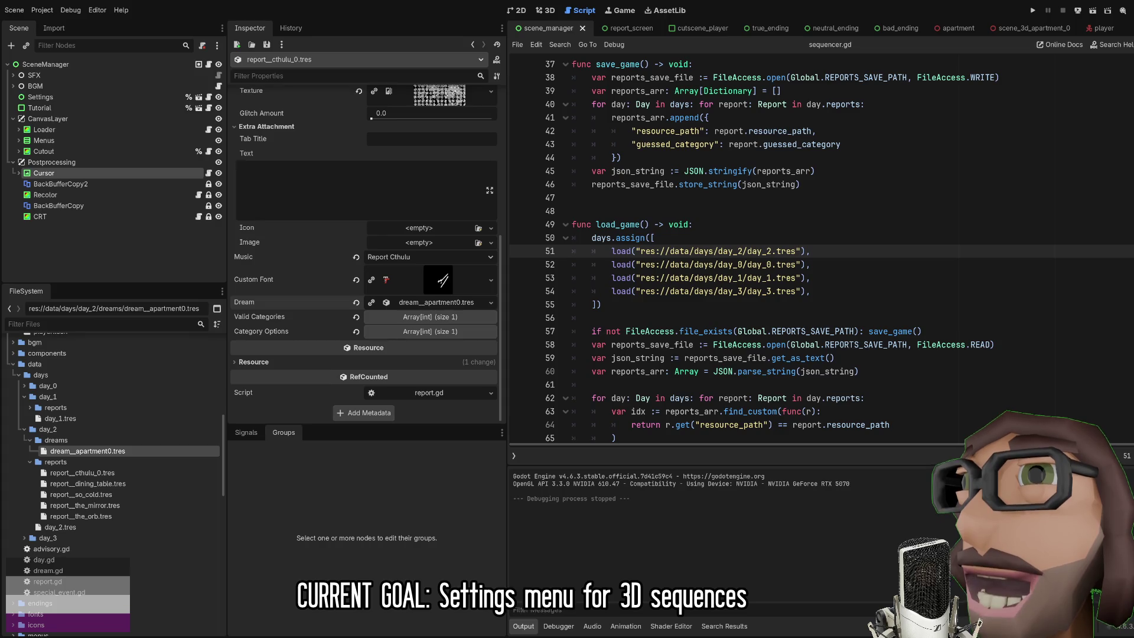
key(F5)
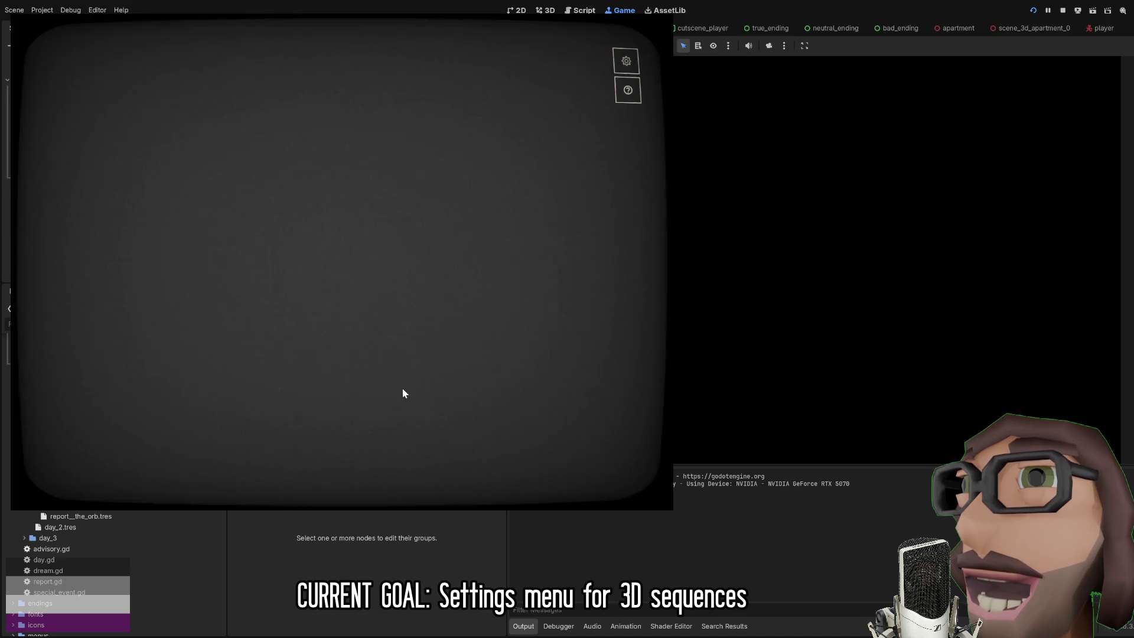
key(F8)
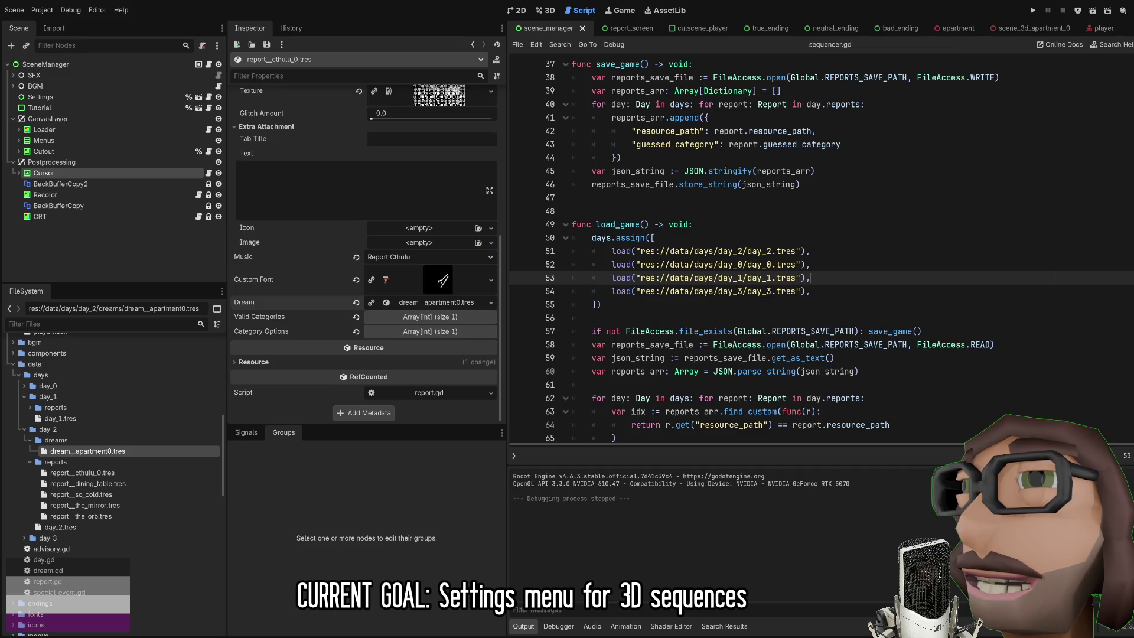
click(903, 305)
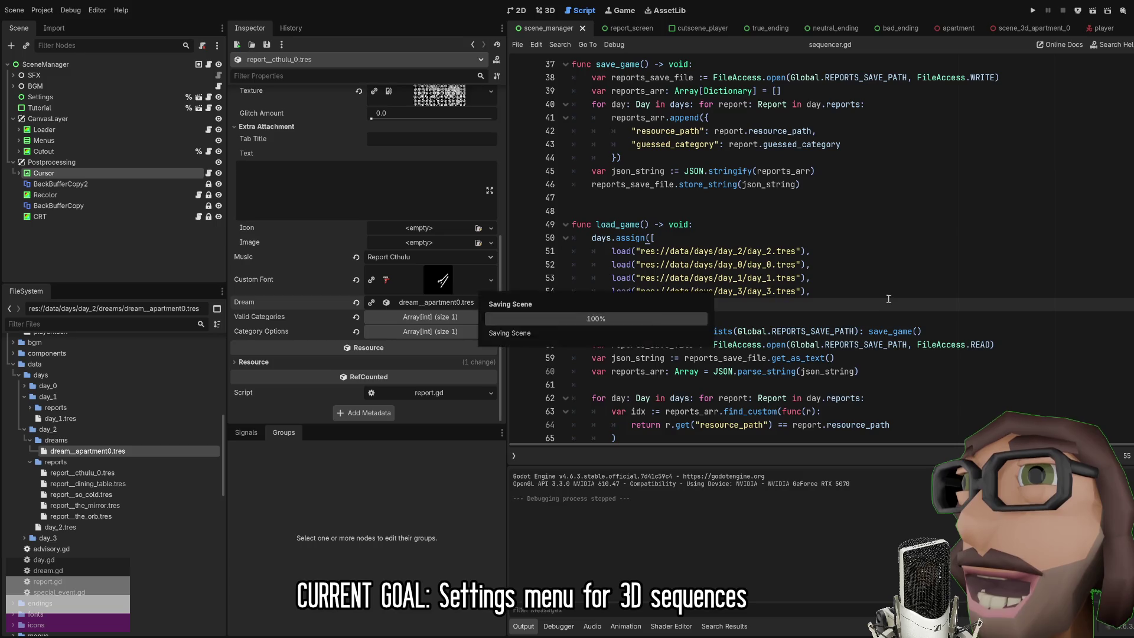
- Trace from sequencer.gd through scene_manager.gd to title_screen.gd's render_sequencer call
scroll(907, 318, down, 5)
scroll(921, 318, up, 10)
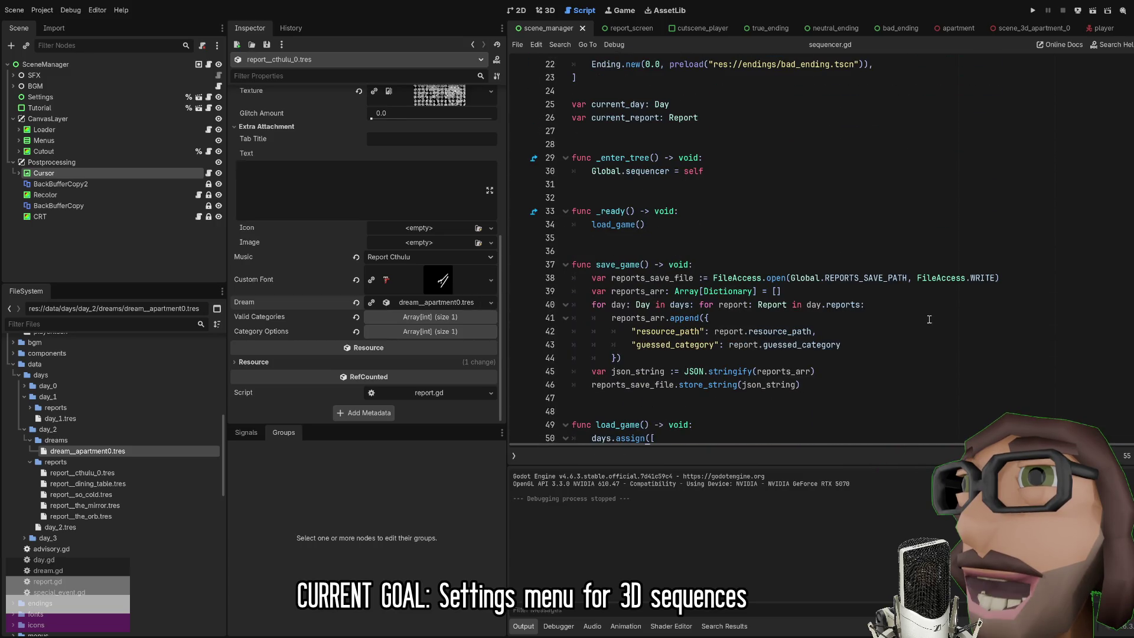
key(alt+Left)
scroll(910, 283, up, 4)
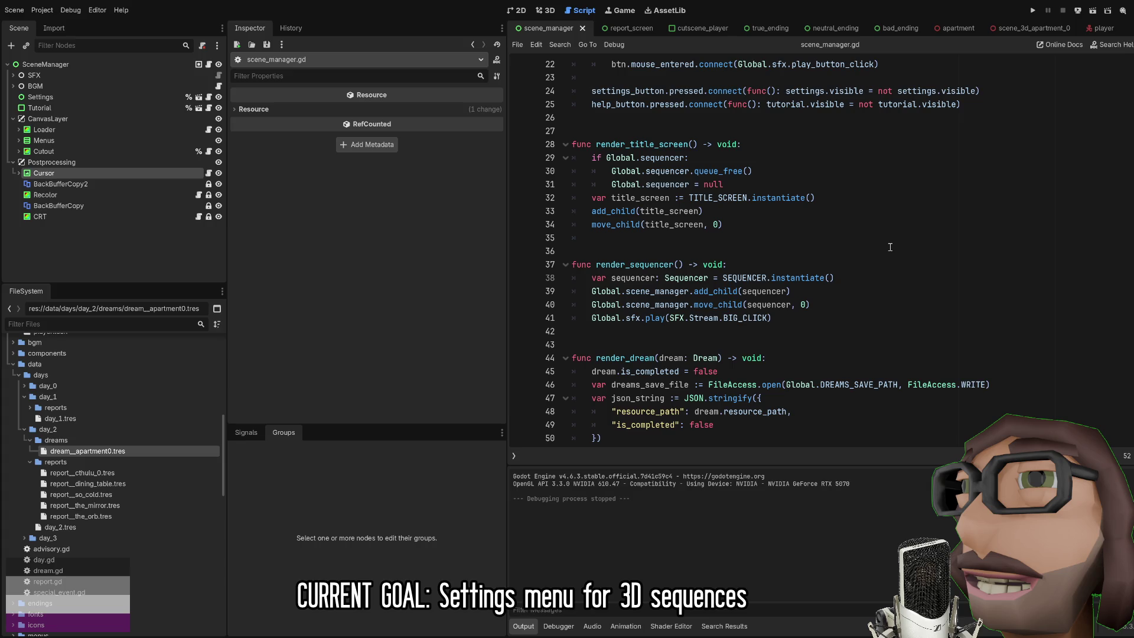
key(alt+Left)
scroll(848, 235, down, 1)
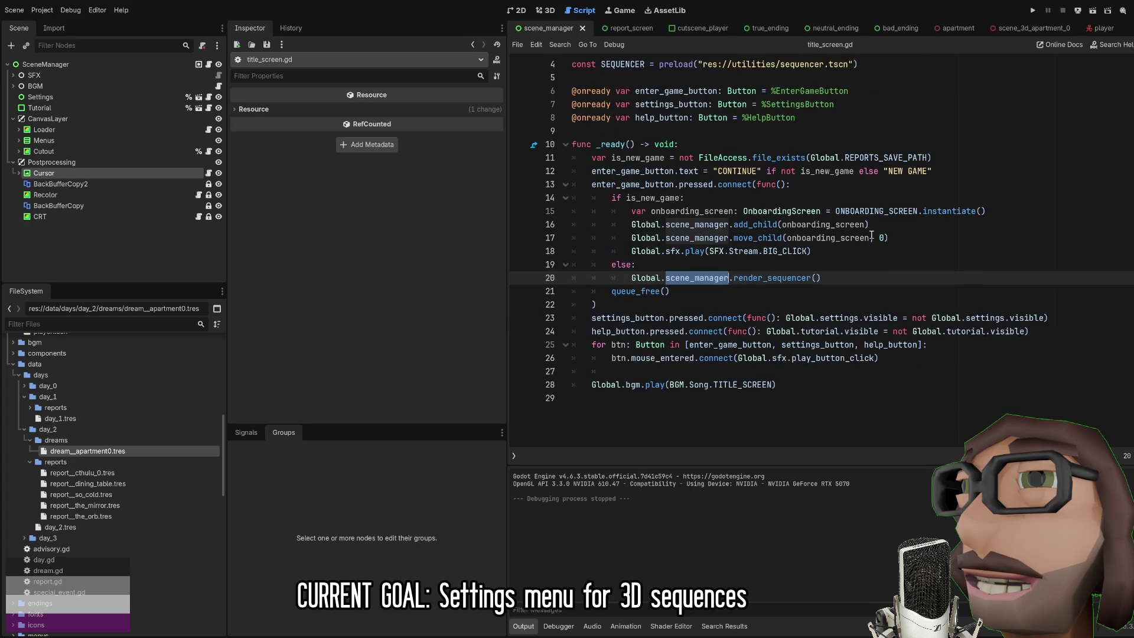
- Insert a new line in title_screen.gd's else branch near the render_sequencer call
double_click(752, 278)
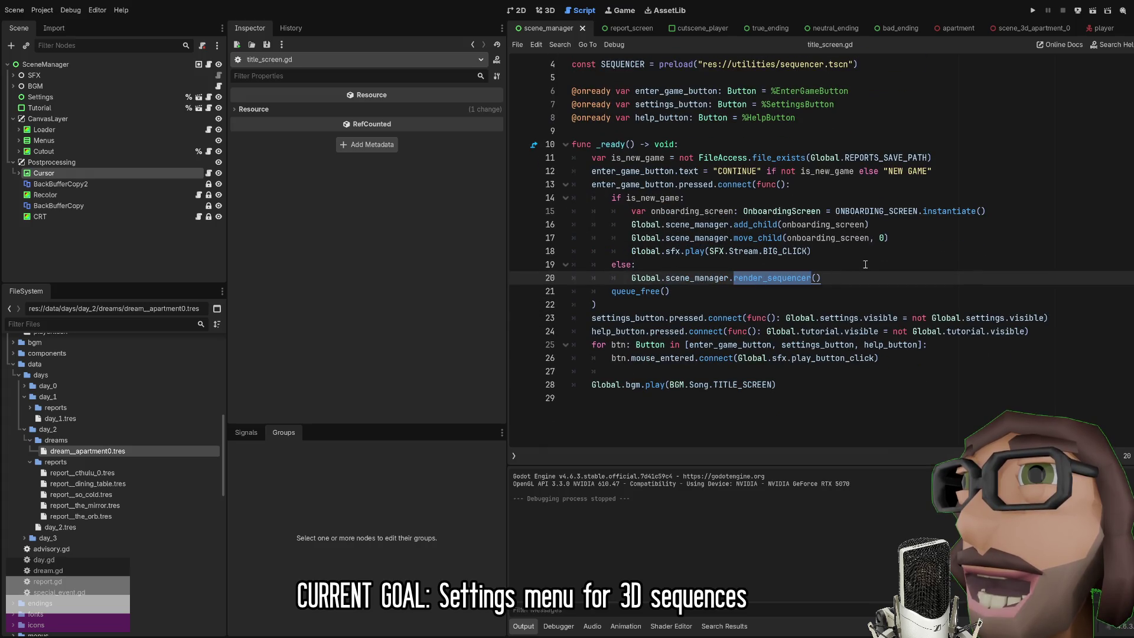
click(732, 205)
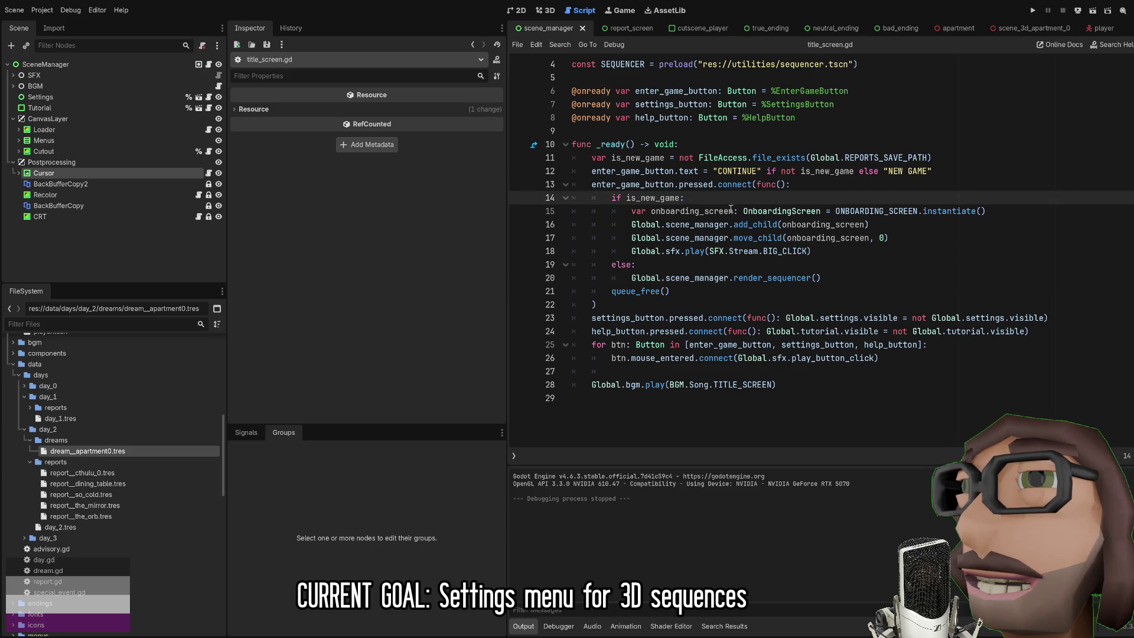
click(736, 264)
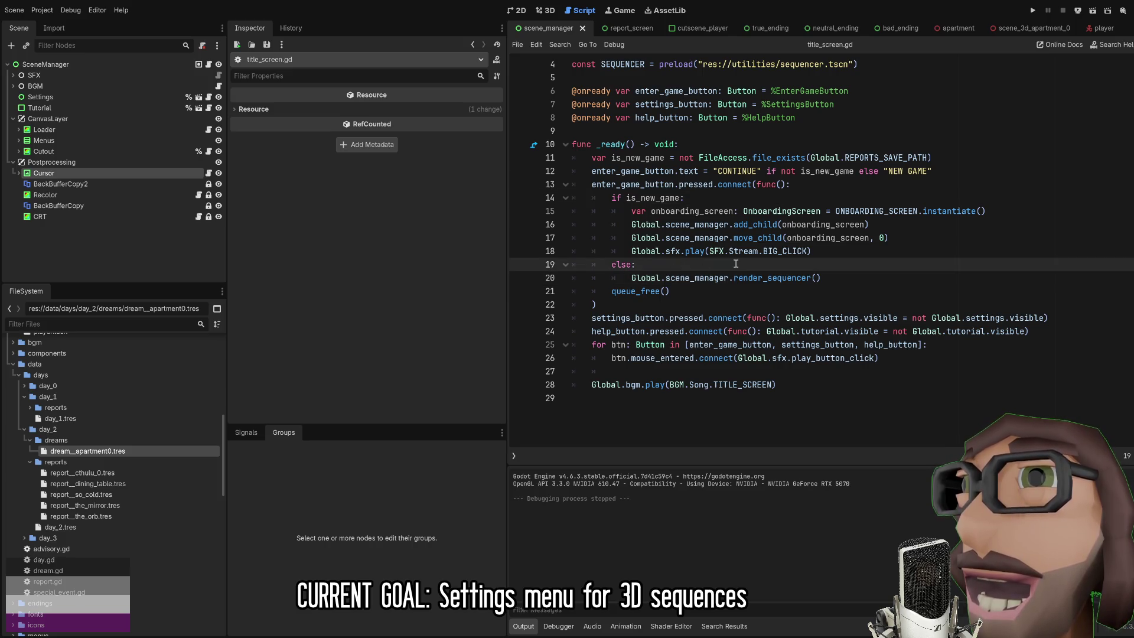
key(Left)
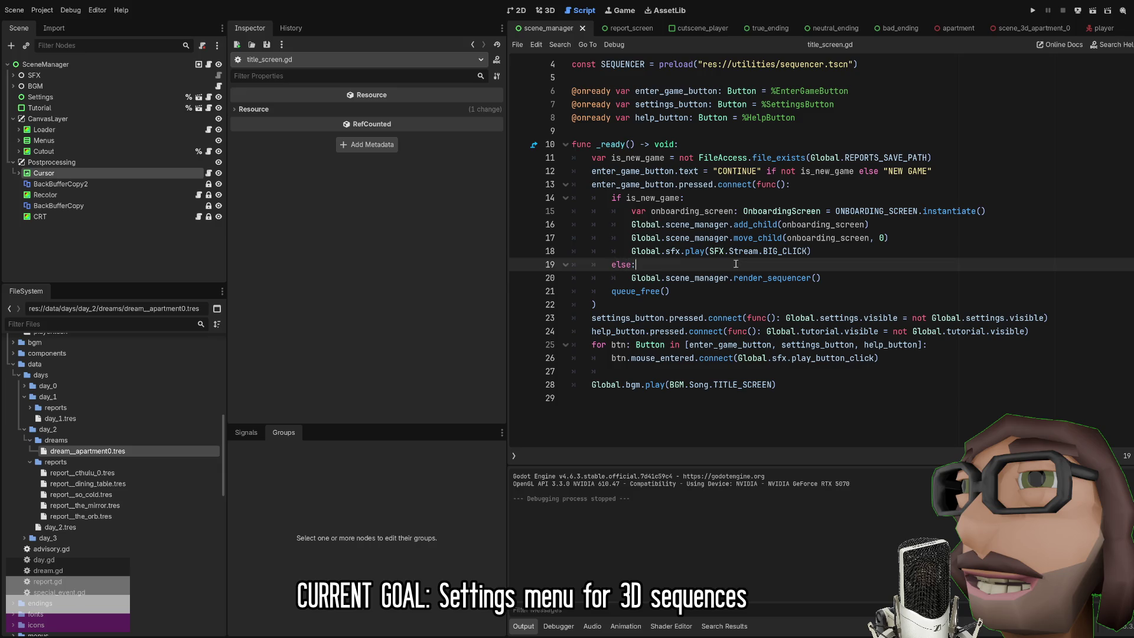
key(Return)
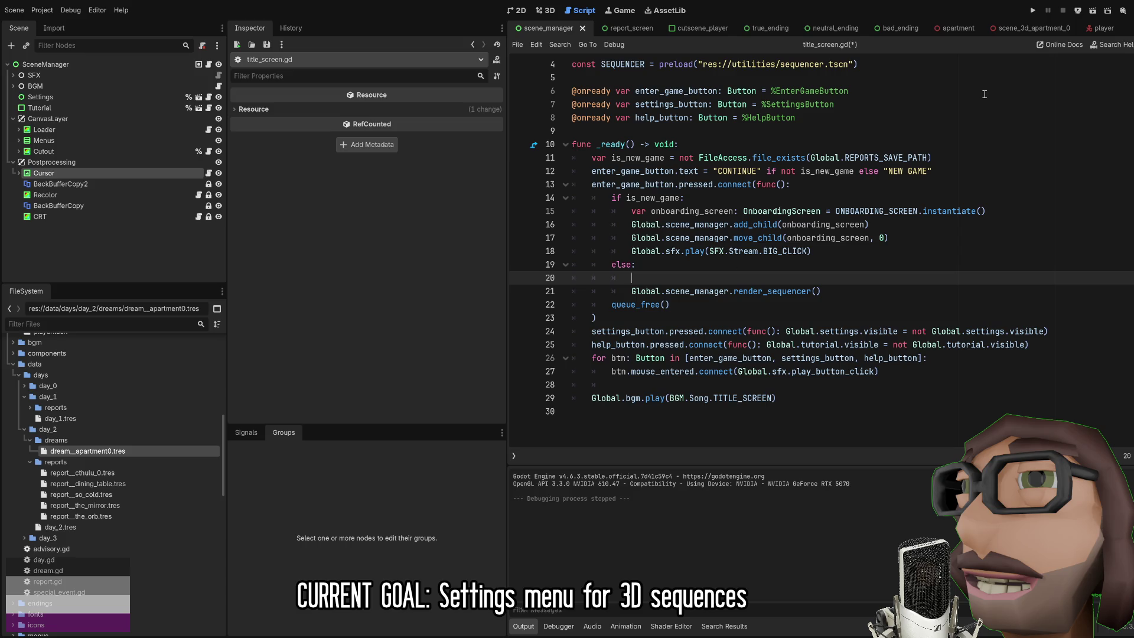
- Select the file-exists check on sequencer.gd's line 57, then return to title_screen.gd
key(alt+Left)
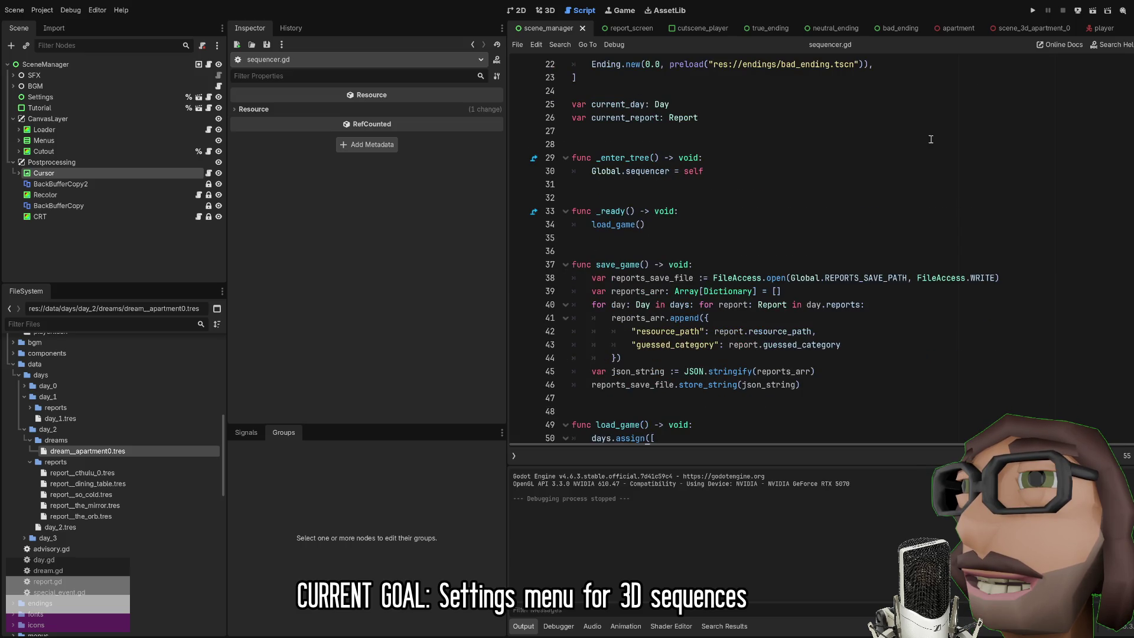
scroll(593, 197, down, 2)
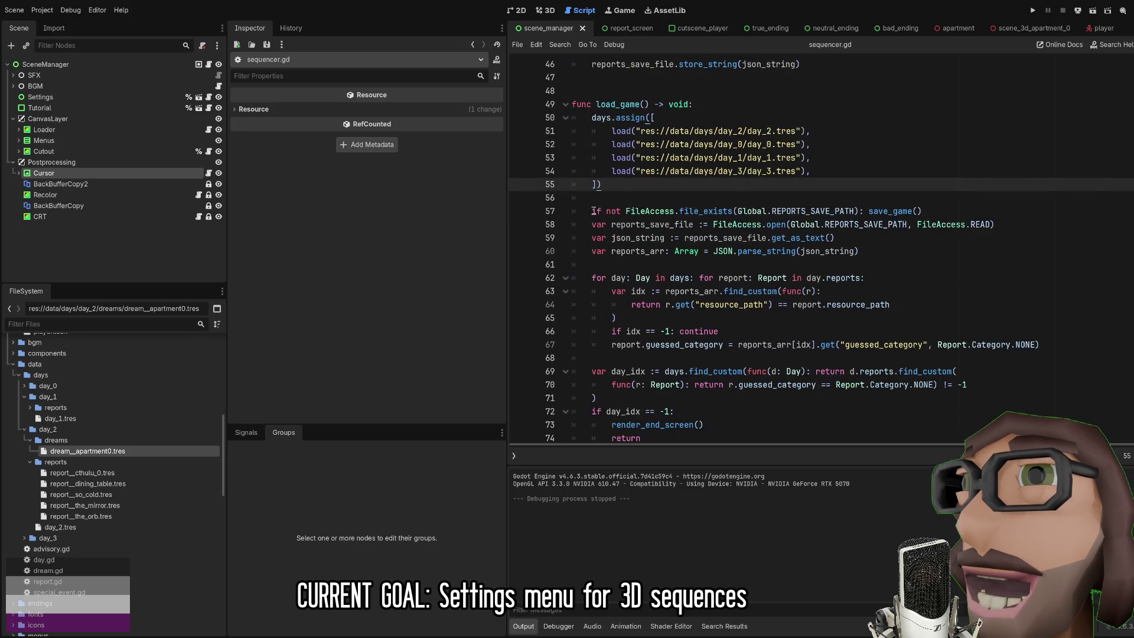
click(593, 211)
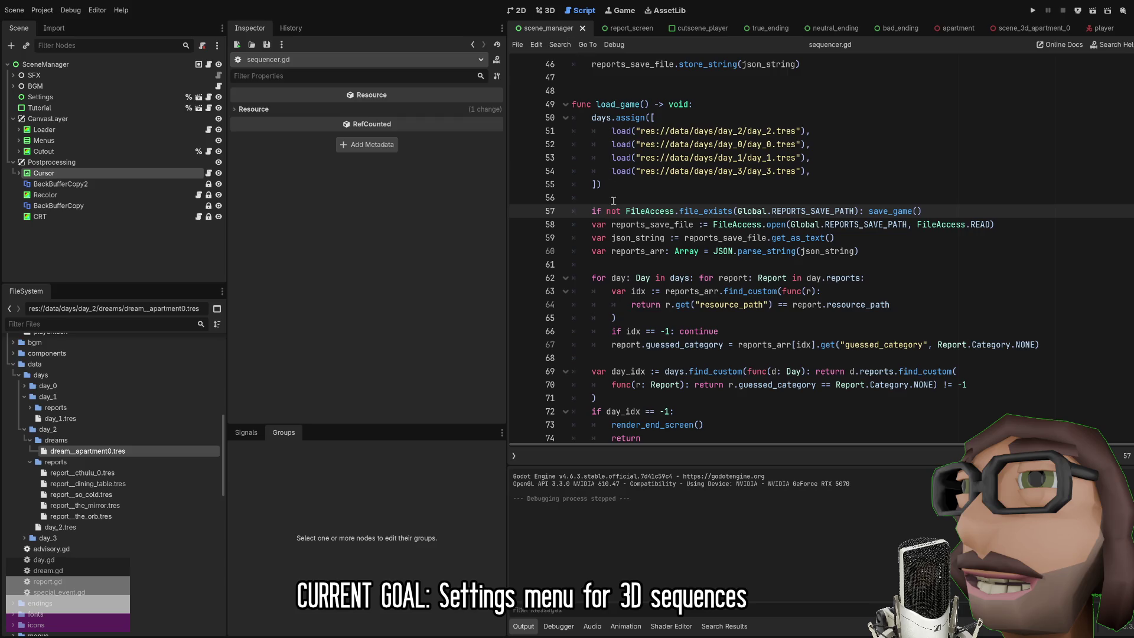
drag(625, 211, 930, 210)
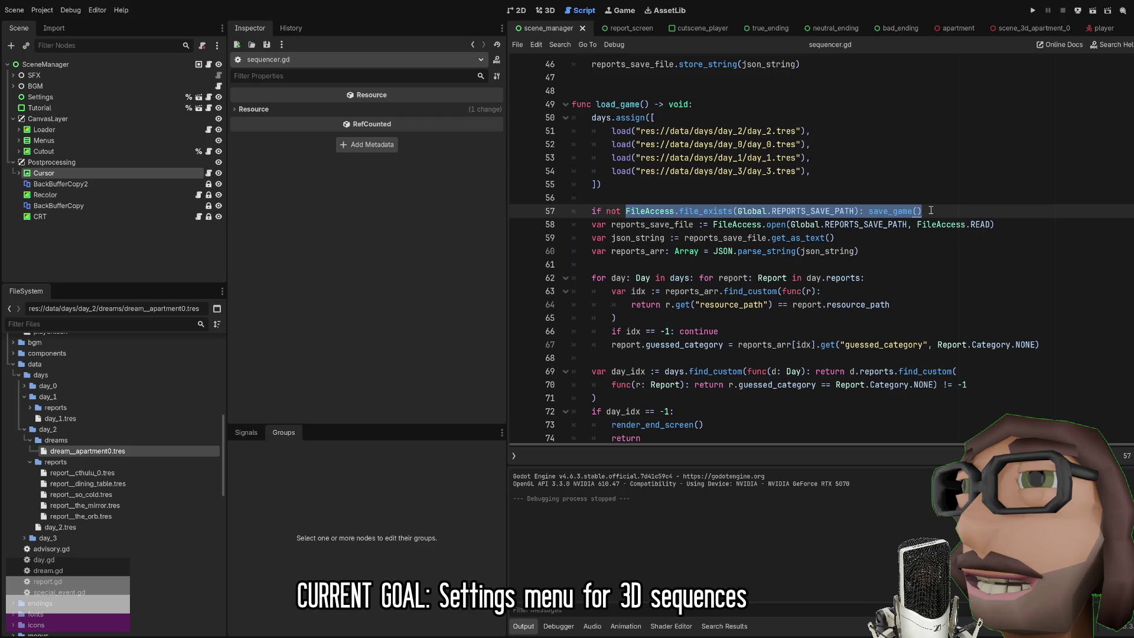
drag(625, 211, 858, 211)
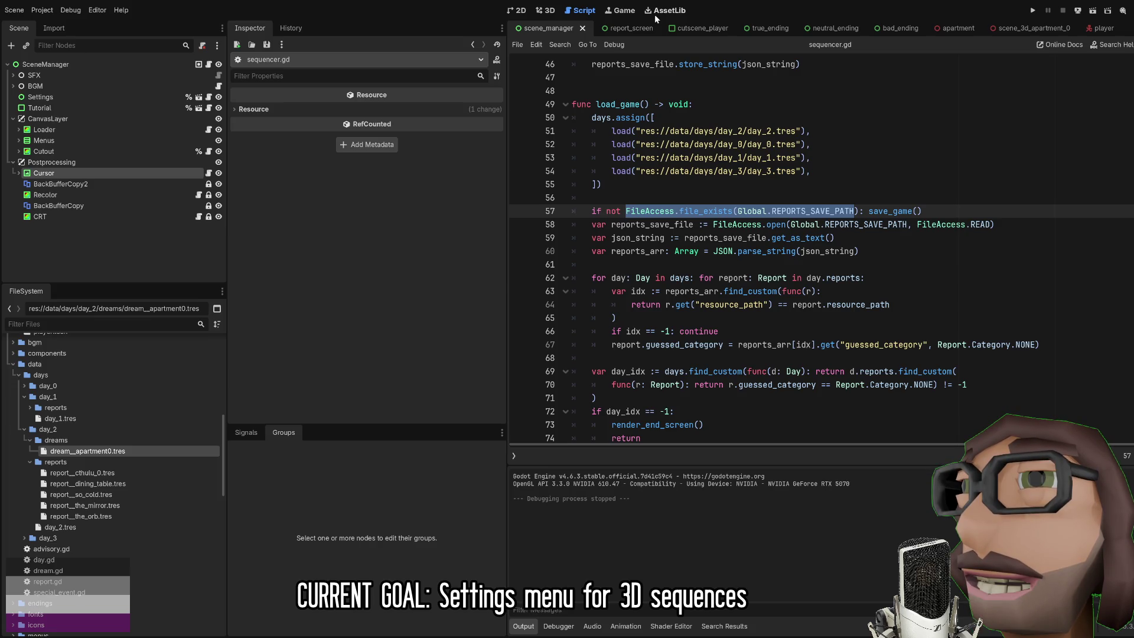
key(alt+Left)
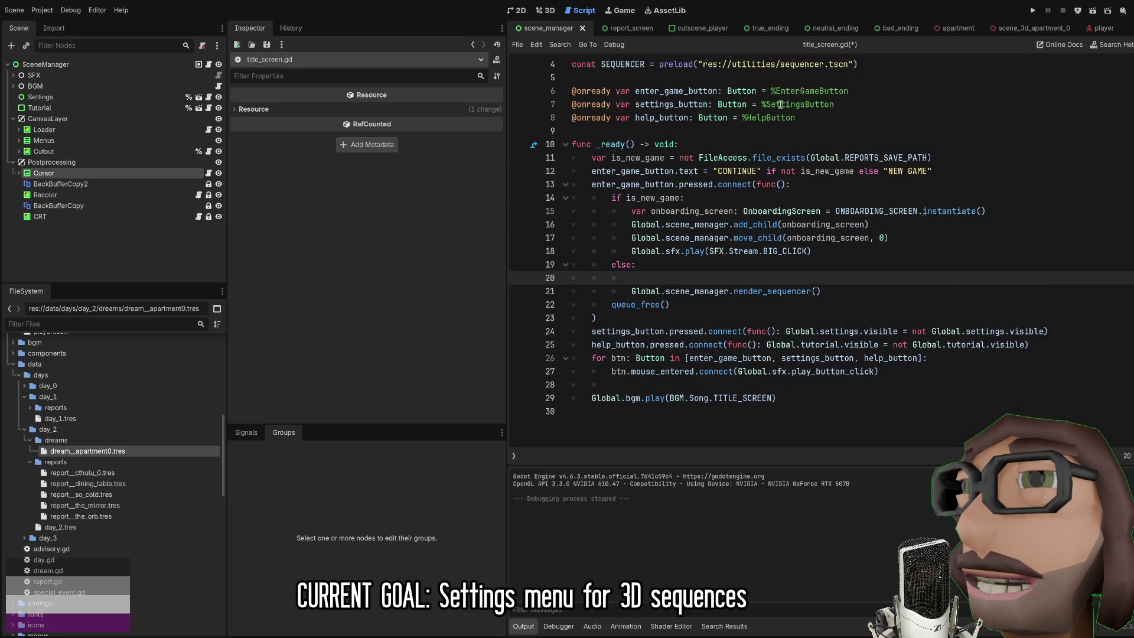
- Add 'elif FileAccess.file_exists(Global.DREAMS_SAVE_PATH):' after the BIG_CLICK sound line
click(645, 278)
click(857, 250)
key(Return)
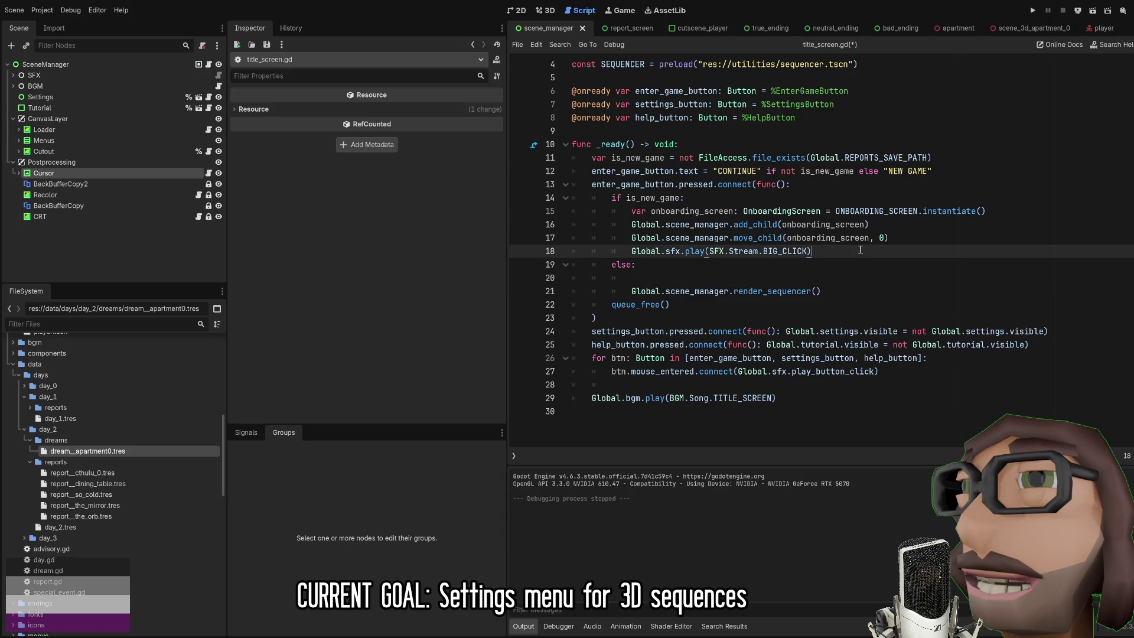
text(elifd)
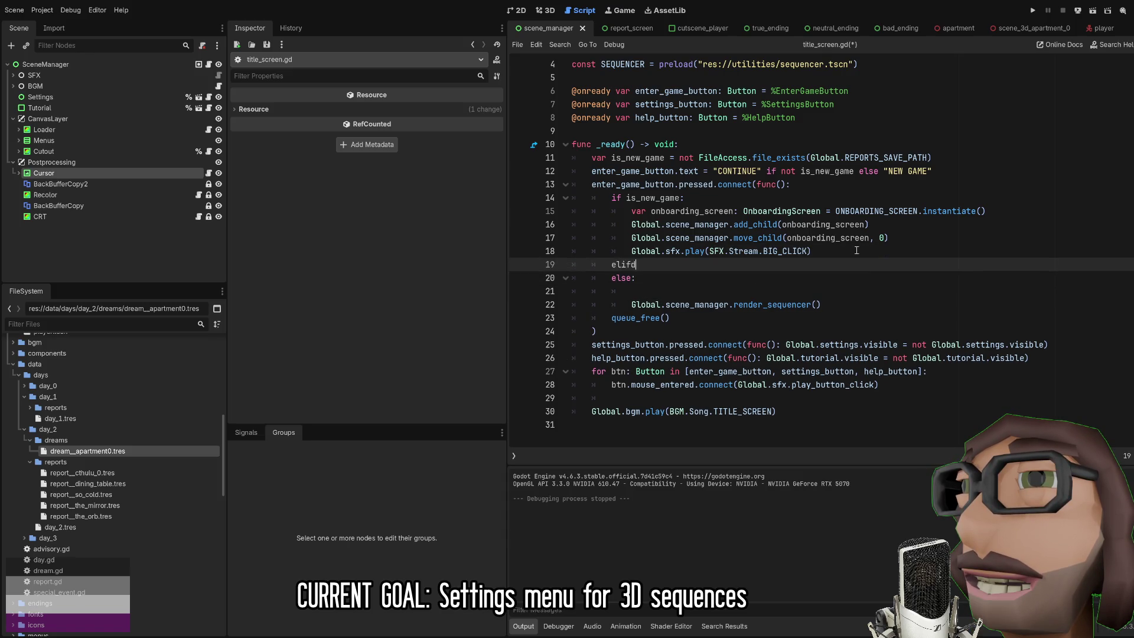
key(Down)
key(Down)
key(BackSpace)
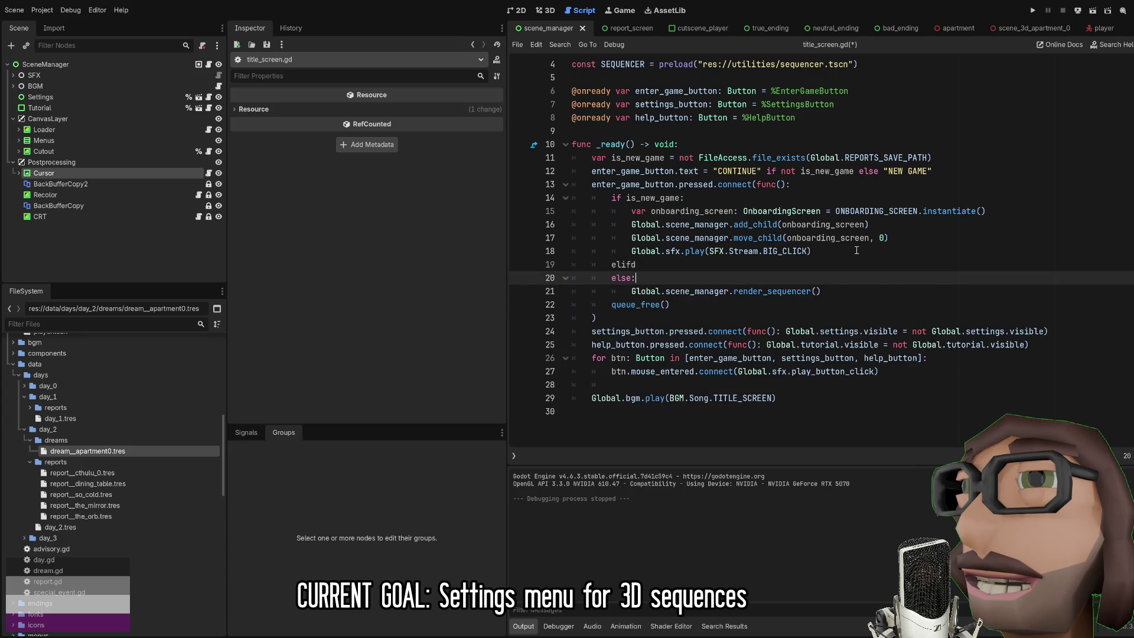
key(Up)
key(BackSpace)
text(File)
key(Return)
text(.file_ex)
key(Return)
text(Global.)
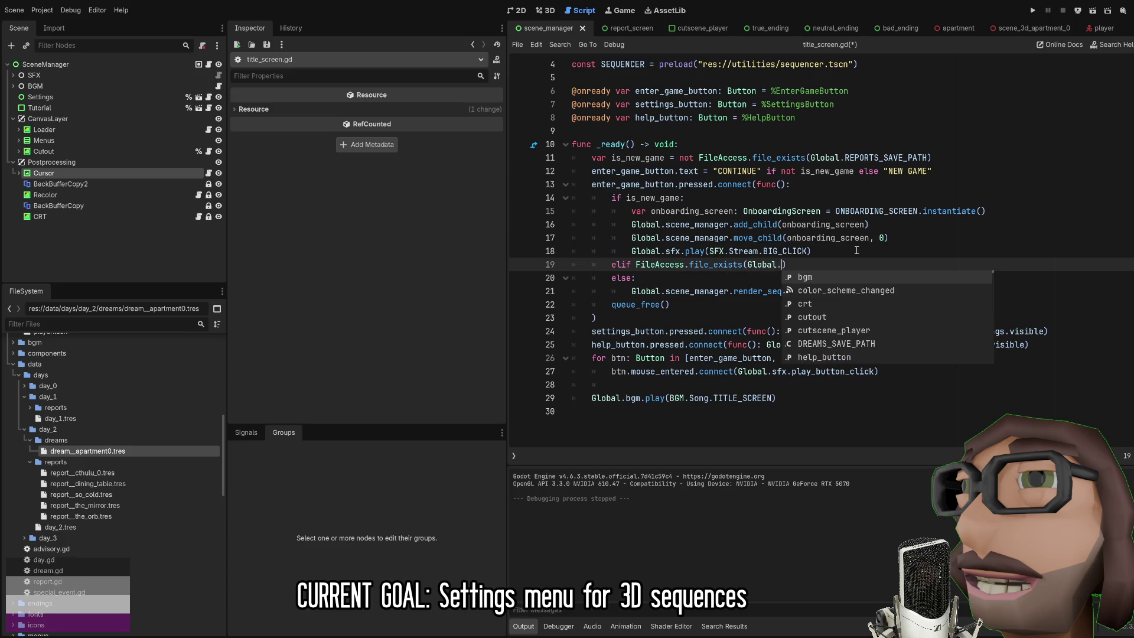
text(DR)
key(Return)
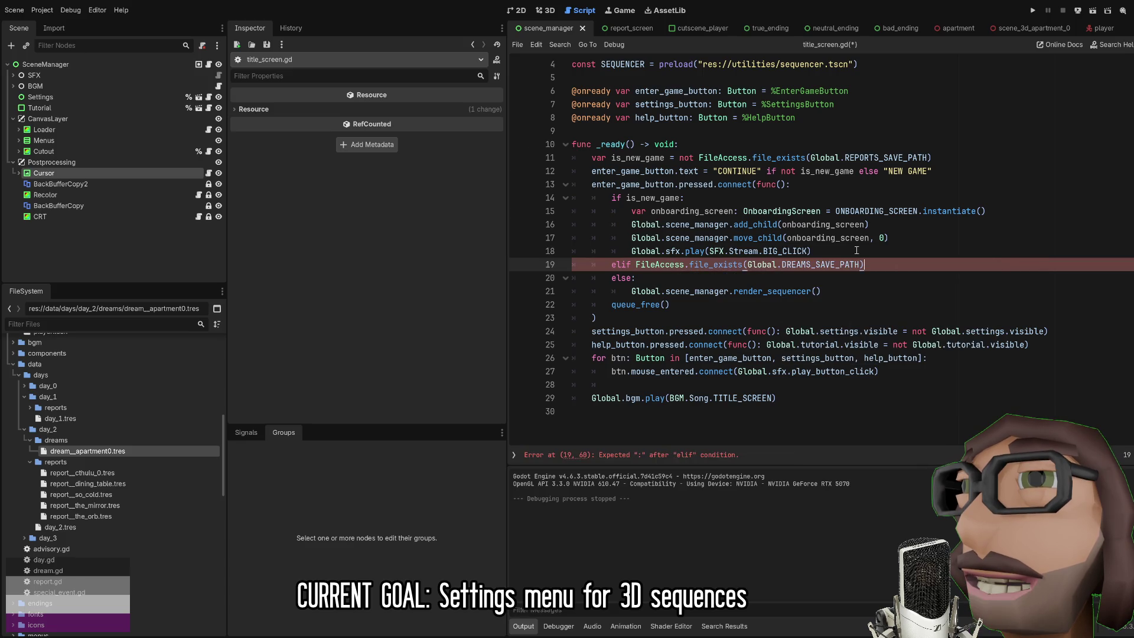
- Paste sequencer.gd's file-reading and JSON parse lines into the new elif branch
key(Return)
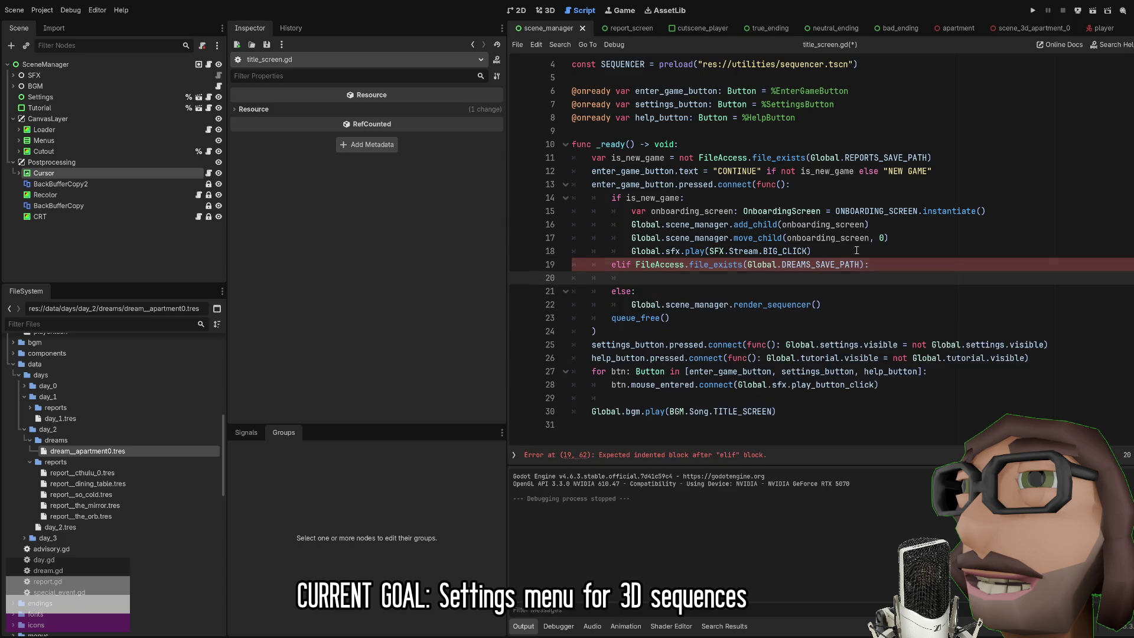
key(Down)
key(Down)
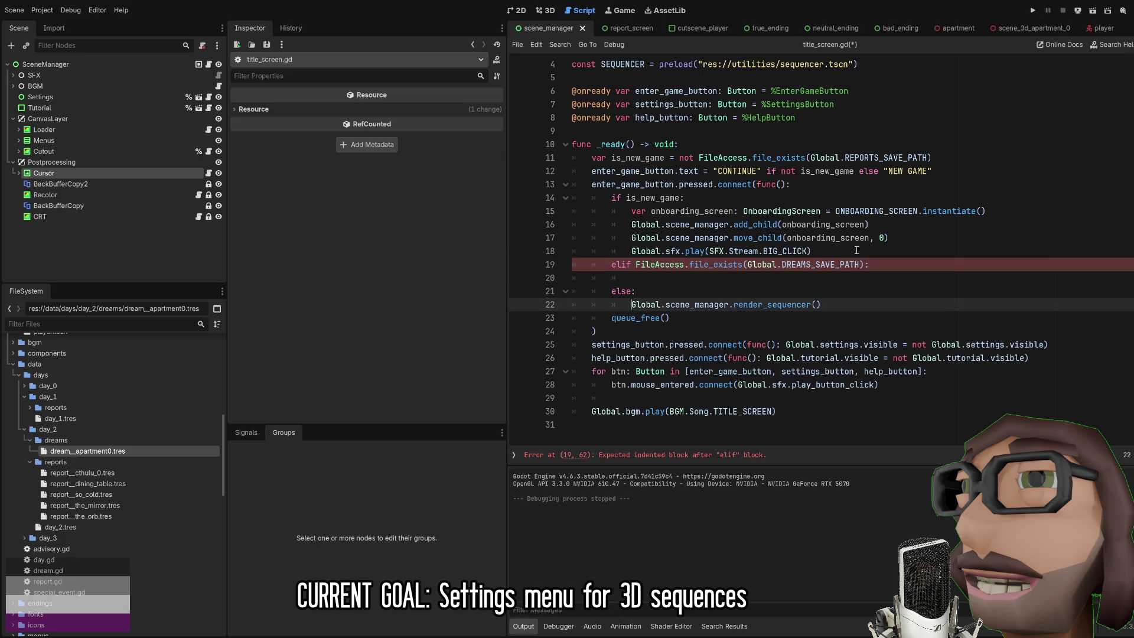
key(Up)
key(Up)
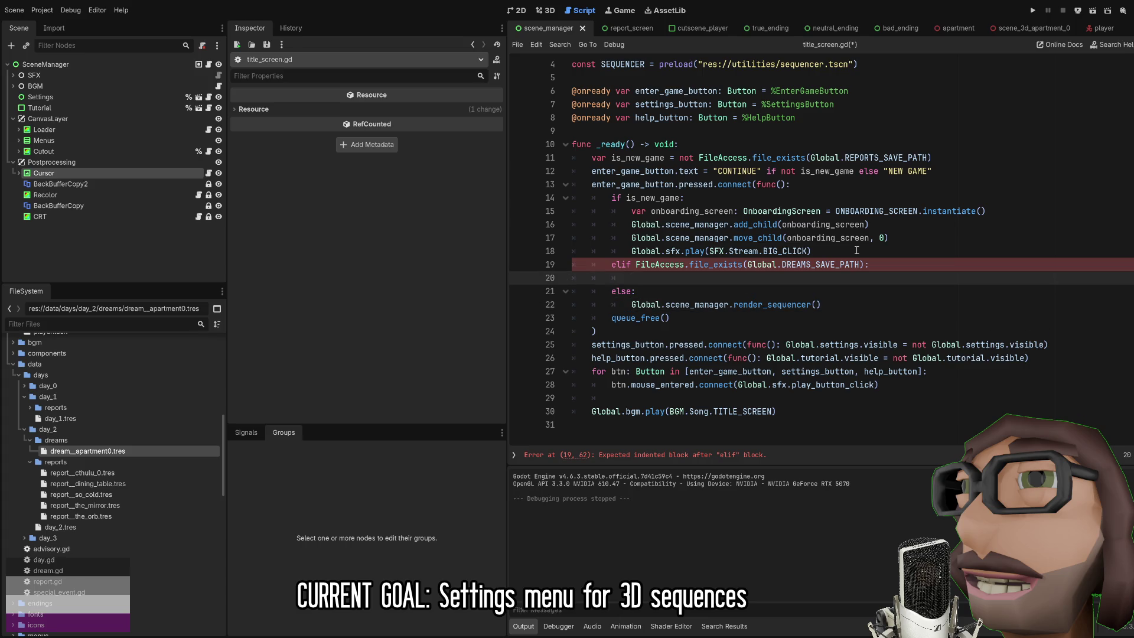
text(var )
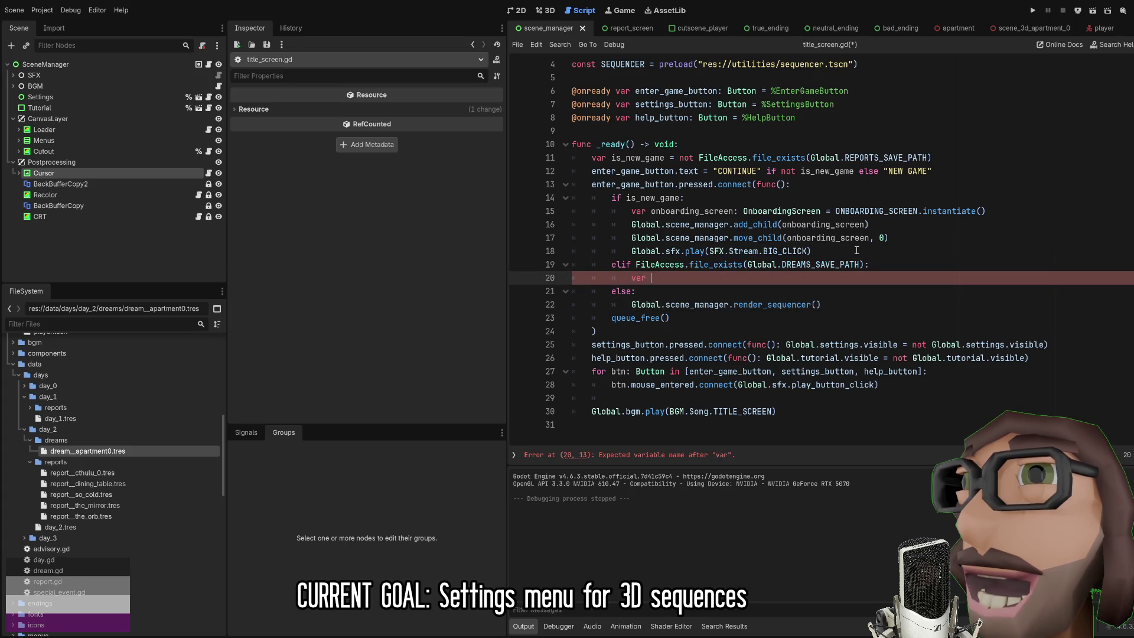
text(dream_)
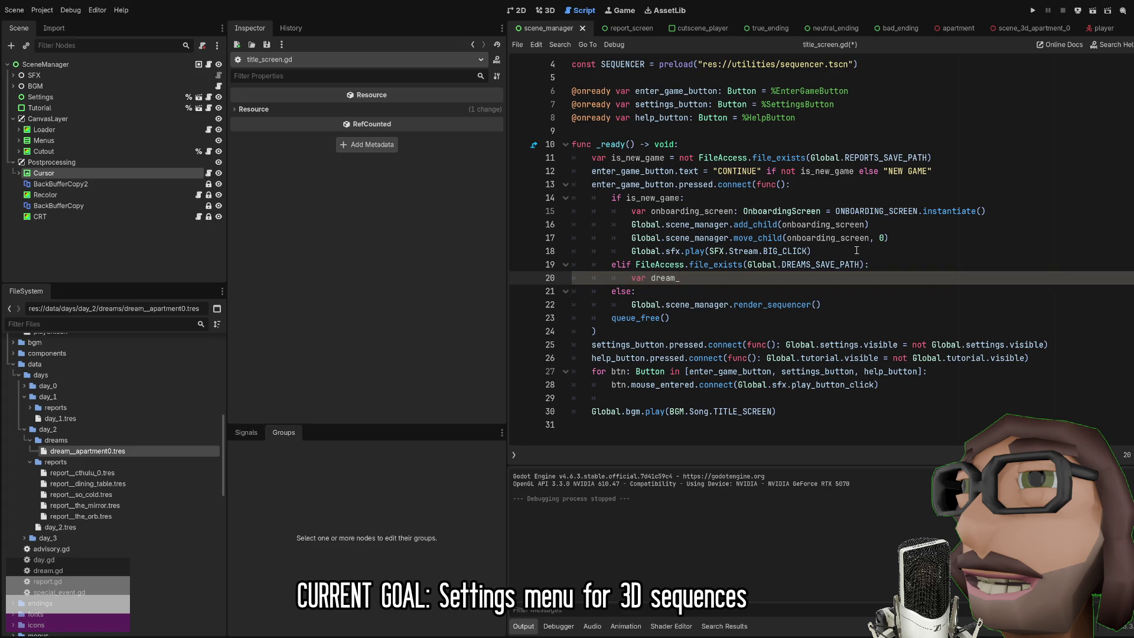
key(alt+Left)
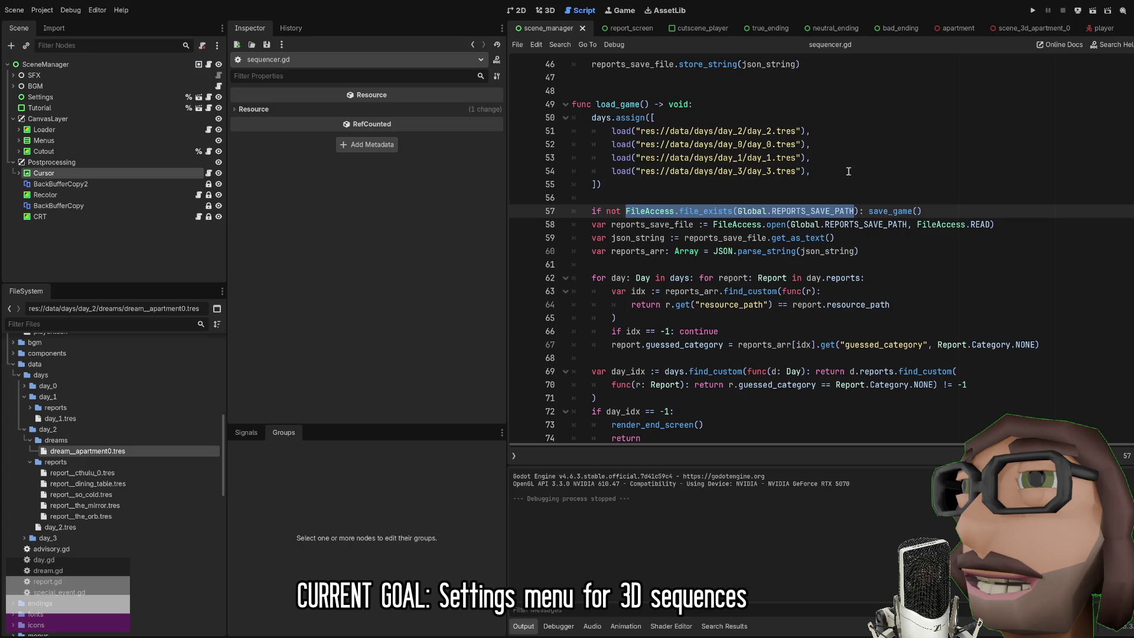
click(618, 223)
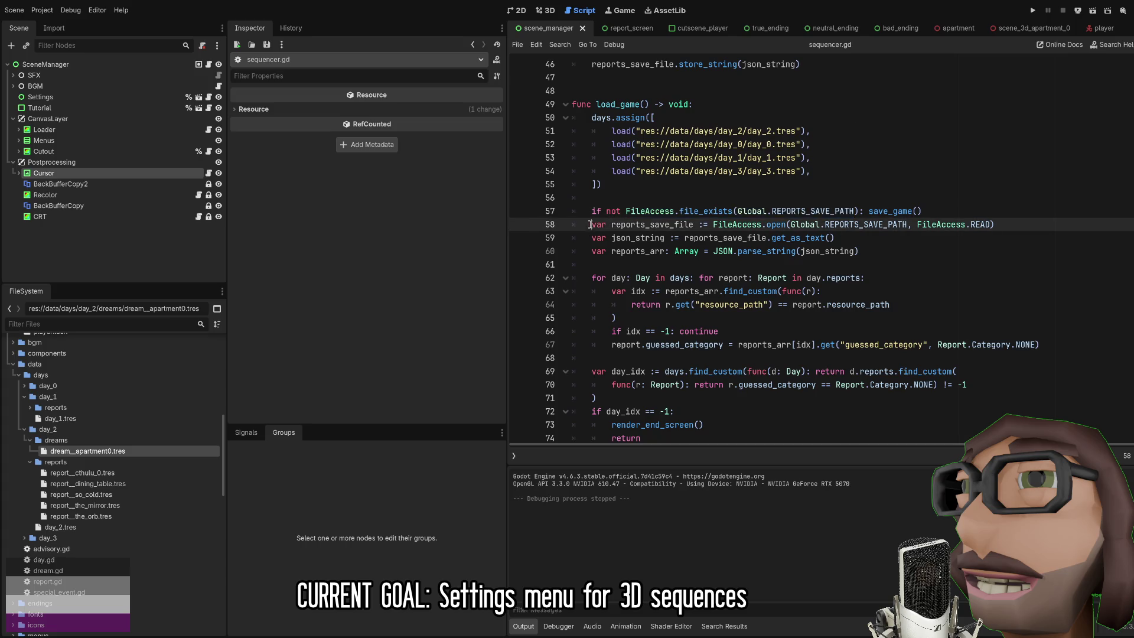
shift+click(872, 235)
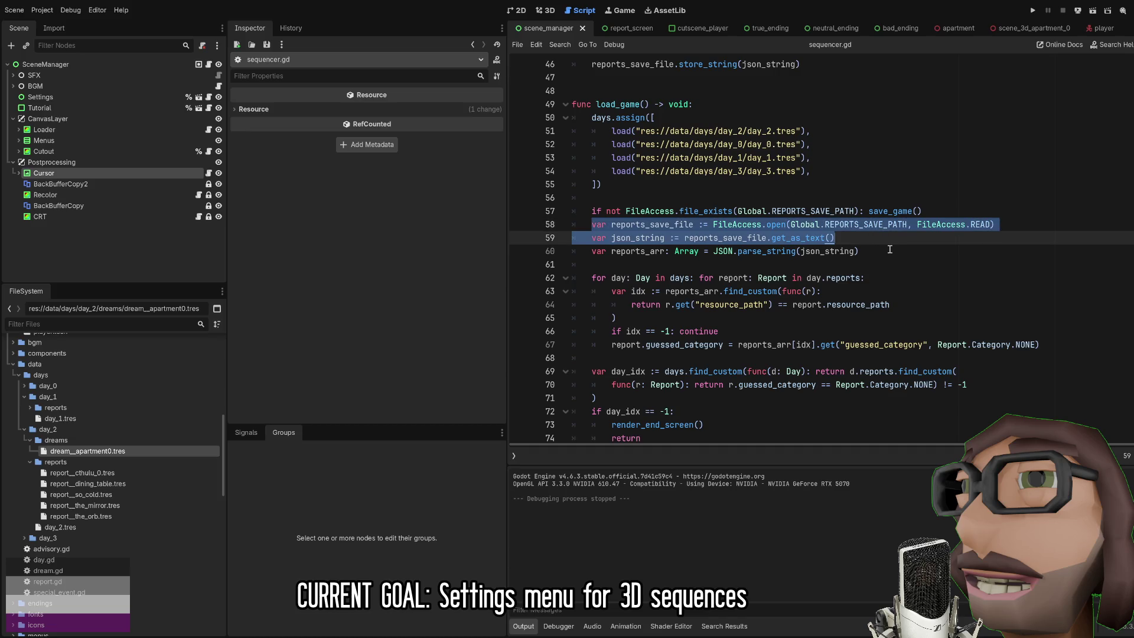
shift+click(890, 250)
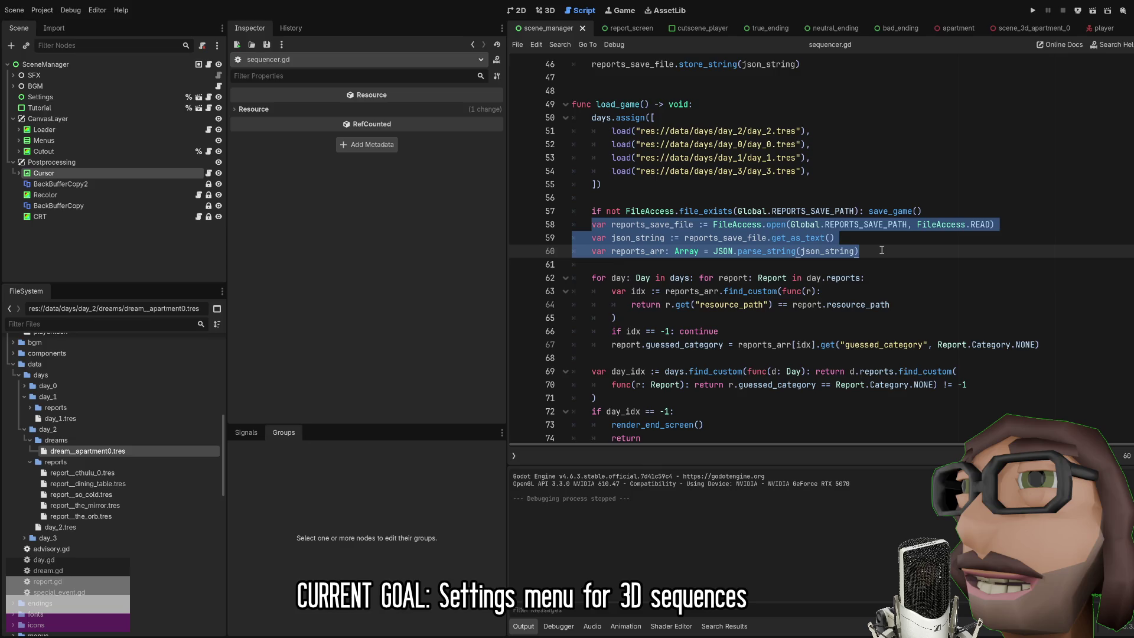
key(alt+Left)
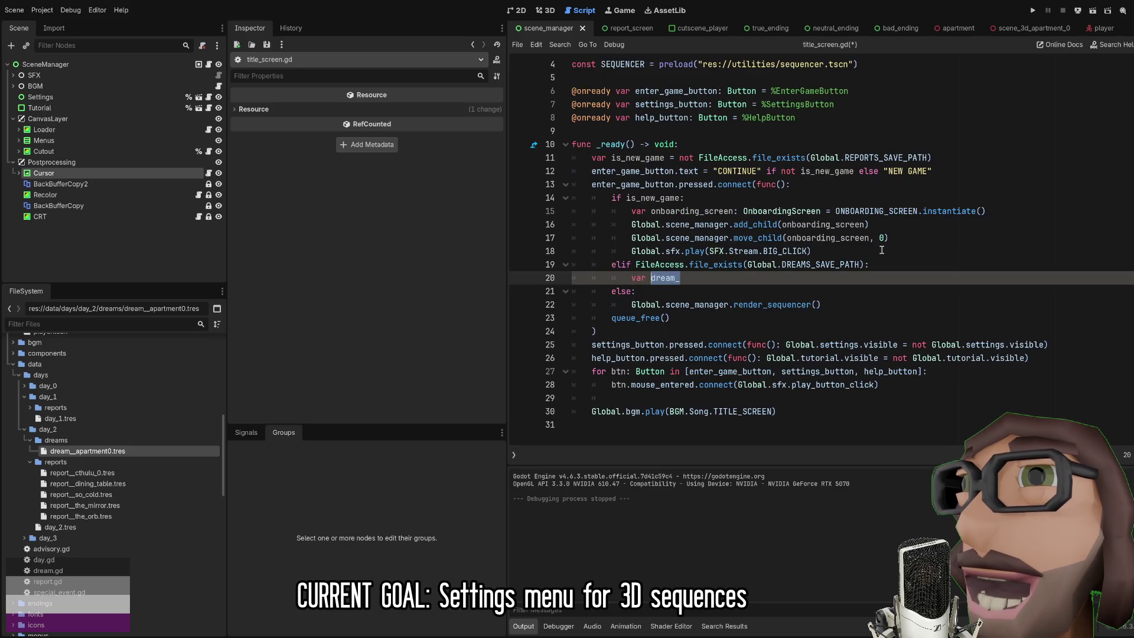
text(var reports_save_file := FileAccess.open(Global.REPORTS_SAVE_PATH, FileAccess.READ) 	var json_string := reports_save_file.get_as_text() 	var reports_arr: Array = JSON.parse_string(json_string))
key(shift+Up)
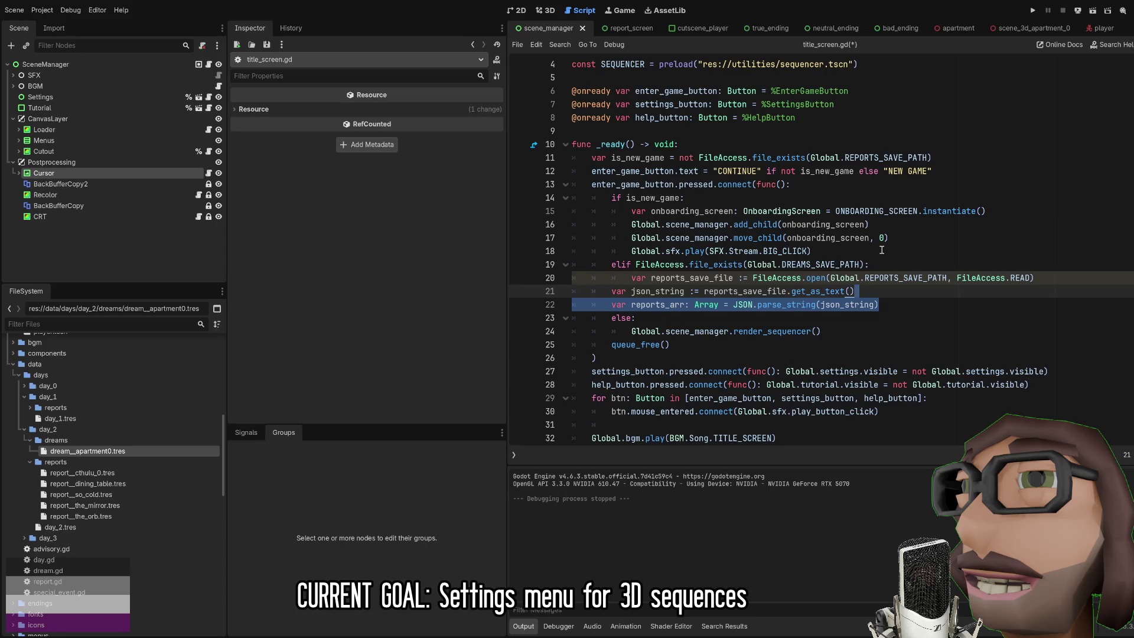
- Rename the file variable to dreams_save_file and point it at DREAMS_SAVE_PATH
double_click(691, 277)
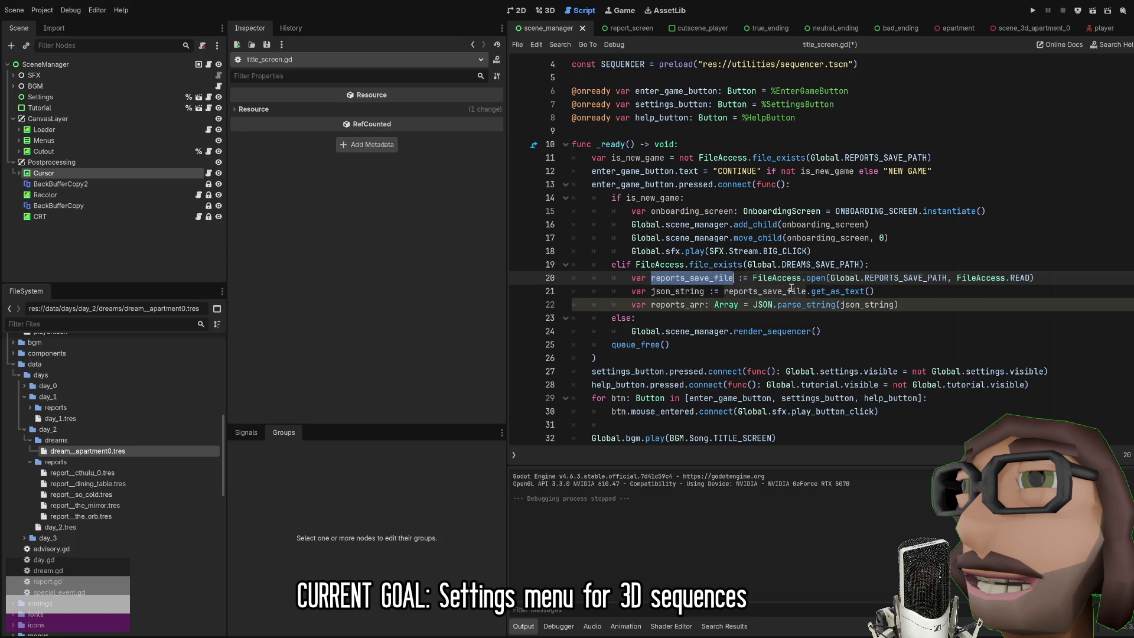
key(ctrl+d)
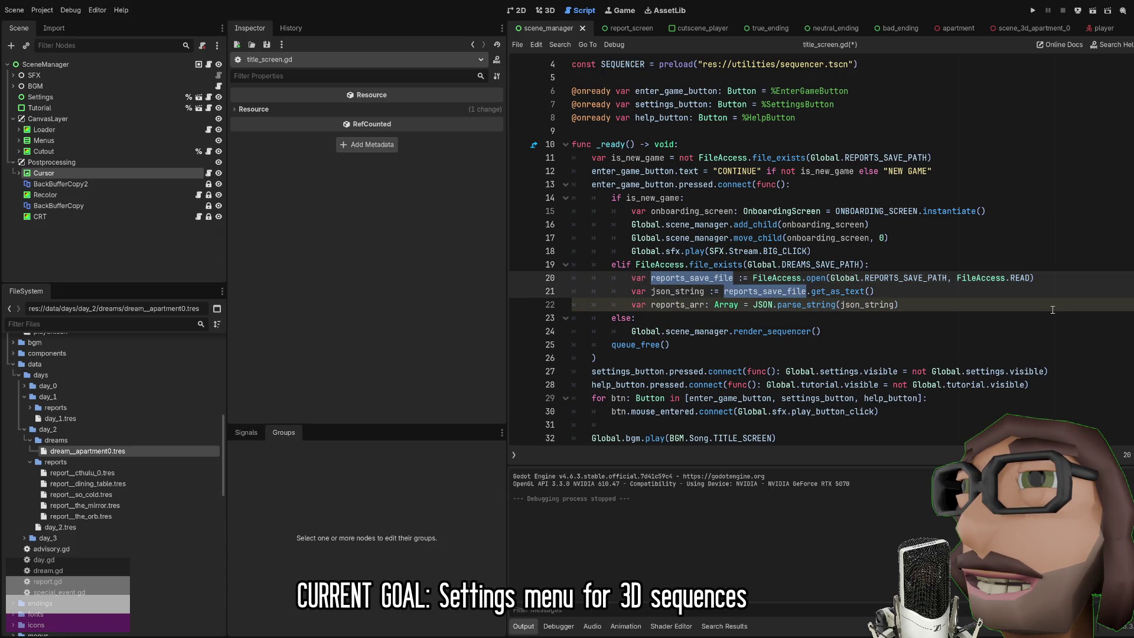
text(dreams)
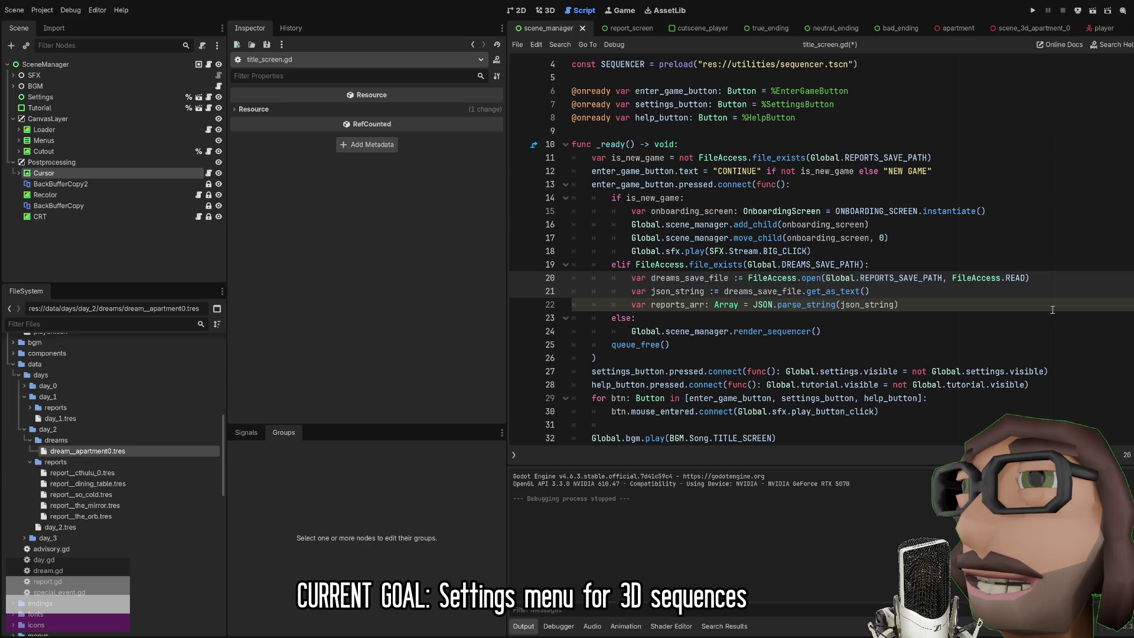
double_click(882, 277)
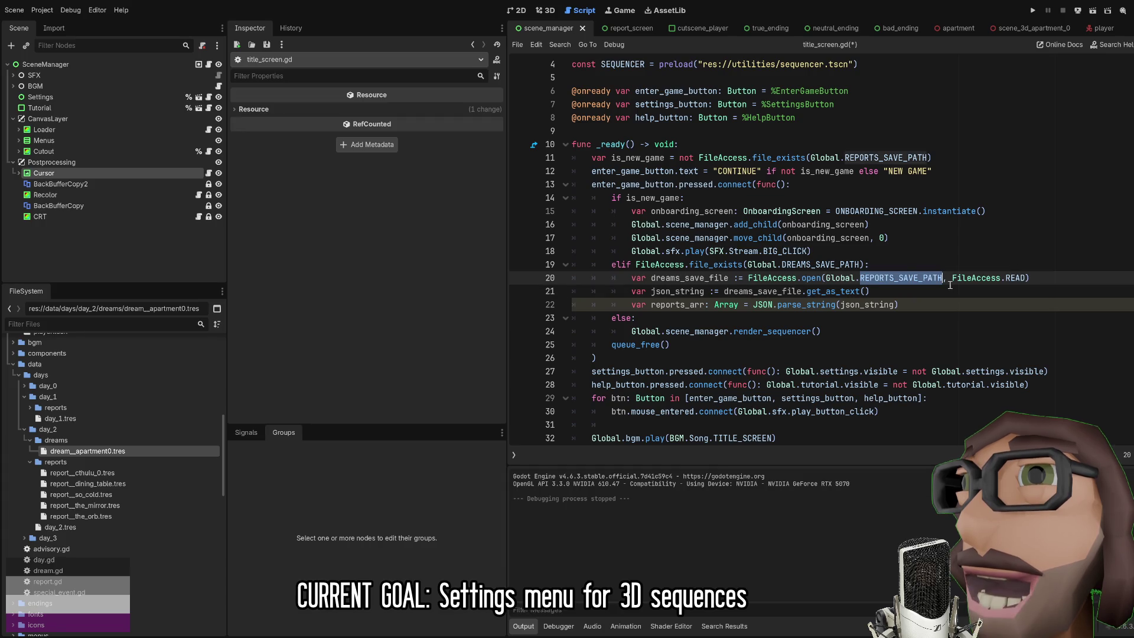
text(REP)
key(Escape)
key(ctrl+shift+Left)
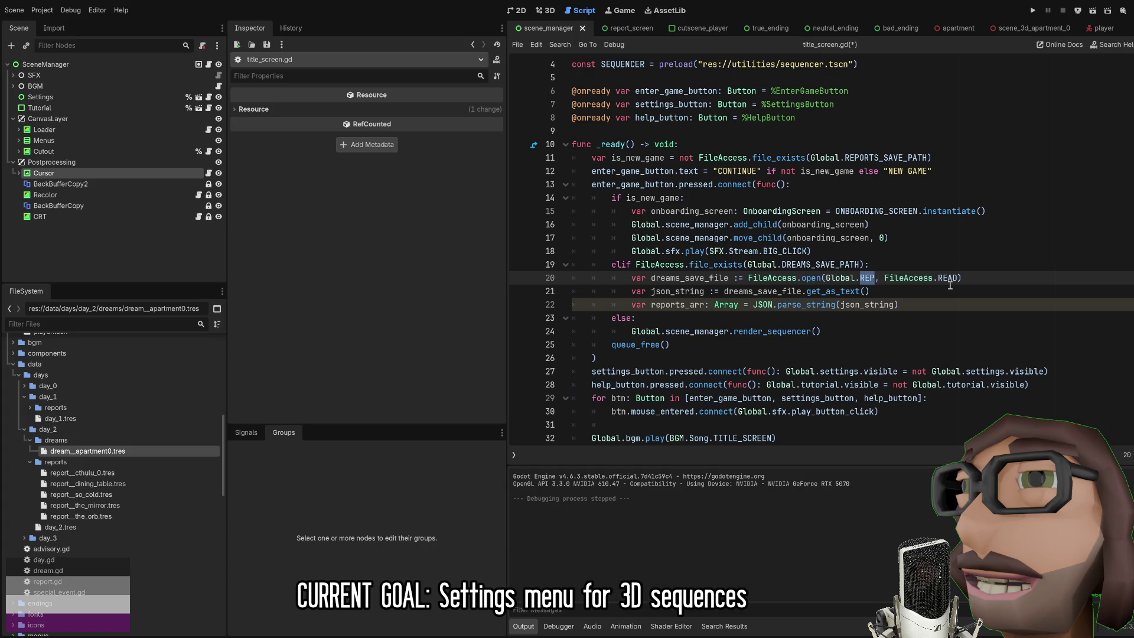
text(DREAMS)
key(Return)
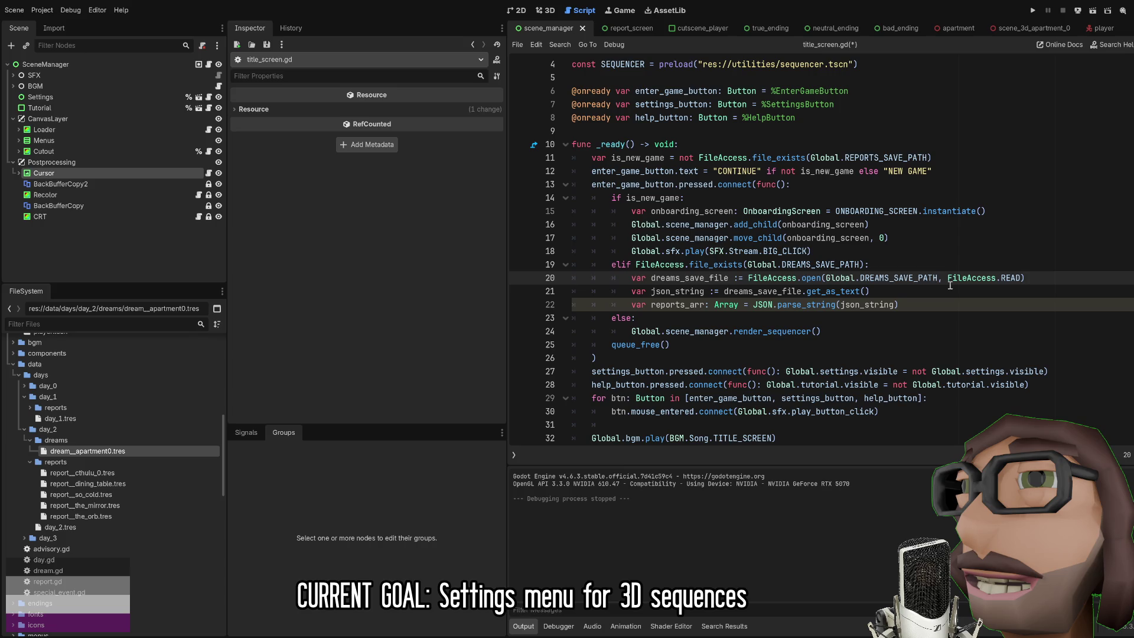
- Rename the parsed result to dream_dict with type Dictionary
key(Down)
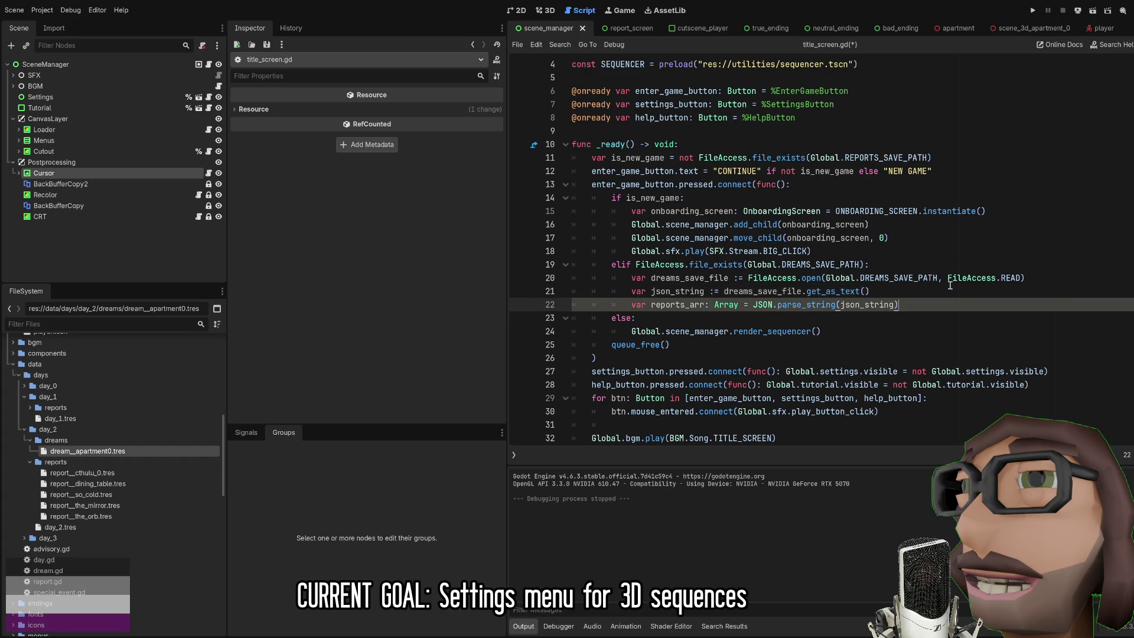
key(Down)
key(ctrl+d)
text(dre)
text(am_dict)
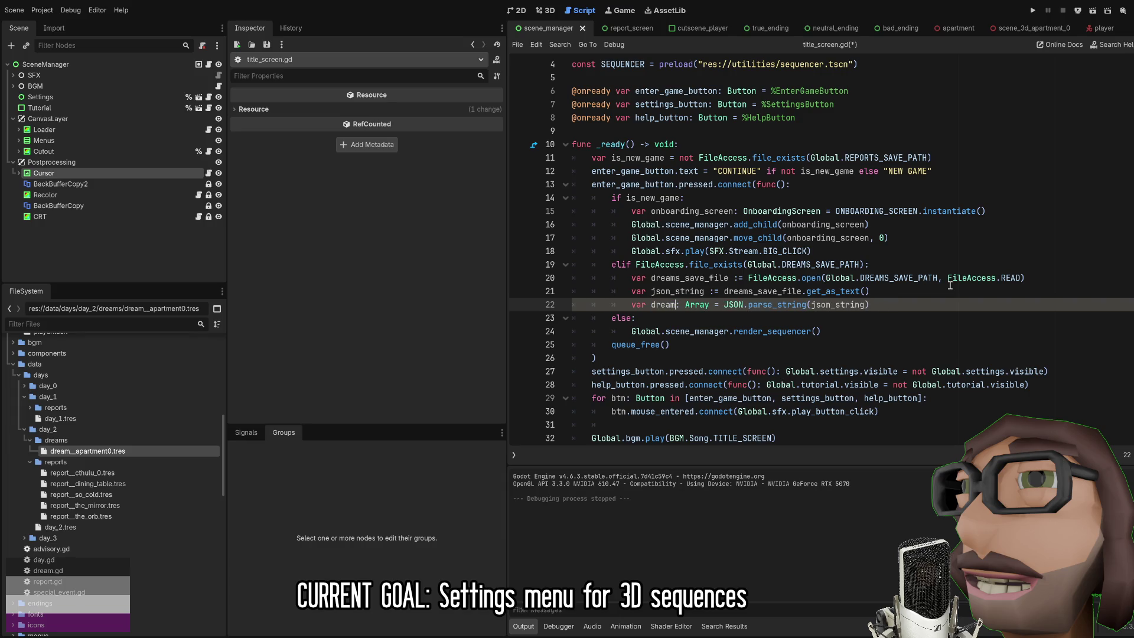
key(ctrl+shift+Right)
text(Diction)
key(Return)
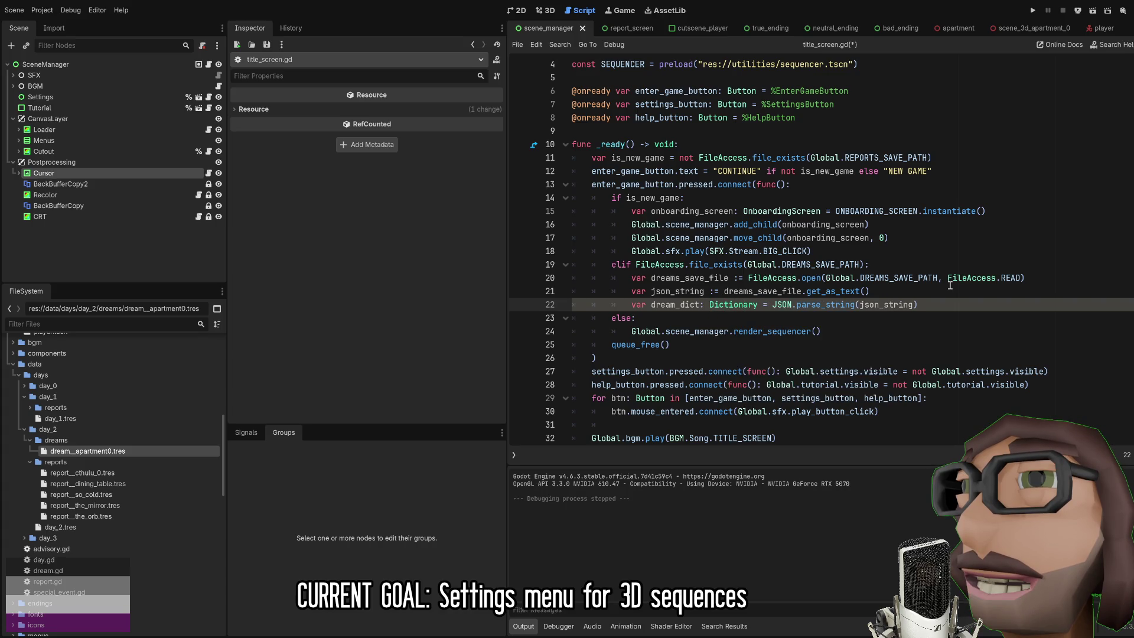
key(Right)
key(Right)
key(Right)
- Add 'if dream_dict.get("is_completed") == false:' inside the elif branch
key(Return)
text(if )
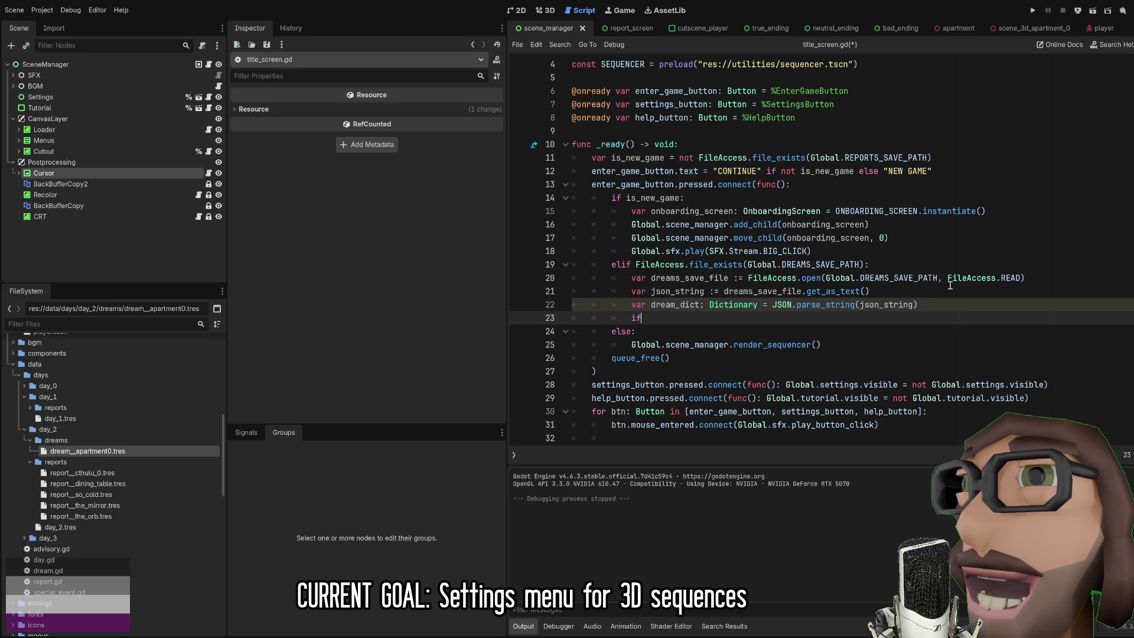
text(dre)
key(Down)
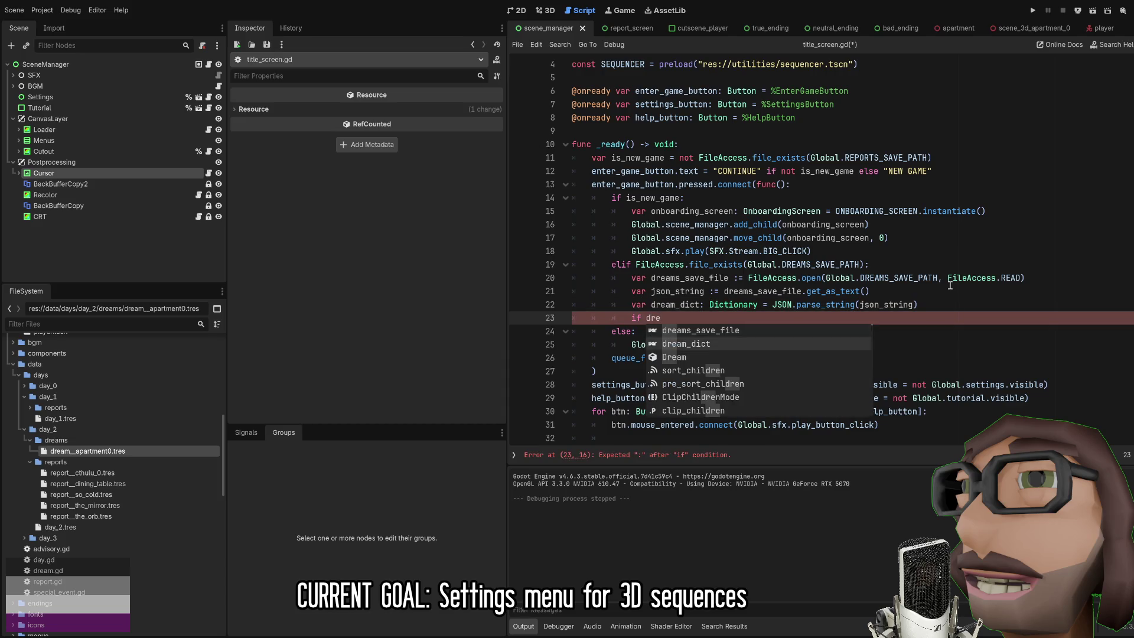
key(Return)
text(.get("i)
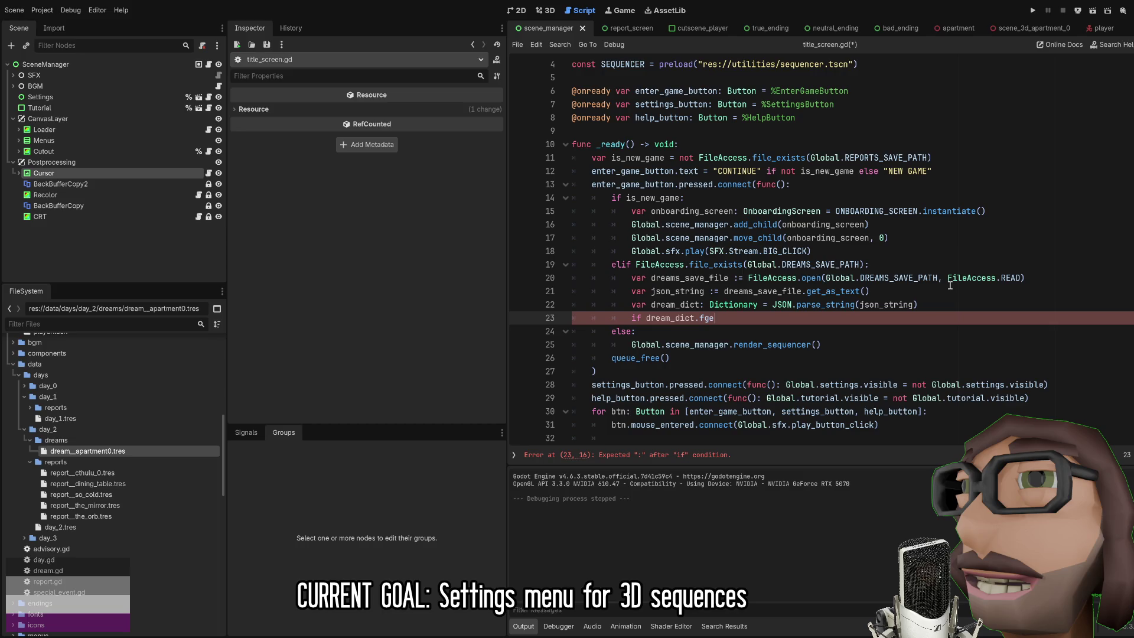
text(s_completed")
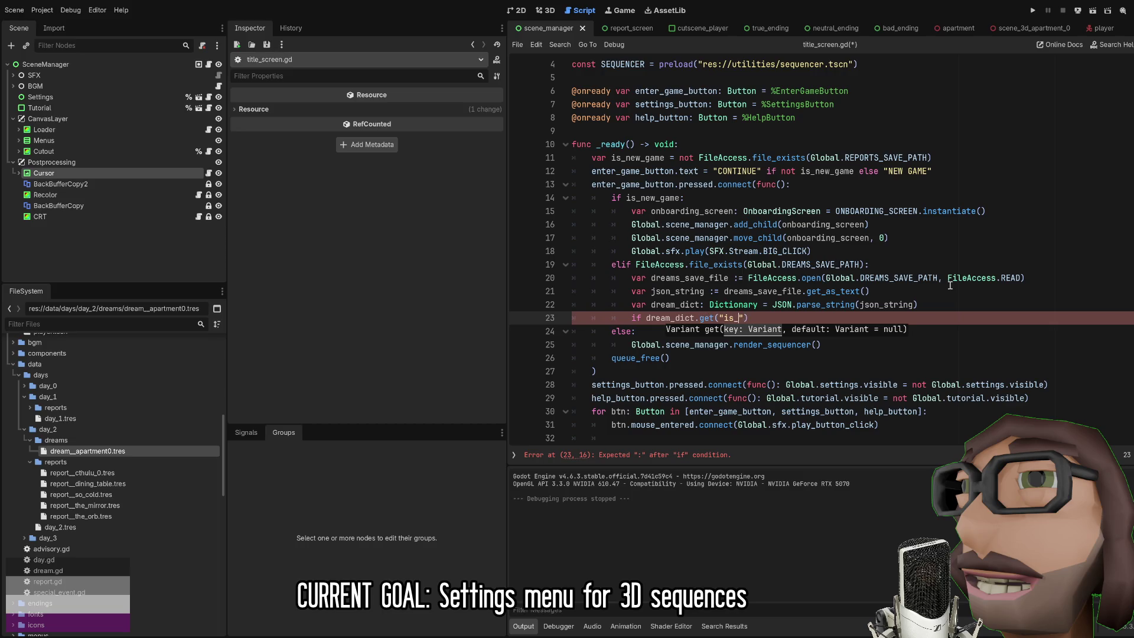
text() == false)
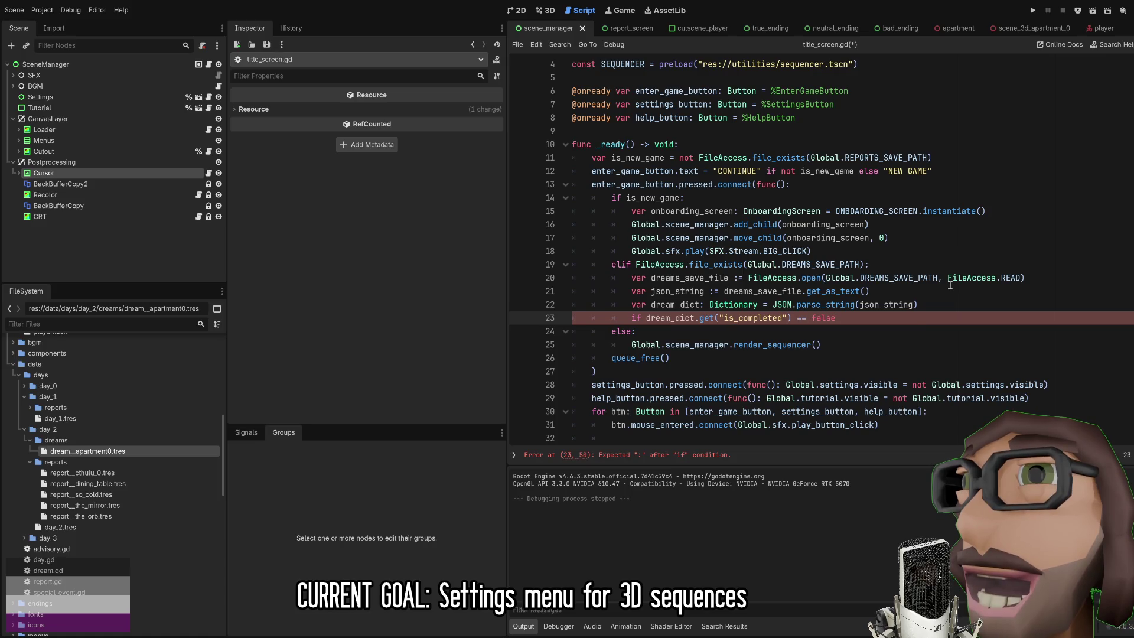
text(:)
key(Return)
- Put a pass placeholder under it and an else: branch with a duplicated render_sequencer() call
text(pass)
key(Return)
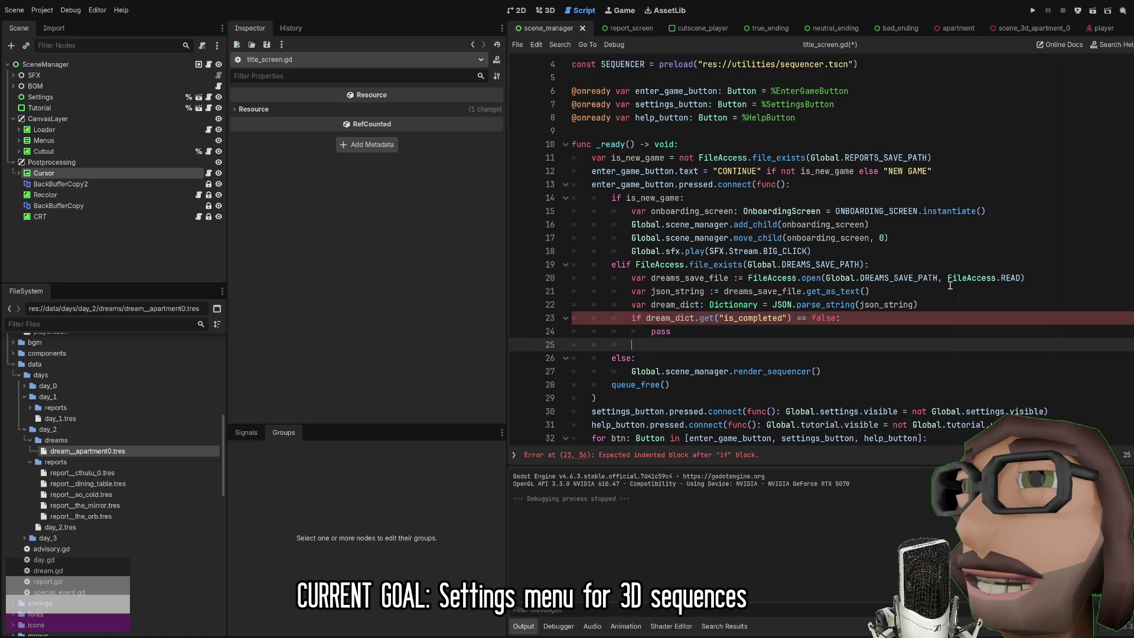
text(else:)
key(Down)
key(Down)
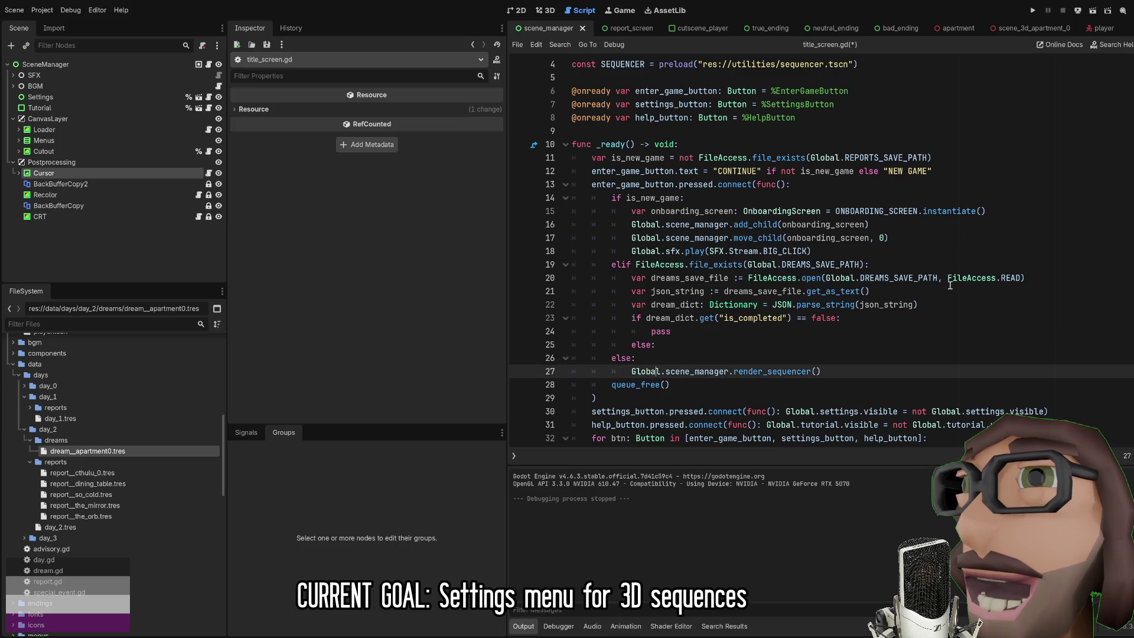
key(ctrl+shift+d)
key(alt+Up)
key(alt+Up)
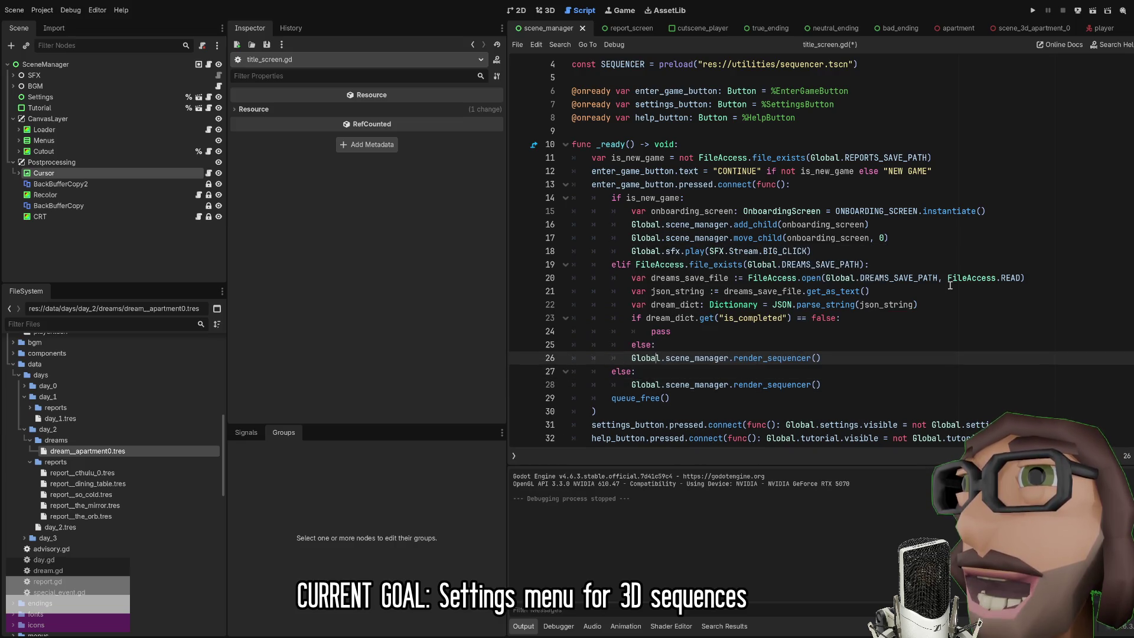
key(Tab)
key(Up)
key(Up)
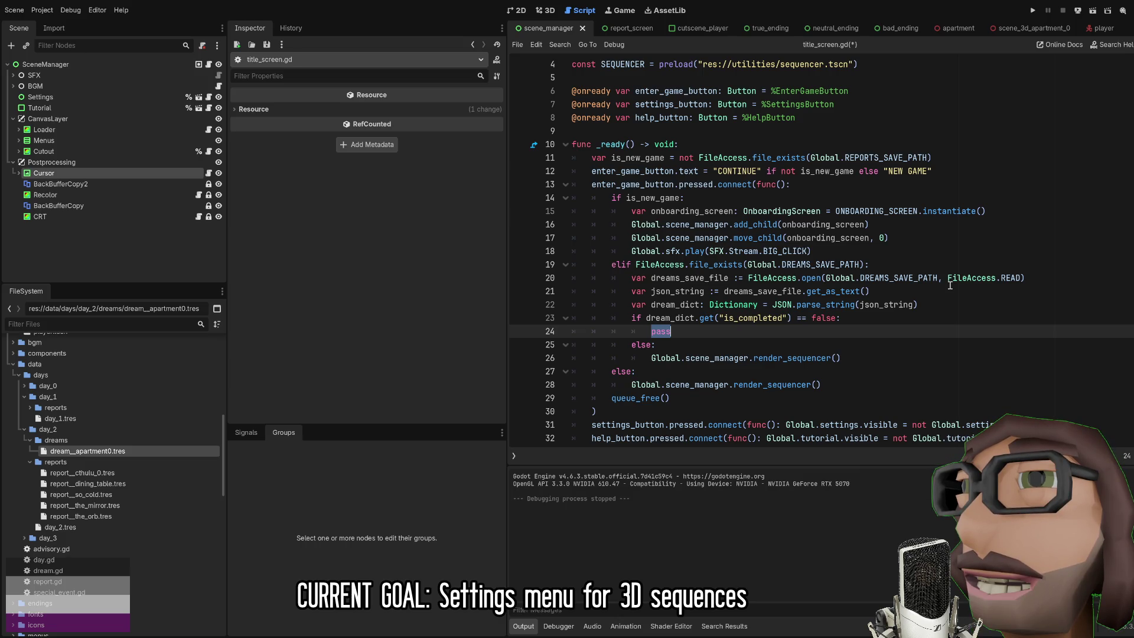
- Replace pass with render_dream(load(dream_dict.get("resource_path"))), save title_screen.gd, and run the game
text(Global.scene_manager.)
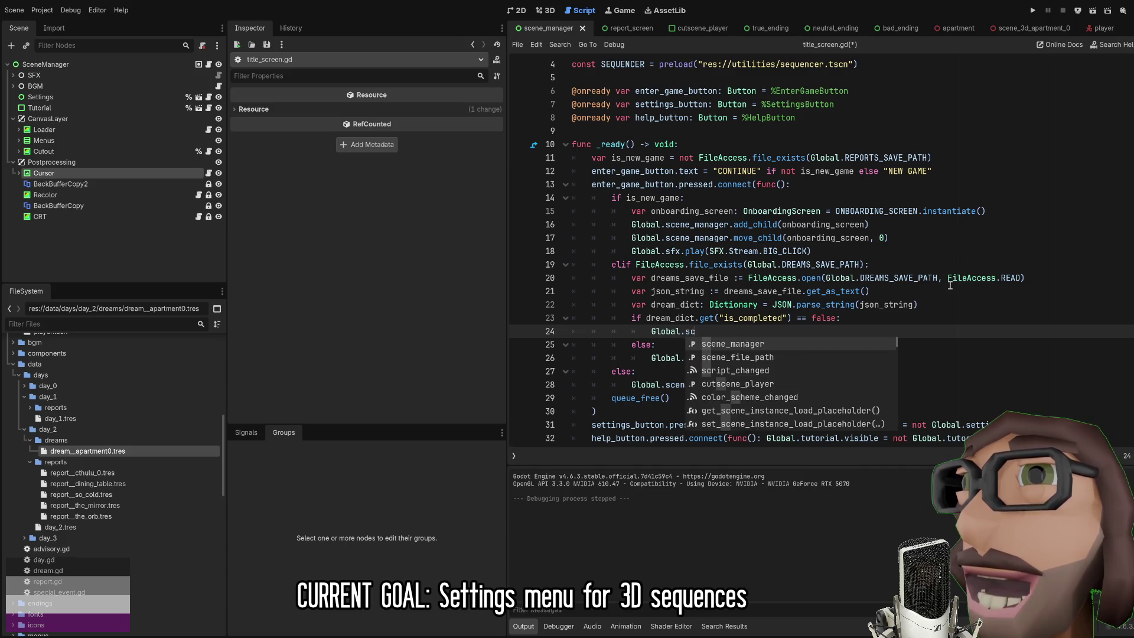
text(re)
key(Return)
text(load()
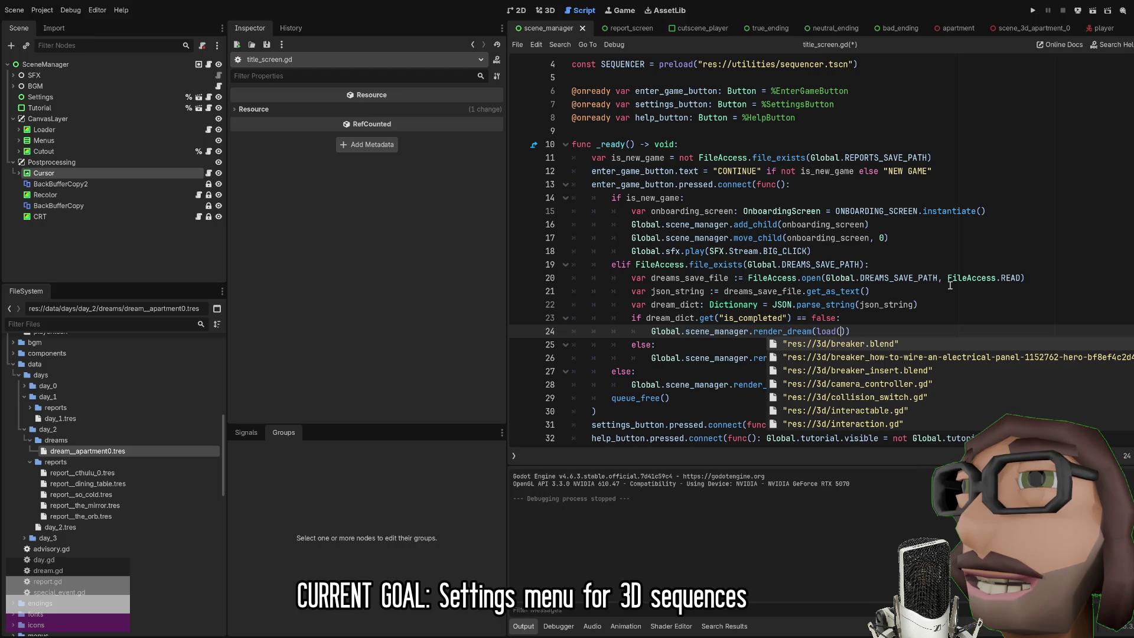
text(dream)
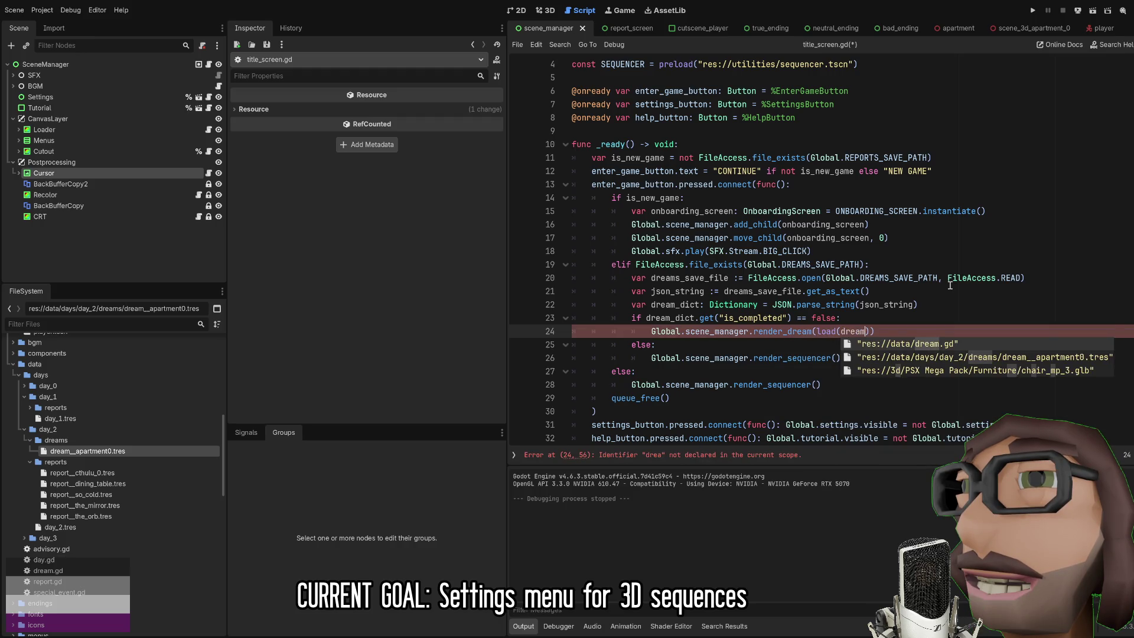
key(Escape)
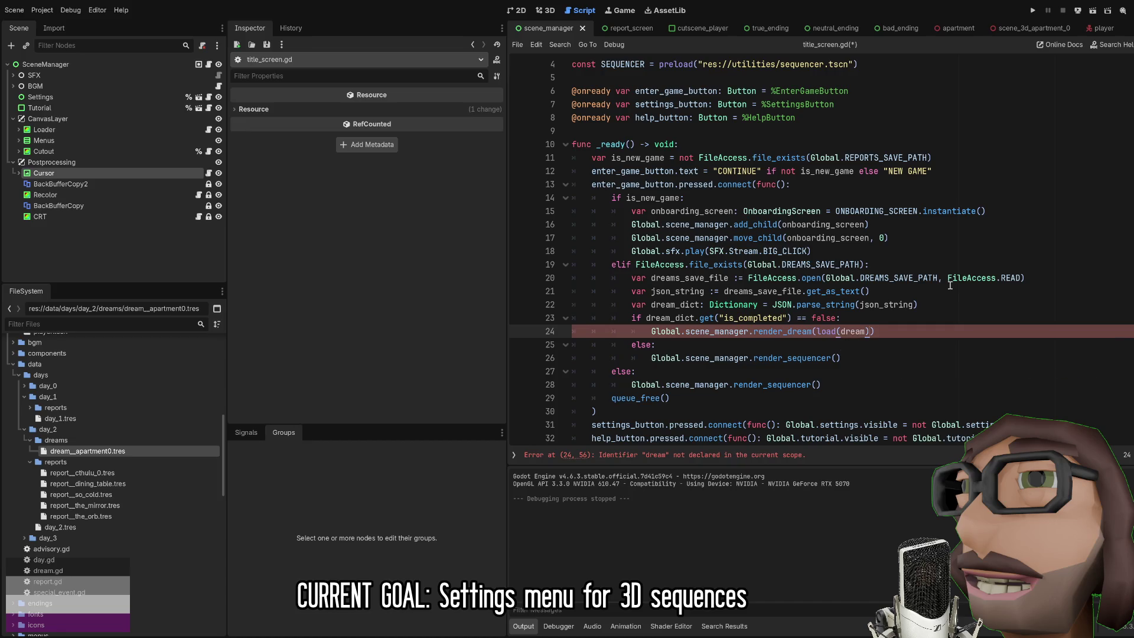
key(BackSpace)
key(BackSpace)
key(BackSpace)
text(oad(frea)
key(BackSpace)
key(BackSpace)
key(BackSpace)
text(dream)
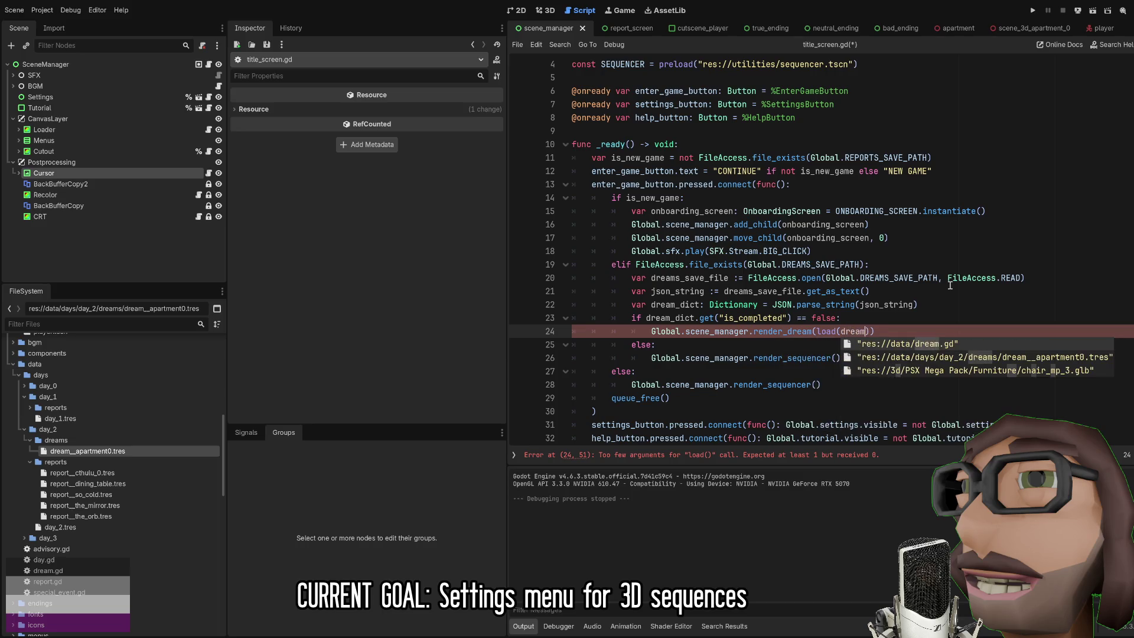
text(_dict.get()
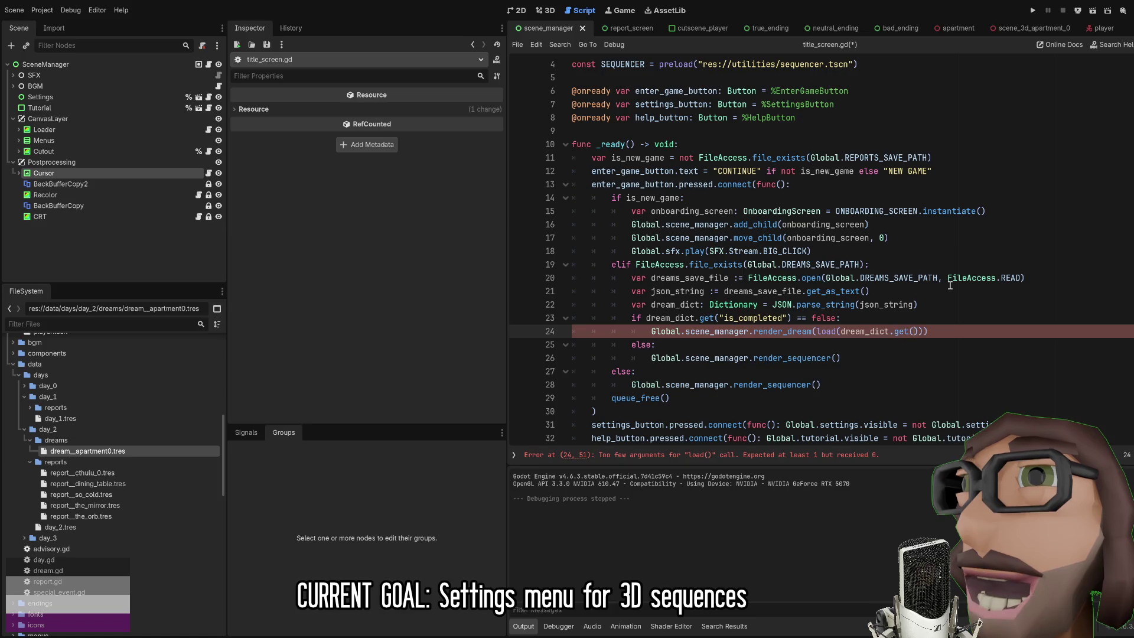
text("resource_path)
key(ctrl+s)
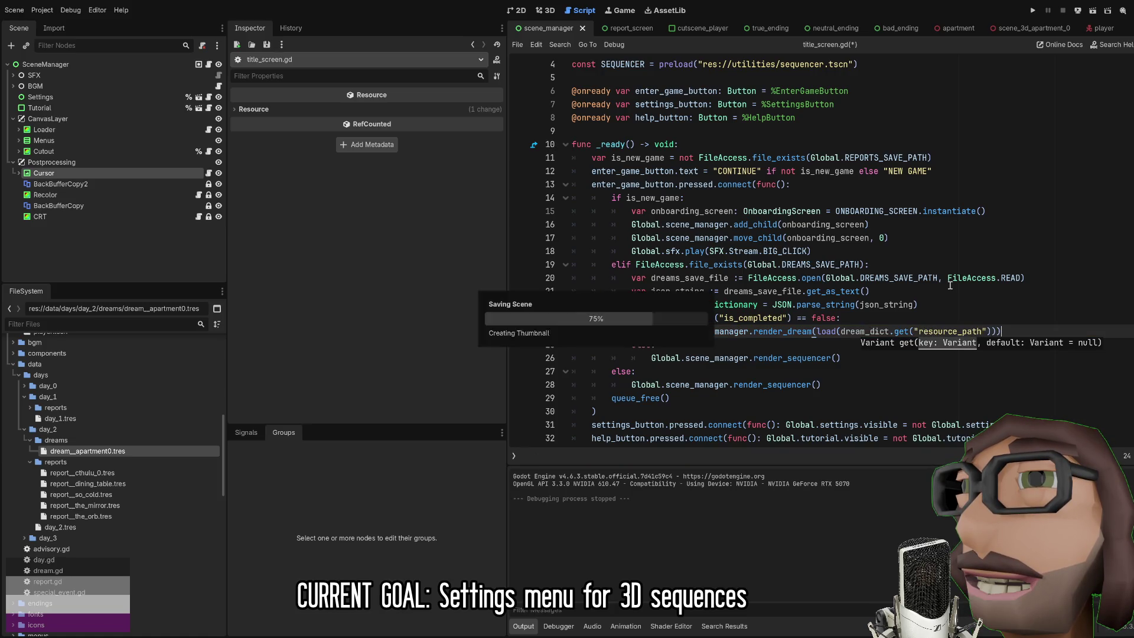
key(F5)
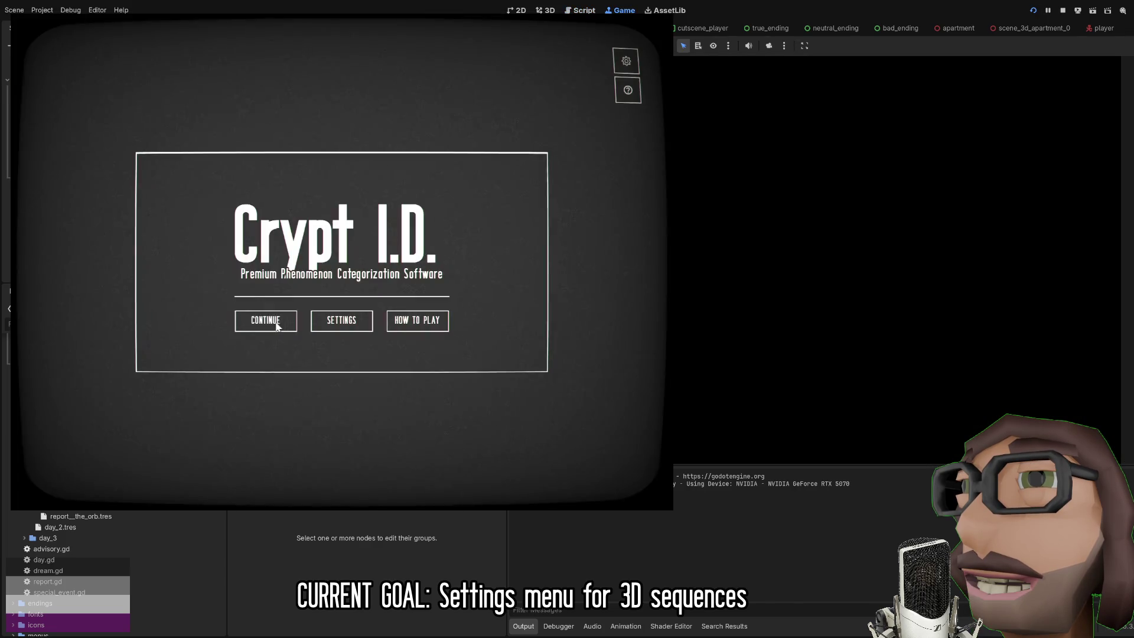
click(267, 320)
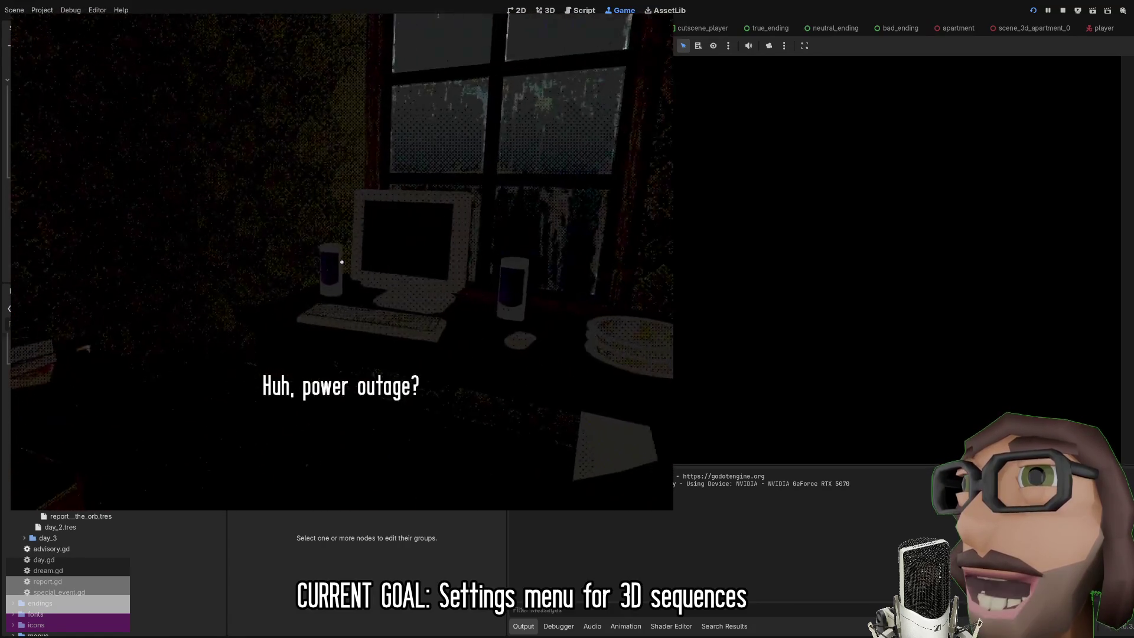
key(e)
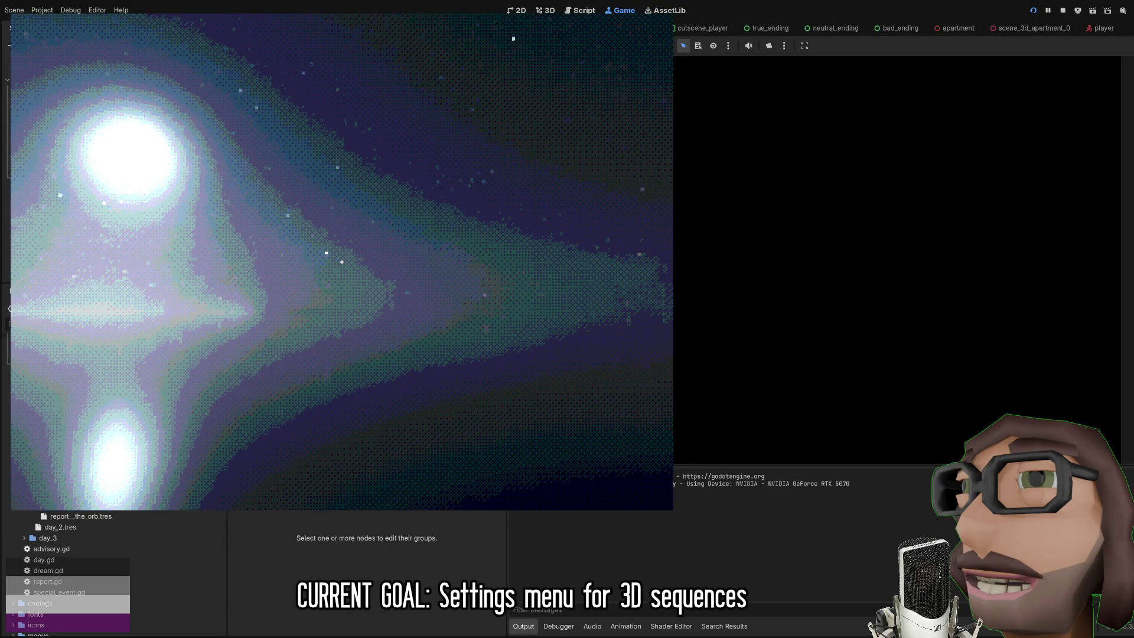
key(e)
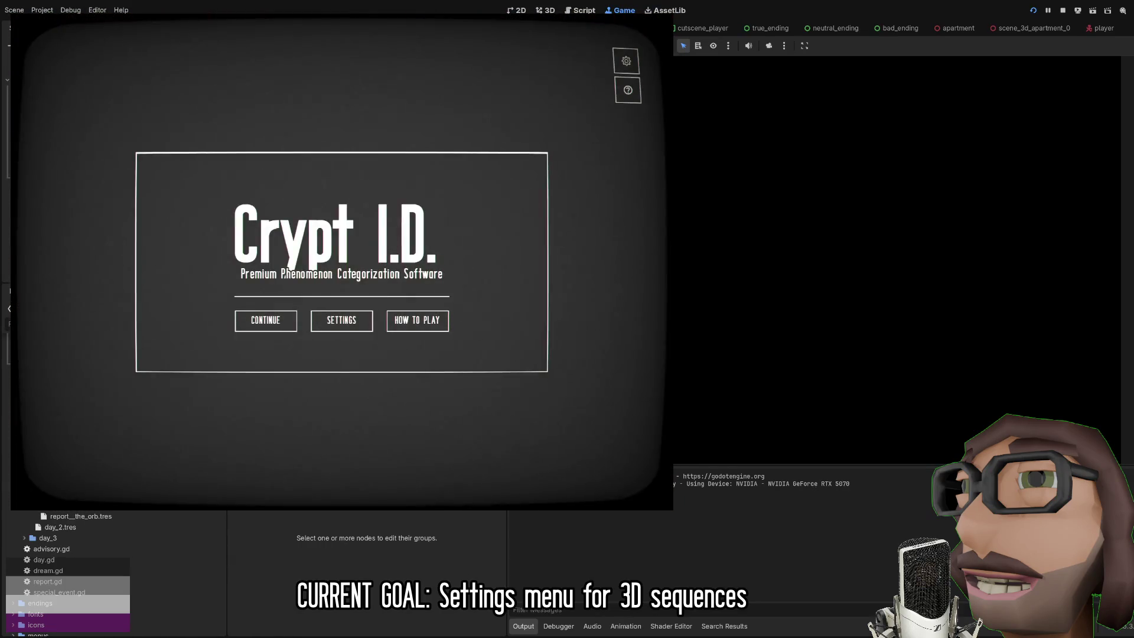
key(F8)
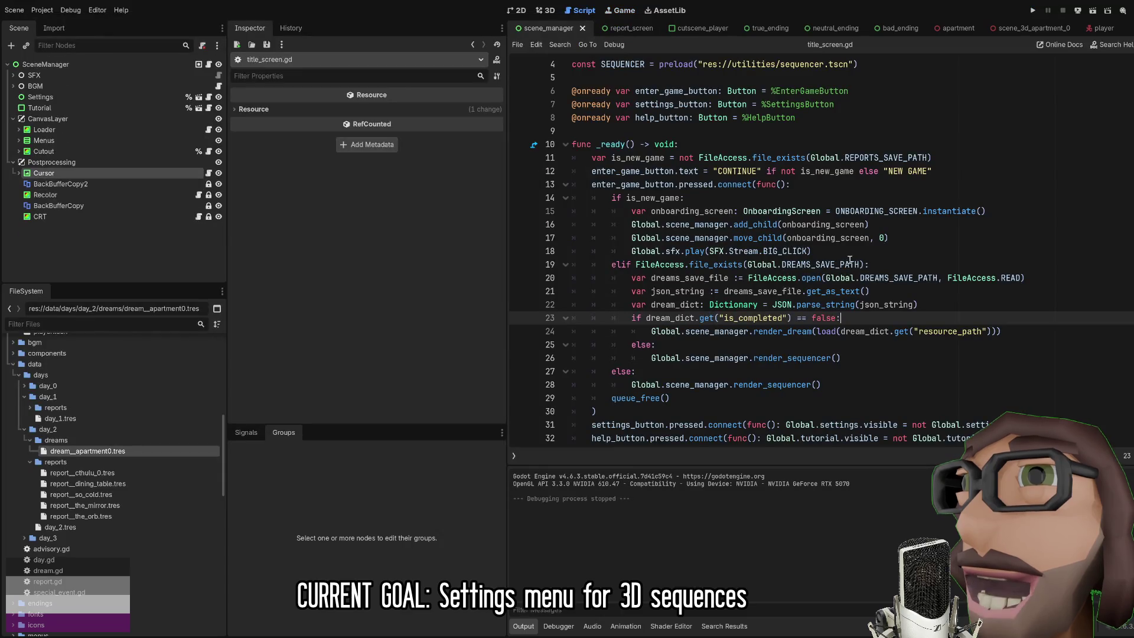
- Add Input.mouse_mode = Input.MOUSE_MODE_HIDDEN at the top of scene_manager.gd's _ready(), then run
scroll(894, 241, down, 5)
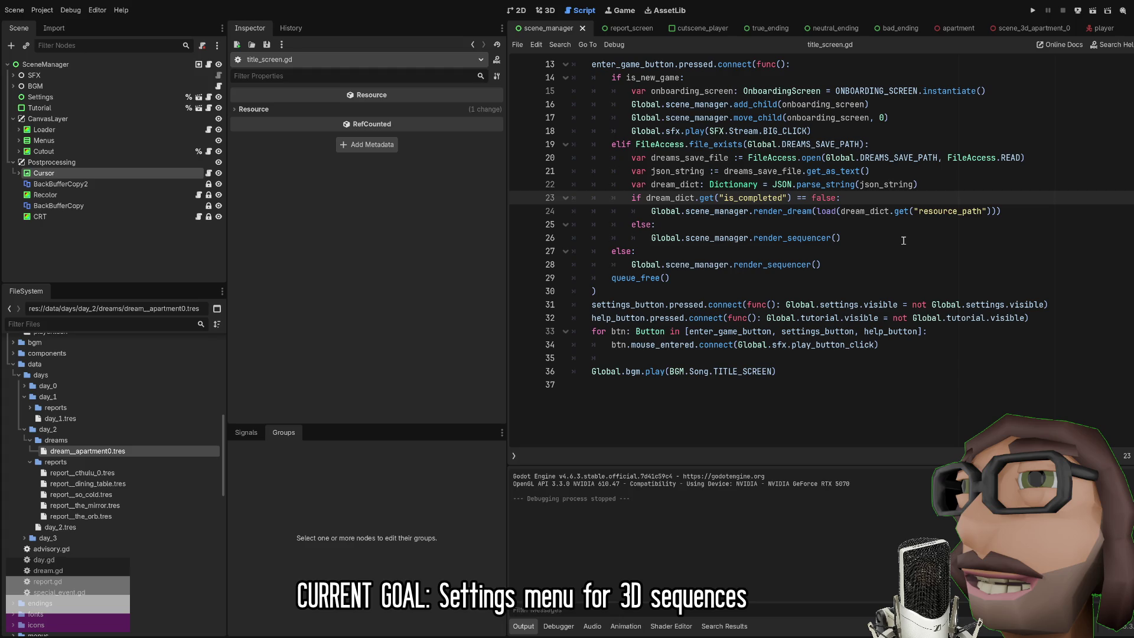
ctrl+click(786, 238)
scroll(763, 242, up, 10)
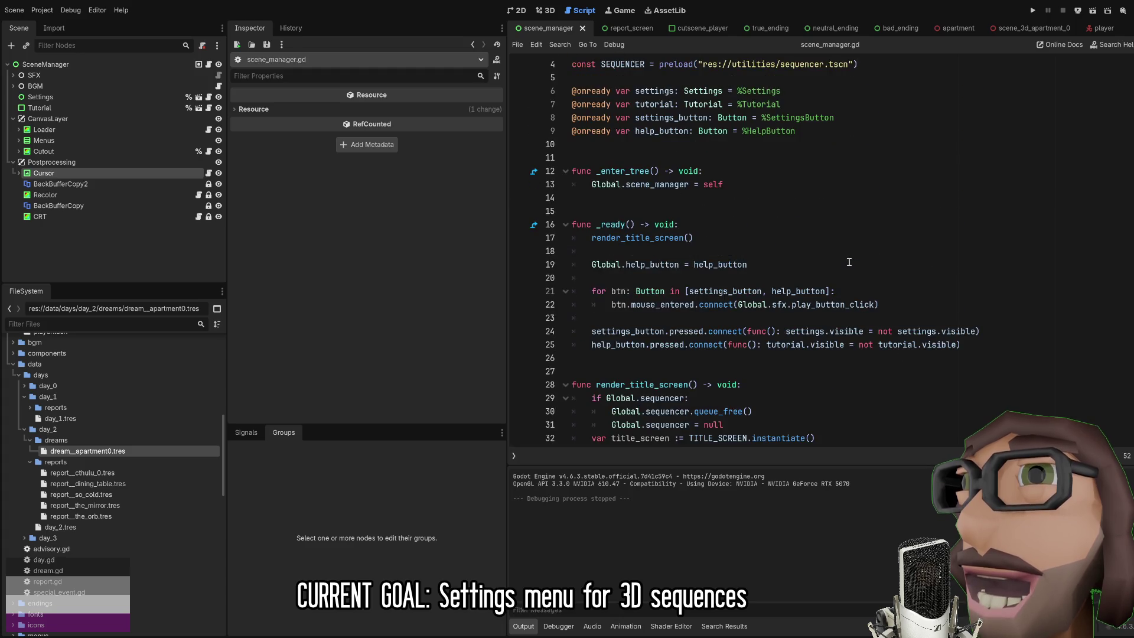
click(724, 233)
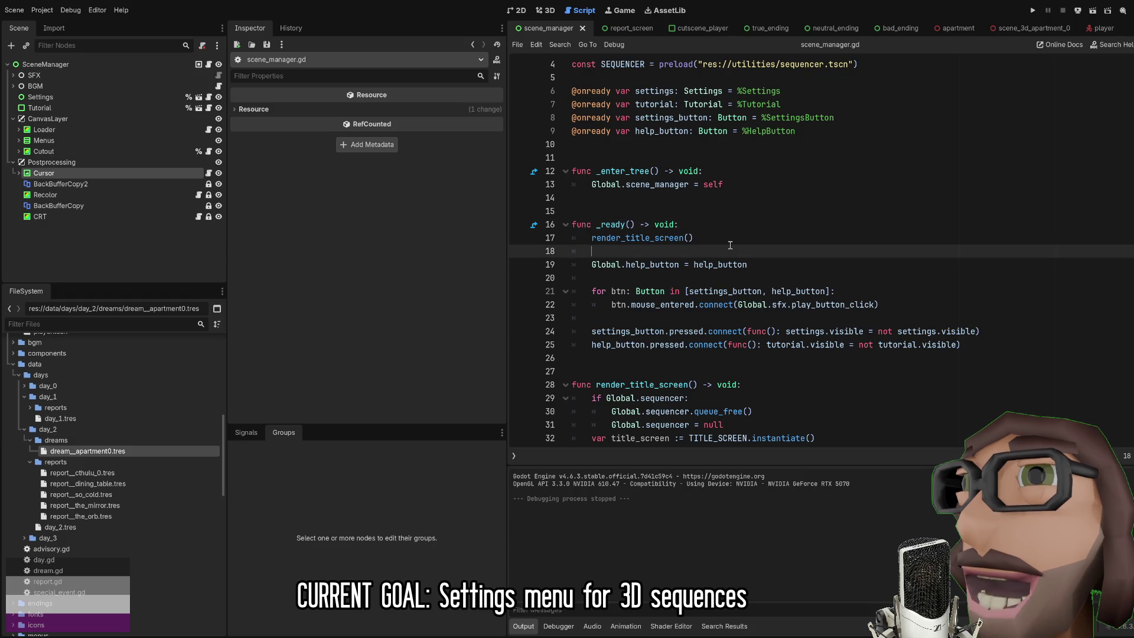
key(ctrl+shift+Return)
key(ctrl+shift+Return)
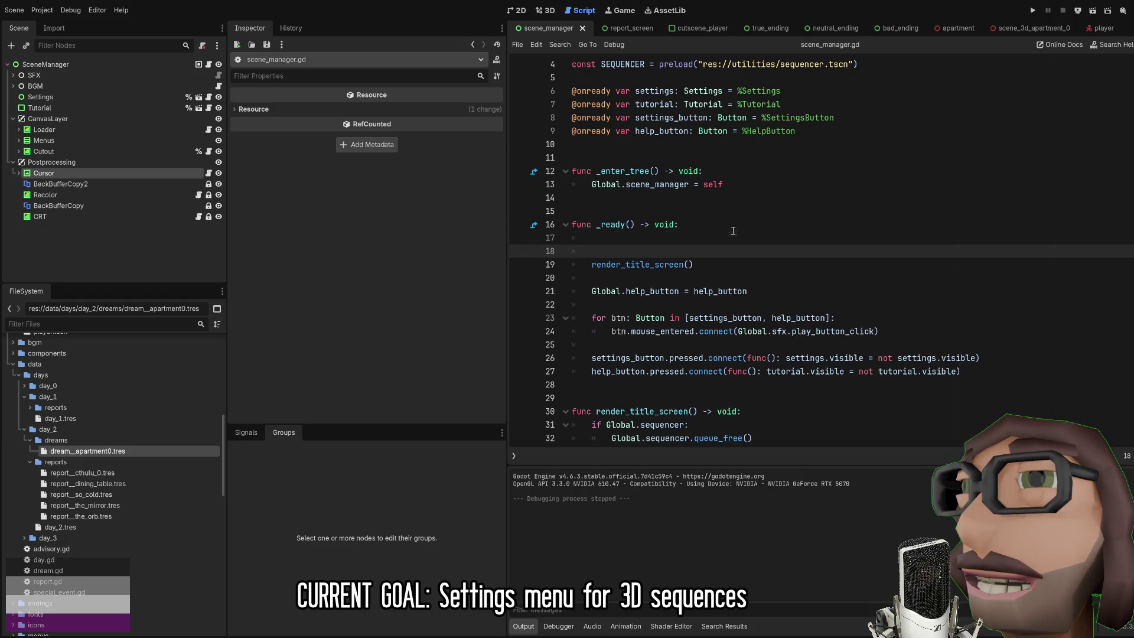
text(Input.)
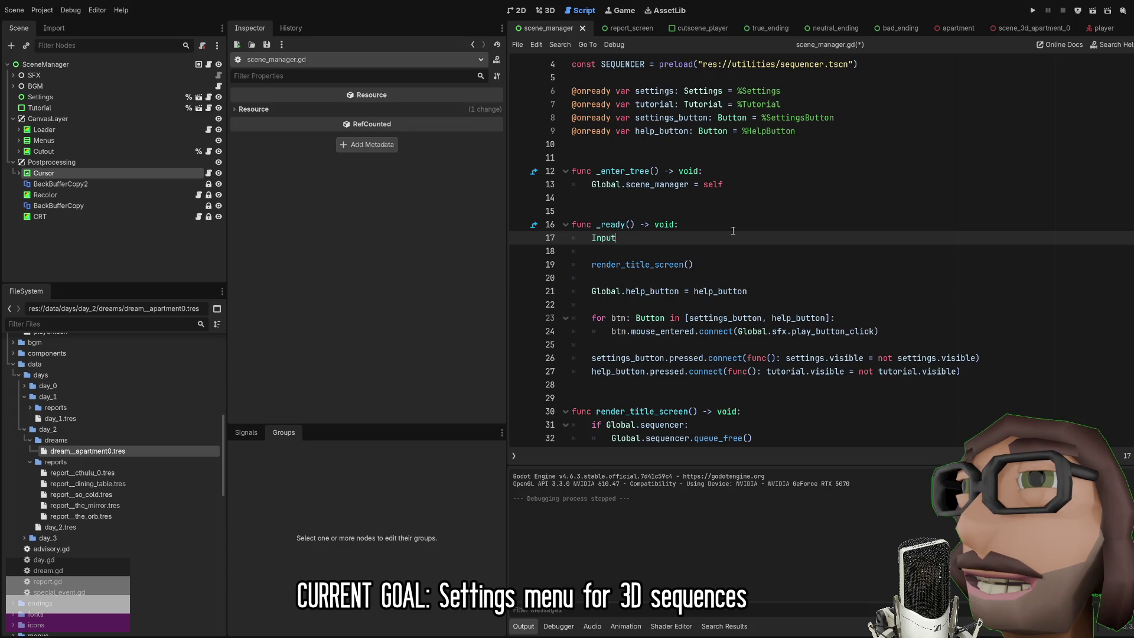
text(mou)
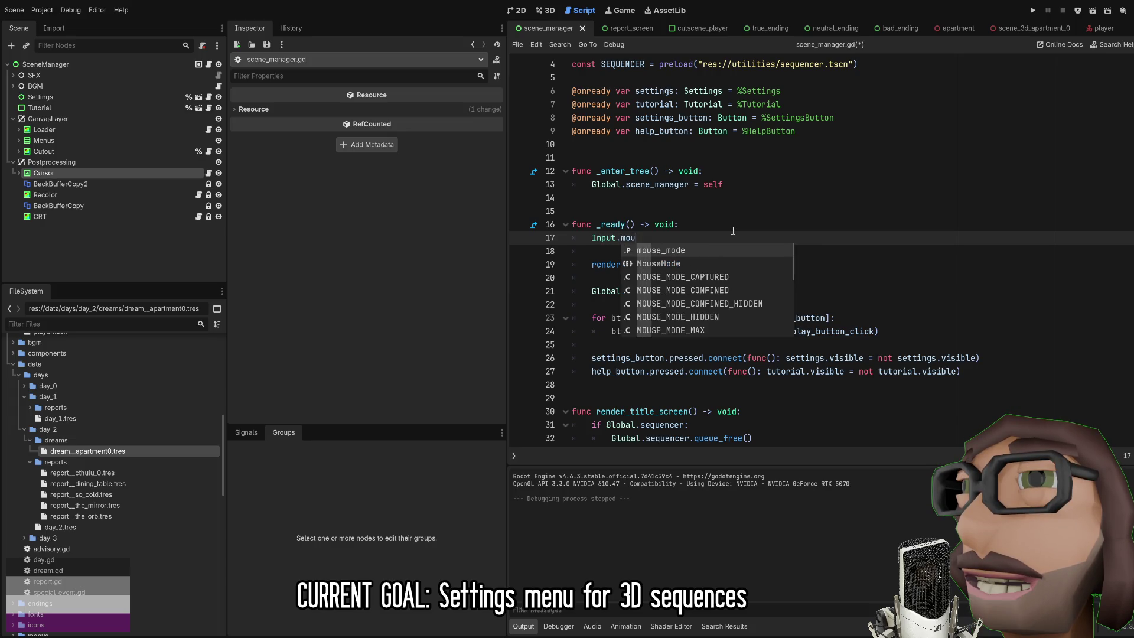
key(Return)
text(= Input)
key(Down)
key(Down)
key(Down)
key(Return)
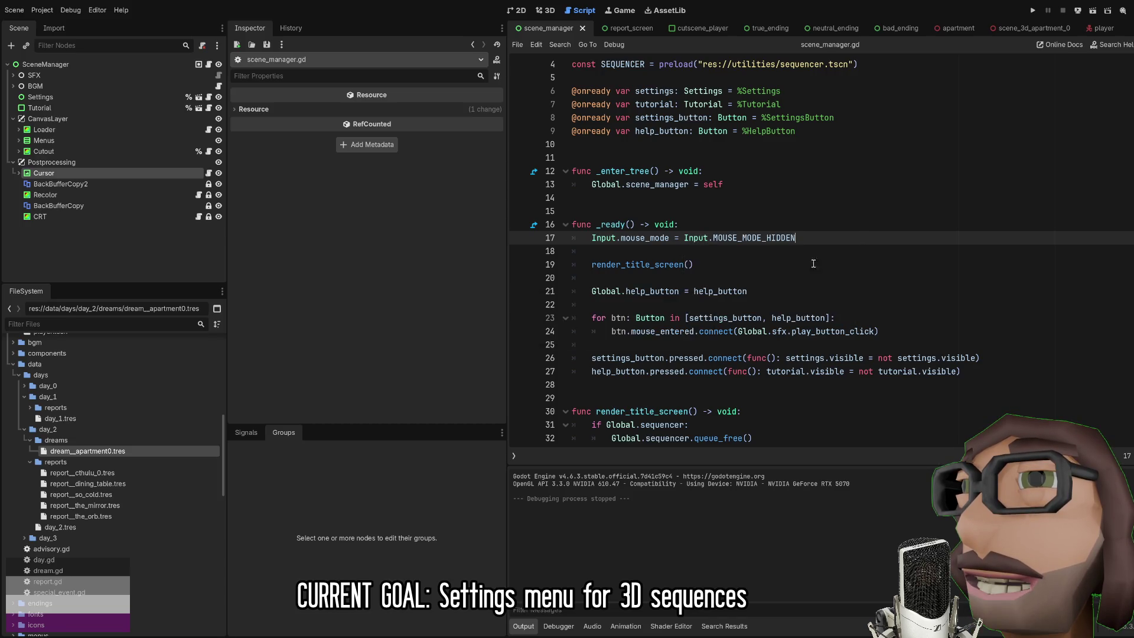
key(F5)
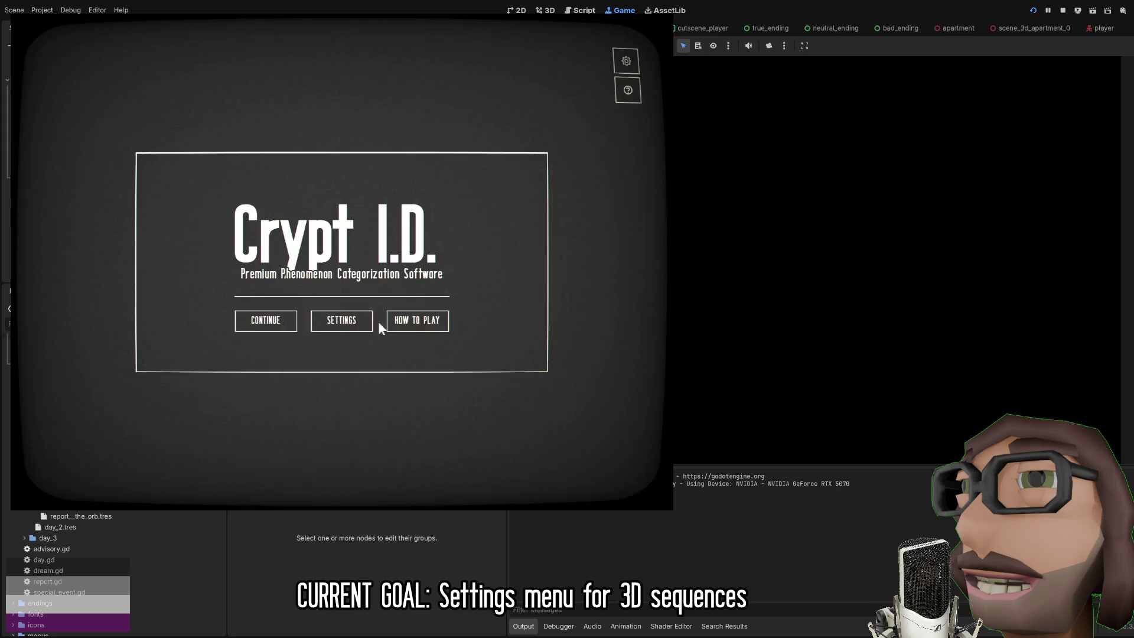
- Continue the game, sit at the in-game computer, leave its menu, then stop the test run
click(269, 324)
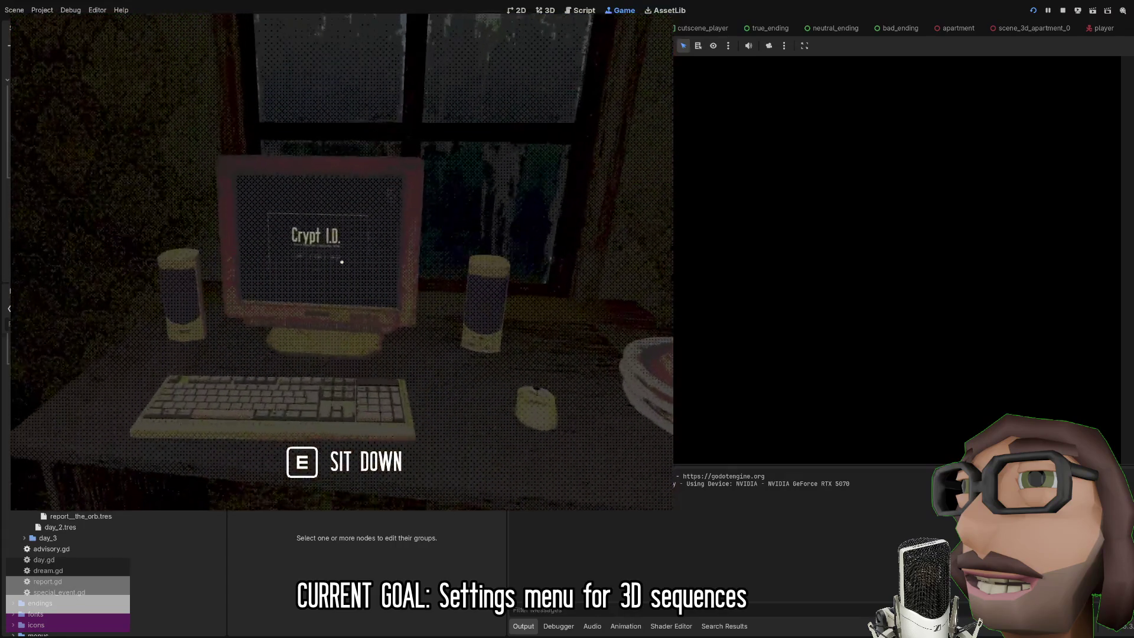
key(e)
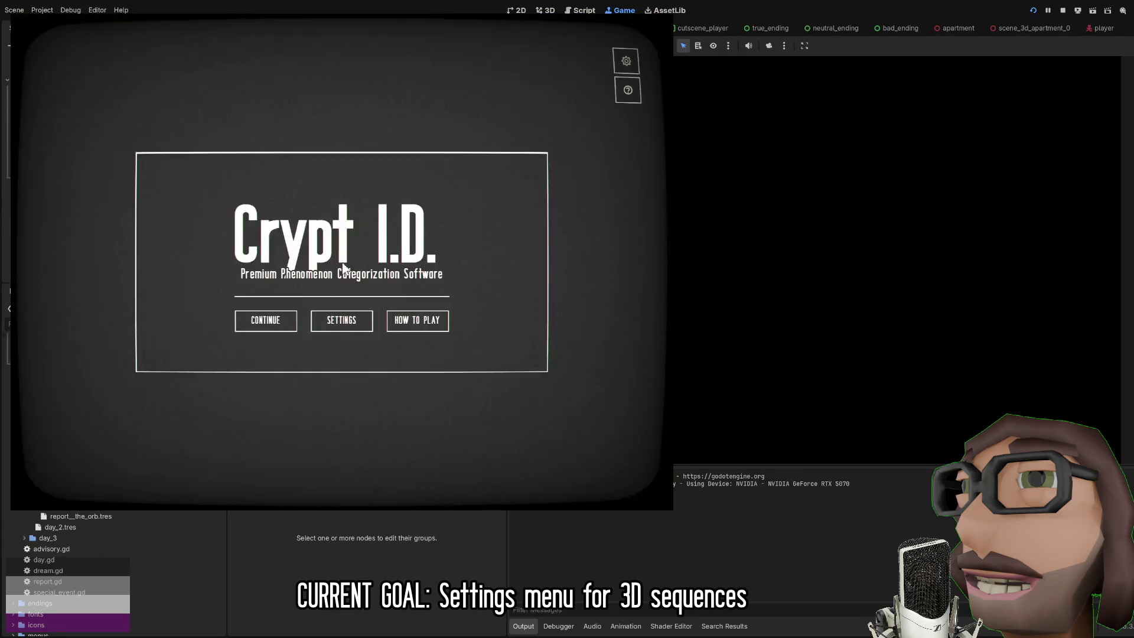
click(258, 329)
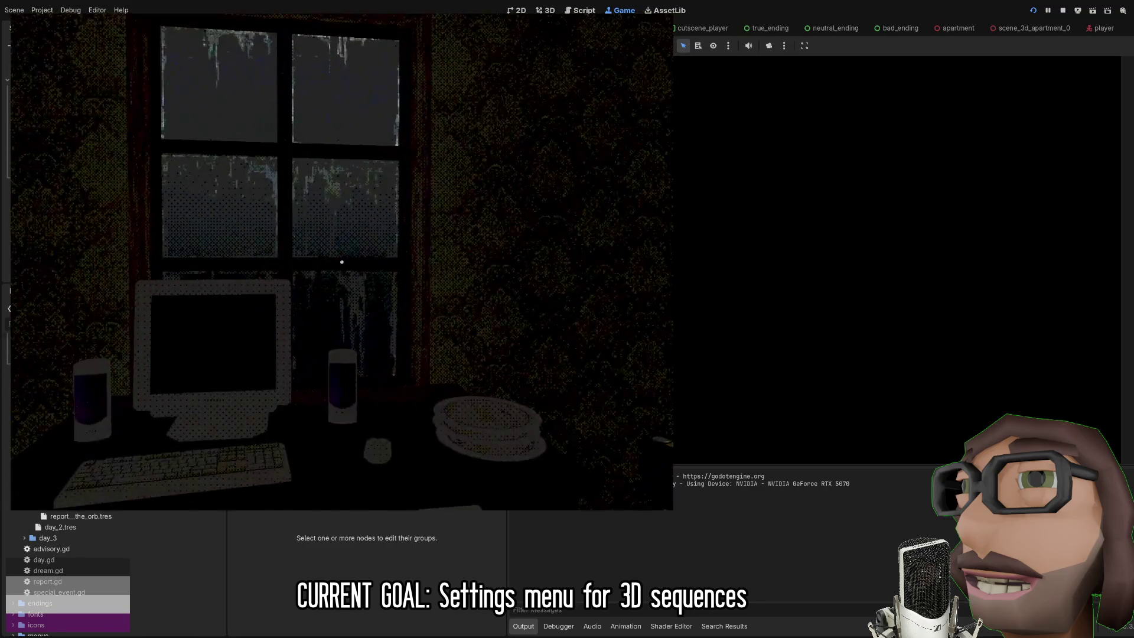
key(F8)
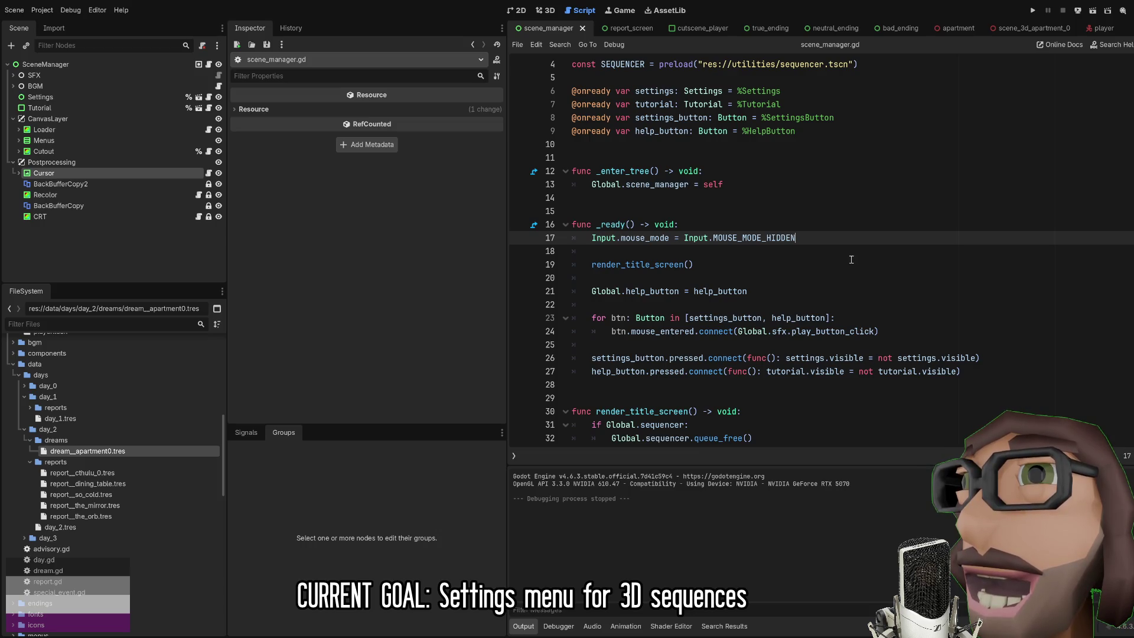
- Look over the JSON block at the end of render_dream in scene_manager.gd
click(828, 254)
scroll(777, 253, down, 10)
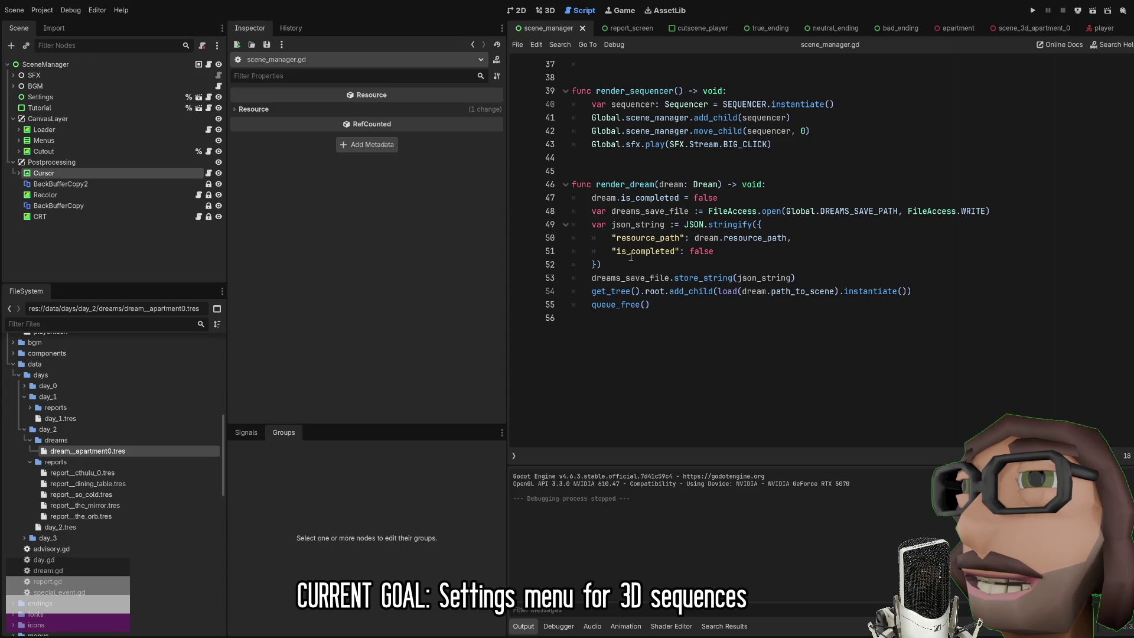
click(632, 262)
click(627, 176)
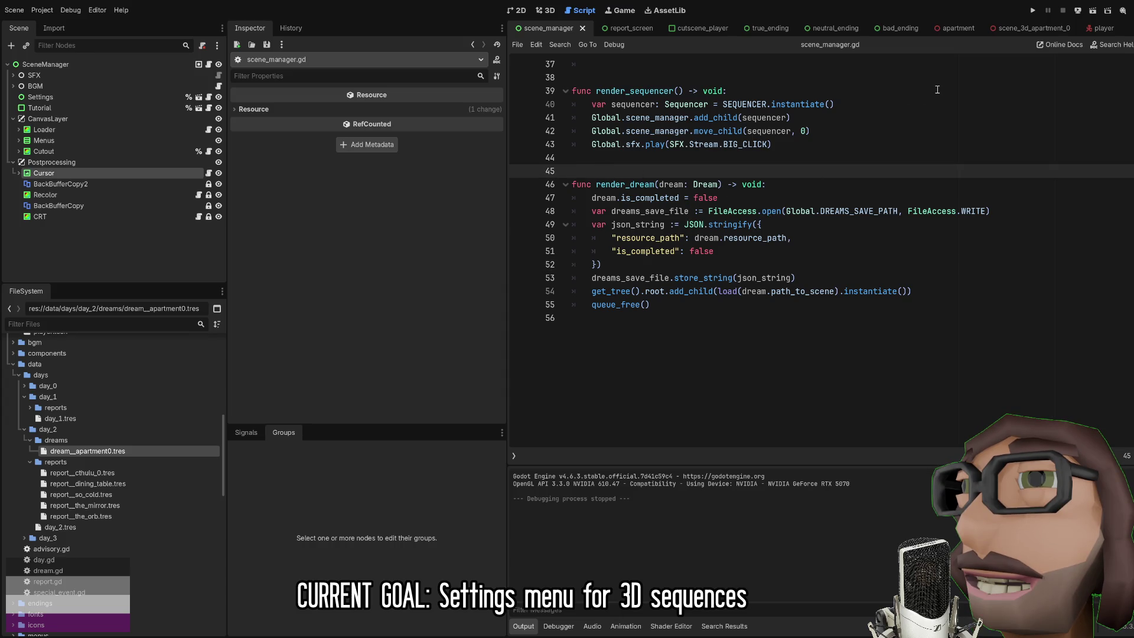
- Open the scene_3d_apartment_0 scene and read its script, selecting the pc_interactable reference
click(1033, 27)
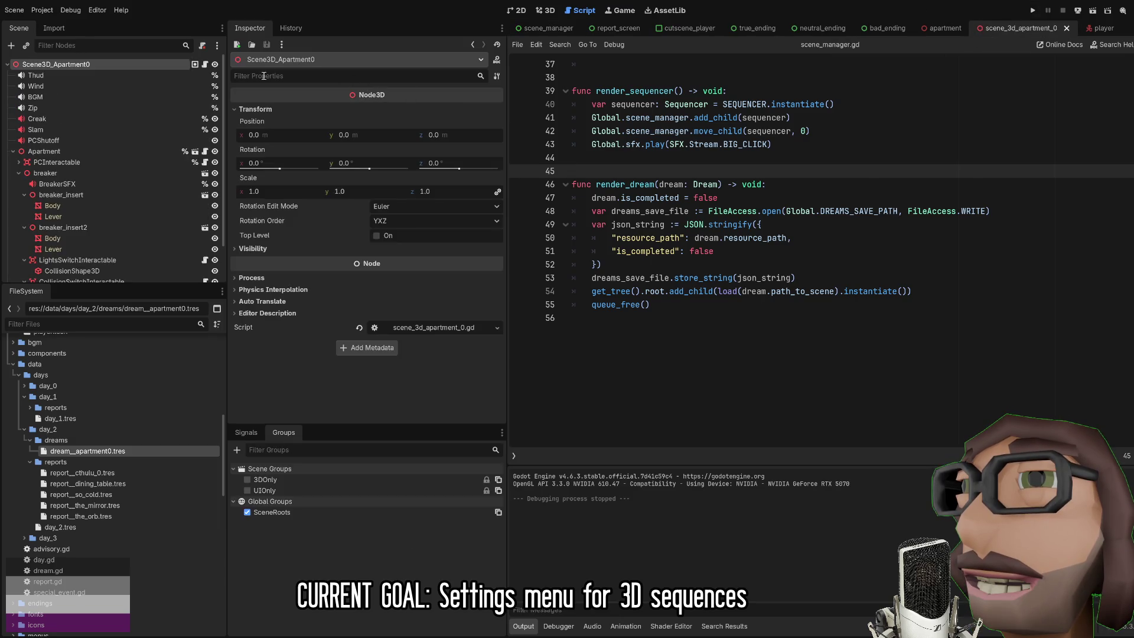
click(204, 64)
scroll(742, 144, down, 4)
scroll(742, 144, up, 4)
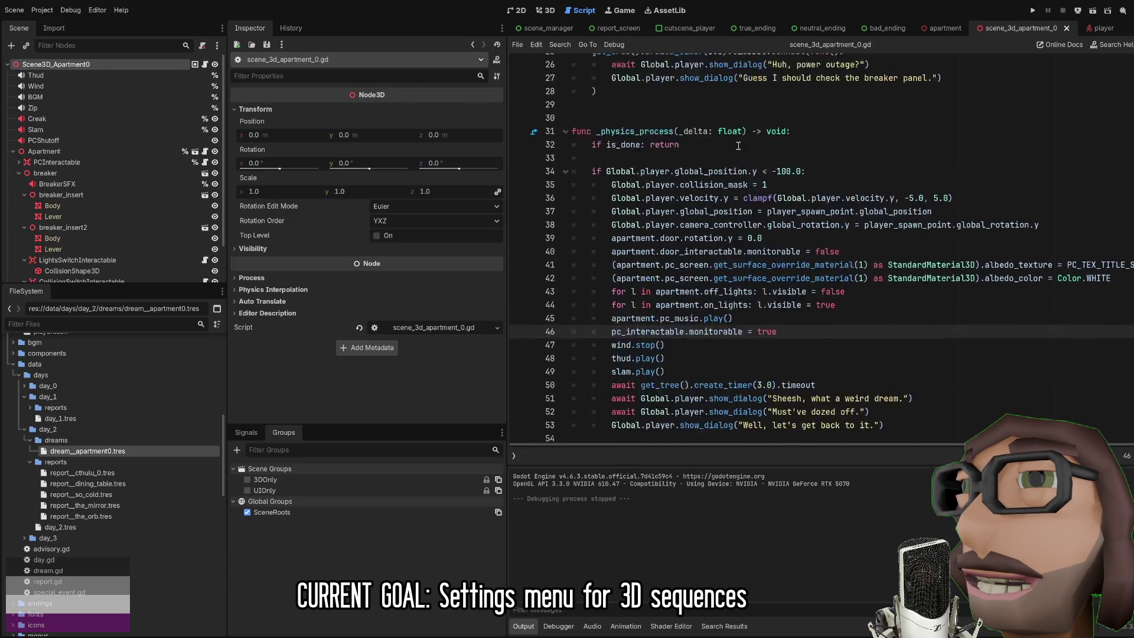
scroll(742, 144, down, 3)
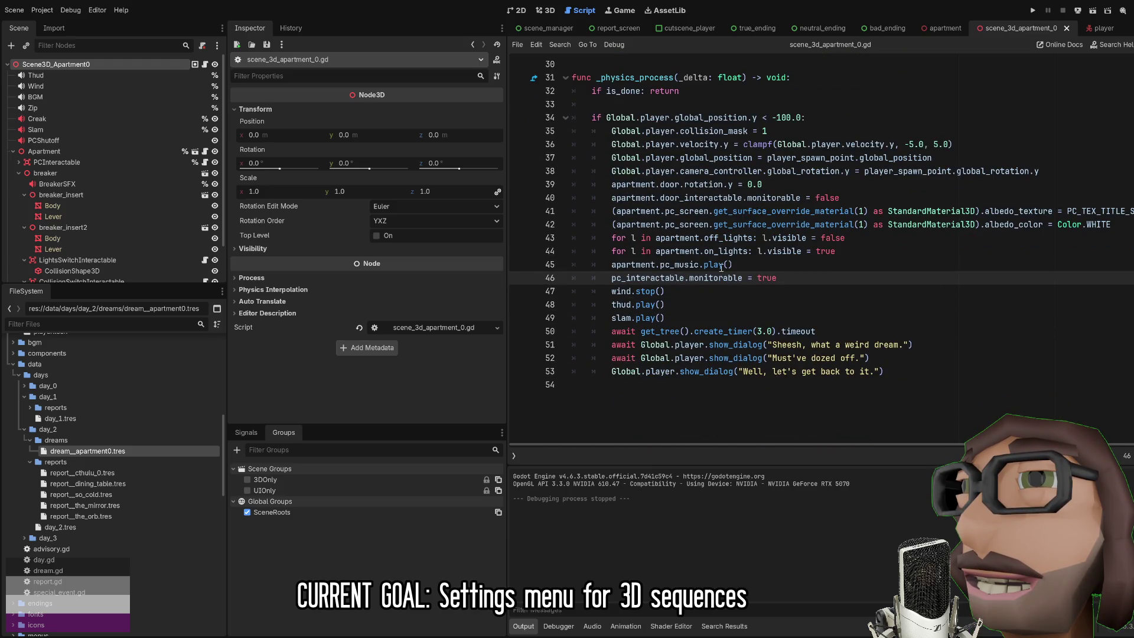
scroll(703, 244, up, 8)
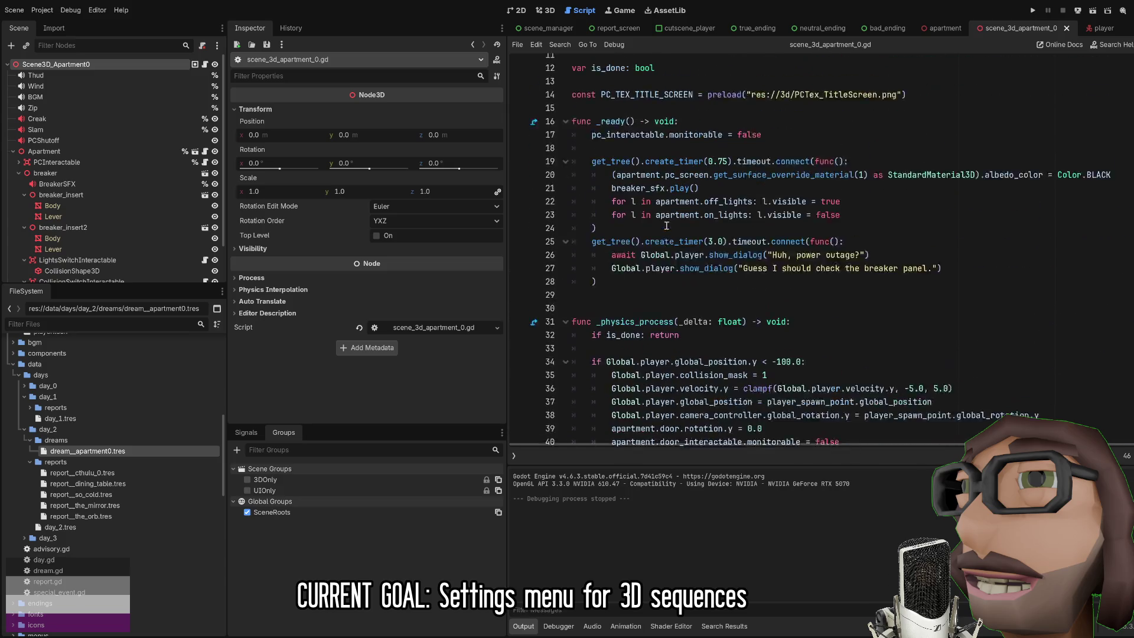
double_click(637, 253)
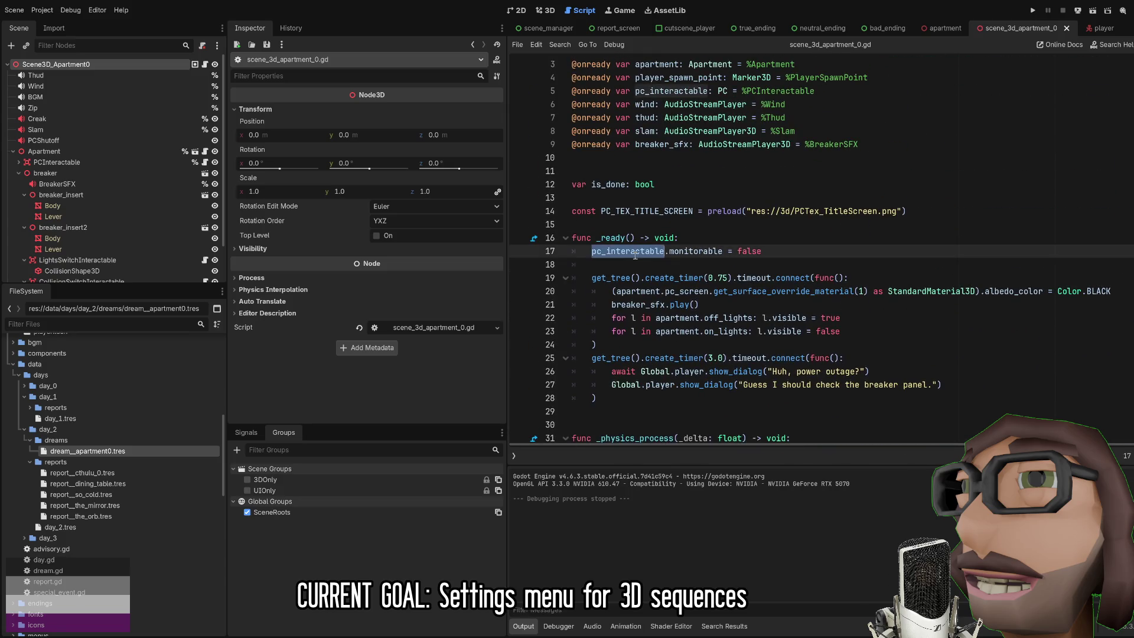
scroll(775, 273, down, 3)
scroll(647, 238, up, 1)
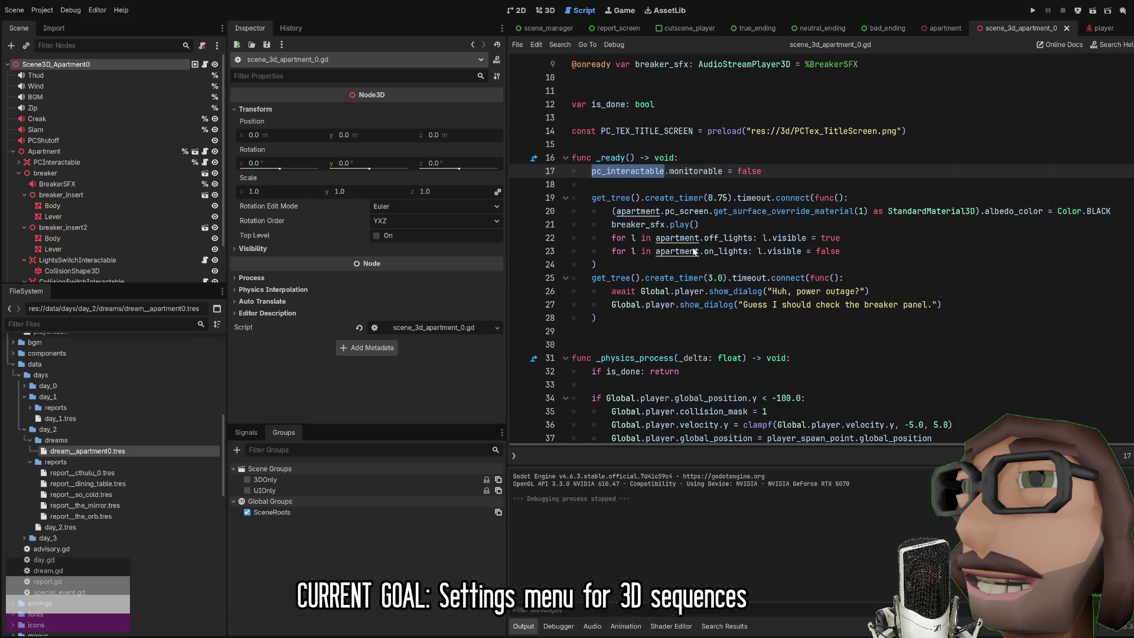
- Read pc_interactable.gd's on_interact function, then switch to global.gd
ctrl+click(695, 251)
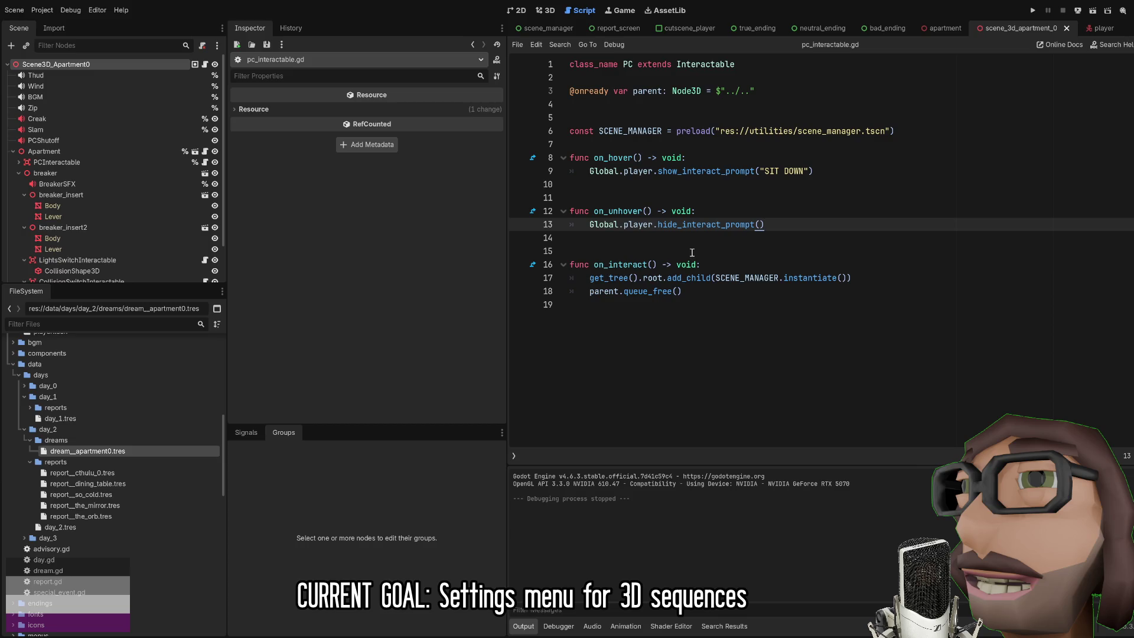
click(867, 274)
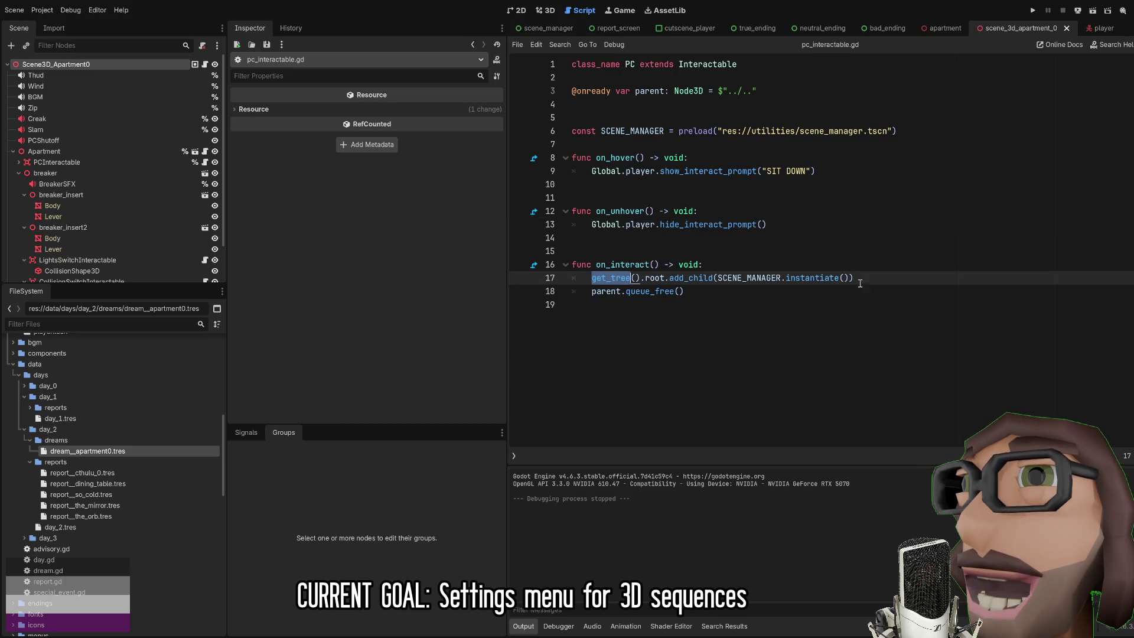
click(790, 291)
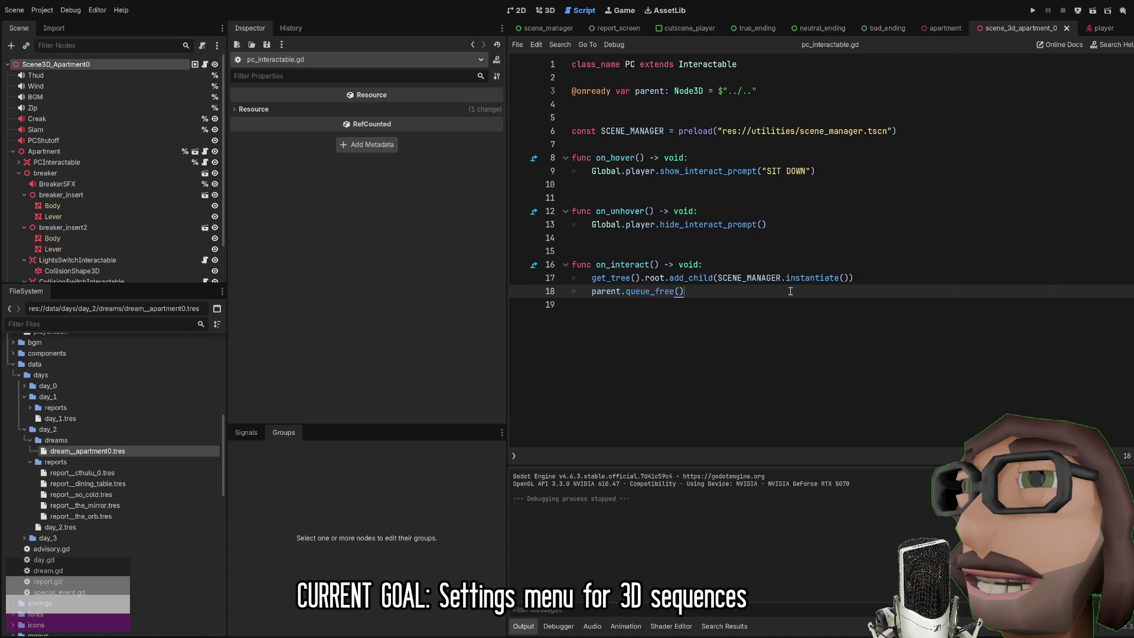
click(779, 269)
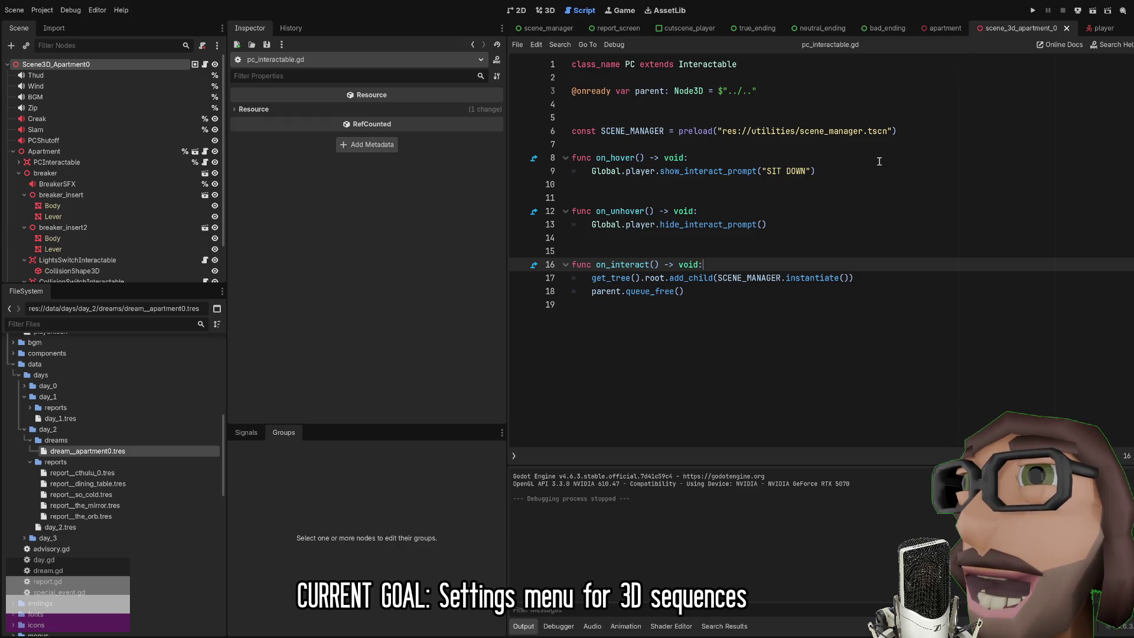
key(alt+Left)
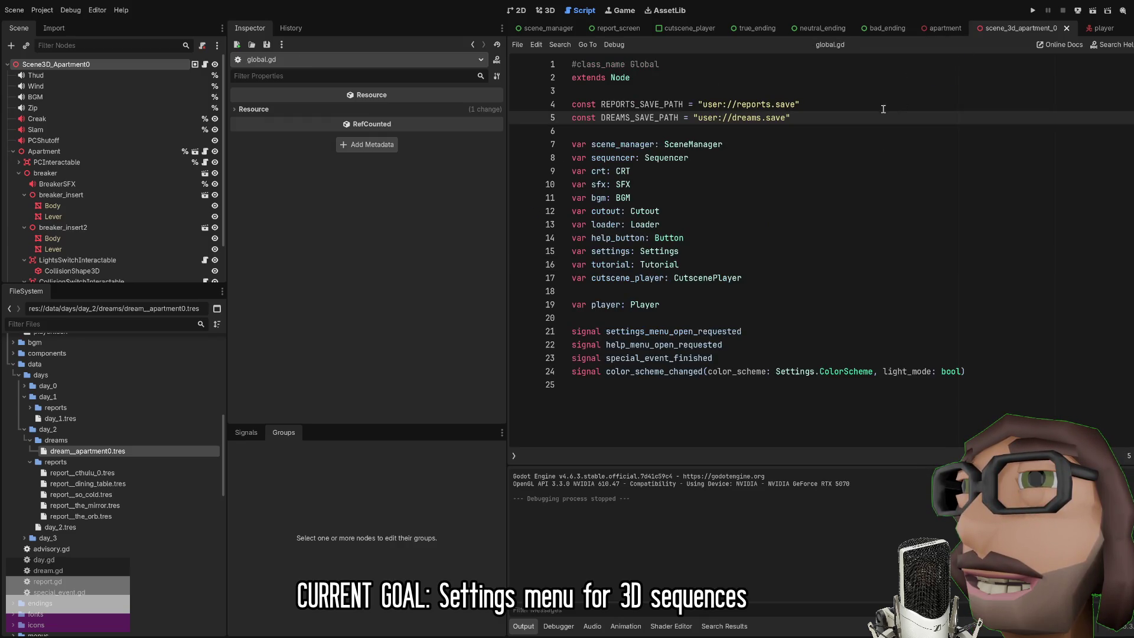
- Below the signals in global.gd, add a mark_dream_as_complete() function containing pass, and save
scroll(878, 161, down, 4)
click(657, 226)
key(Return)
key(Return)
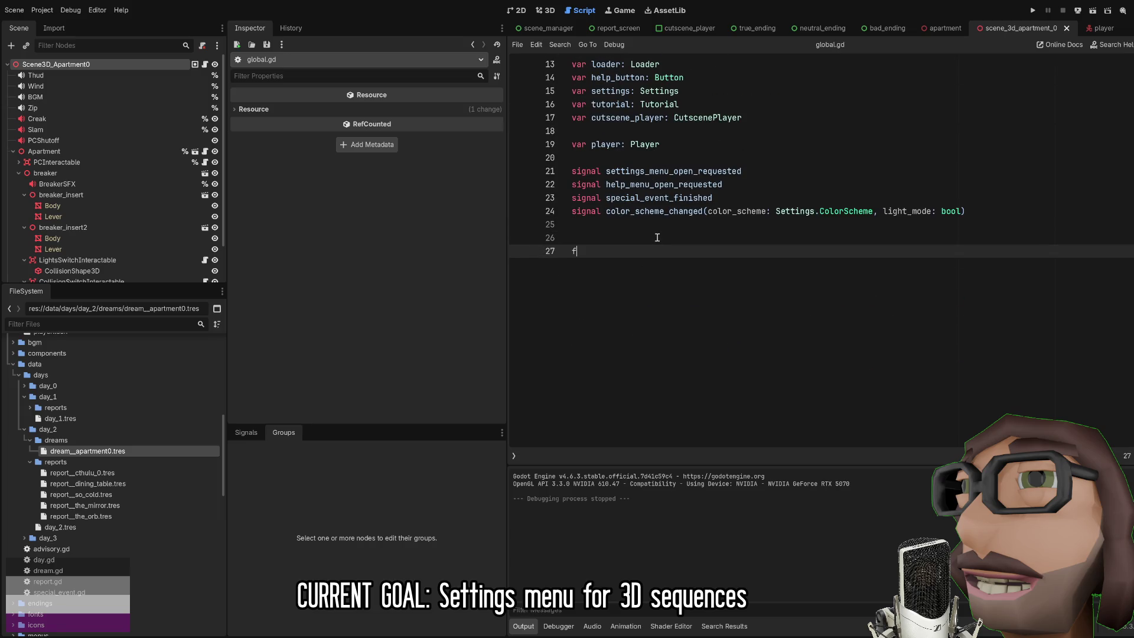
text(unc mark)
key(BackSpace)
key(BackSpace)
text(_dre)
text(am_as_complete() -> void:)
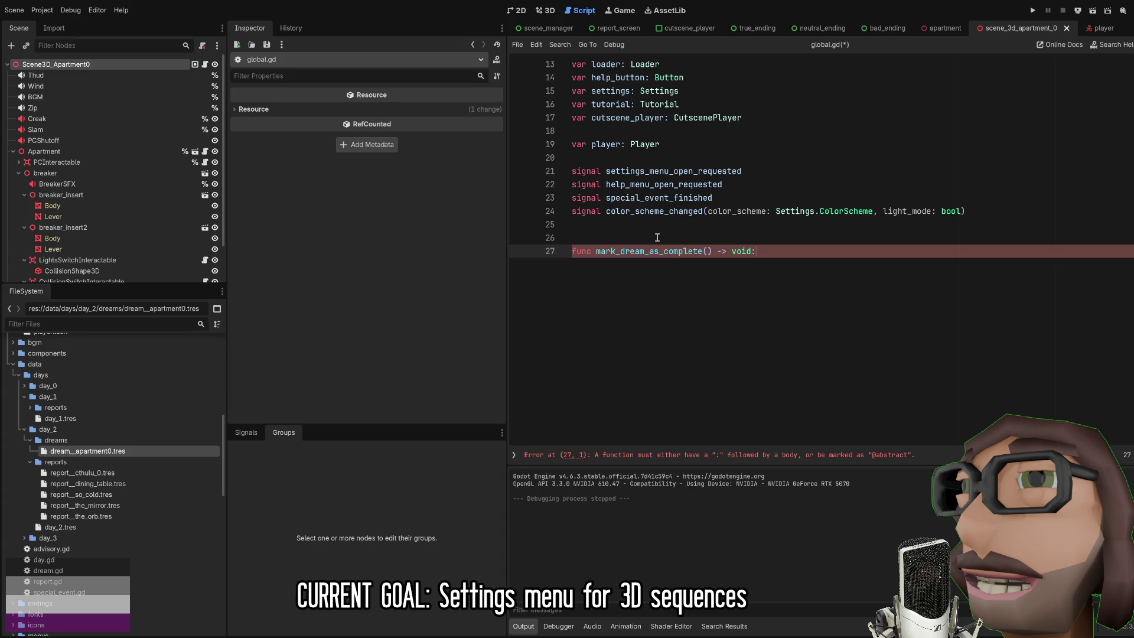
key(Return)
text(pass)
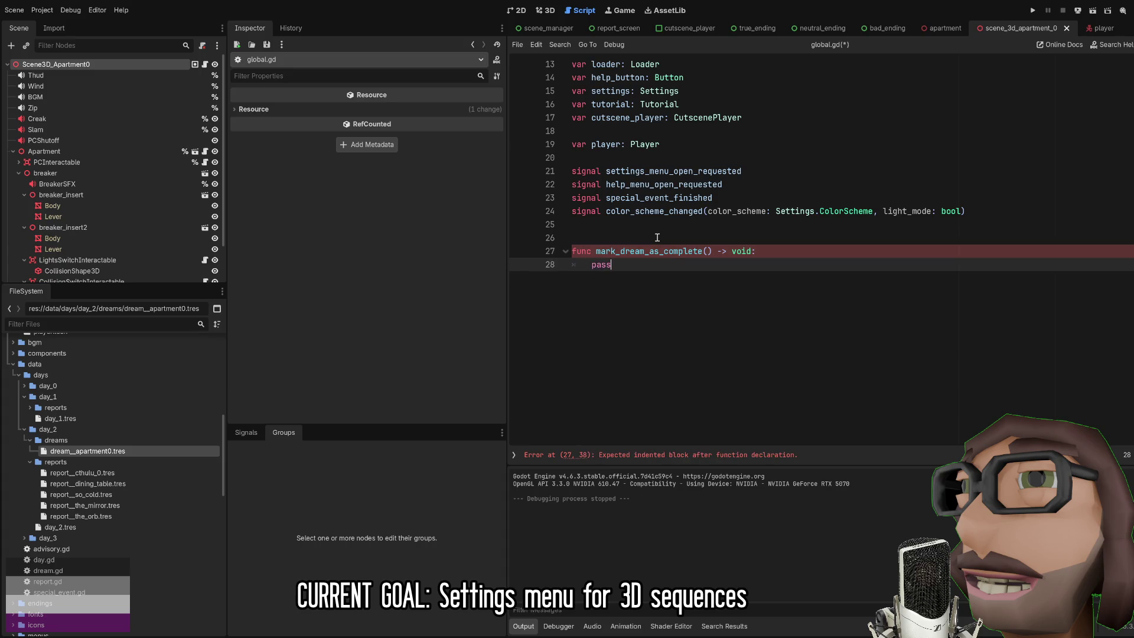
key(ctrl+s)
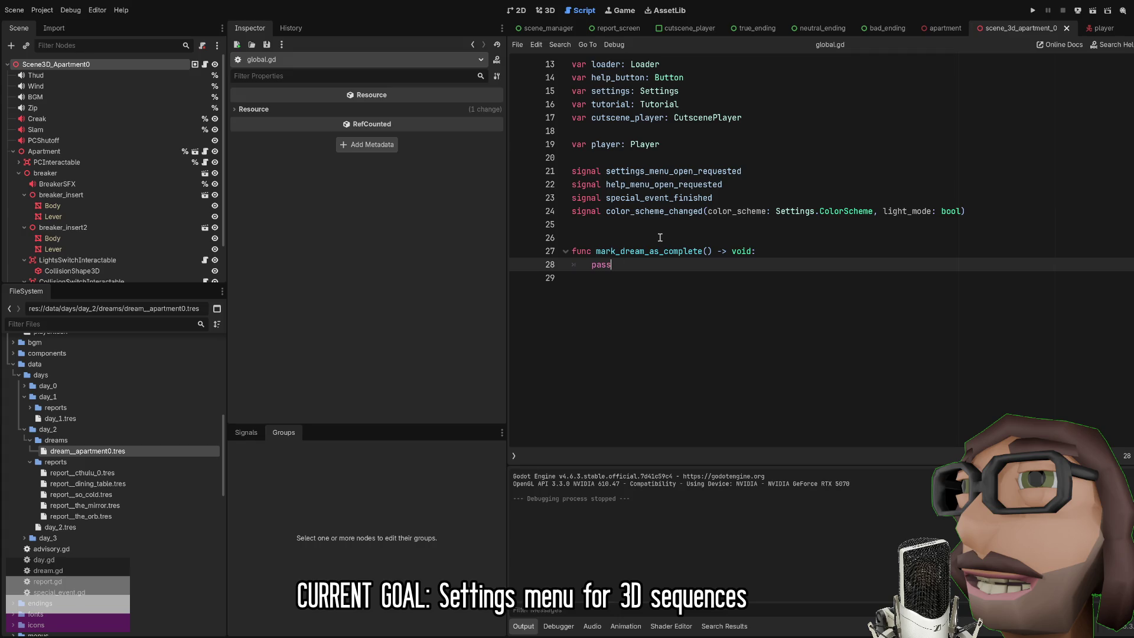
- Return to scene_3d_apartment_0.gd from the script list
scroll(726, 182, up, 4)
scroll(732, 174, down, 4)
scroll(743, 196, up, 4)
click(204, 63)
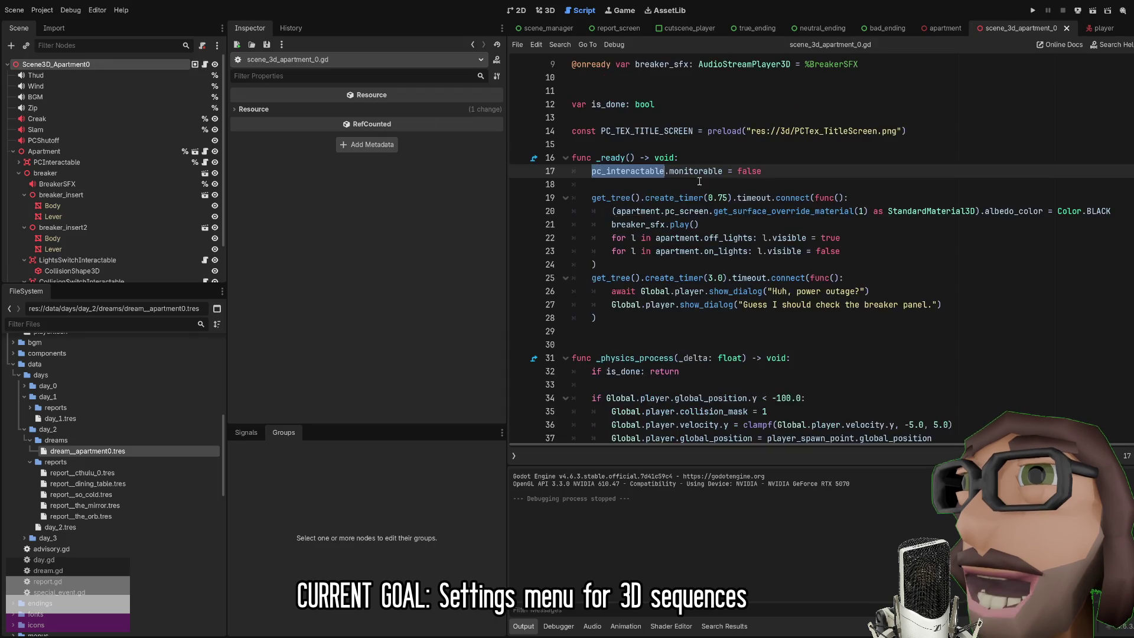
- Put the caret at the start of line 1 of scene_3d_apartment_0.gd
scroll(704, 181, up, 3)
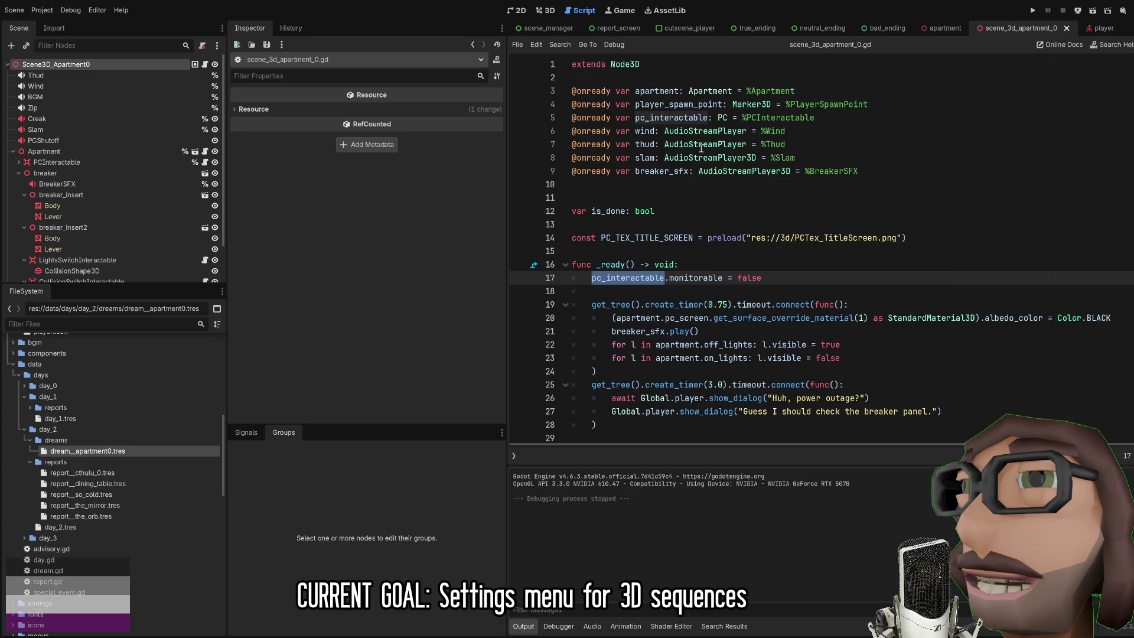
double_click(588, 65)
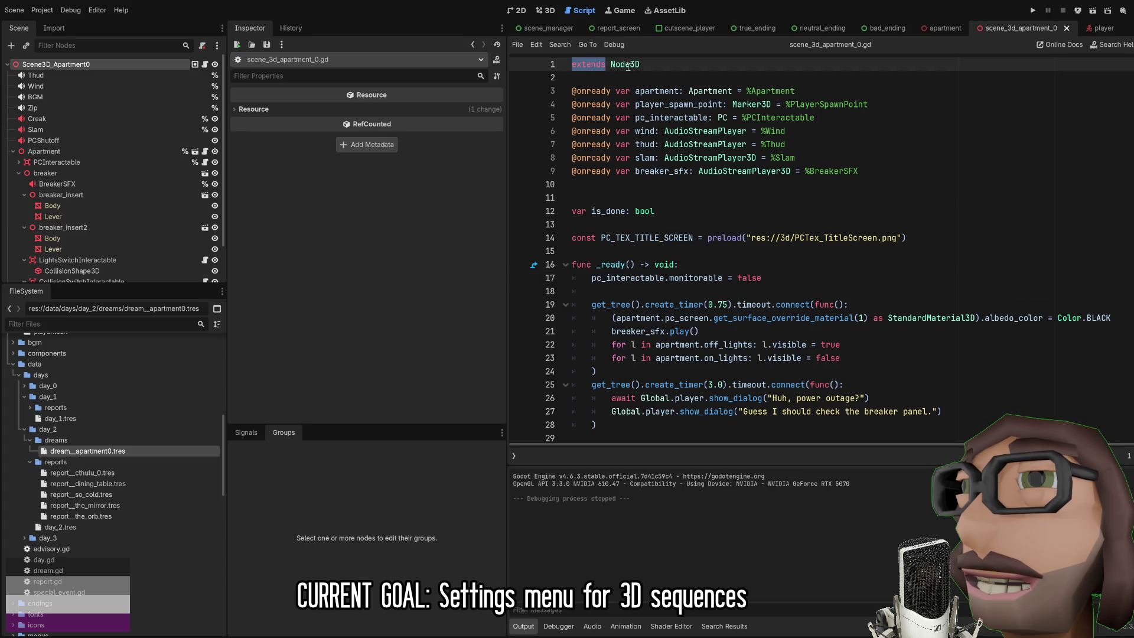
key(Left)
scroll(139, 394, up, 5)
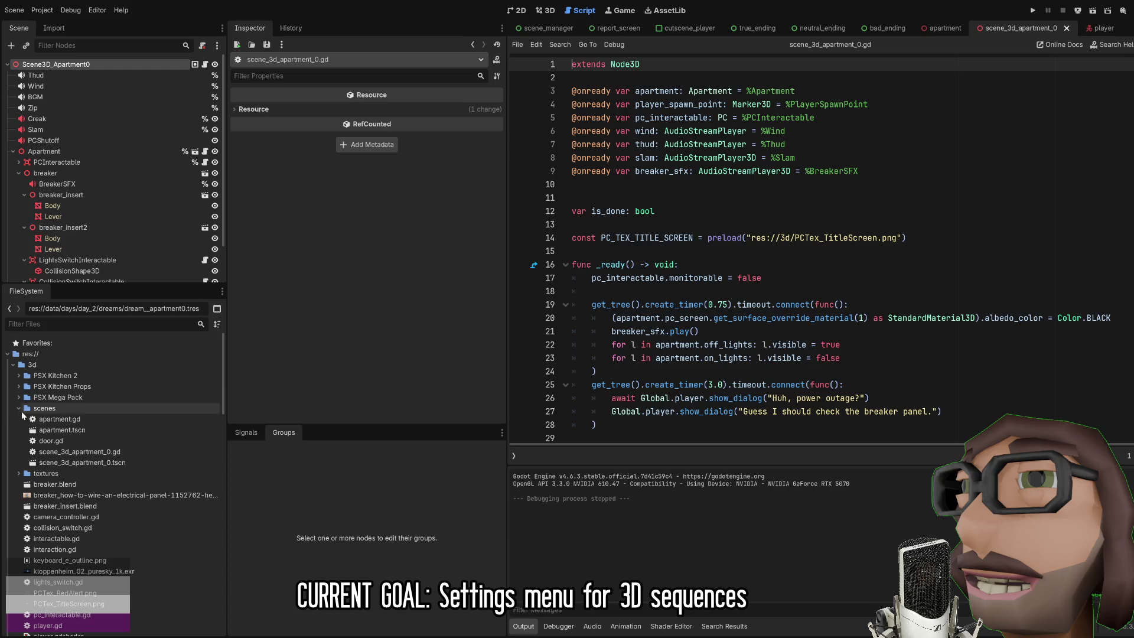
- Create a dream_scene.gd script in res://3d/scenes and open it
click(19, 409)
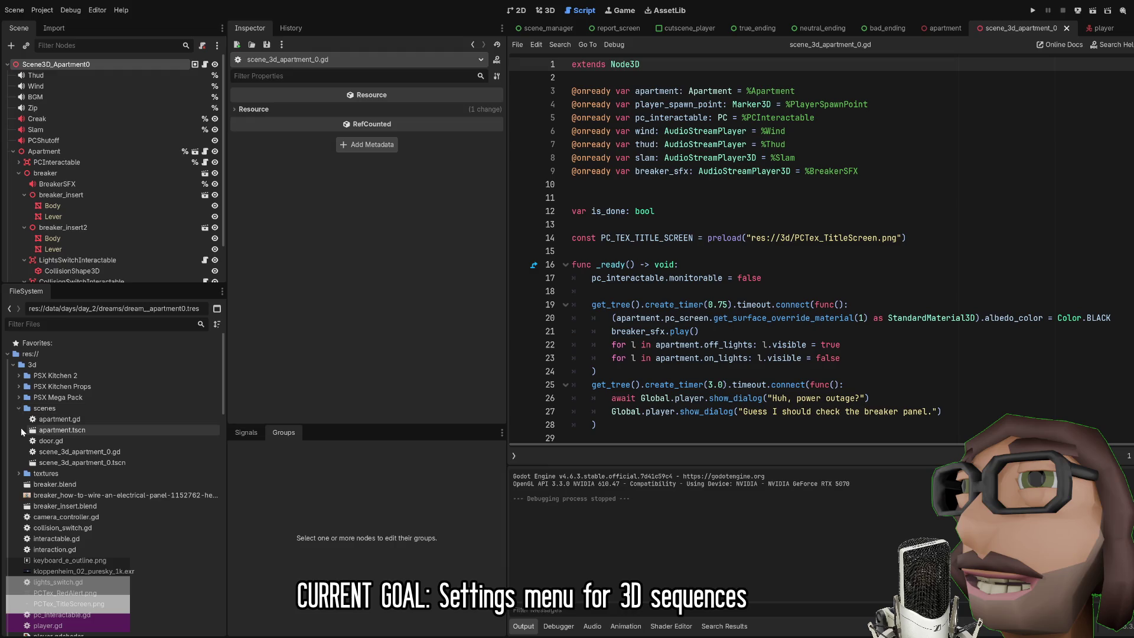
click(19, 408)
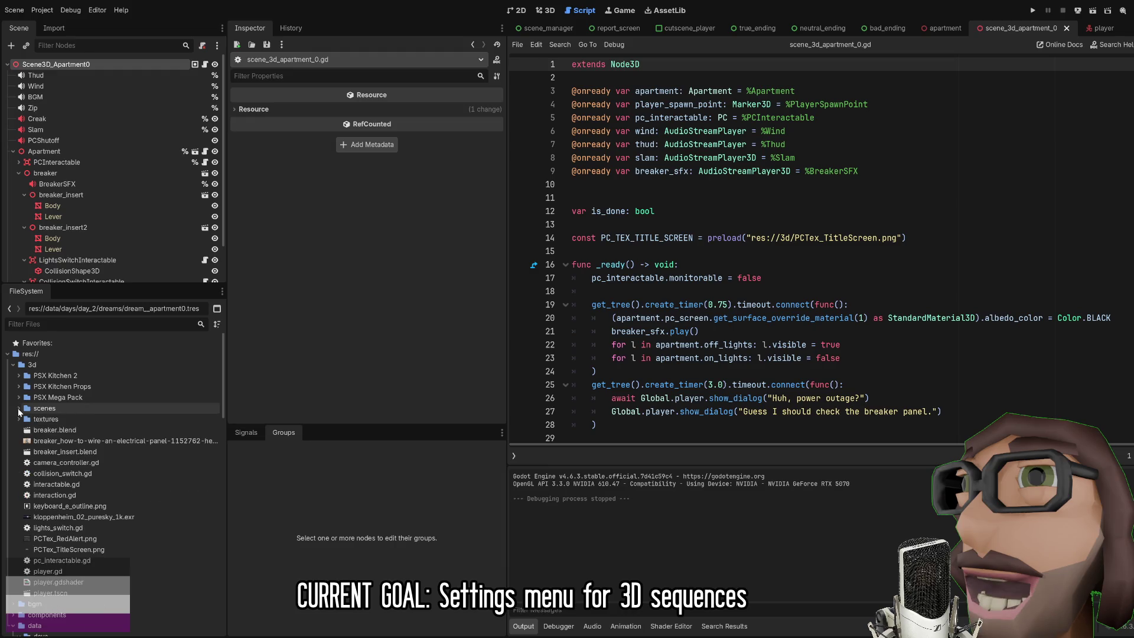
click(19, 409)
click(65, 408)
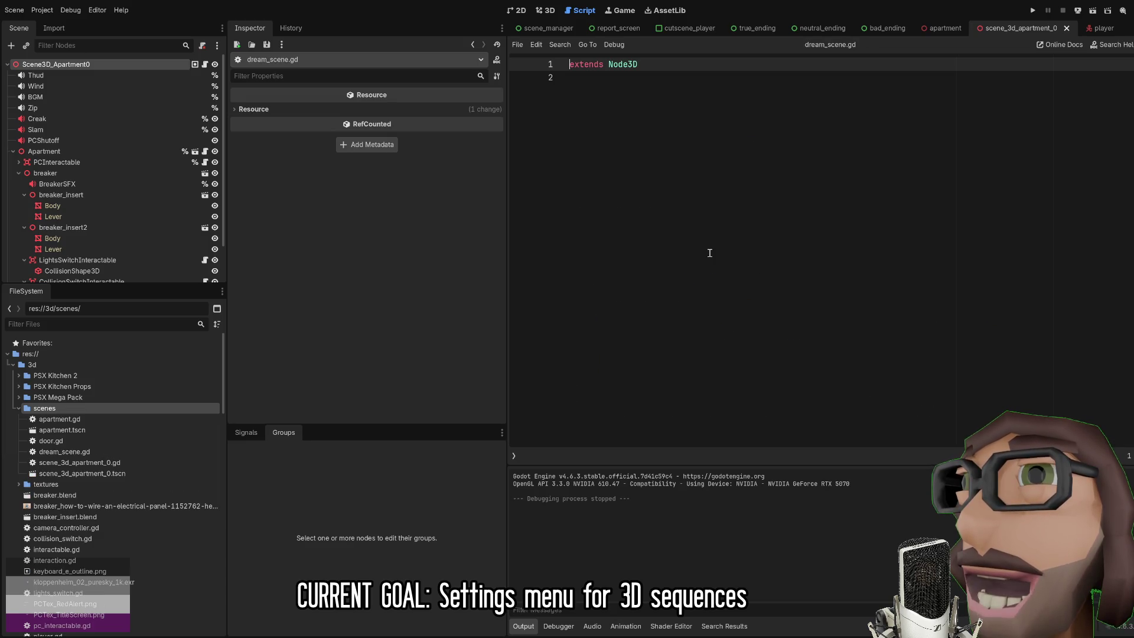
double_click(104, 441)
double_click(97, 451)
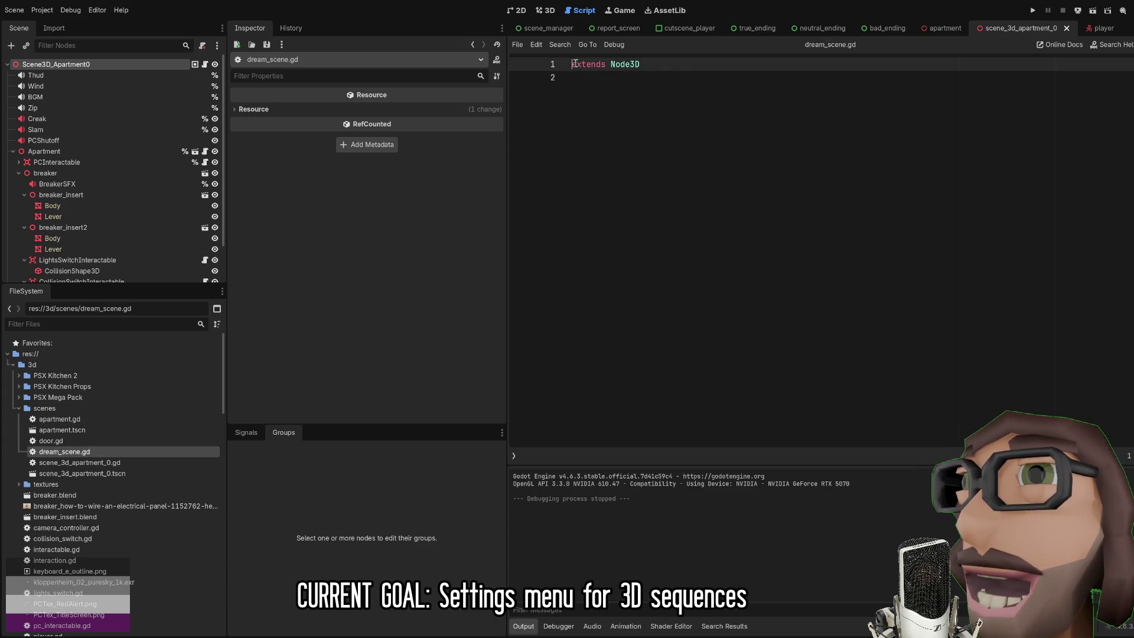
- Declare class_name DreamScene and a dream: Dream variable, save, and go back to the apartment script
text(class_)
text(name DreamScen)
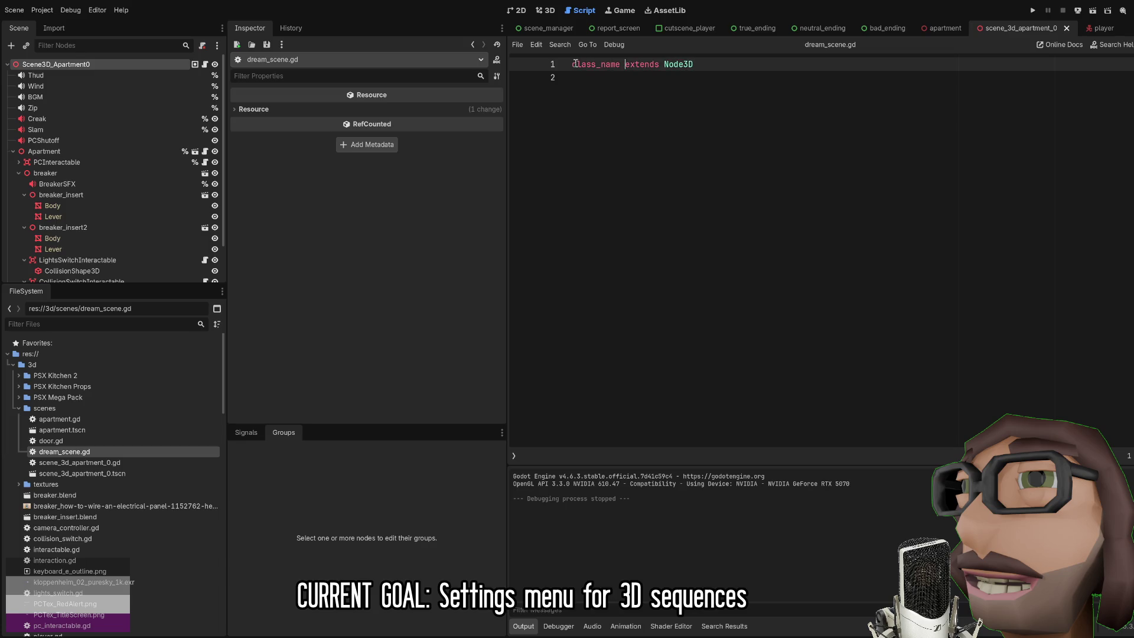
text(e)
click(722, 98)
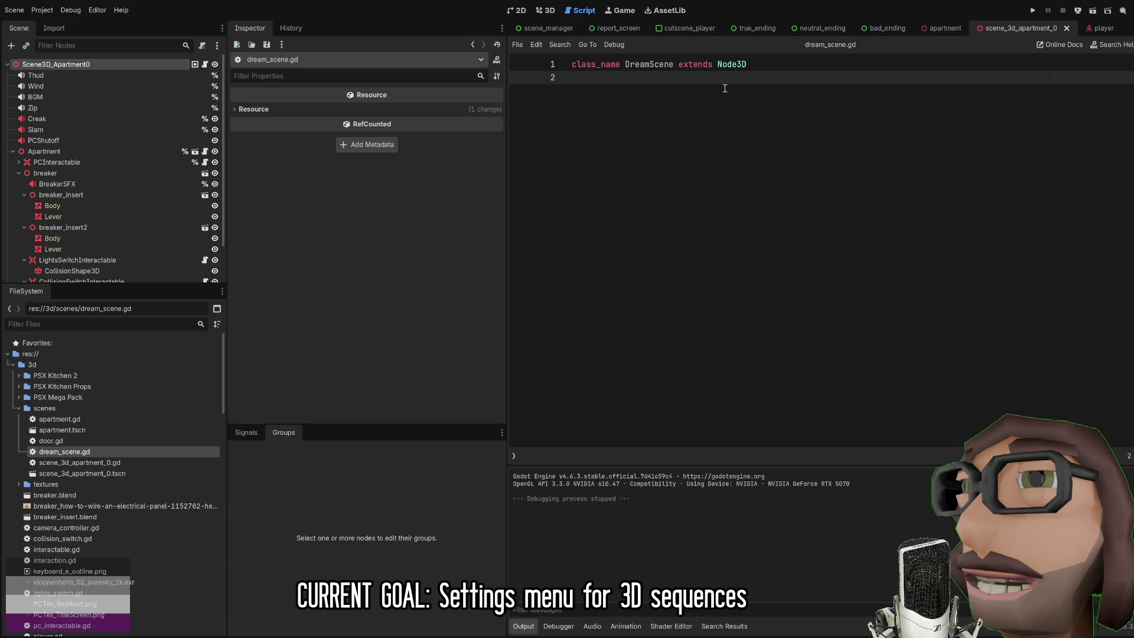
key(Return)
key(Return)
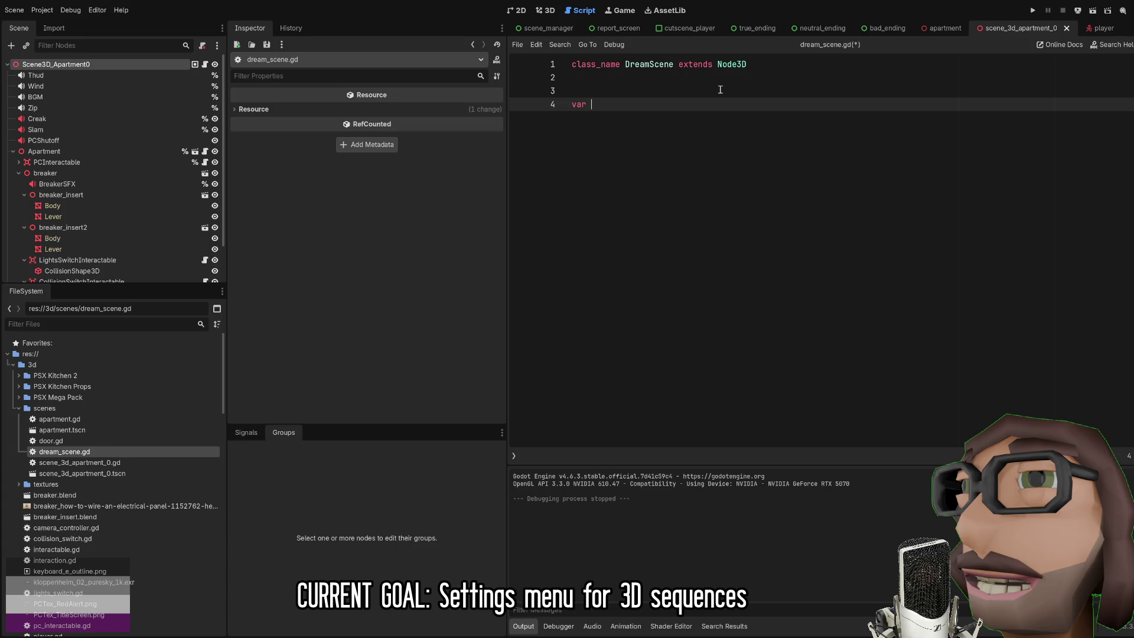
text(dream: D)
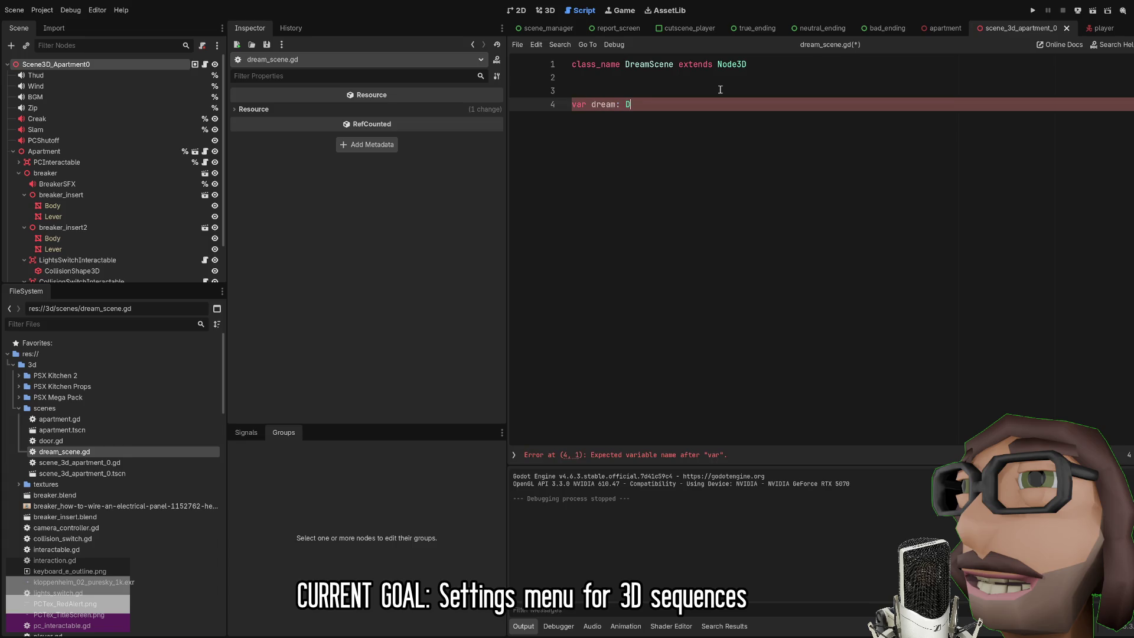
text(ream)
click(690, 88)
key(ctrl+s)
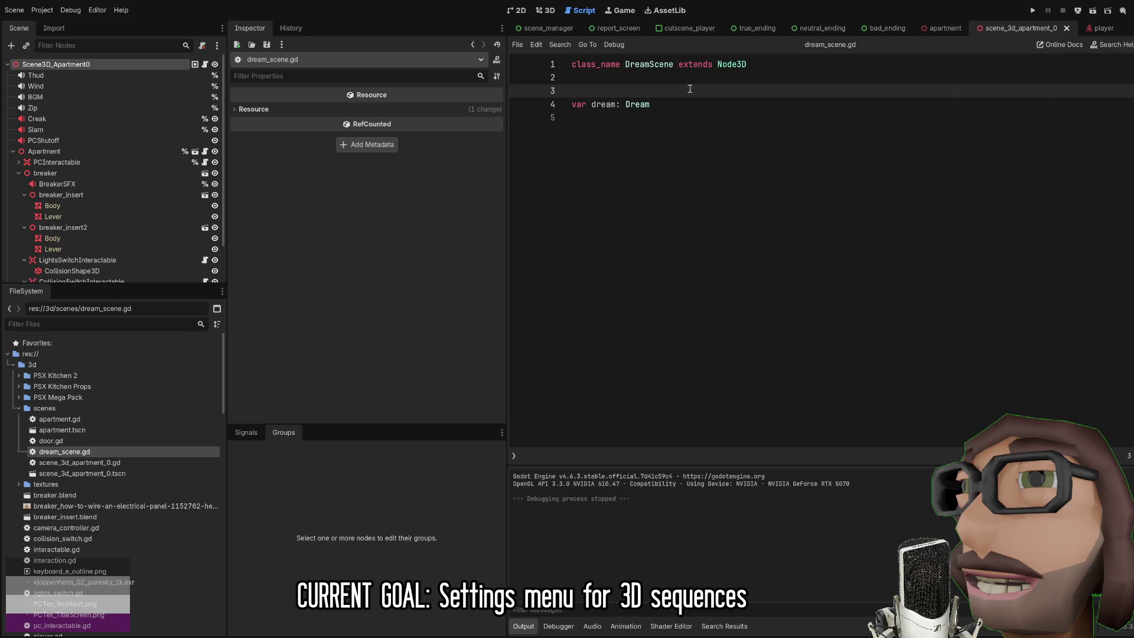
key(BackSpace)
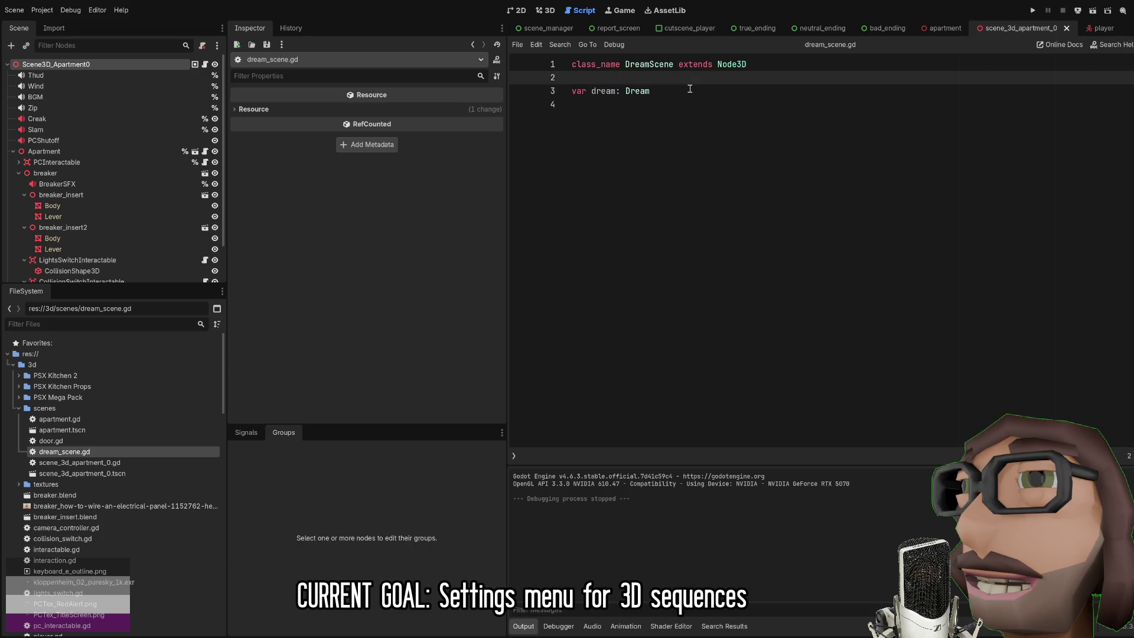
key(alt+Left)
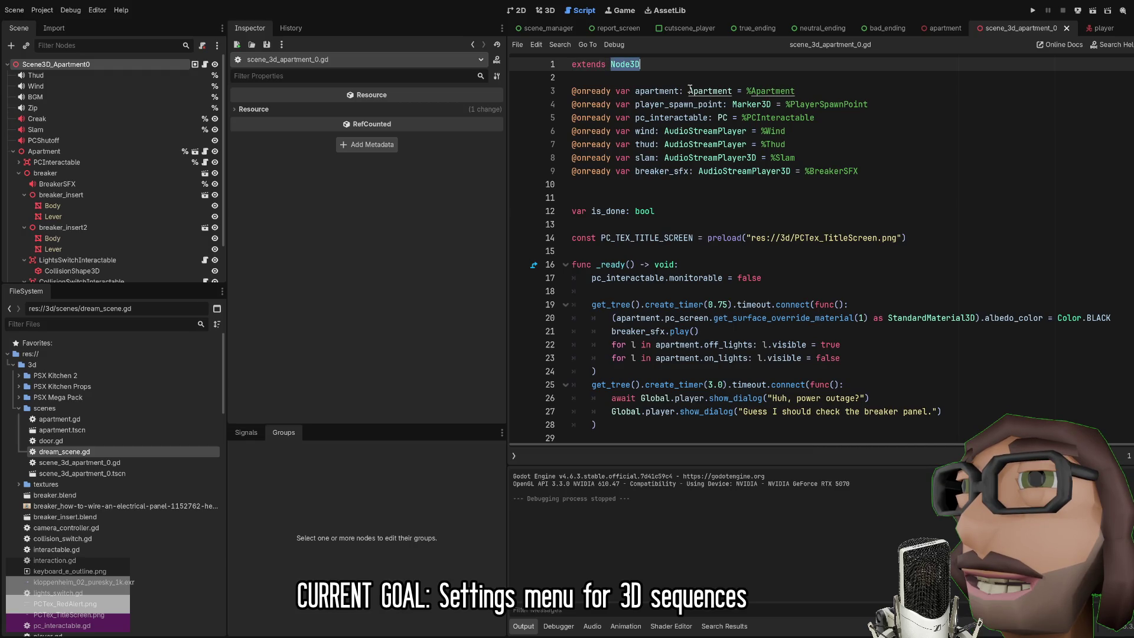
- Type DreamScene into the apartment script's header and locate its _ready function
text(DreamScene)
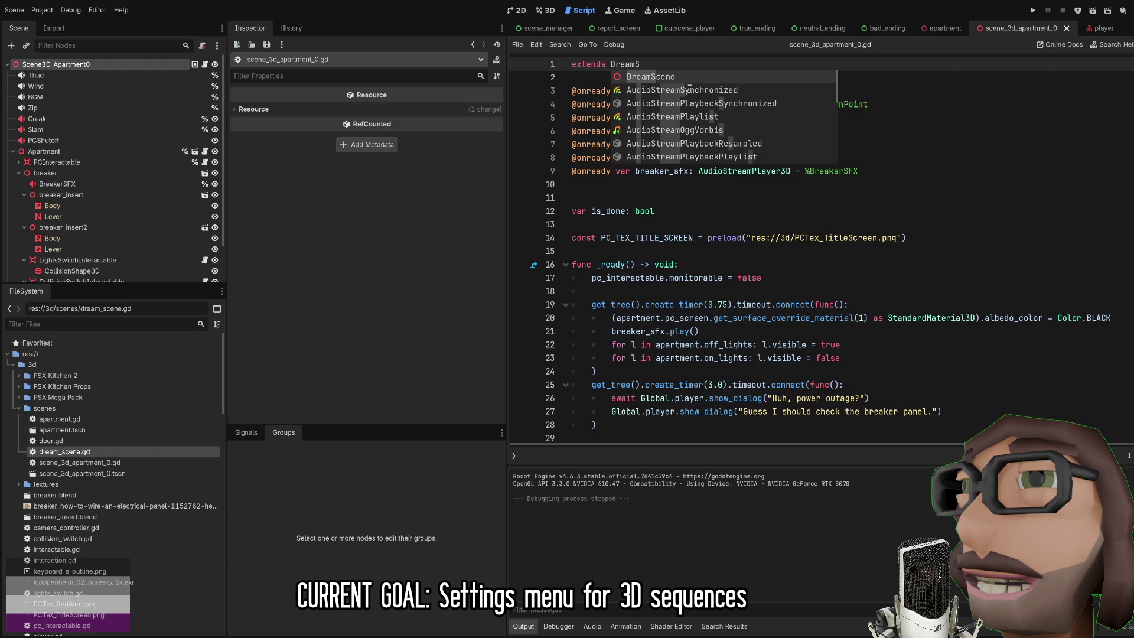
click(754, 212)
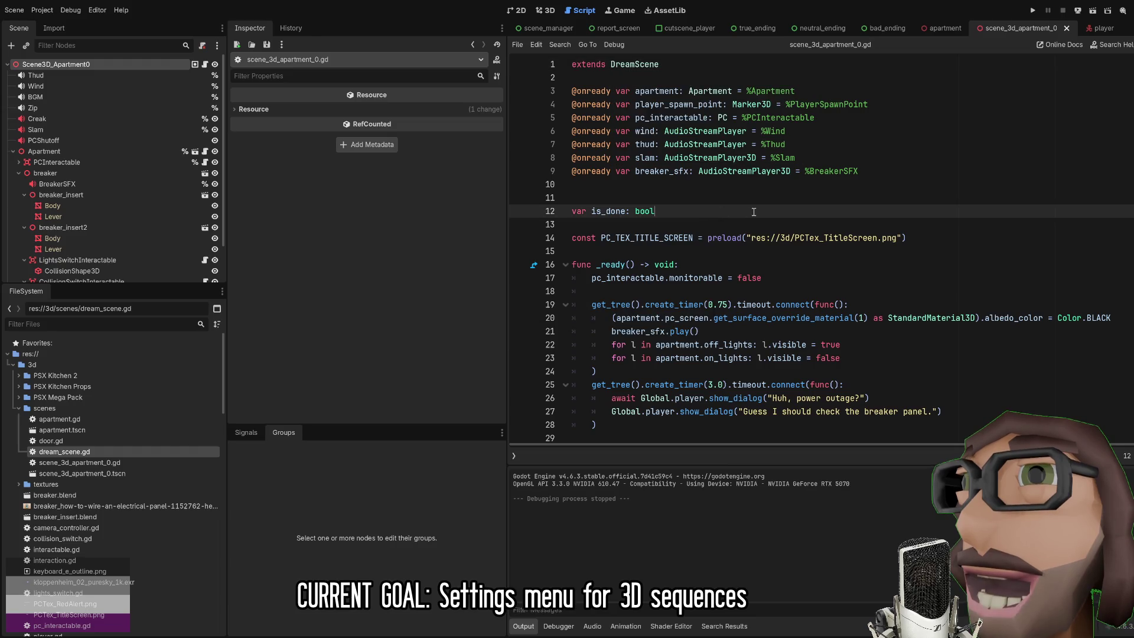
scroll(731, 208, down, 12)
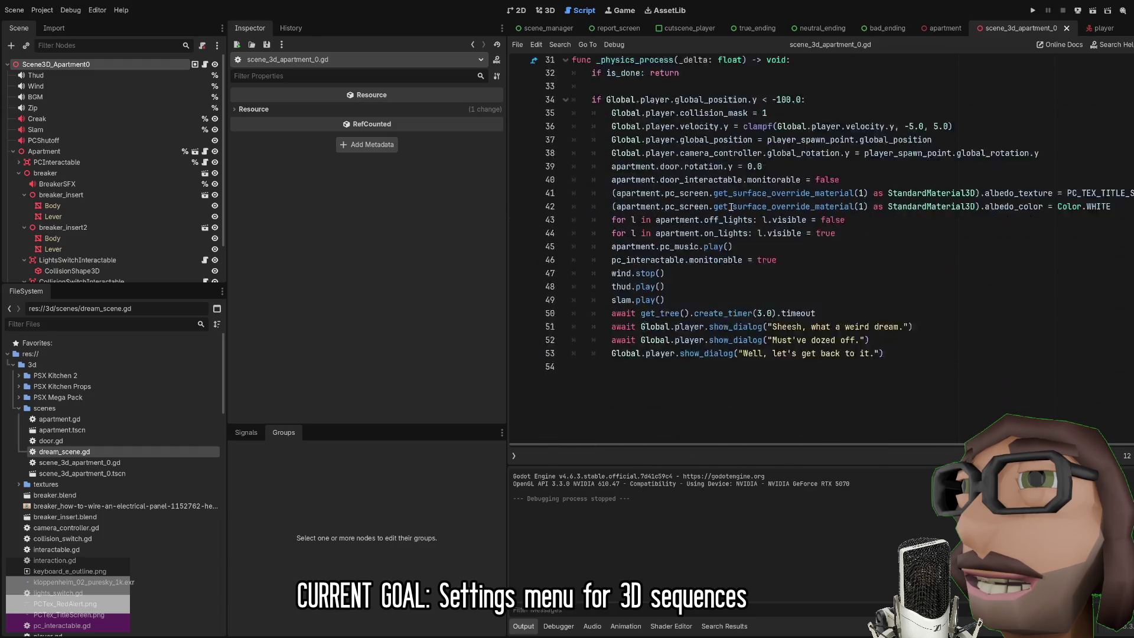
scroll(731, 207, up, 8)
scroll(731, 206, up, 3)
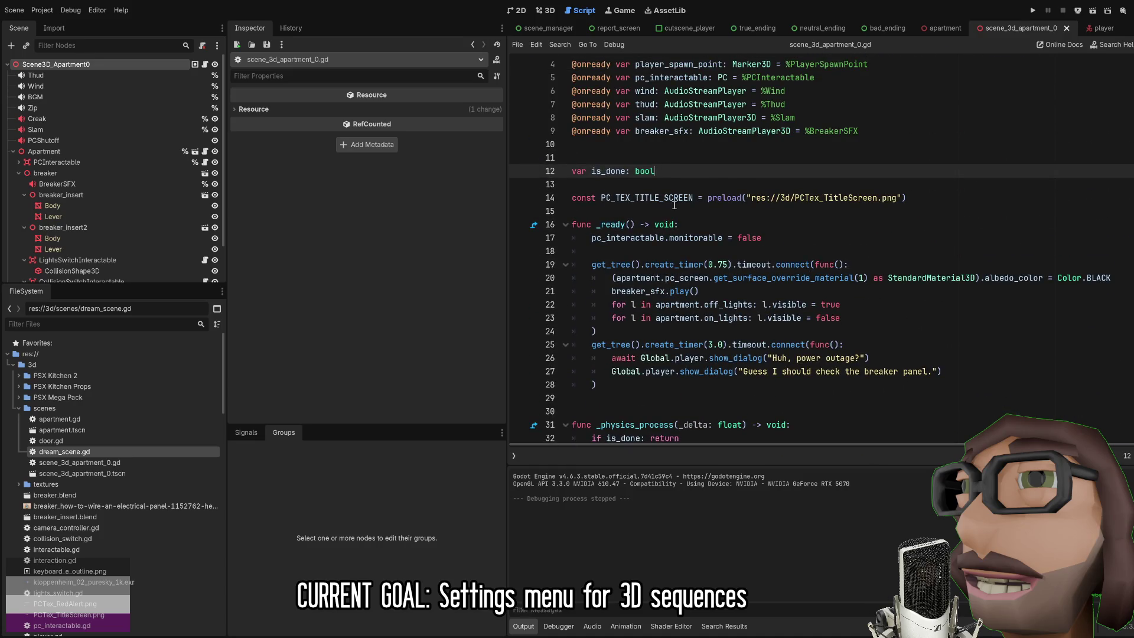
click(642, 243)
click(716, 227)
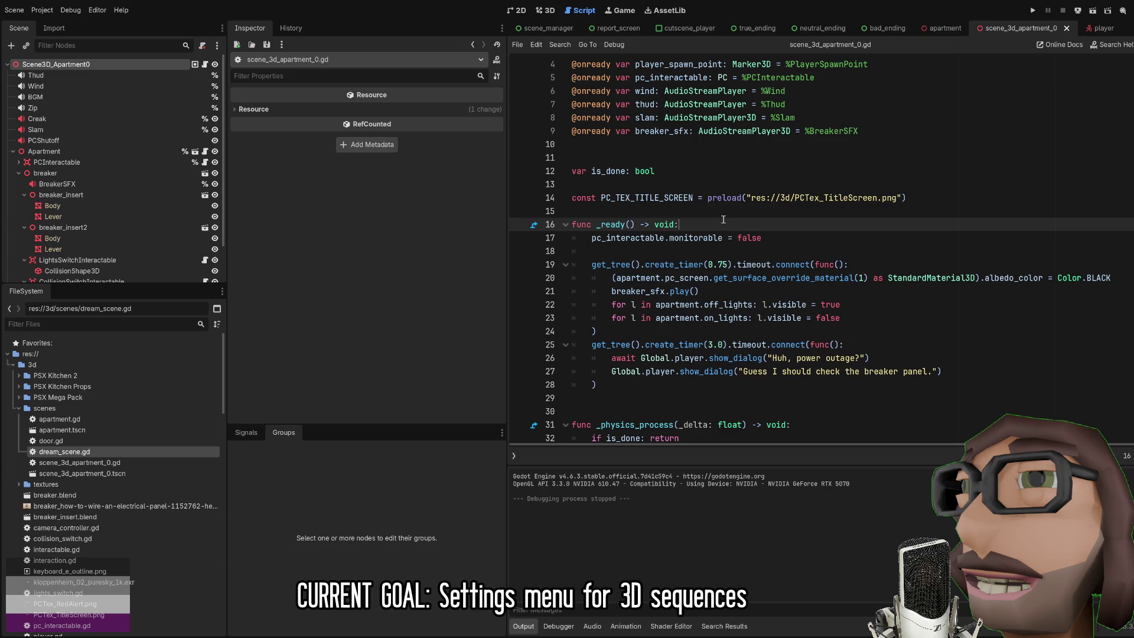
key(alt+Left)
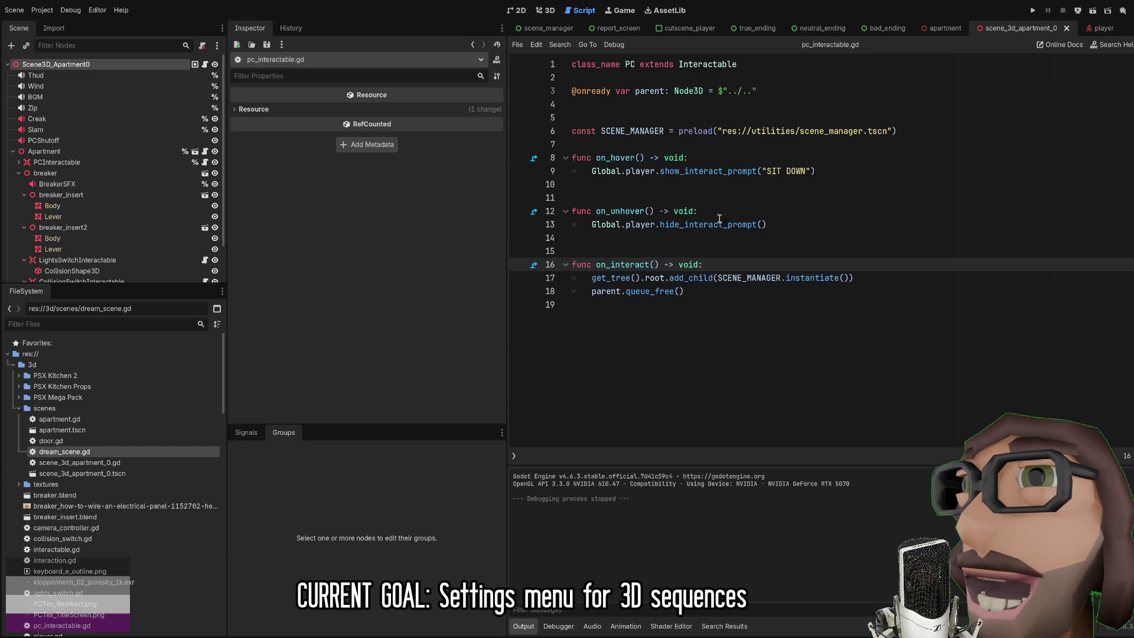
- Add 'var dream: Dream' to pc_interactable.gd below the parent variable
click(636, 109)
key(Return)
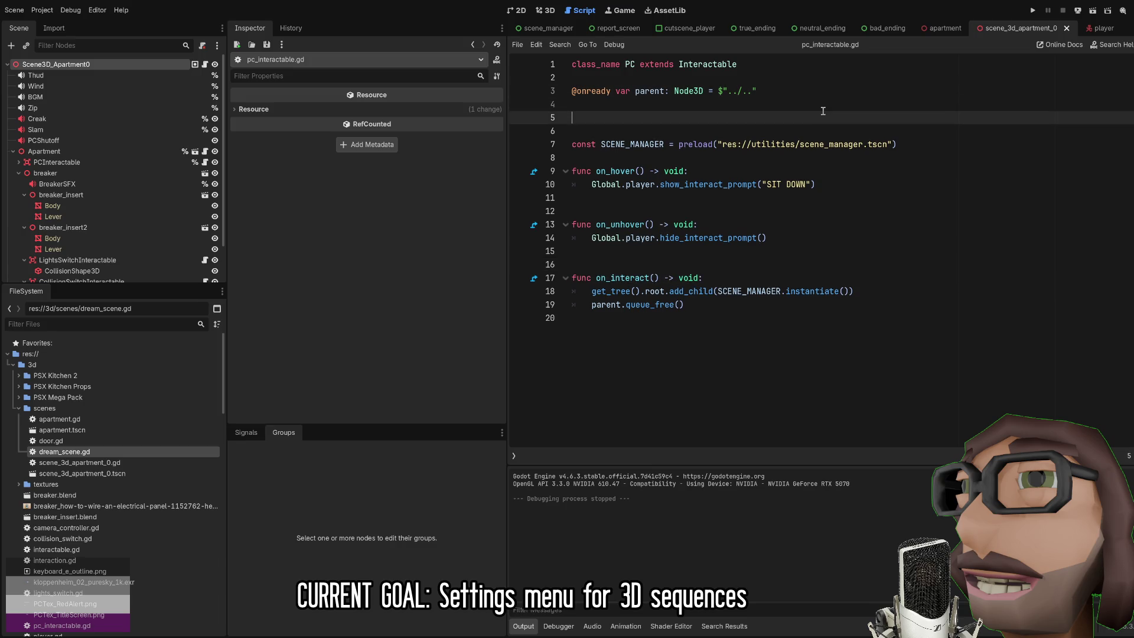
text(var dream: )
text(Dream)
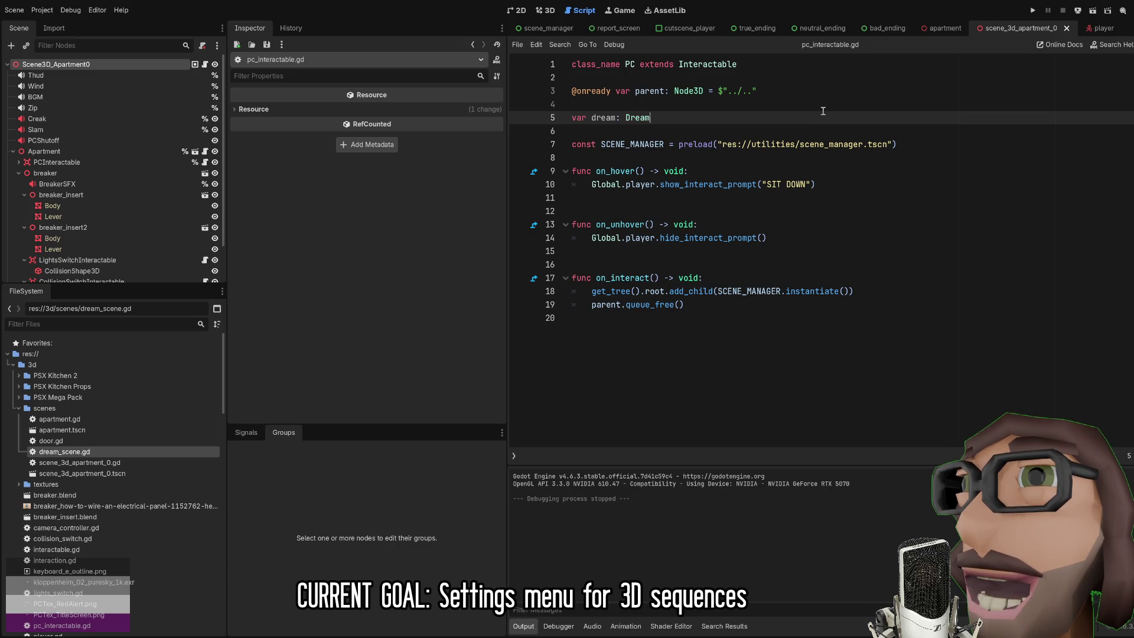
click(715, 283)
click(729, 302)
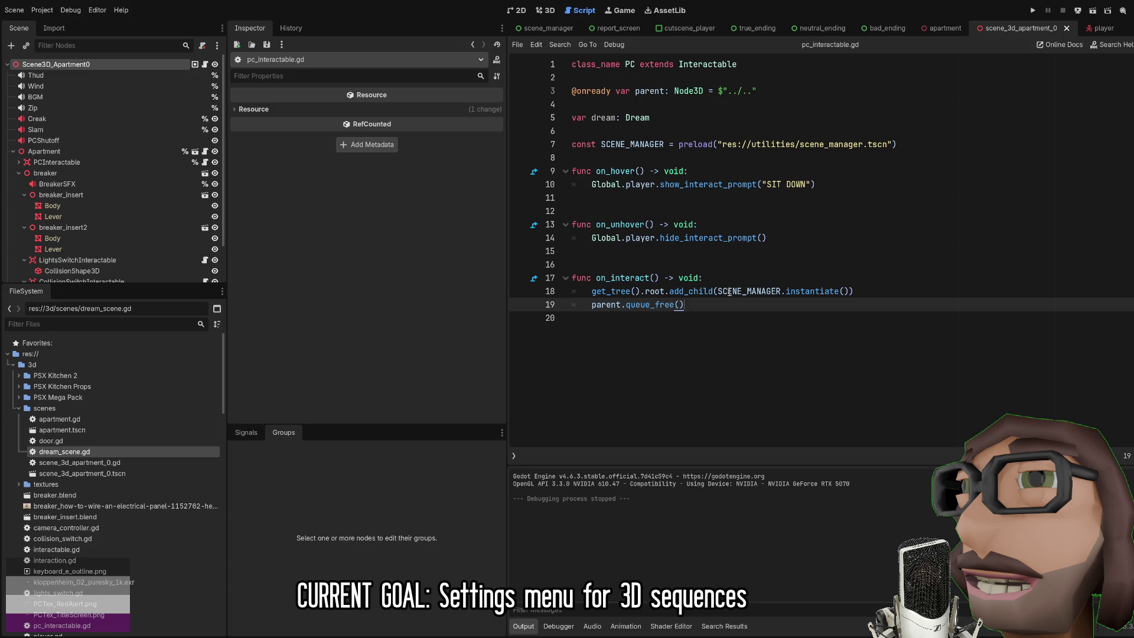
click(729, 275)
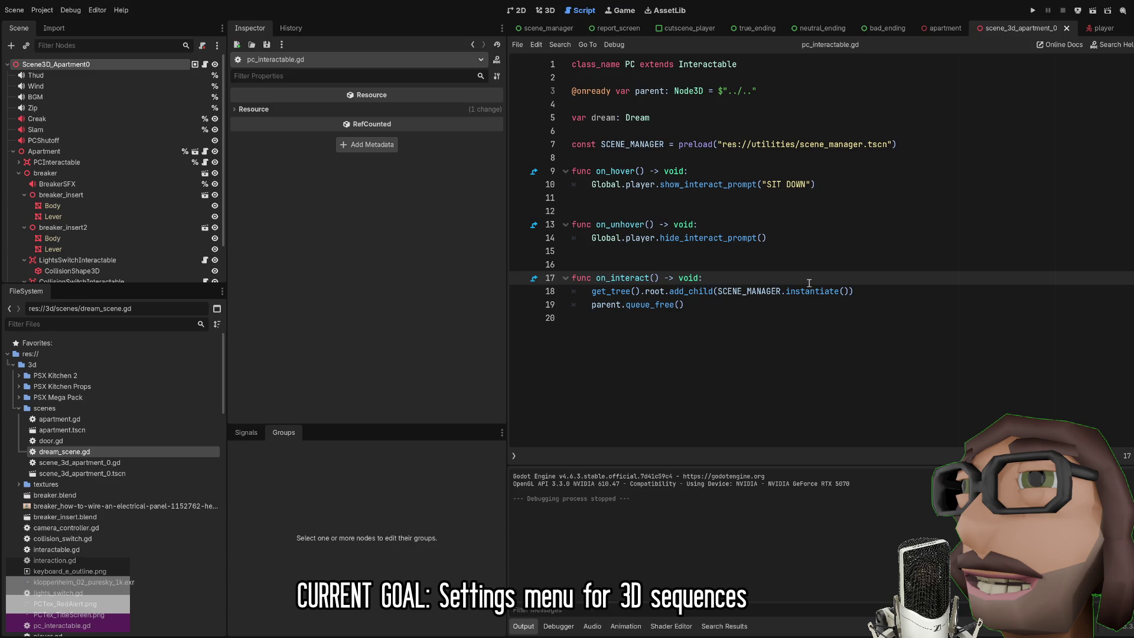
key(alt+Left)
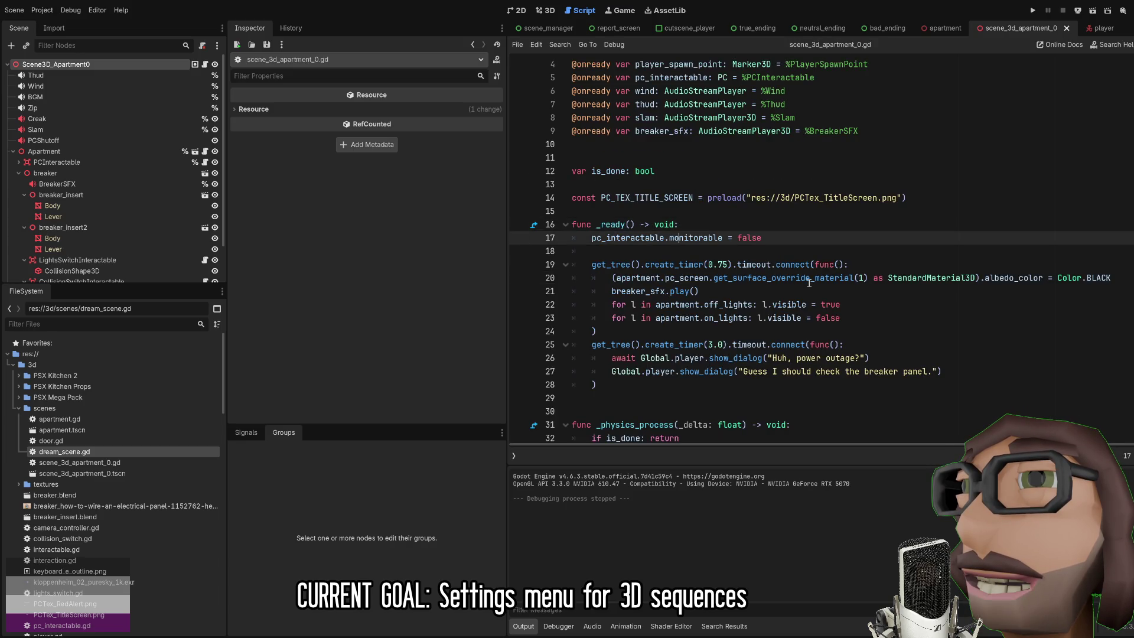
- Make _ready start with 'pc_interactable.dream = dream', save, then switch to global.gd
key(Return)
text(pc)
key(Return)
text(.)
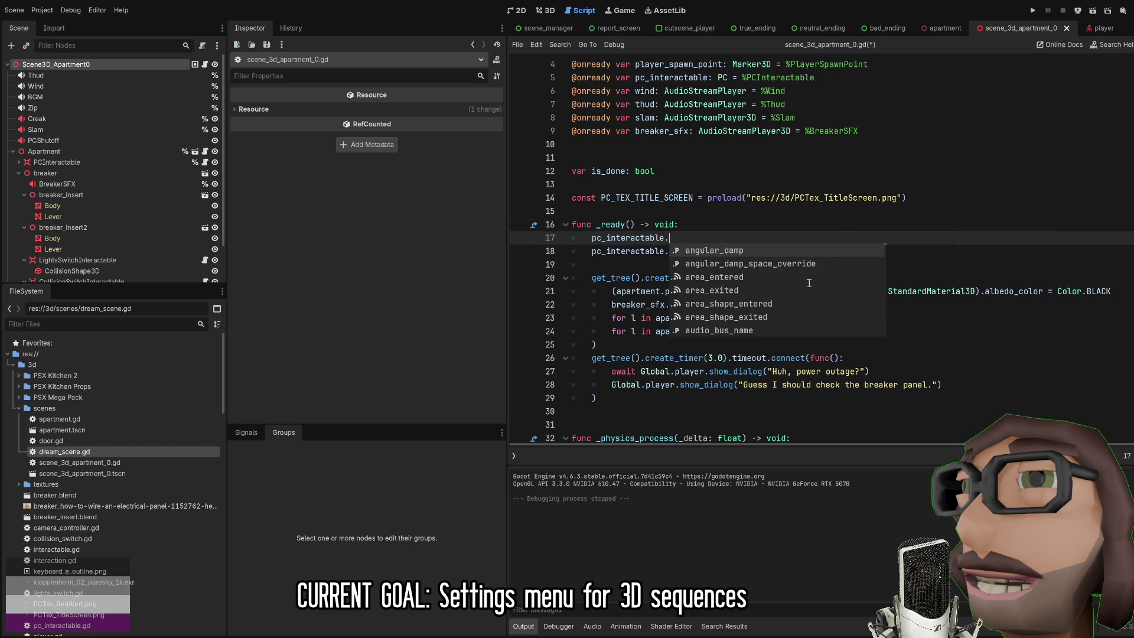
text(dream = dream)
key(ctrl+s)
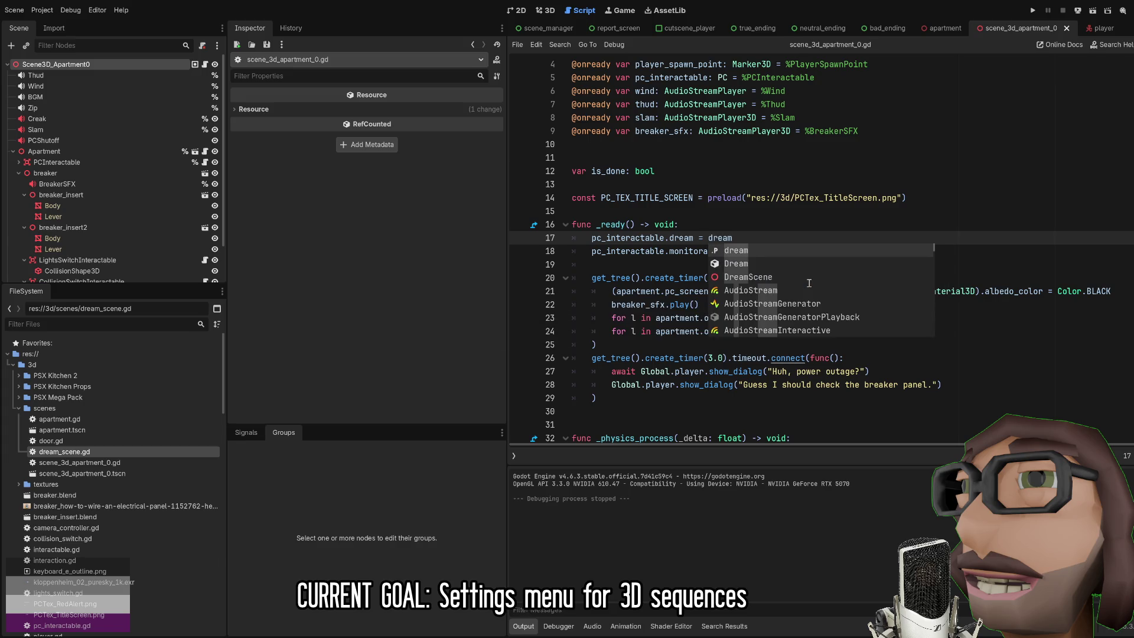
key(alt+Left)
key(Down)
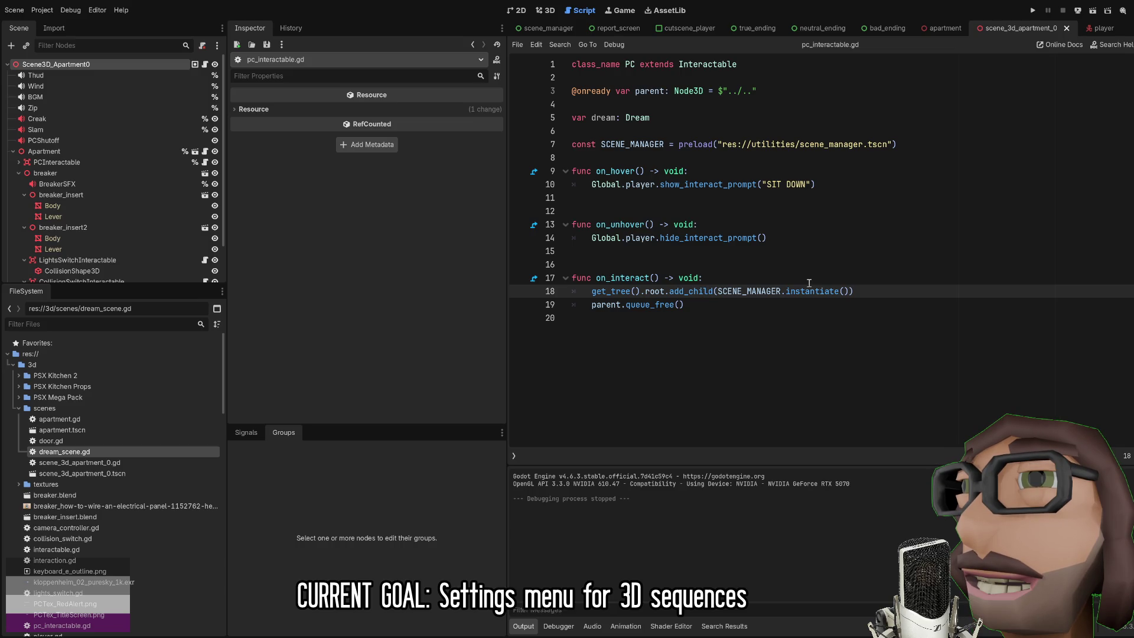
key(alt+Left)
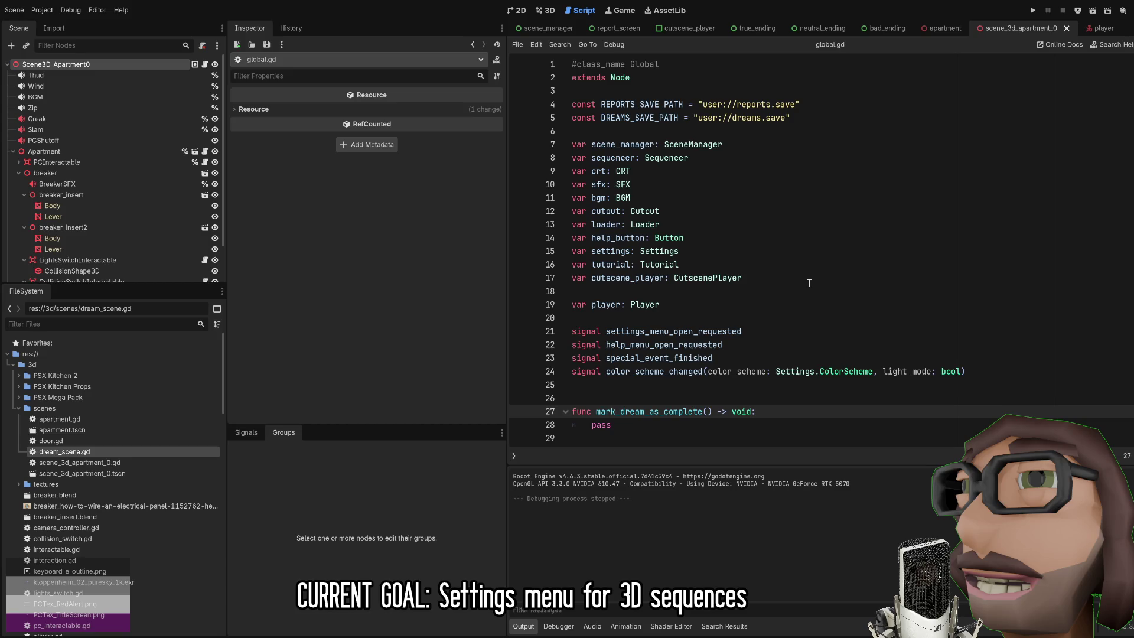
- Give mark_dream_as_complete a dream: Dream parameter and call Global.mark_dream_as_complete(dream) in on_interact
text(dream: D)
text(ream)
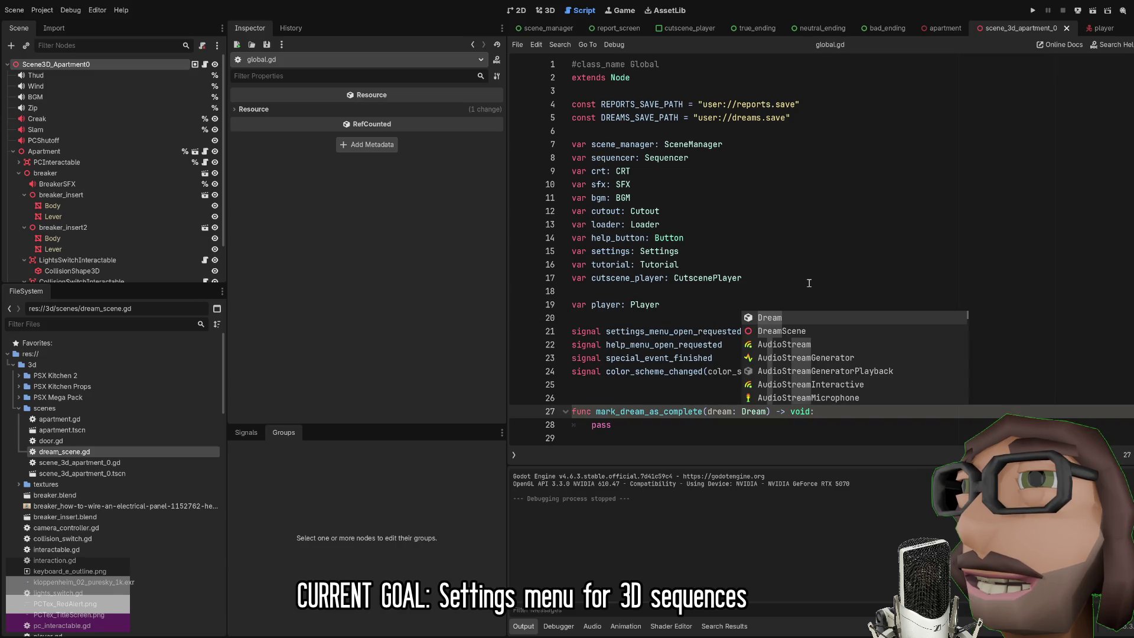
key(alt+Right)
key(ctrl+shift+Return)
text(Global.mark)
key(Return)
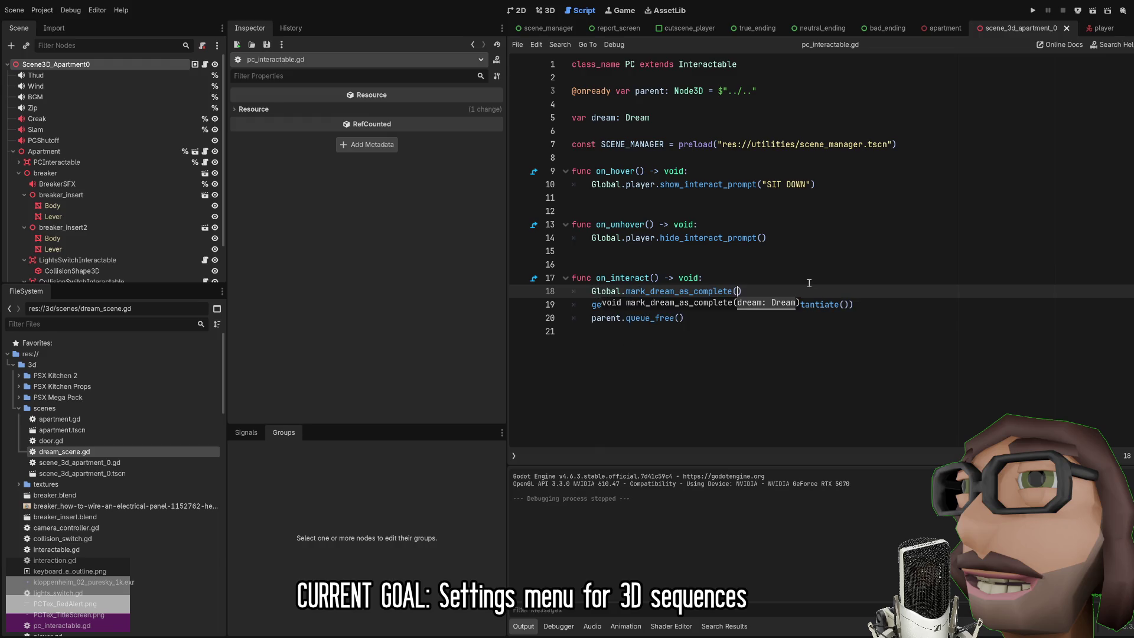
text(dream))
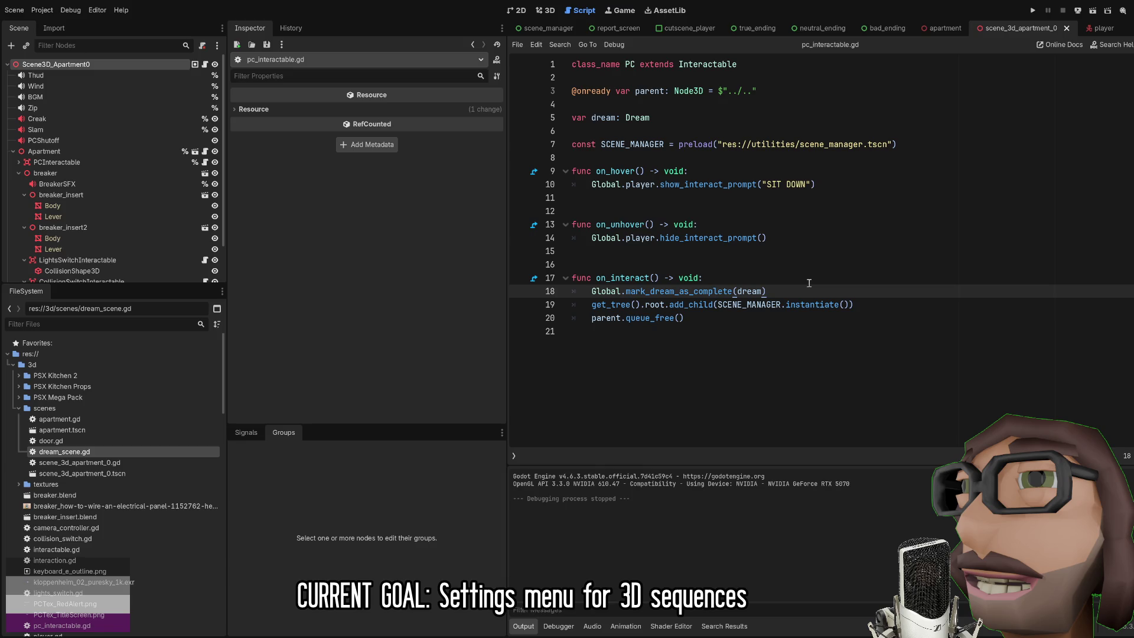
ctrl+click(720, 304)
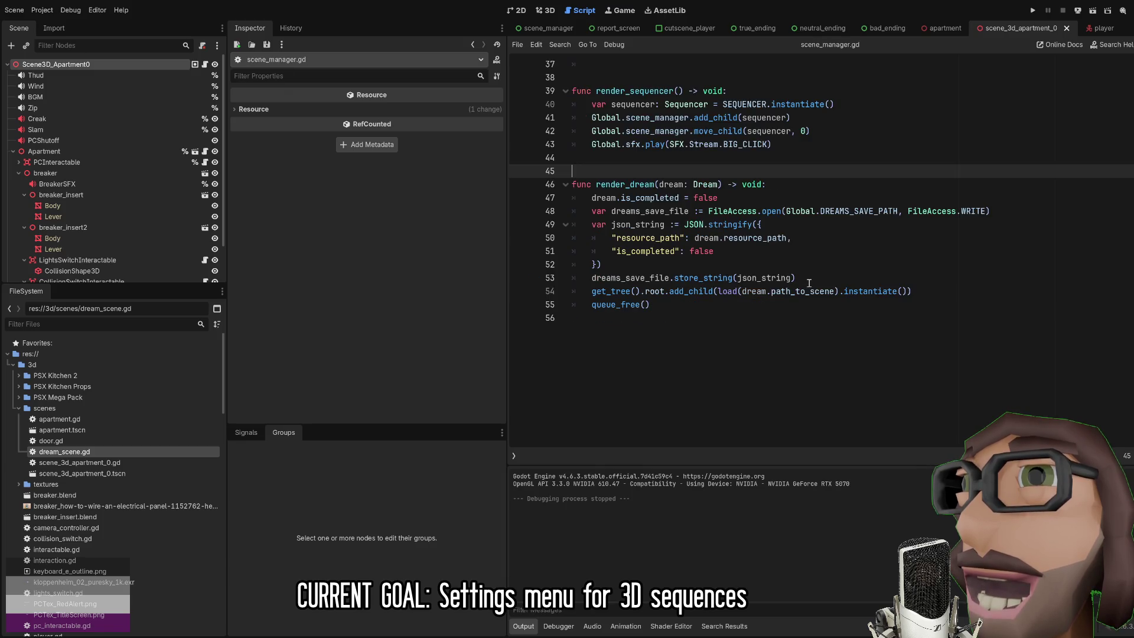
click(654, 264)
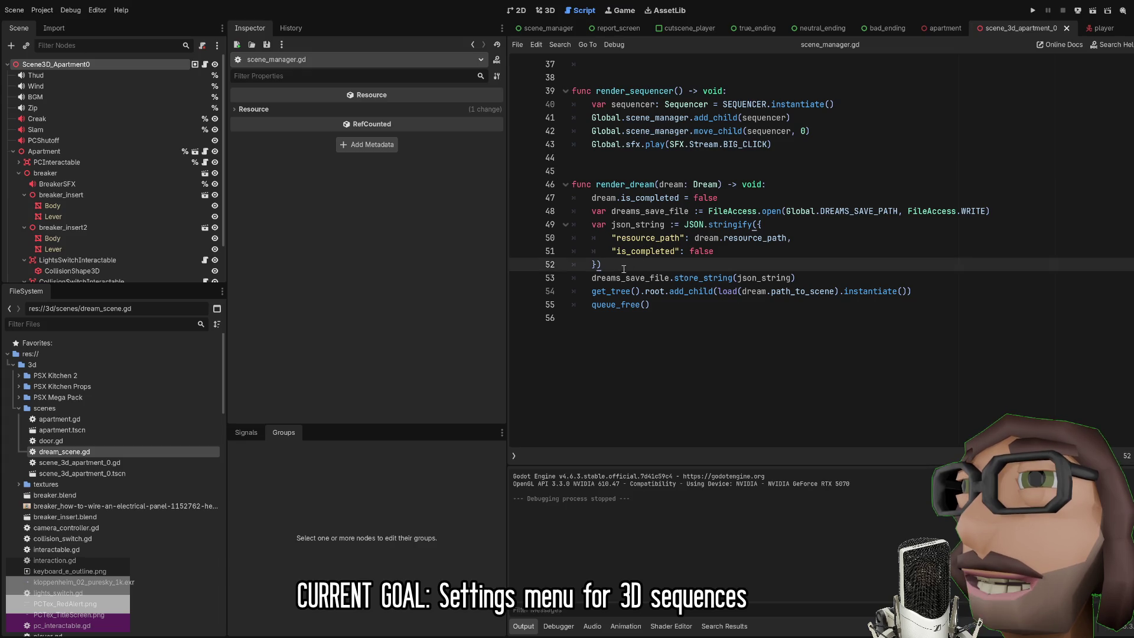
- Declare 'var dream_scene: DreamScene' holding the loaded, instantiated scene in render_dream
click(805, 277)
key(Return)
text(var d)
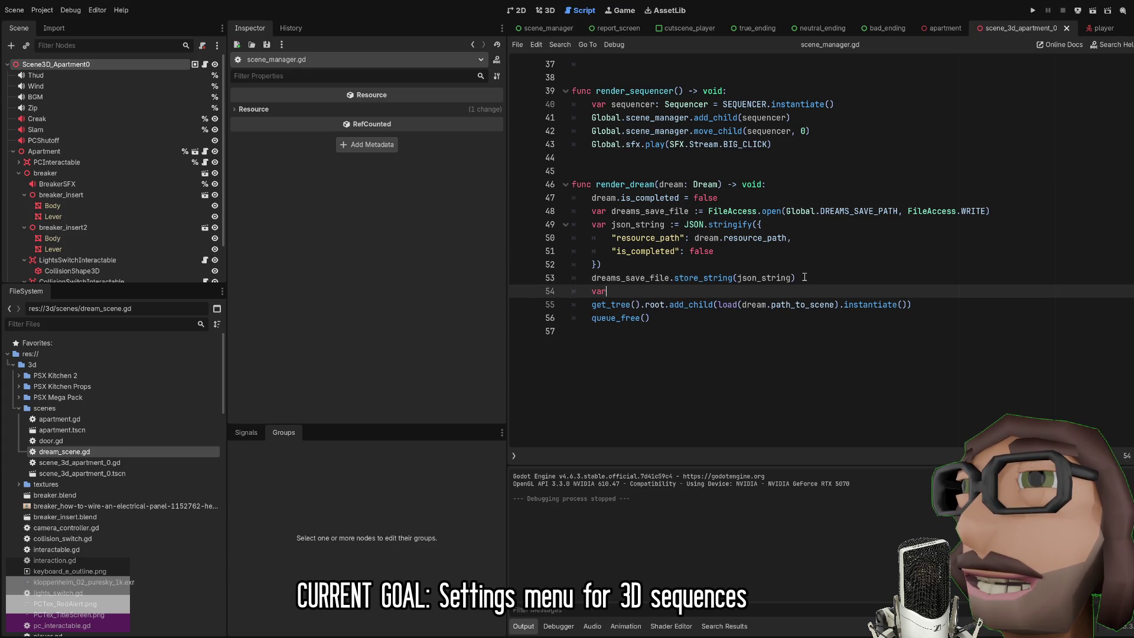
text(ream_scene: Drea)
key(Down)
key(Return)
double_click(728, 304)
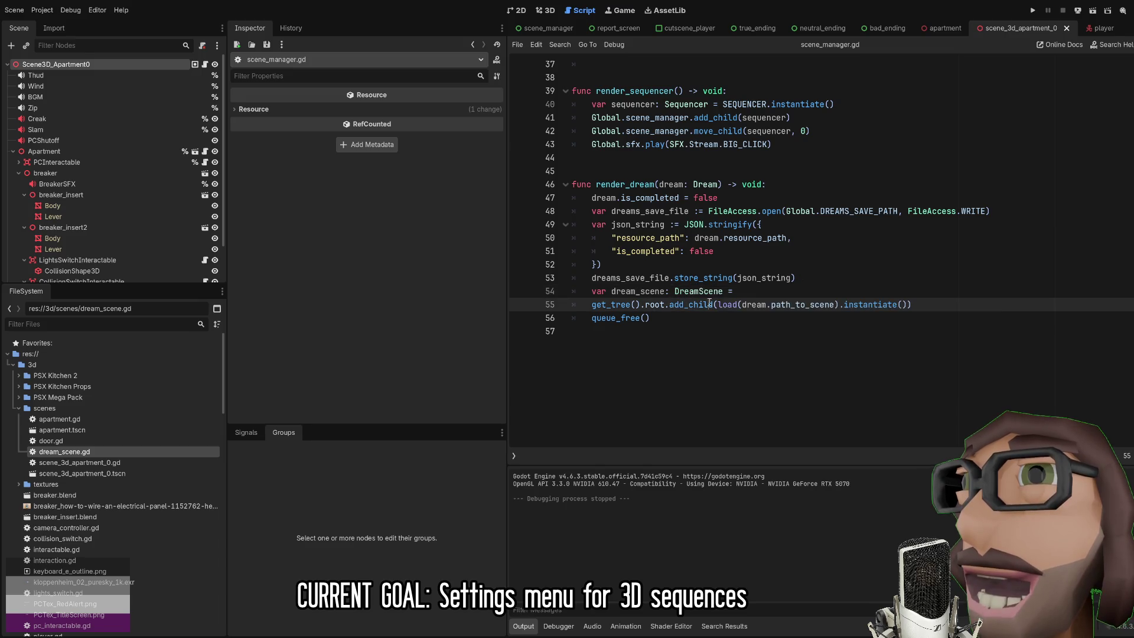
shift+click(912, 304)
drag(827, 304, 735, 291)
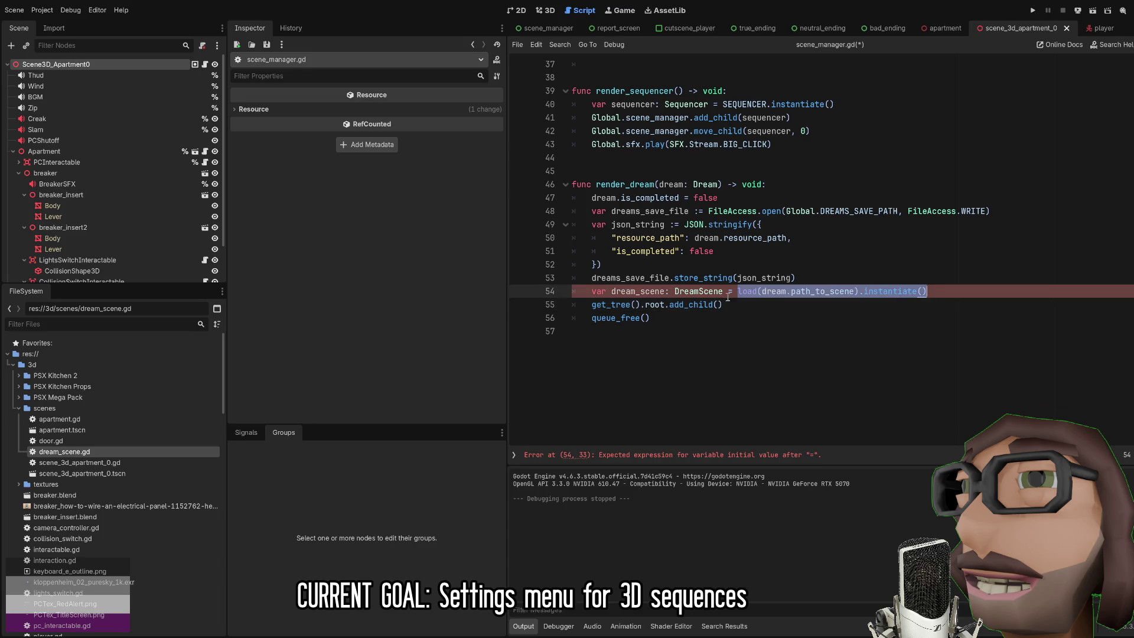
click(793, 302)
- Add 'dream_scene.dream = dream' above the get_tree line
key(ctrl+shift+Return)
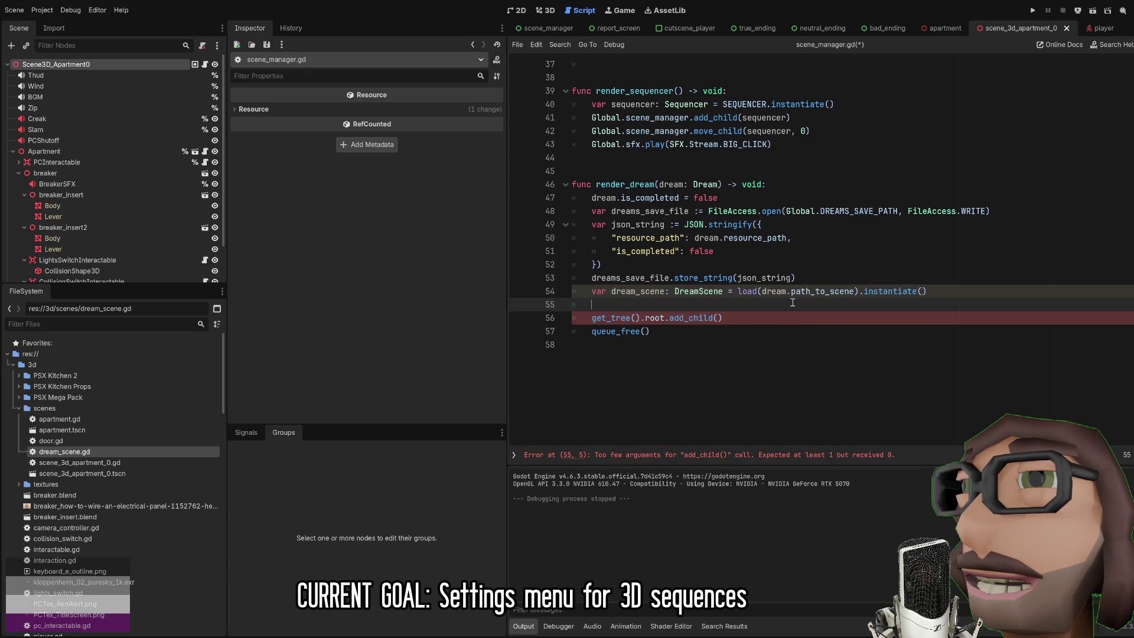
text(dre)
key(Down)
key(Down)
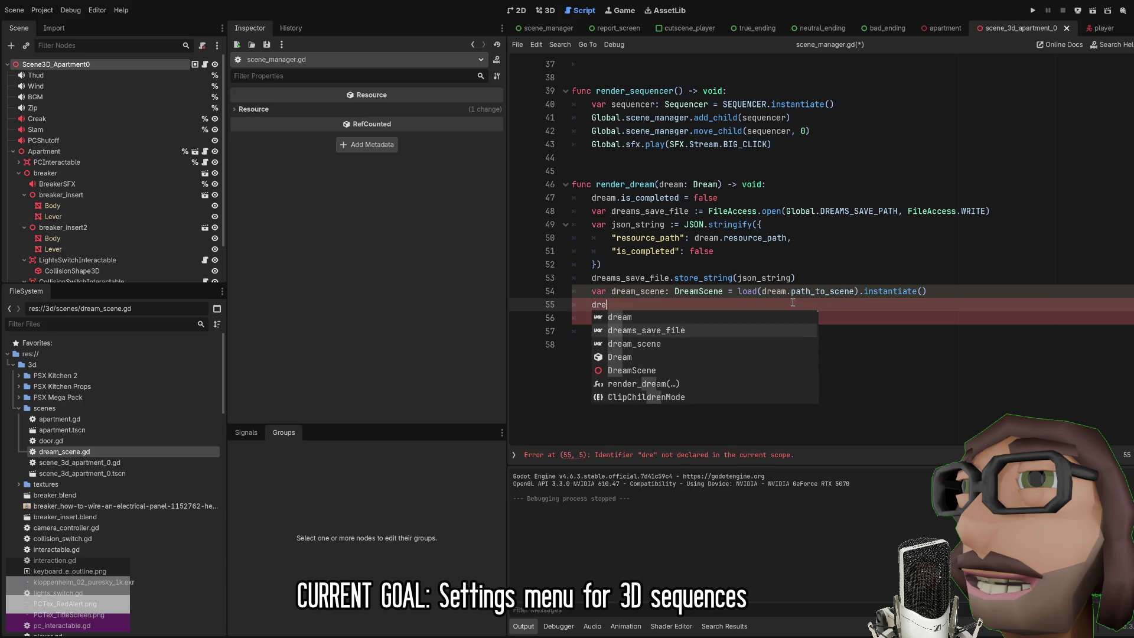
key(Return)
text(.dream =)
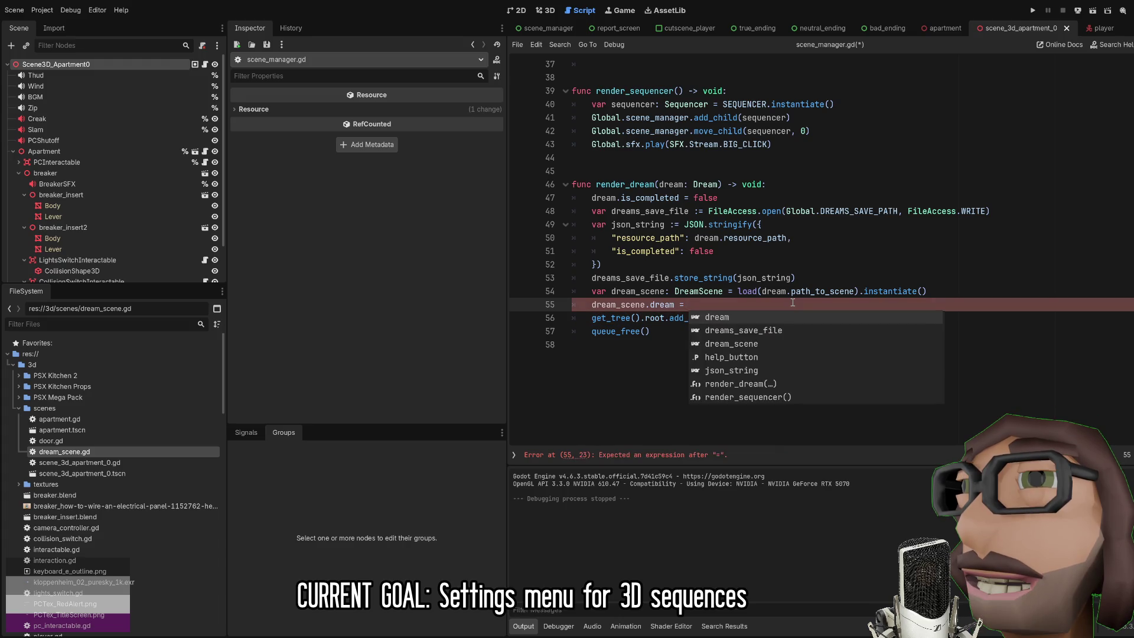
text(dream)
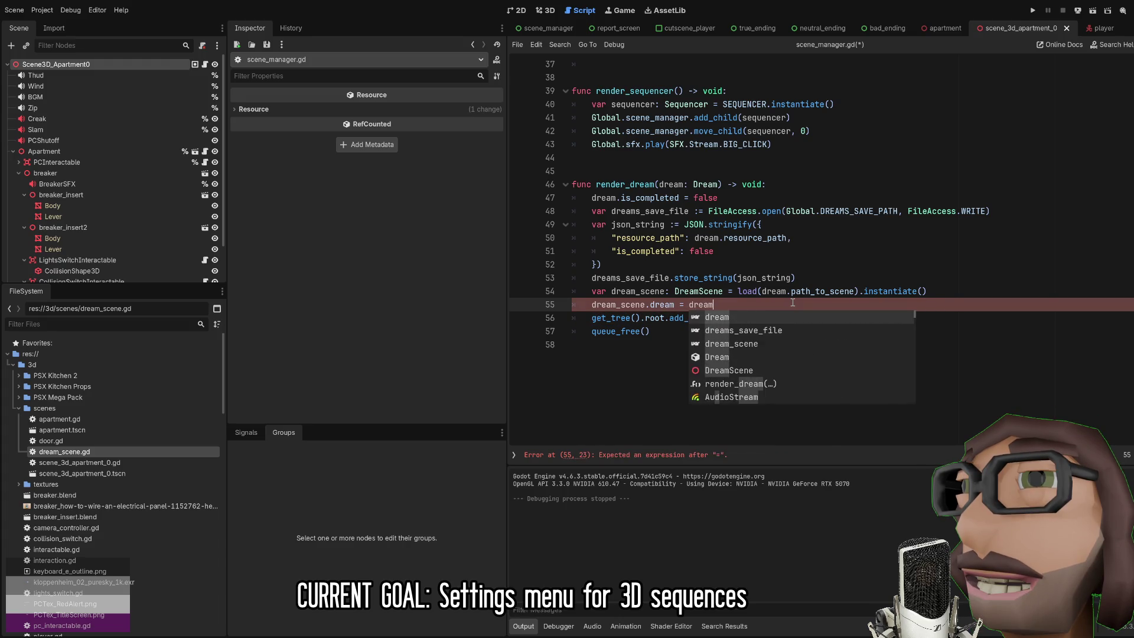
key(Down)
key(Right)
- Pass dream_scene to add_child, save scene_manager.gd, and switch to global.gd
text(dre)
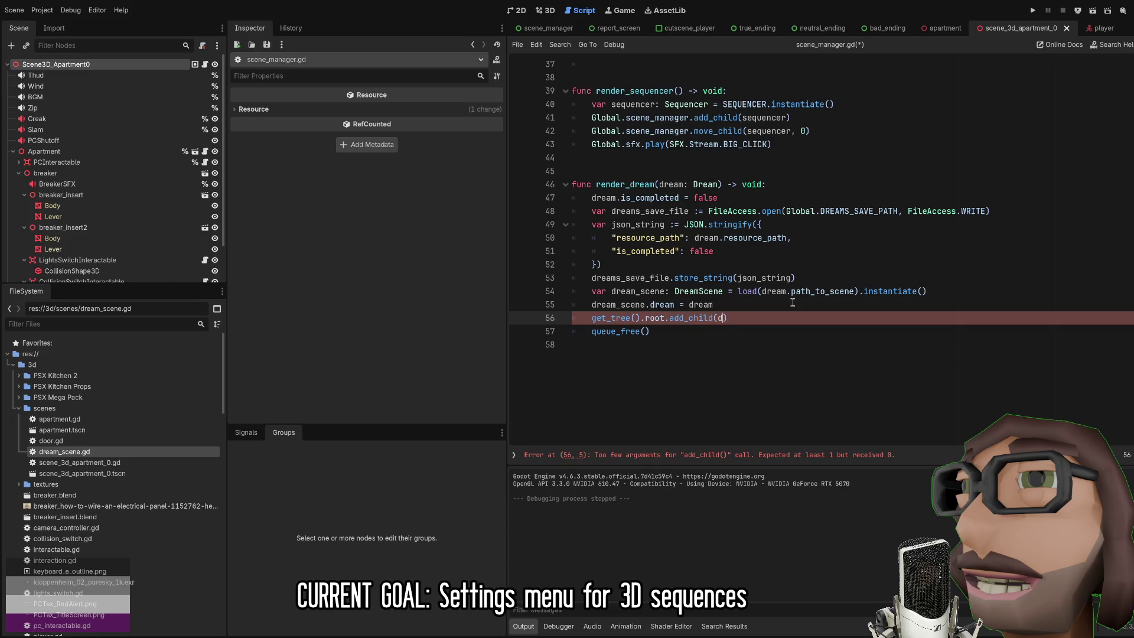
key(Down)
key(Down)
key(Return)
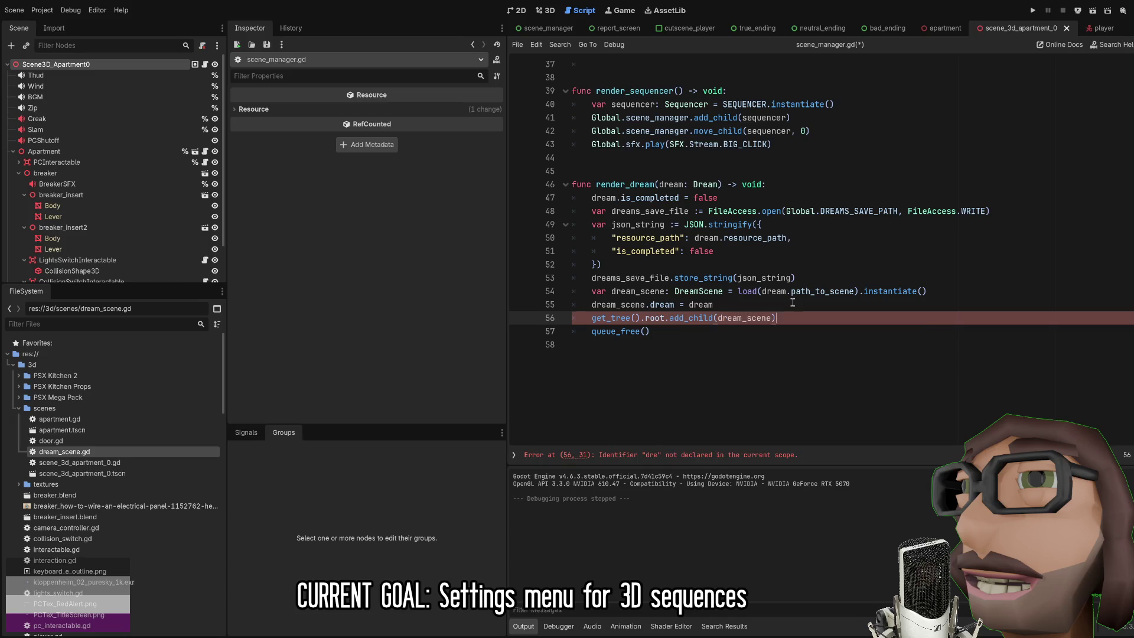
key(ctrl+s)
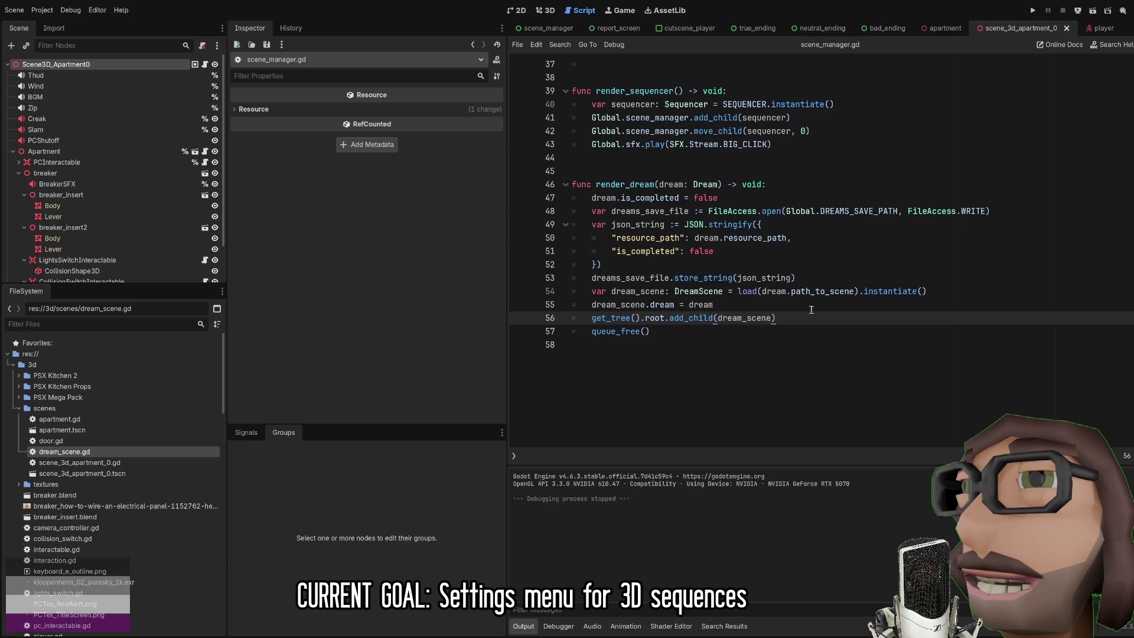
key(alt+Left)
scroll(669, 336, down, 2)
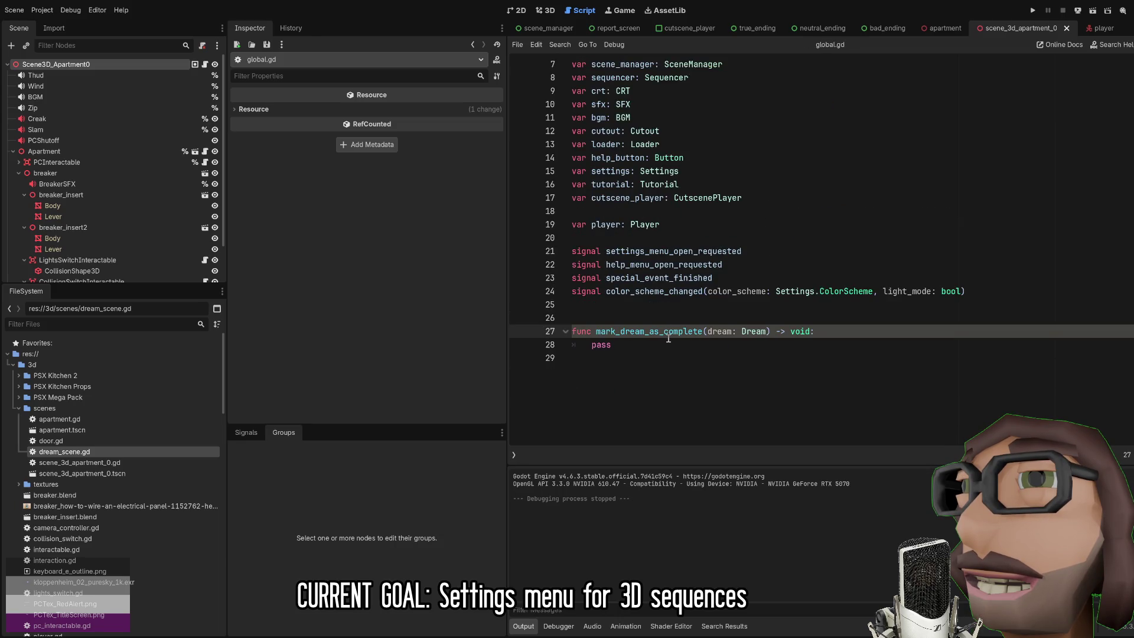
- Copy render_dream's save-file and store_string code into mark_dream_as_complete
click(668, 340)
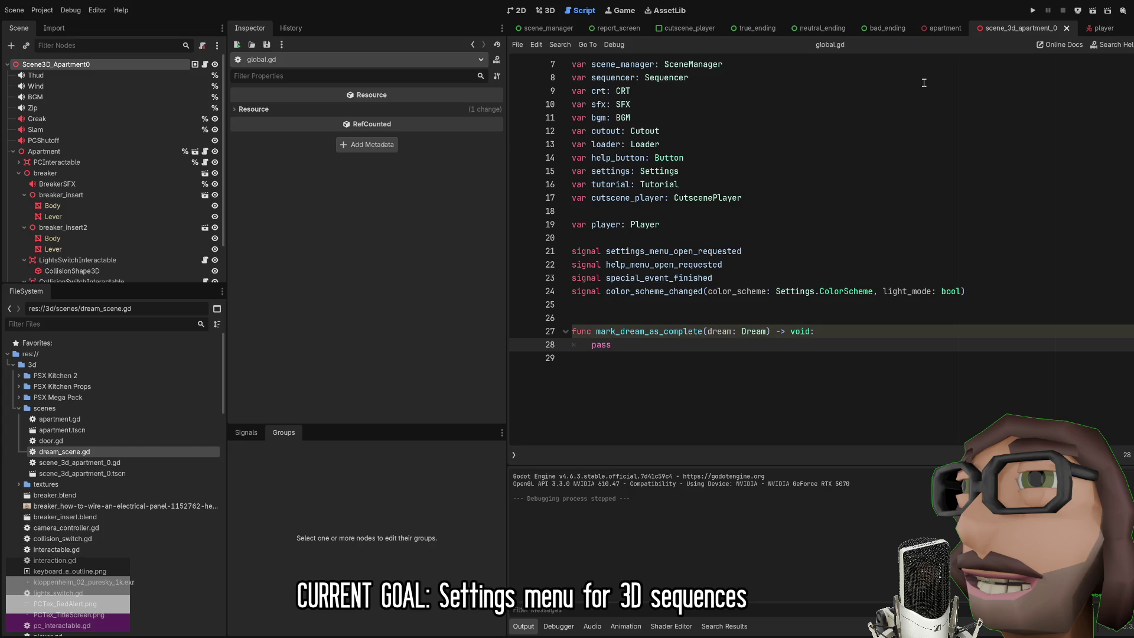
key(alt+Right)
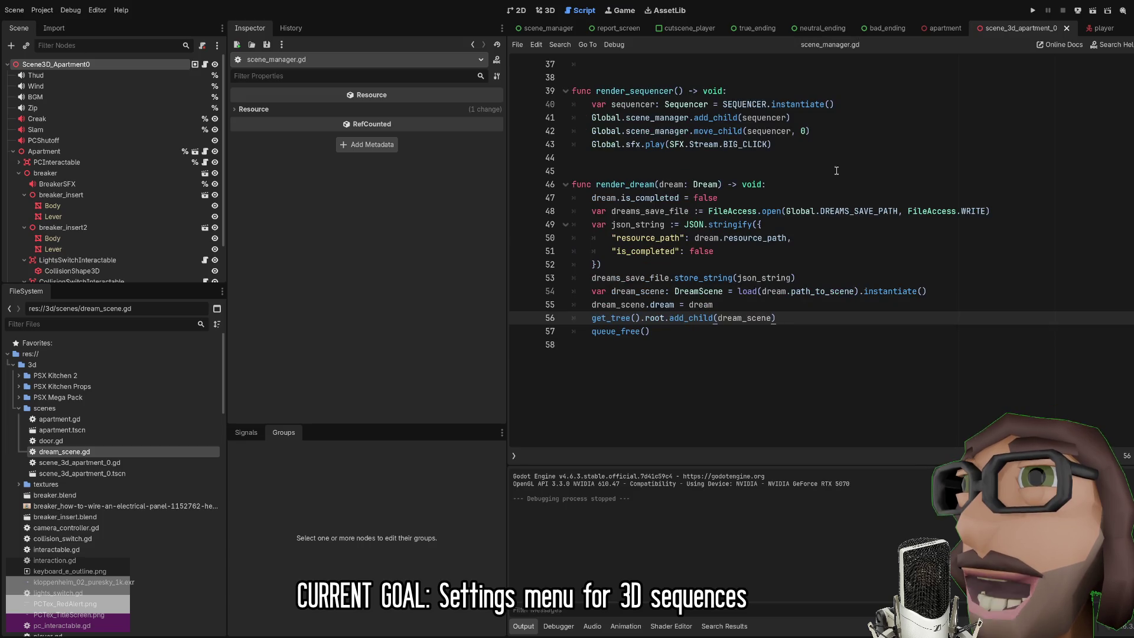
click(591, 200)
click(592, 210)
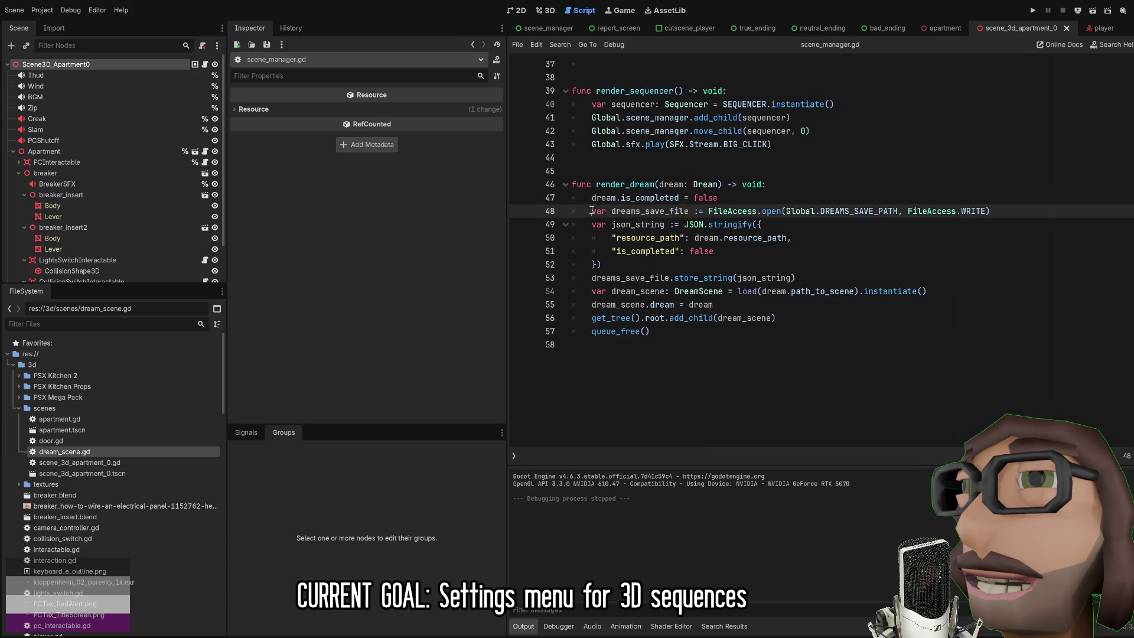
shift+click(606, 265)
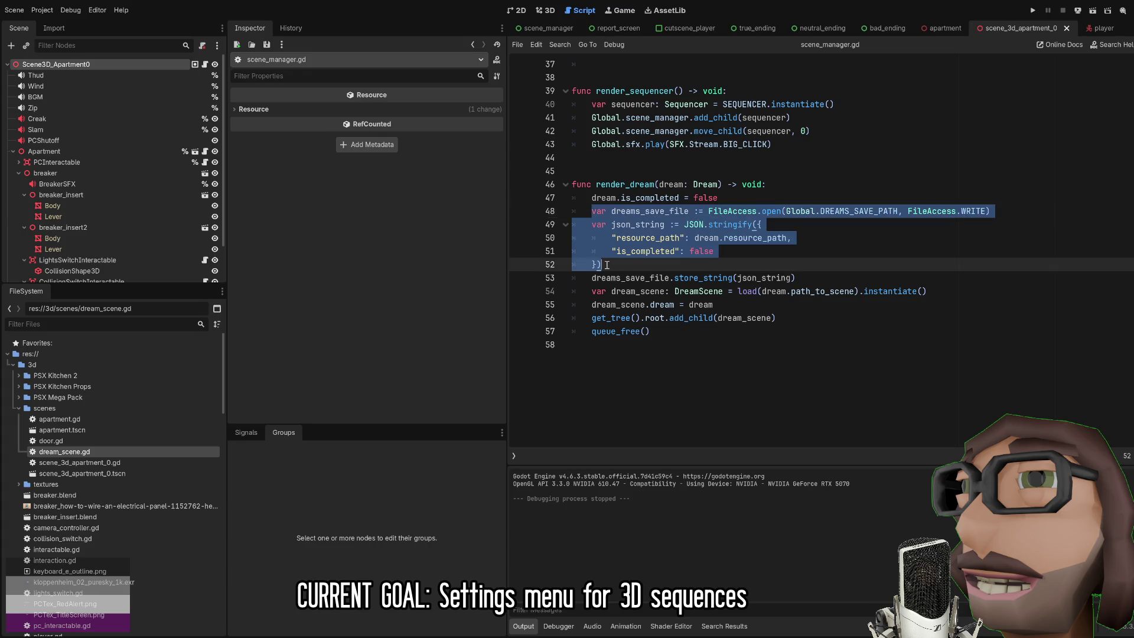
shift+click(818, 278)
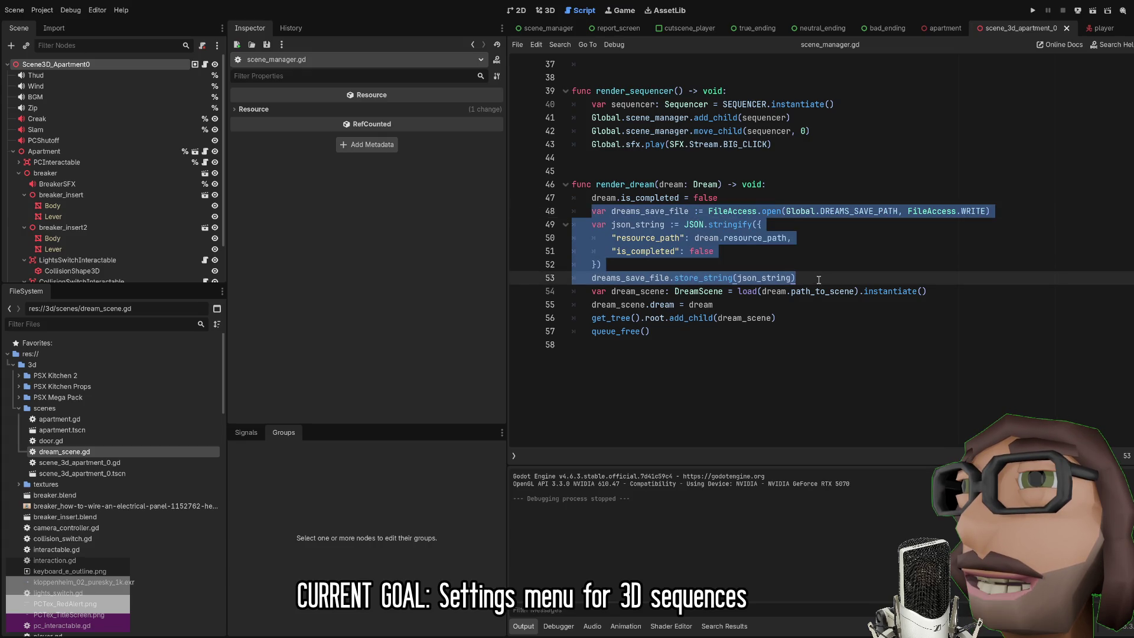
key(ctrl+c)
key(alt+Left)
key(shift+End)
key(ctrl+v)
- Change the pasted is_completed value from false to true and save
scroll(819, 280, down, 3)
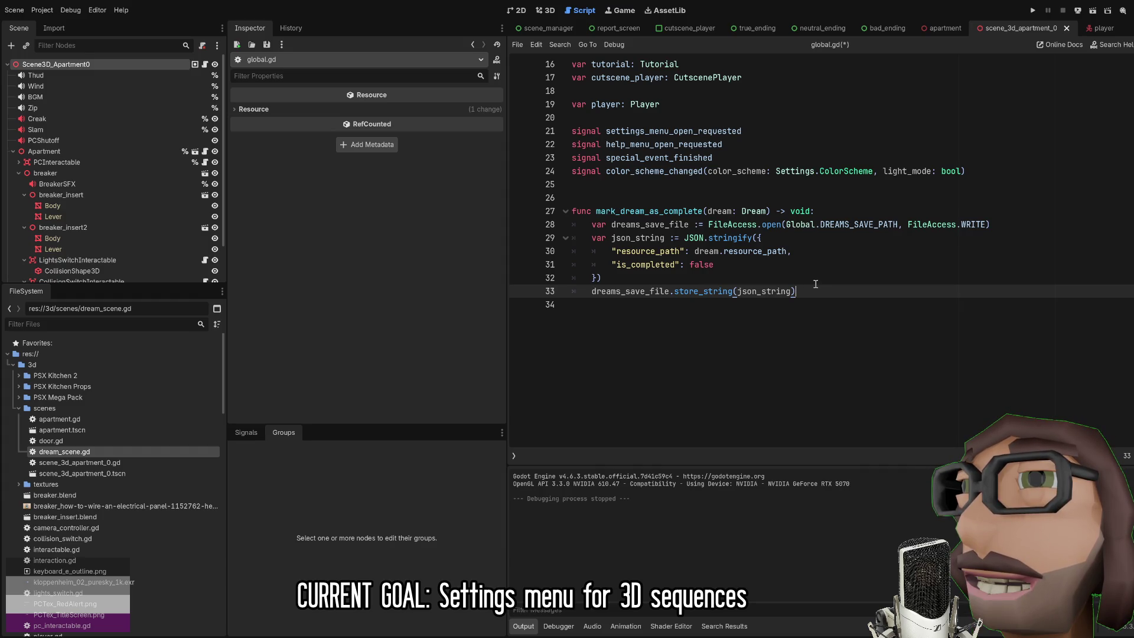
click(680, 198)
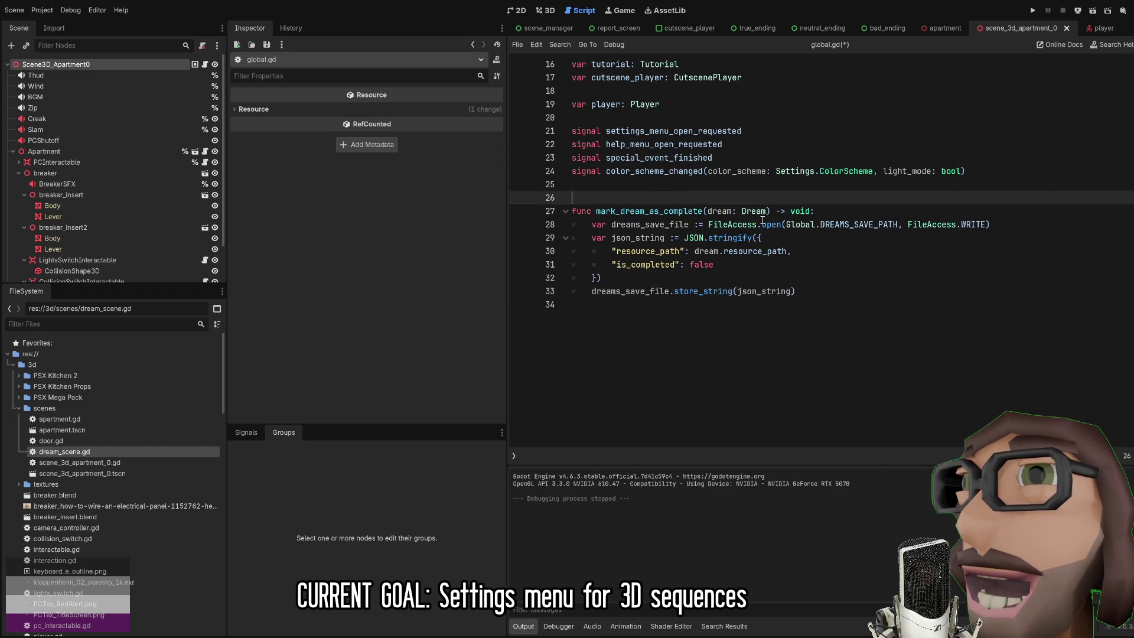
scroll(765, 216, up, 2)
scroll(762, 217, up, 3)
scroll(753, 243, down, 4)
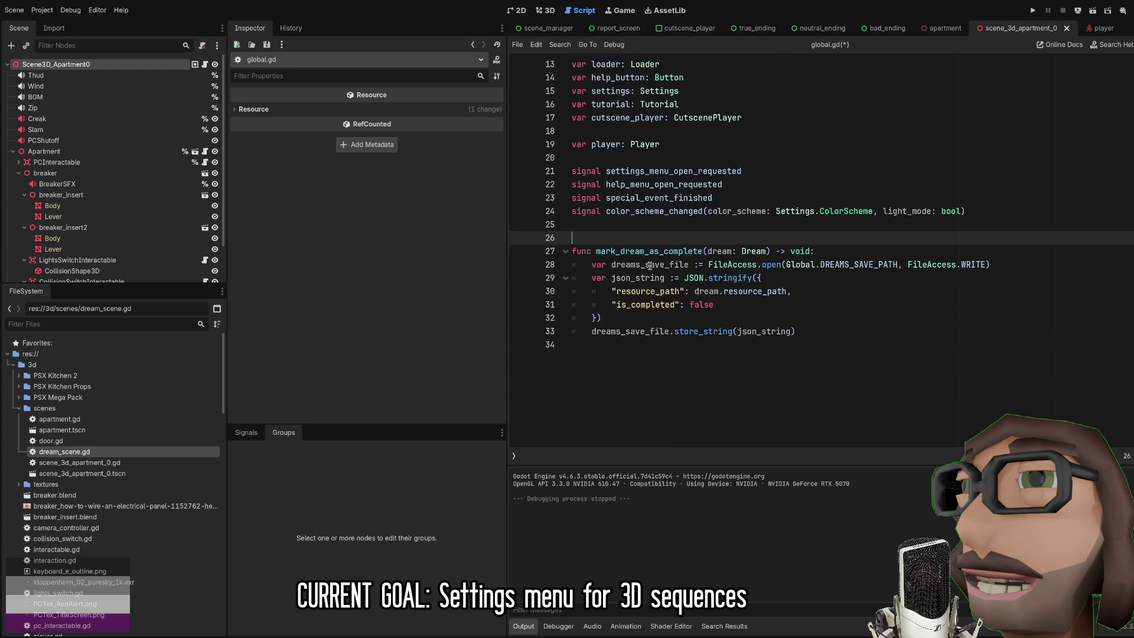
scroll(747, 236, down, 1)
scroll(679, 254, up, 2)
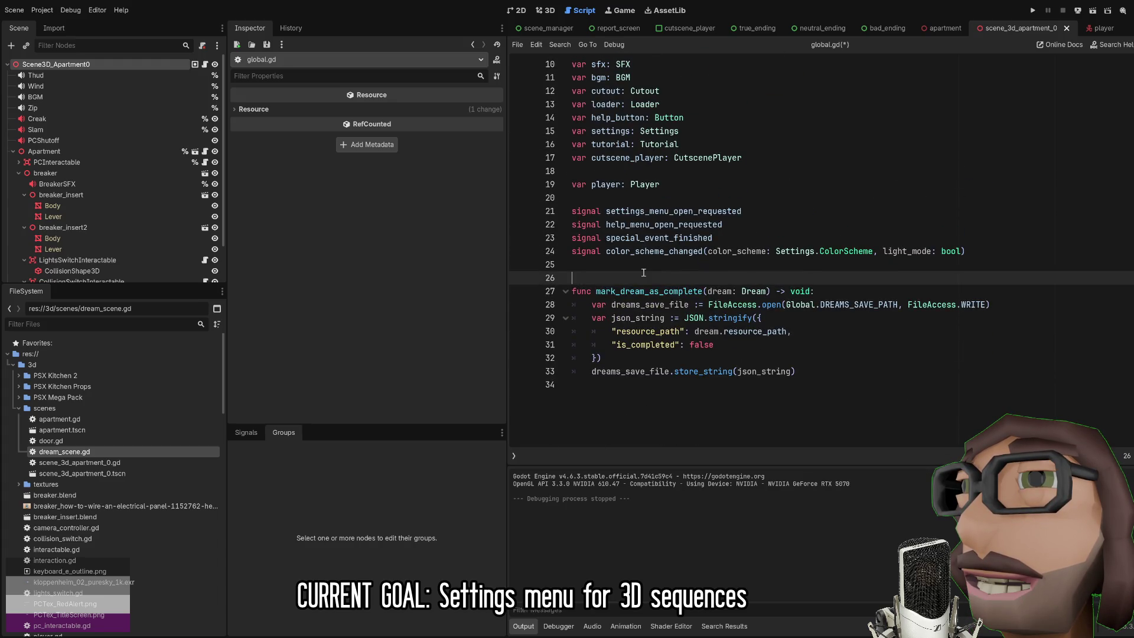
scroll(656, 269, down, 1)
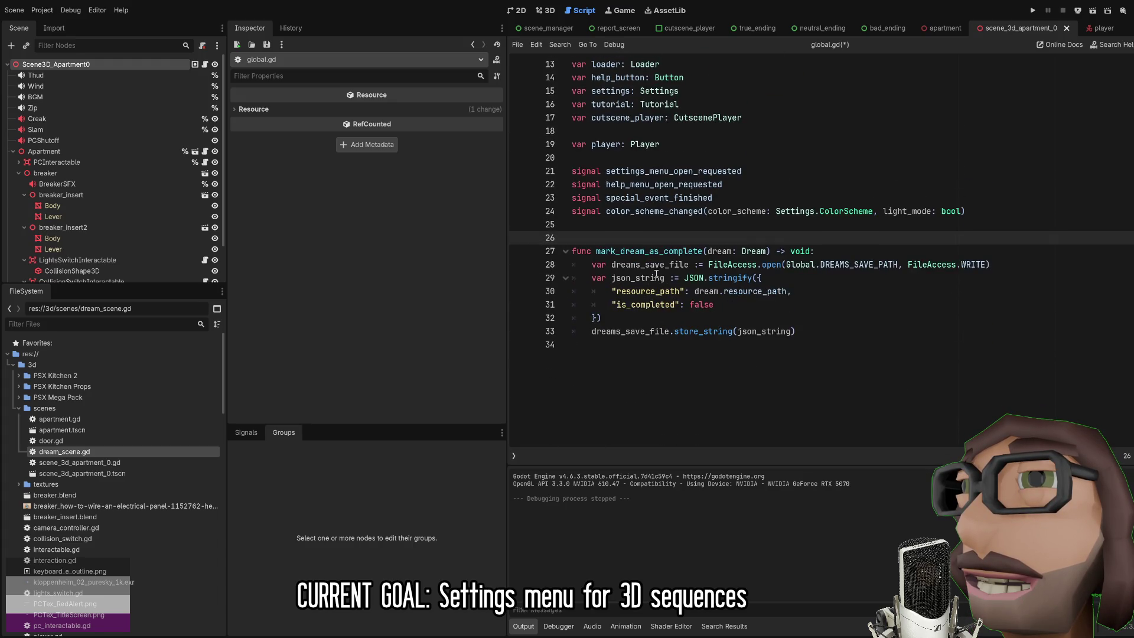
double_click(703, 304)
text(true)
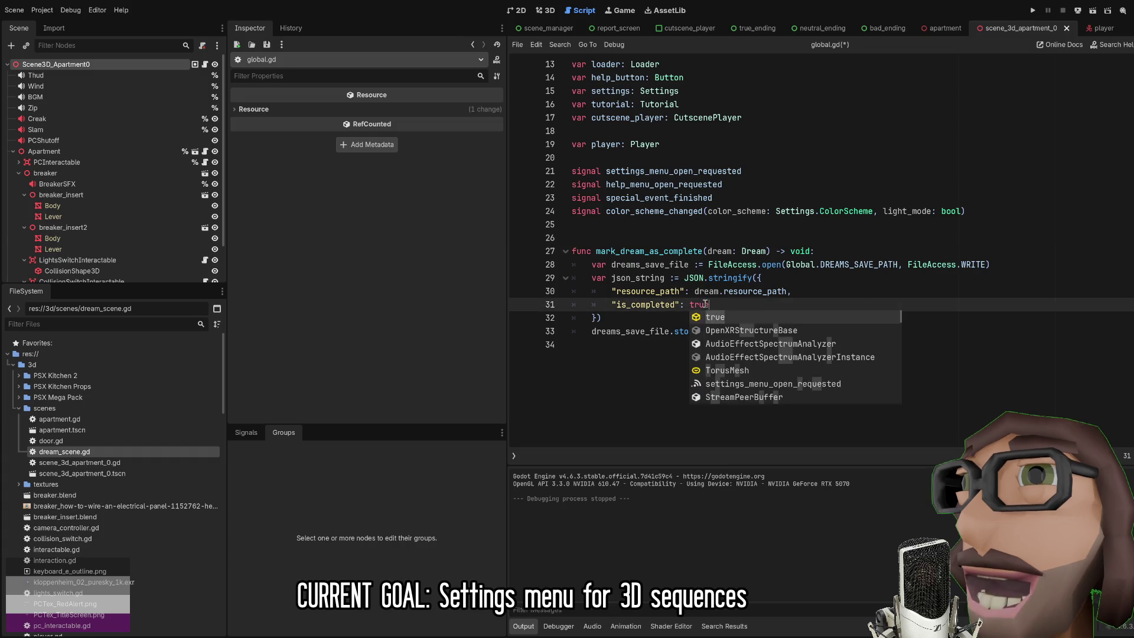
key(ctrl+s)
- Add dreams_save_file.close() after store_string and select that line
scroll(803, 292, down, 1)
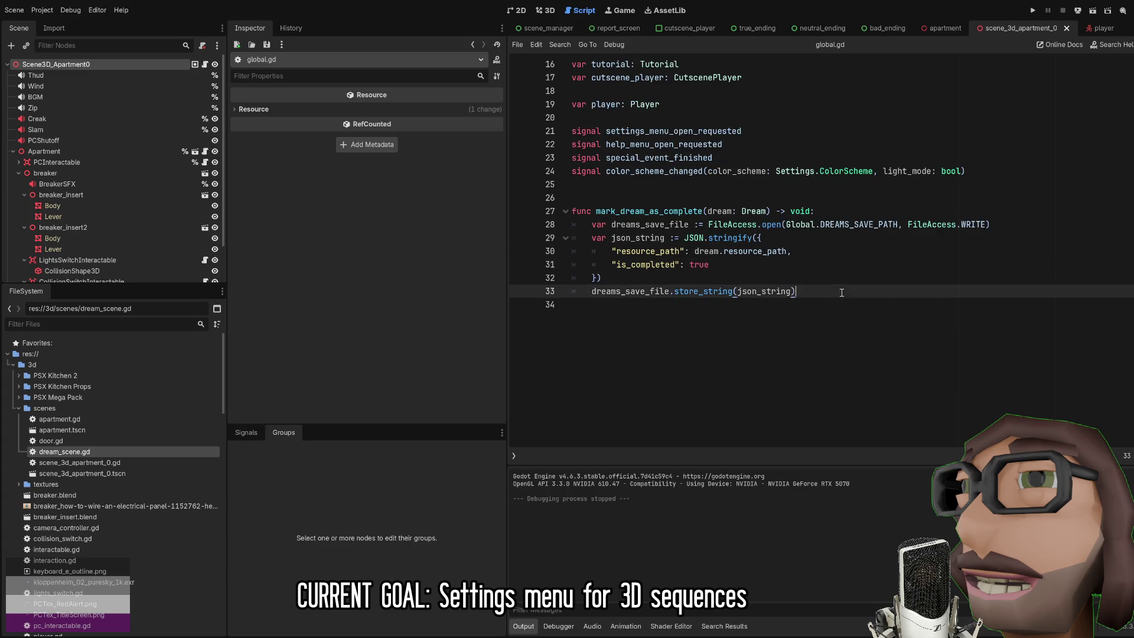
scroll(833, 282, up, 1)
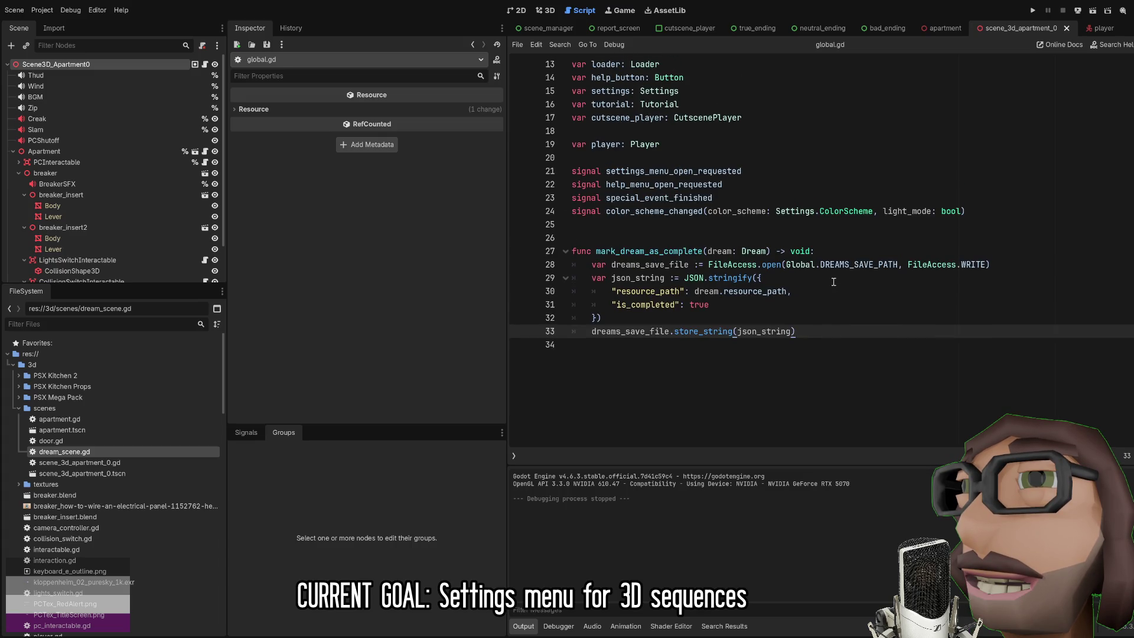
scroll(834, 282, down, 1)
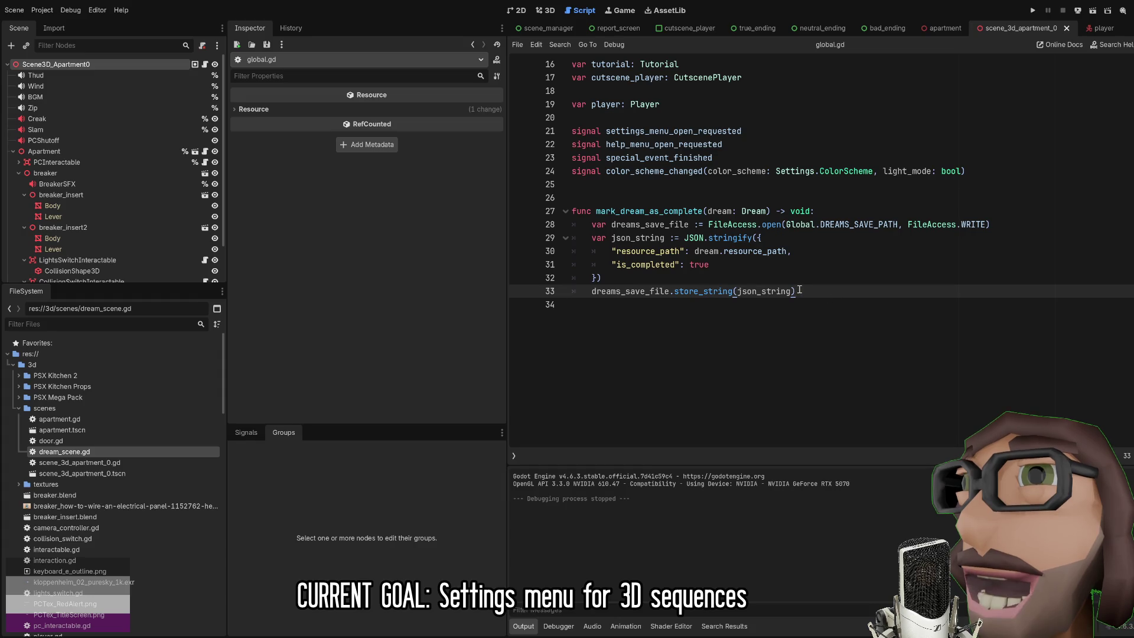
key(Return)
text(dre)
key(Return)
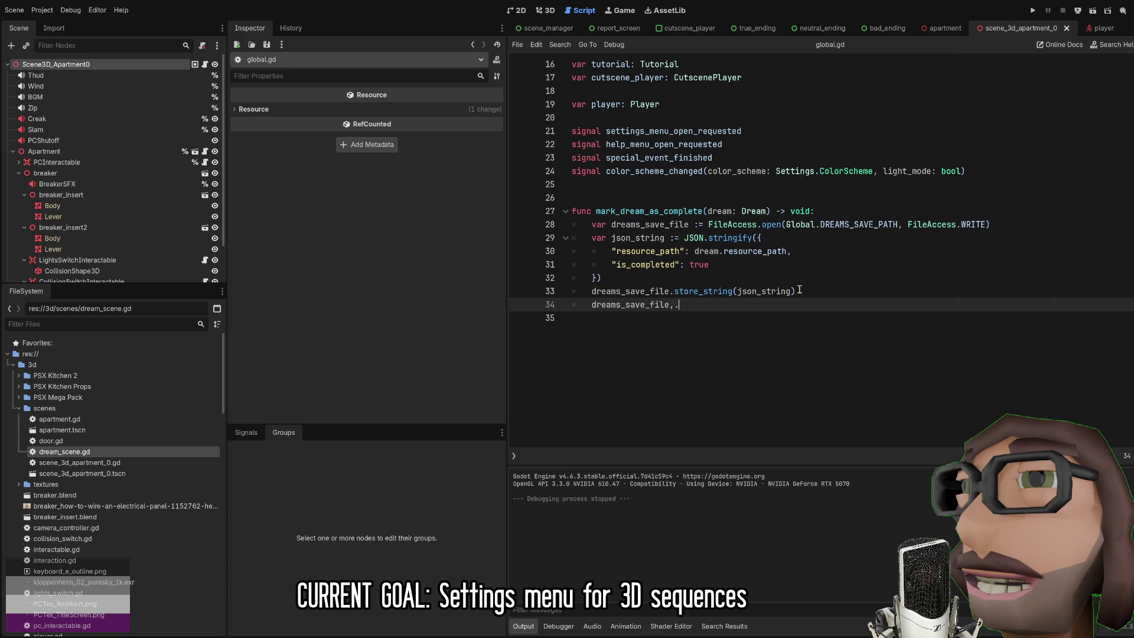
key(BackSpace)
key(BackSpace)
text(c)
key(Return)
key(shift+Home)
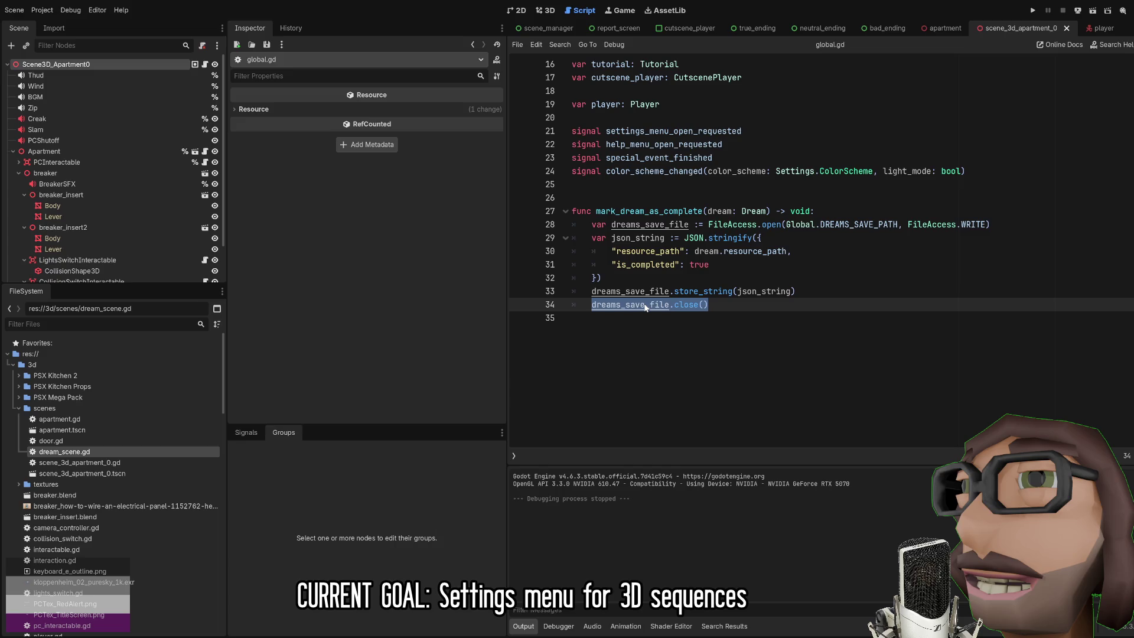
key(alt+Left)
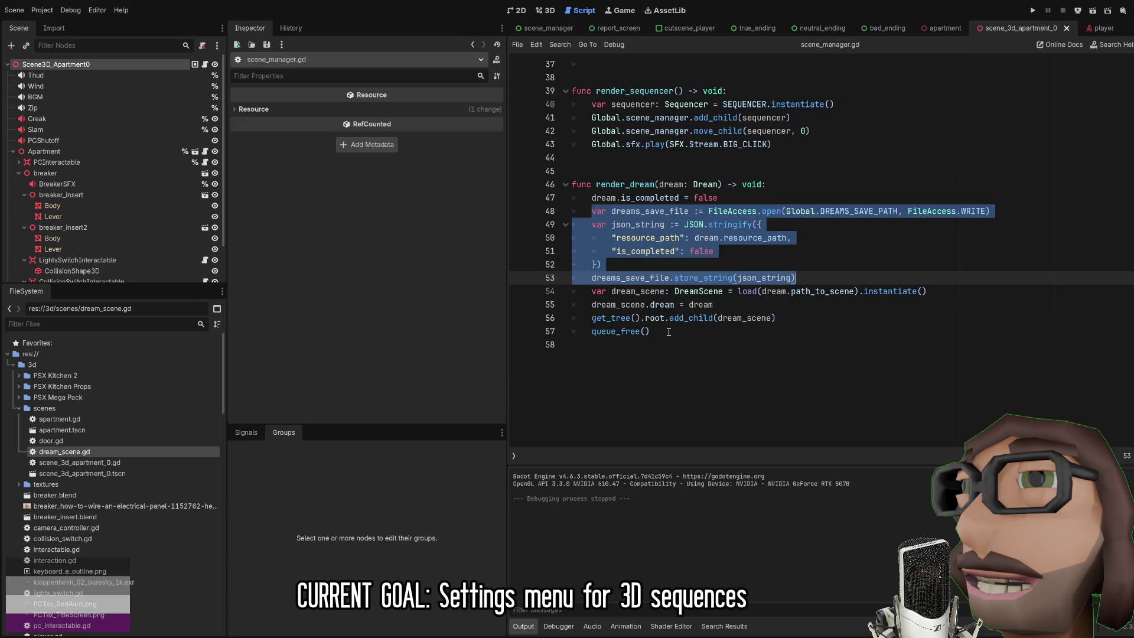
- Paste dreams_save_file.close() below the store_string line in render_dream of scene_manager.gd
click(809, 275)
key(Return)
key(ctrl+v)
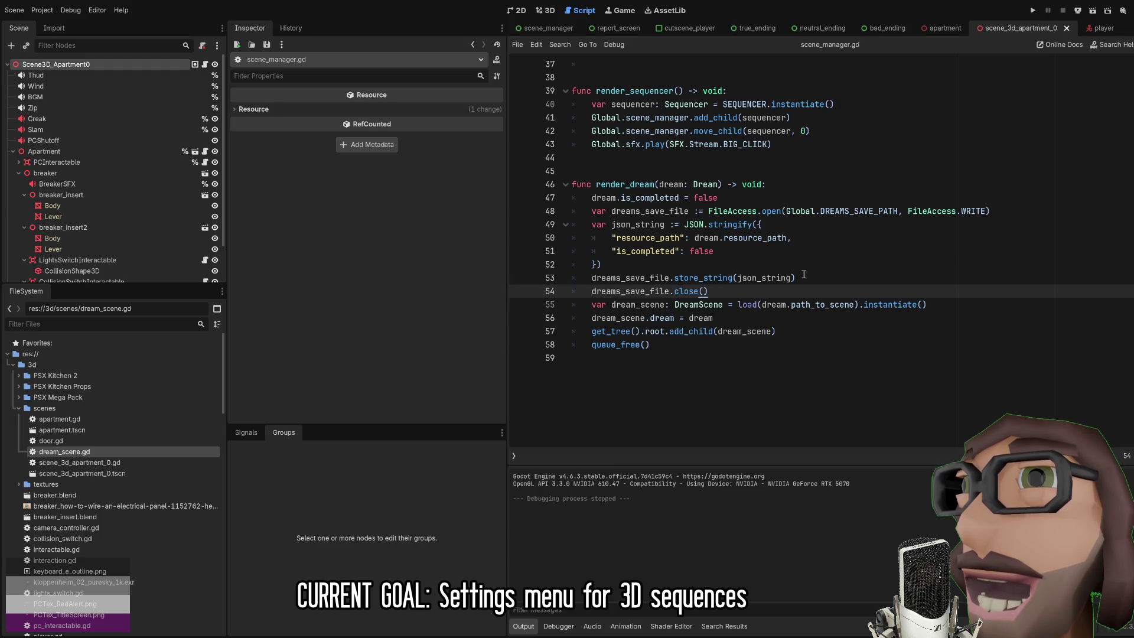
- In sequencer.gd's load_game, add reports_save_file.close.call_deferred() after the file-open line and save
key(alt+Left)
scroll(751, 193, down, 1)
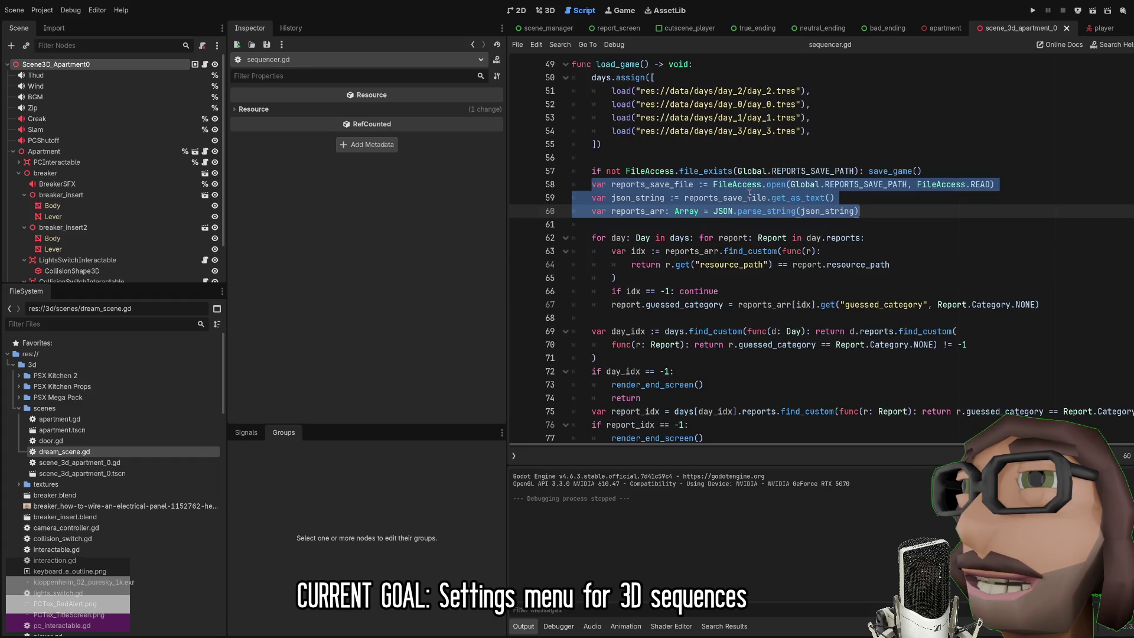
scroll(708, 199, down, 10)
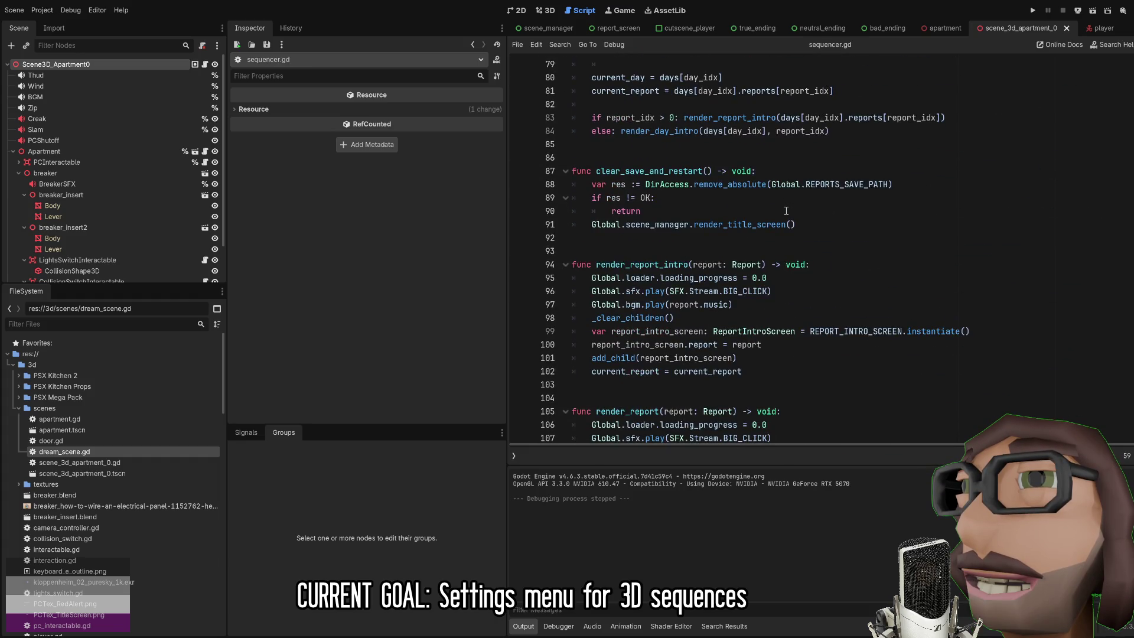
scroll(786, 210, up, 9)
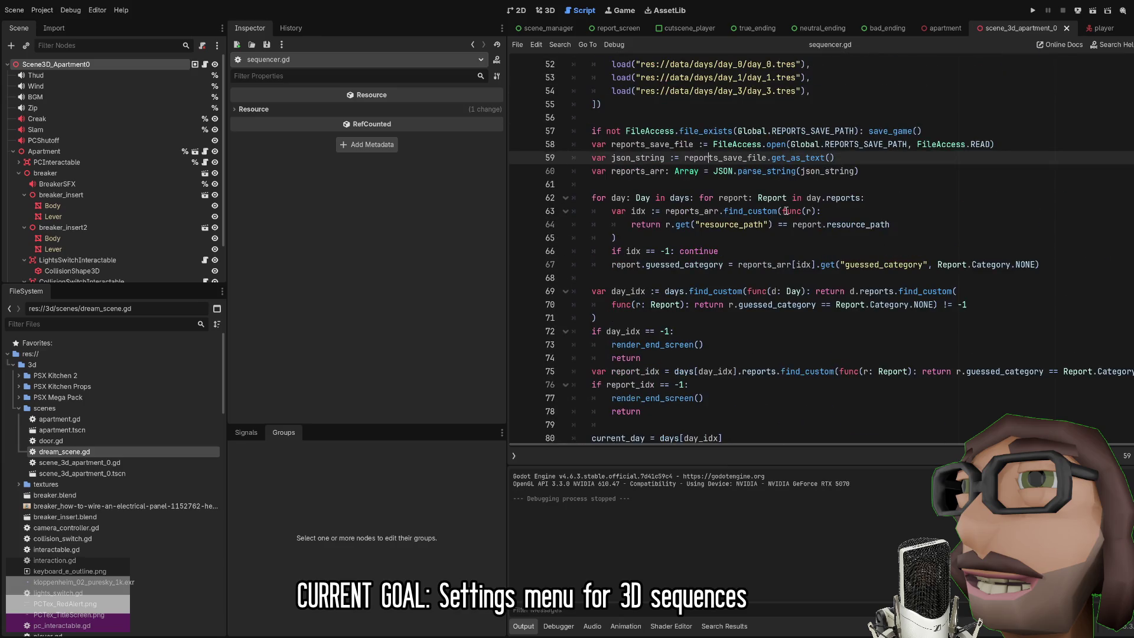
scroll(863, 186, up, 1)
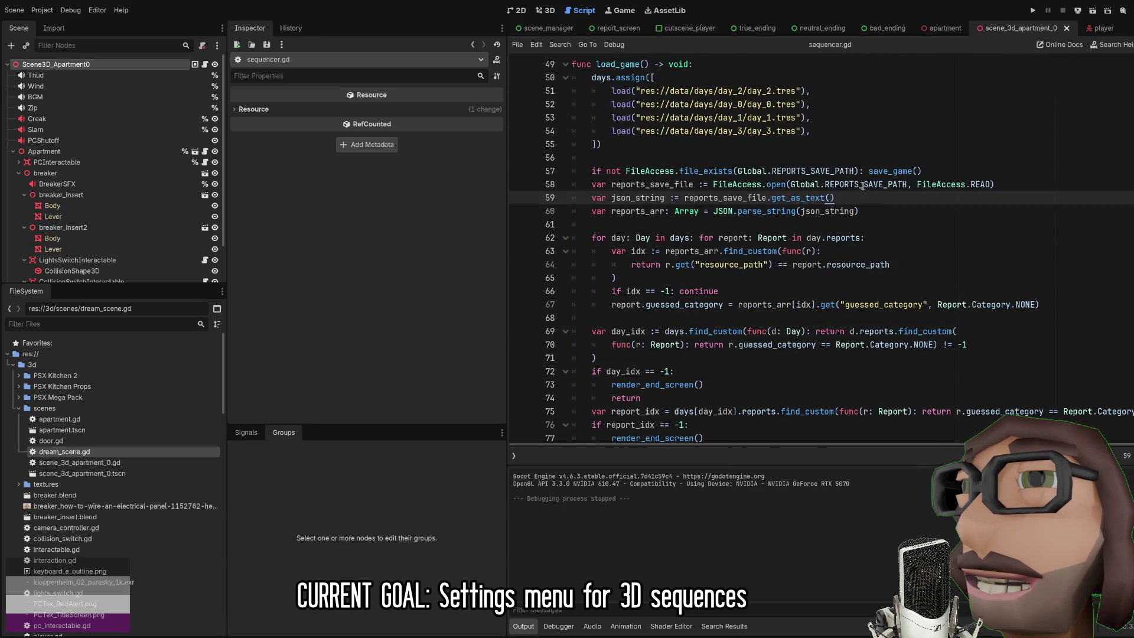
scroll(862, 186, up, 2)
scroll(863, 186, down, 2)
click(648, 184)
click(1031, 185)
key(Return)
text(repo)
key(Down)
key(Return)
text(.close.)
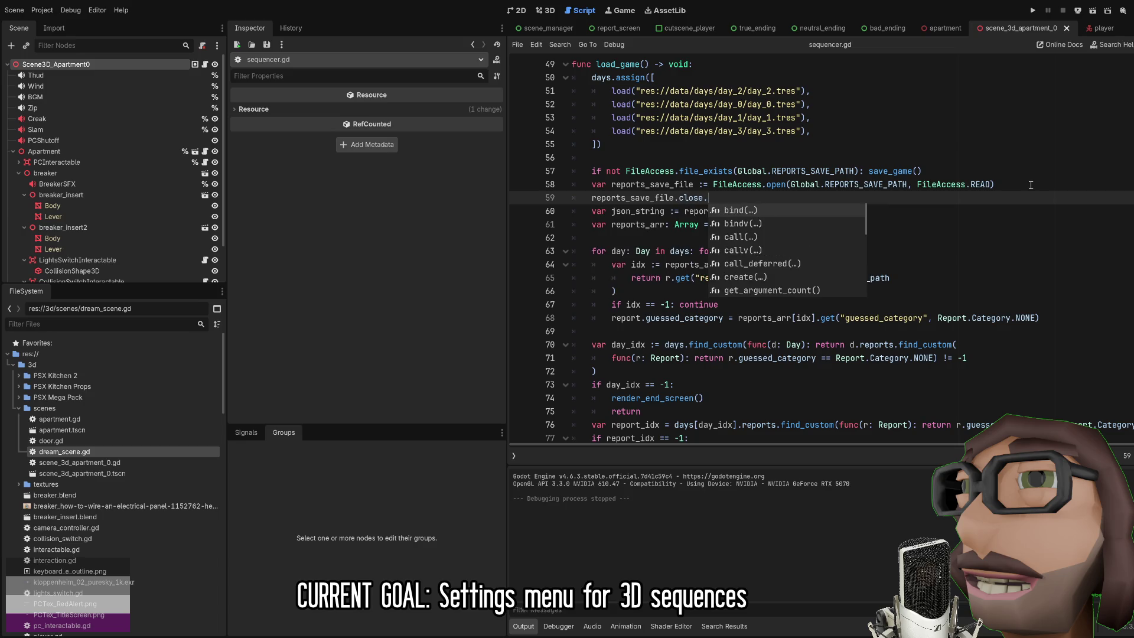
text(call)
key(Down)
key(Return)
key(ctrl+s)
- Add the same deferred close call to save_game, then run the game with F5 and choose CONTINUE
key(End)
key(ctrl+shift+Left)
key(ctrl+shift+Left)
key(ctrl+shift+Left)
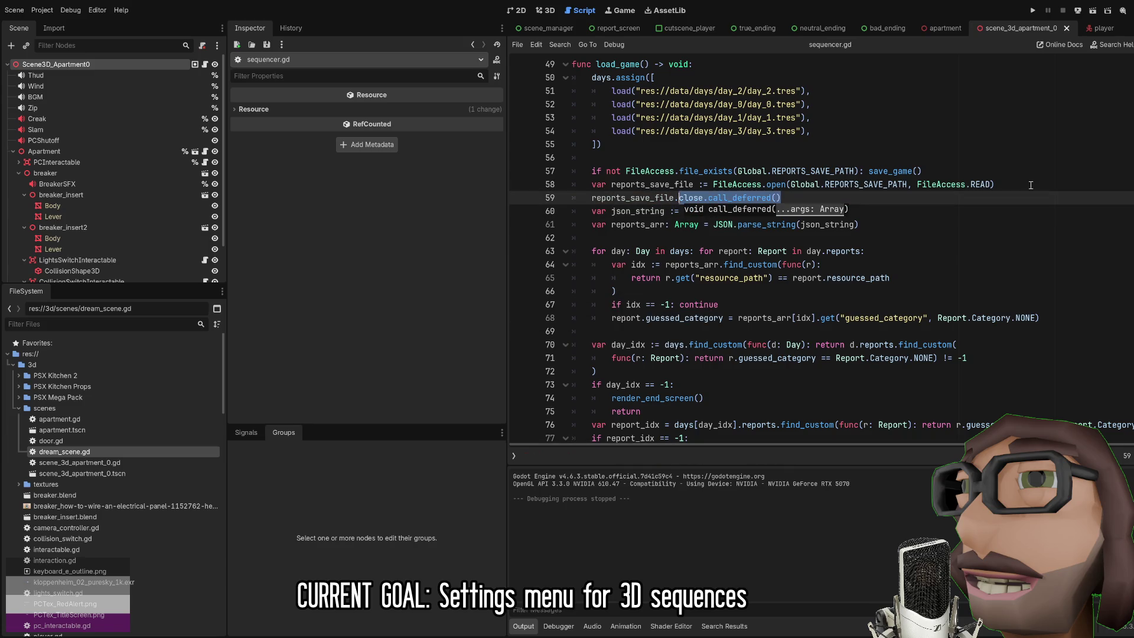
key(ctrl+shift+Left)
key(ctrl+shift+Left)
key(ctrl+c)
scroll(1023, 185, up, 6)
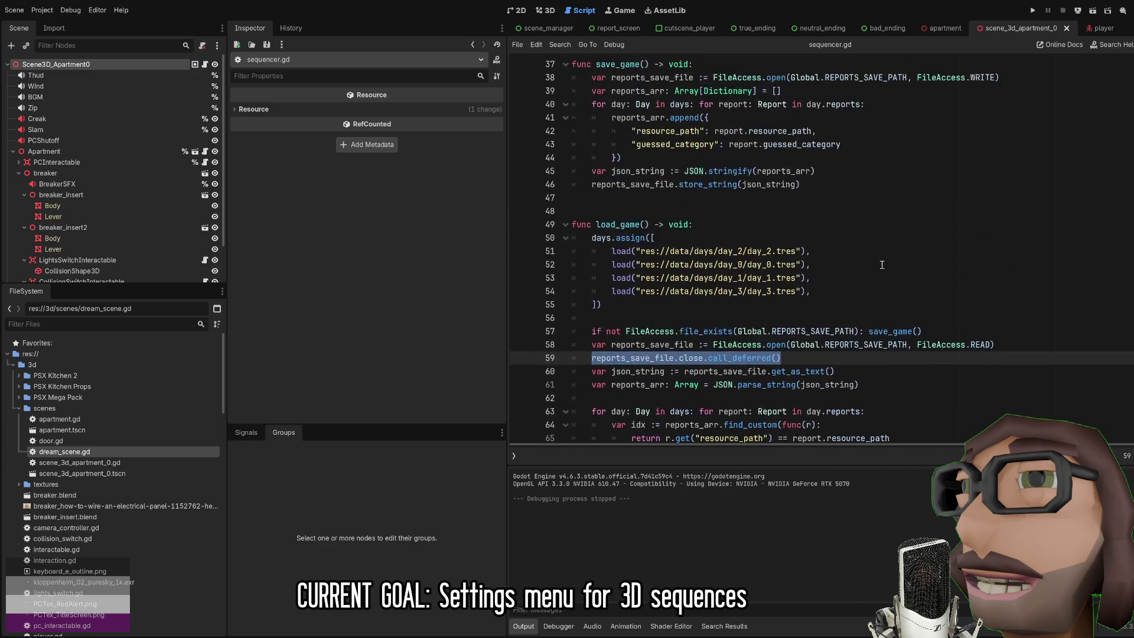
scroll(720, 236, down, 1)
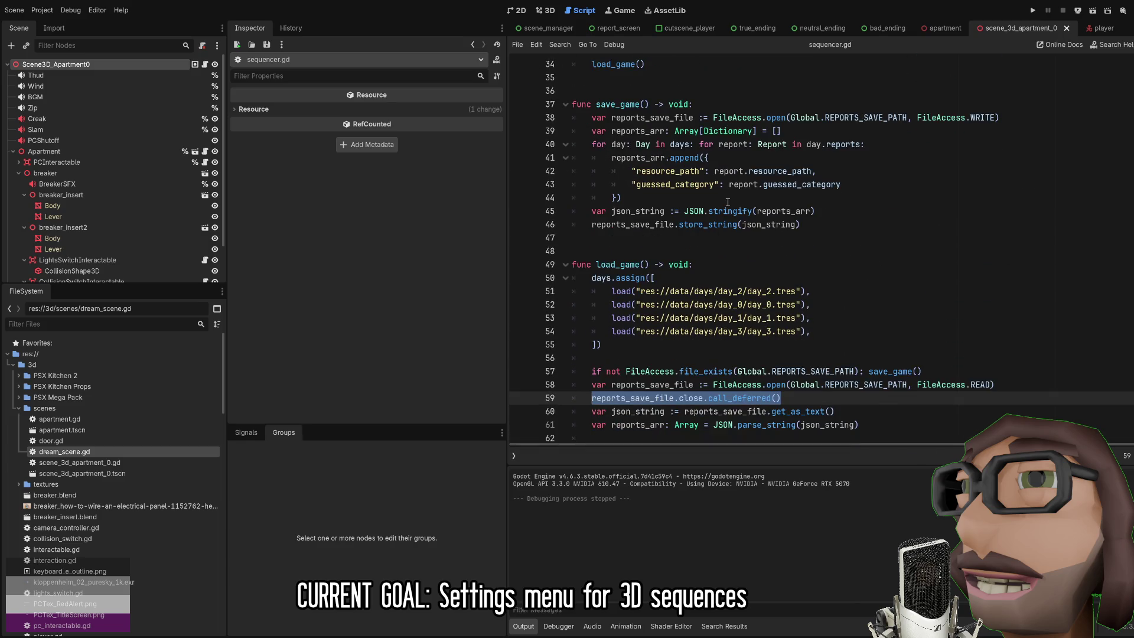
click(1033, 111)
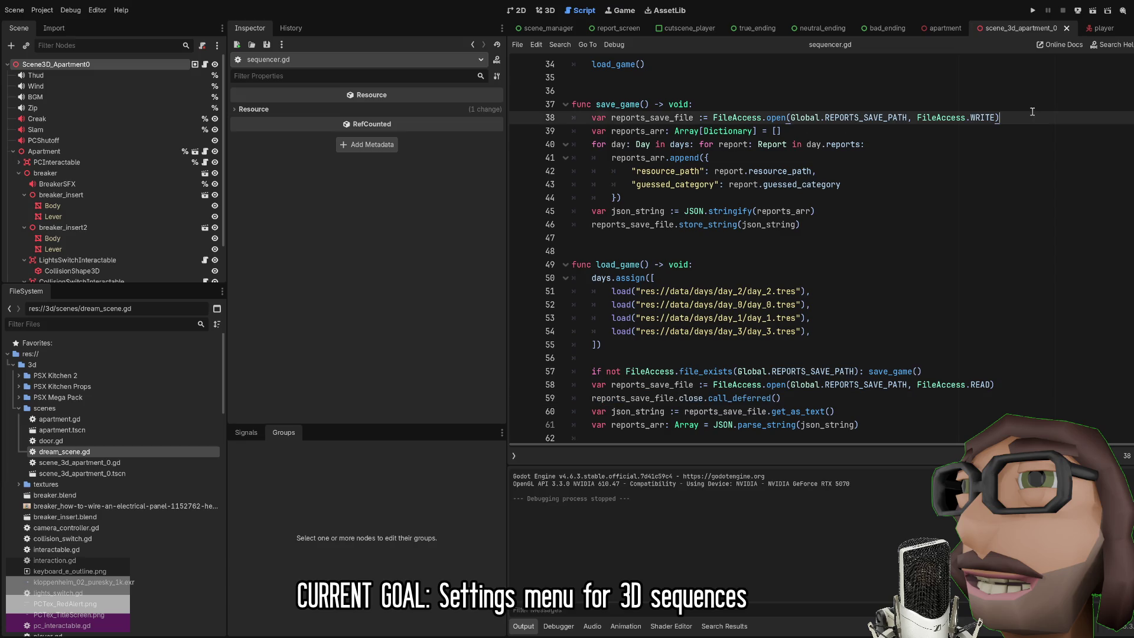
key(Return)
key(ctrl+v)
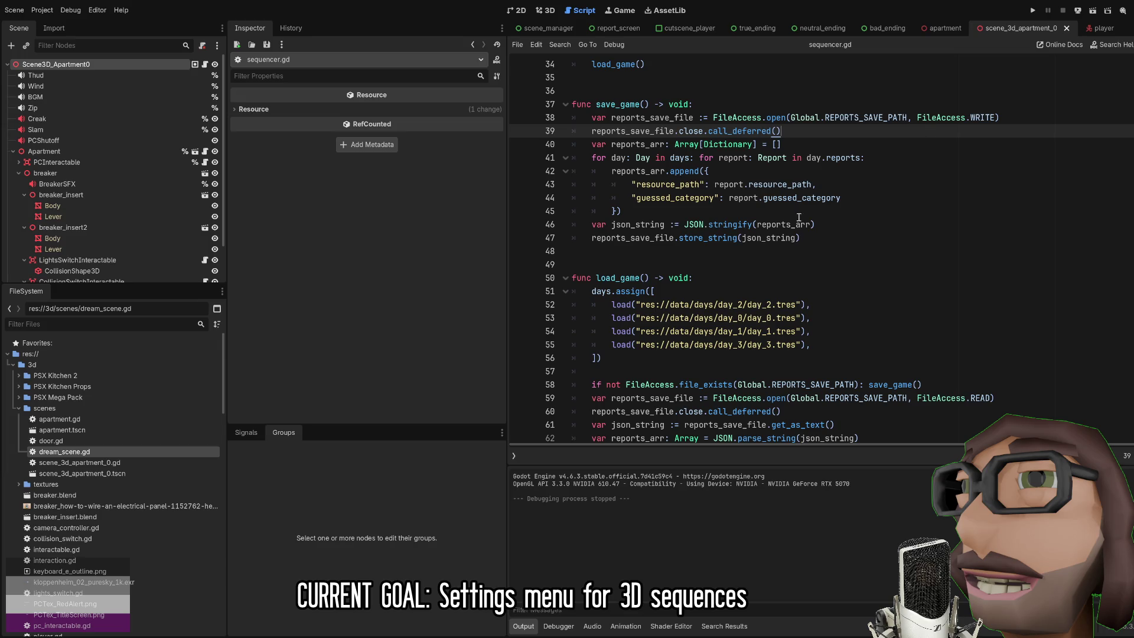
key(F5)
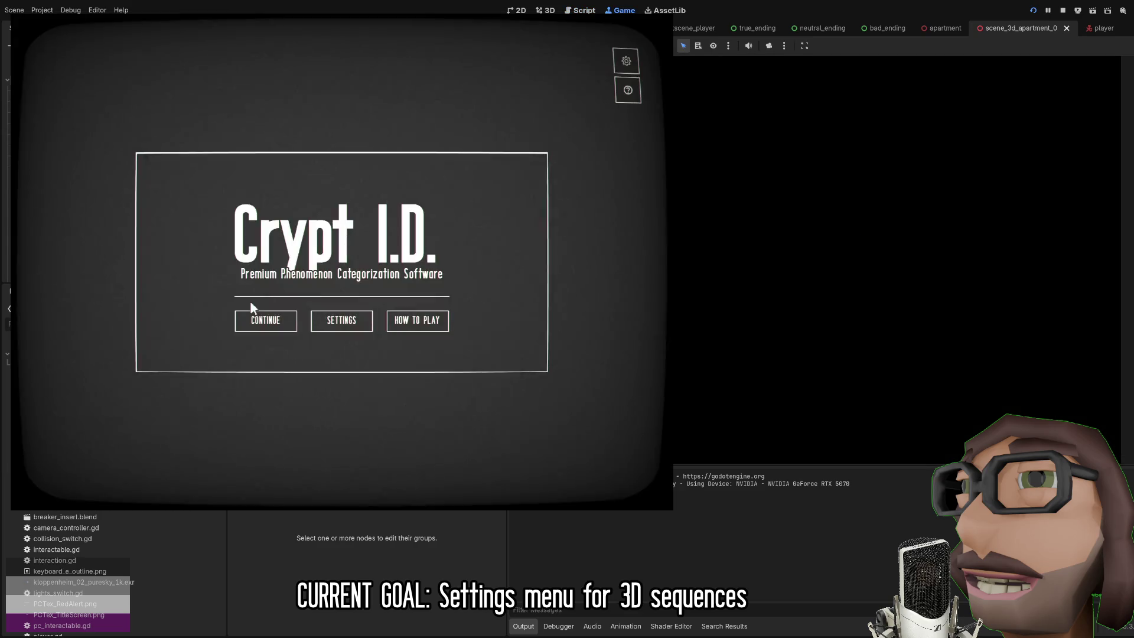
click(254, 316)
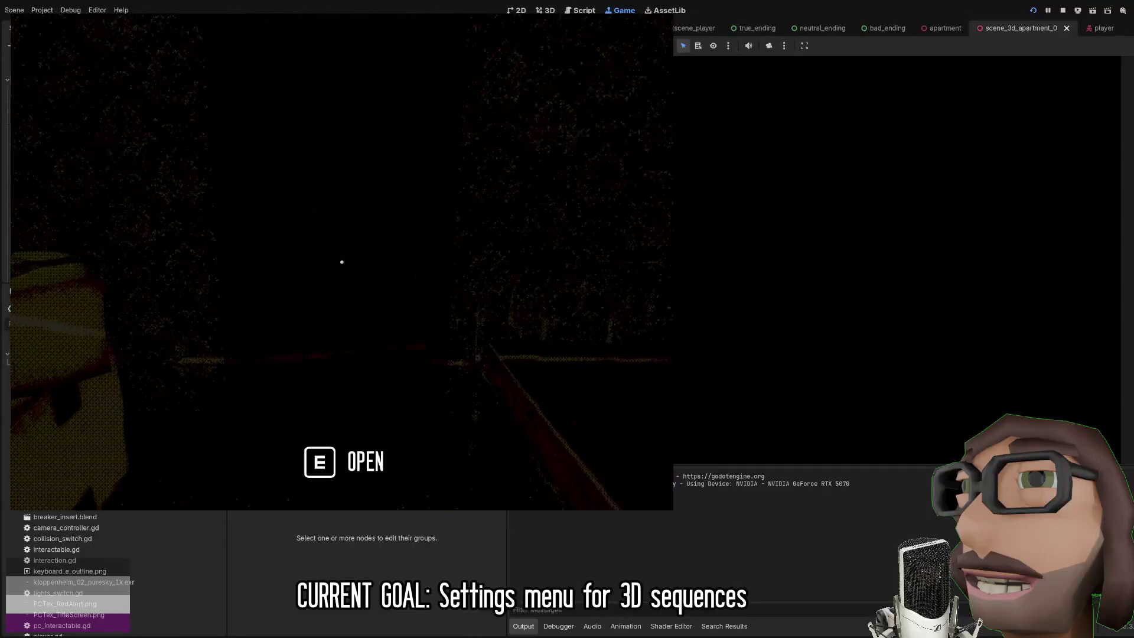
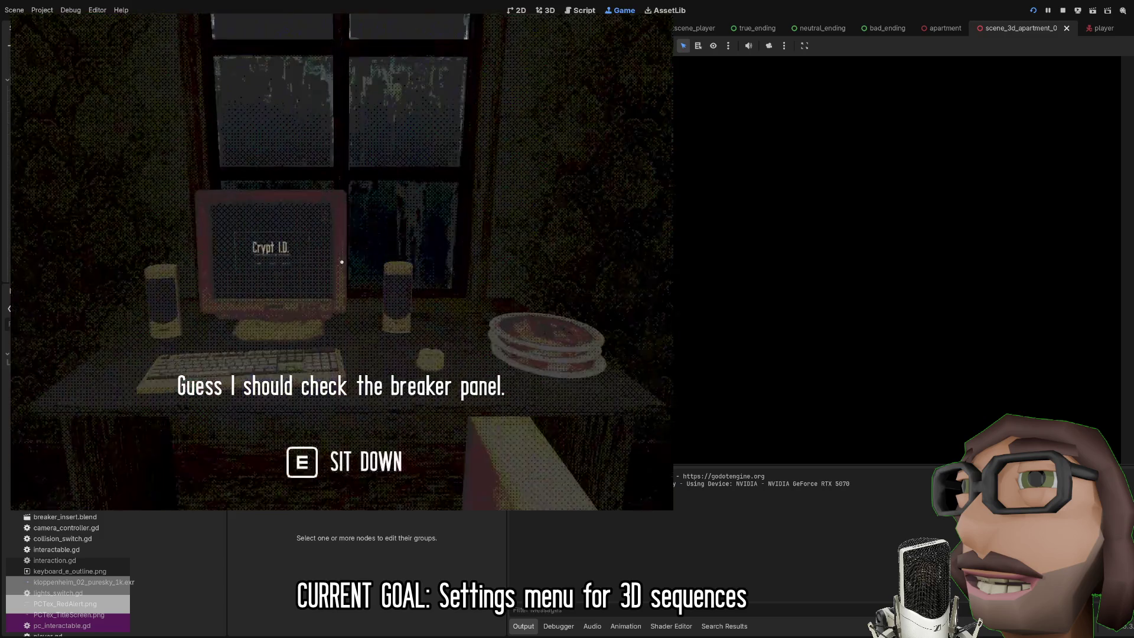
- Sit at the in-game computer, continue into the report details, then stop the game
key(e)
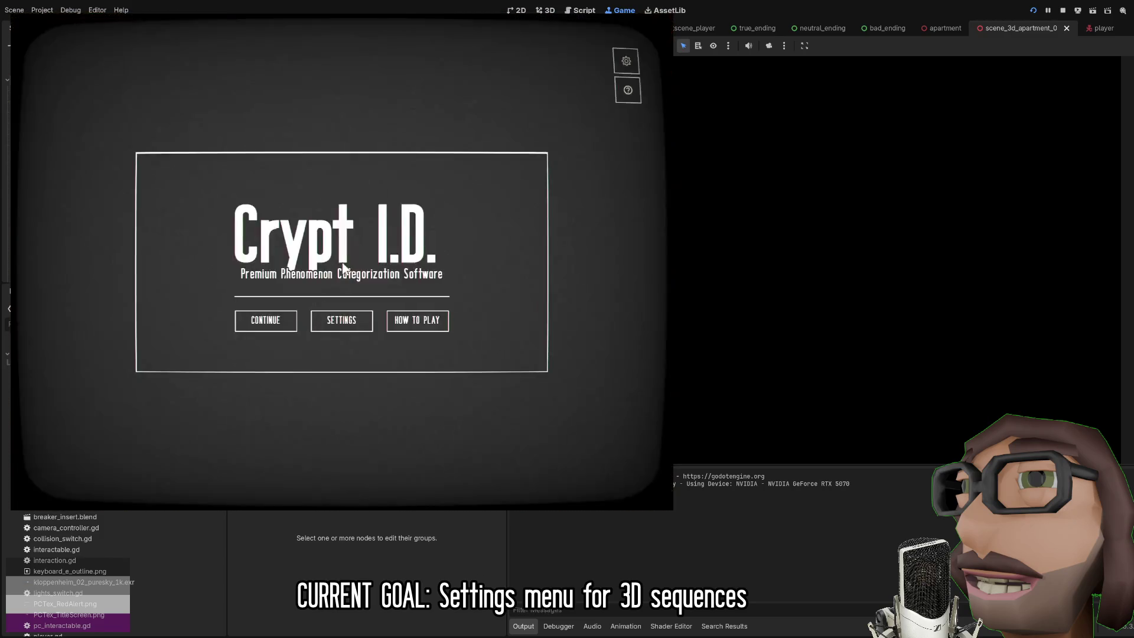
click(267, 321)
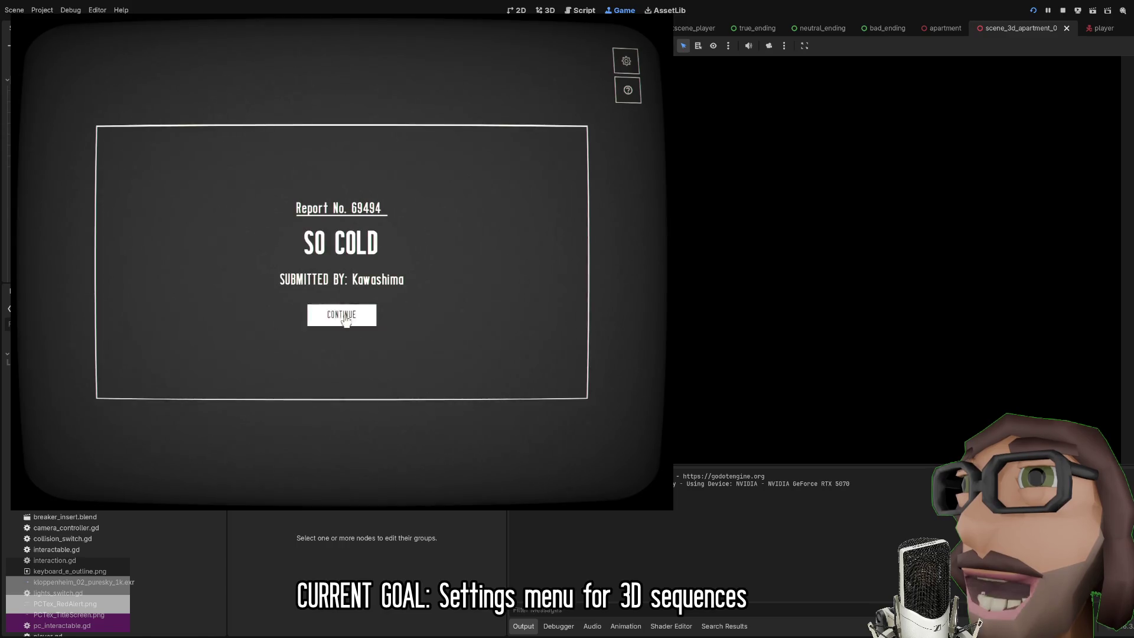
click(338, 315)
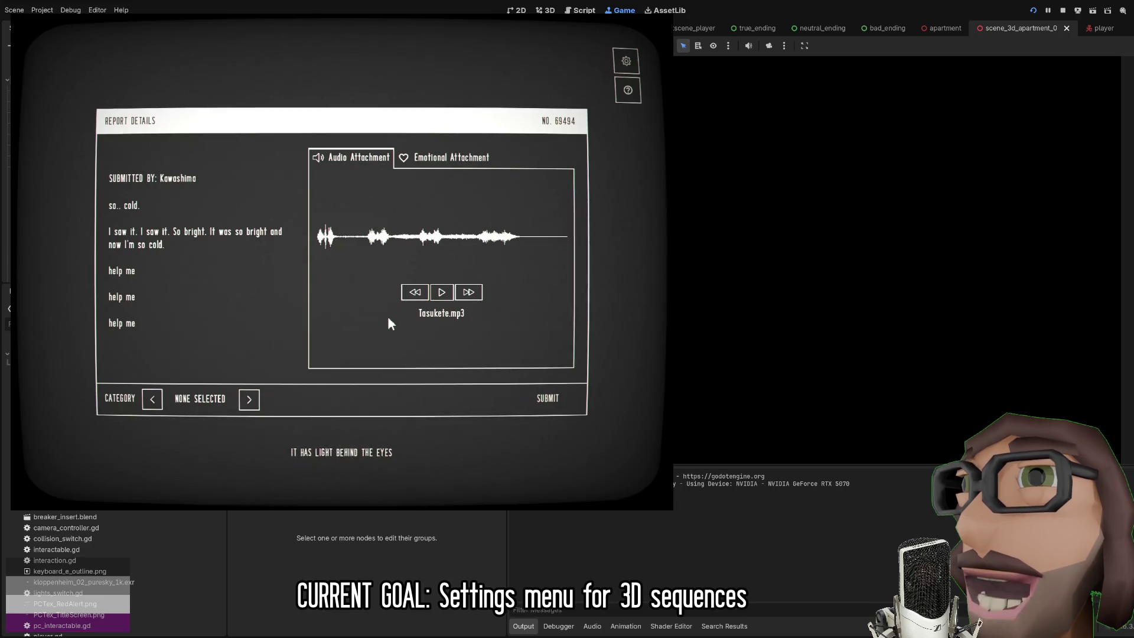
key(F8)
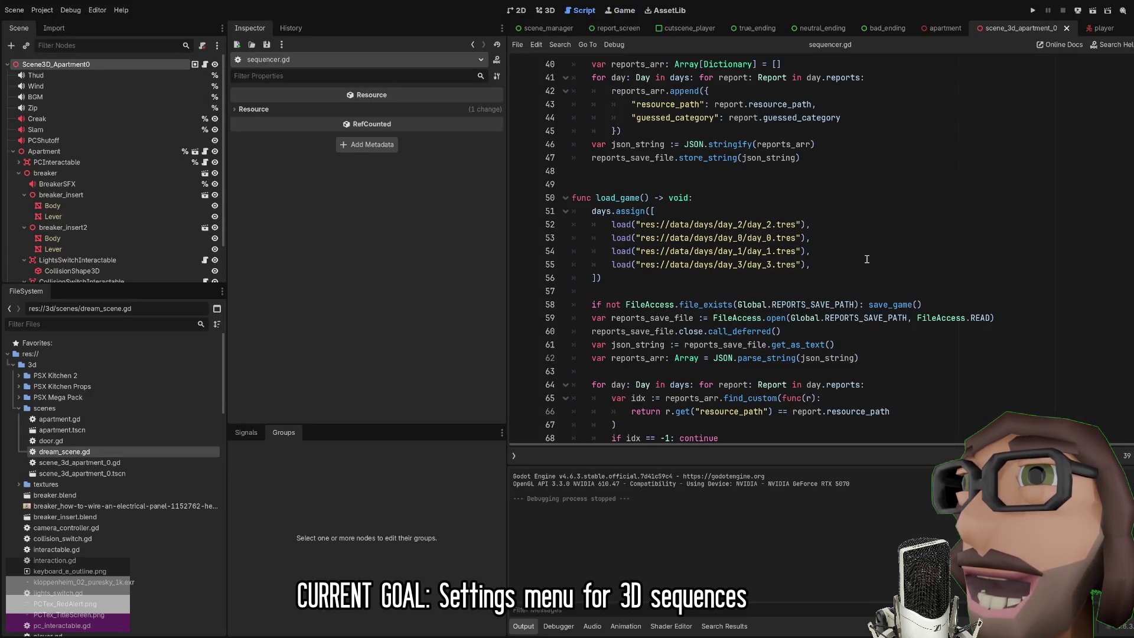
- Rerun the project, continue from the title screen to the report, and stop again
key(F5)
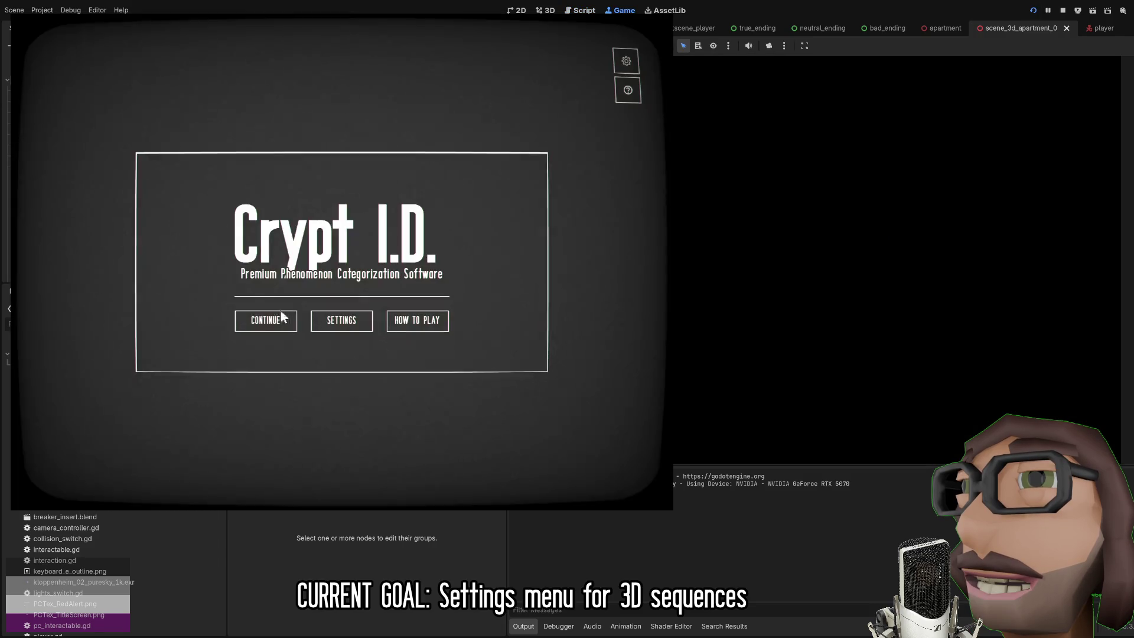
click(281, 317)
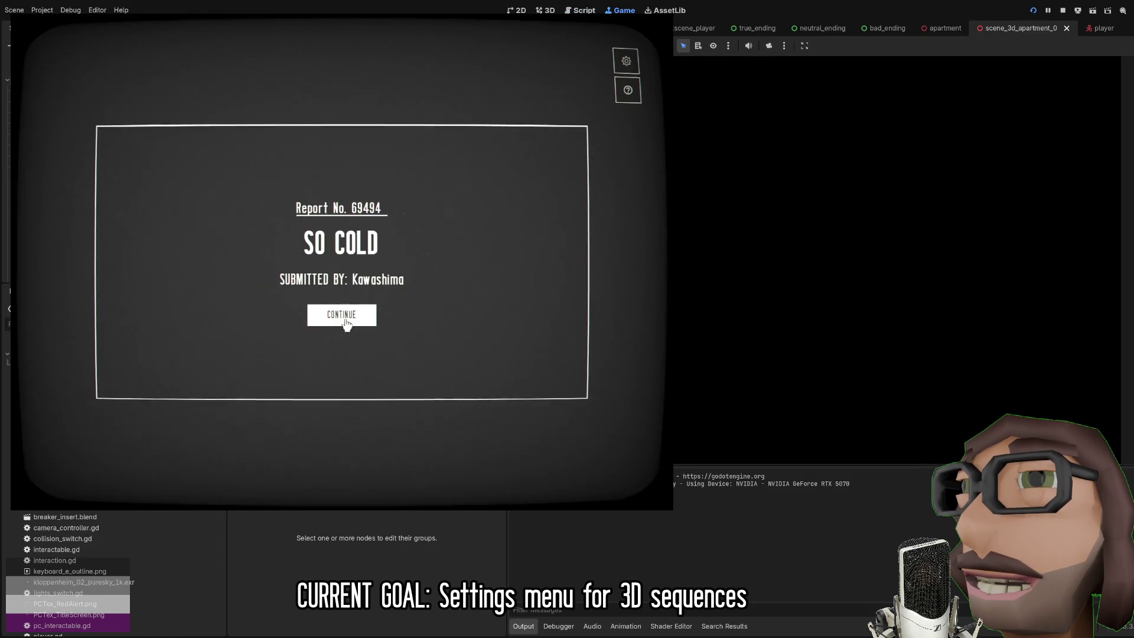
key(F8)
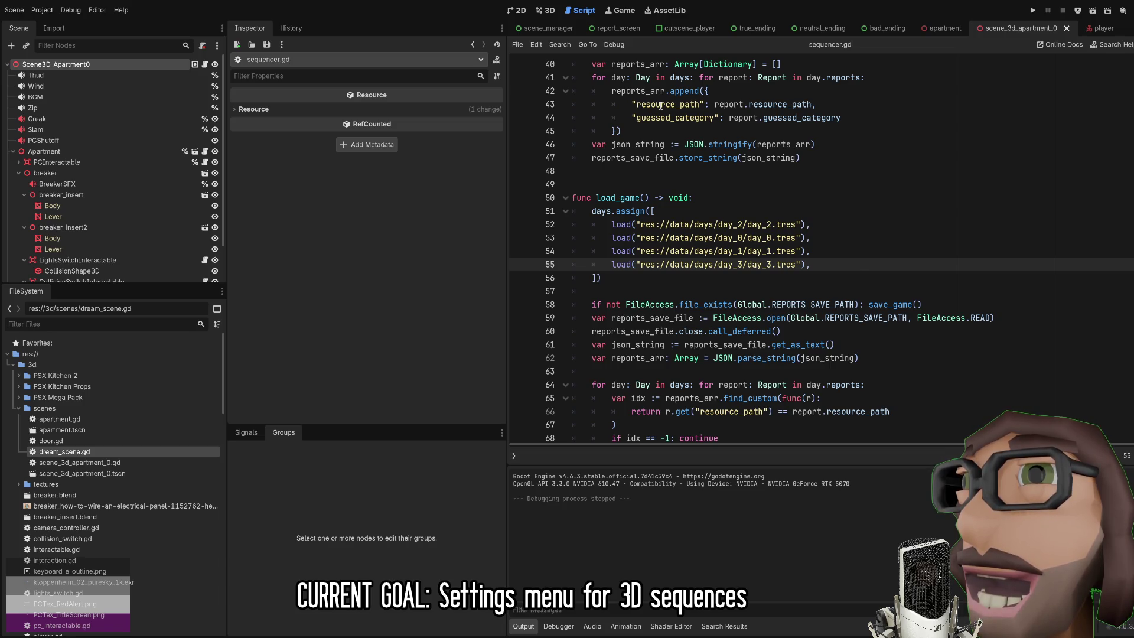
- Delete the JSON example block from todo.md
key(alt+Left)
click(595, 378)
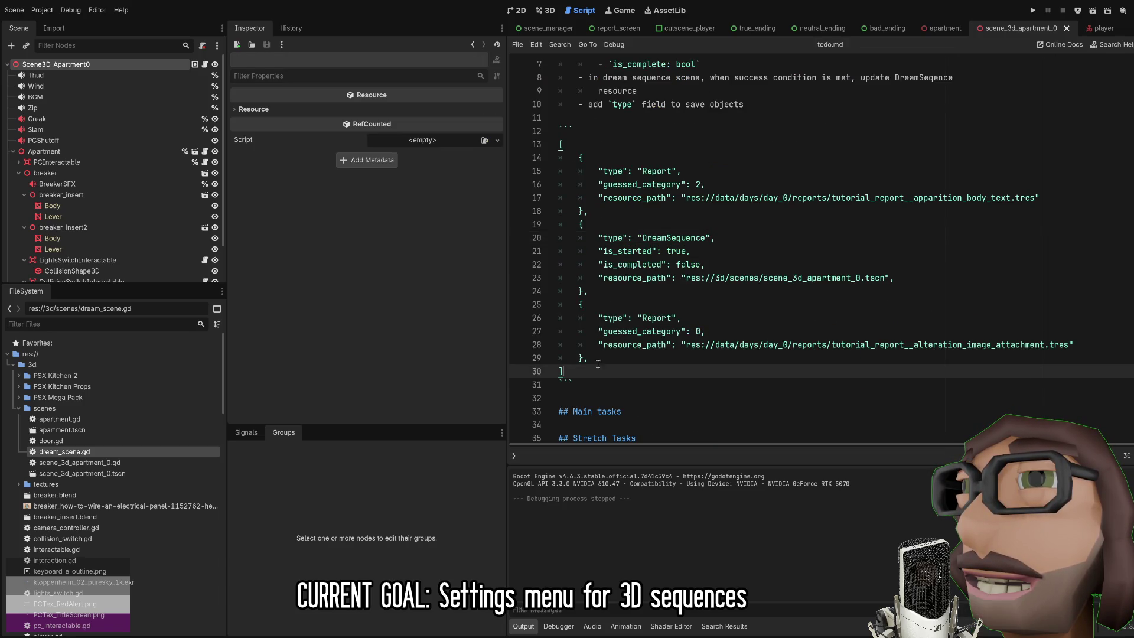
scroll(581, 252, up, 2)
shift+click(569, 198)
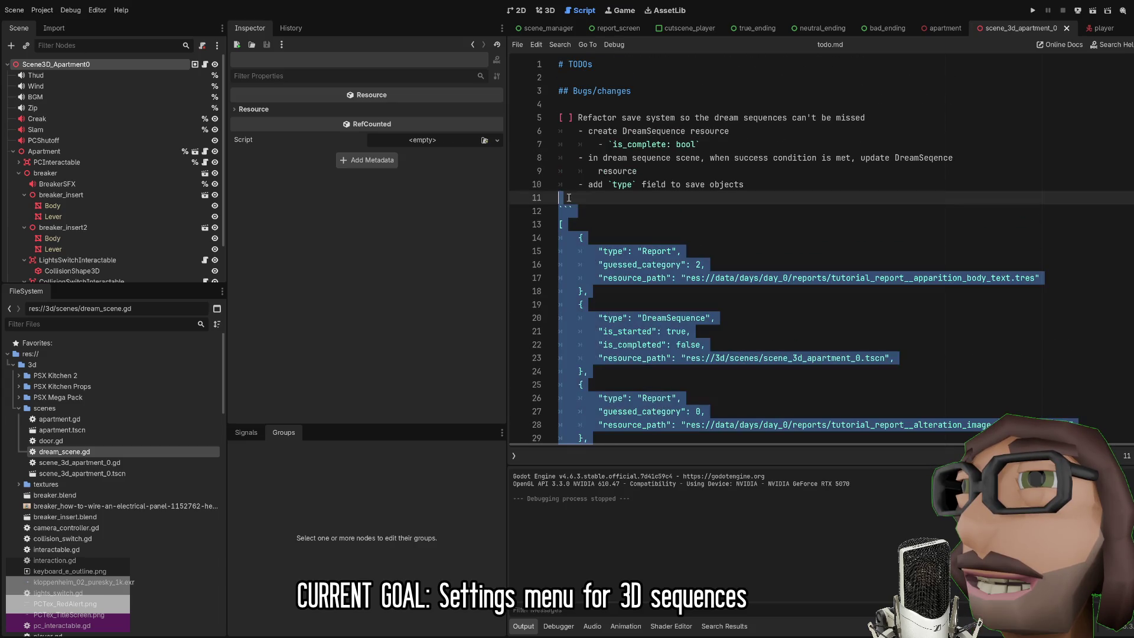
key(BackSpace)
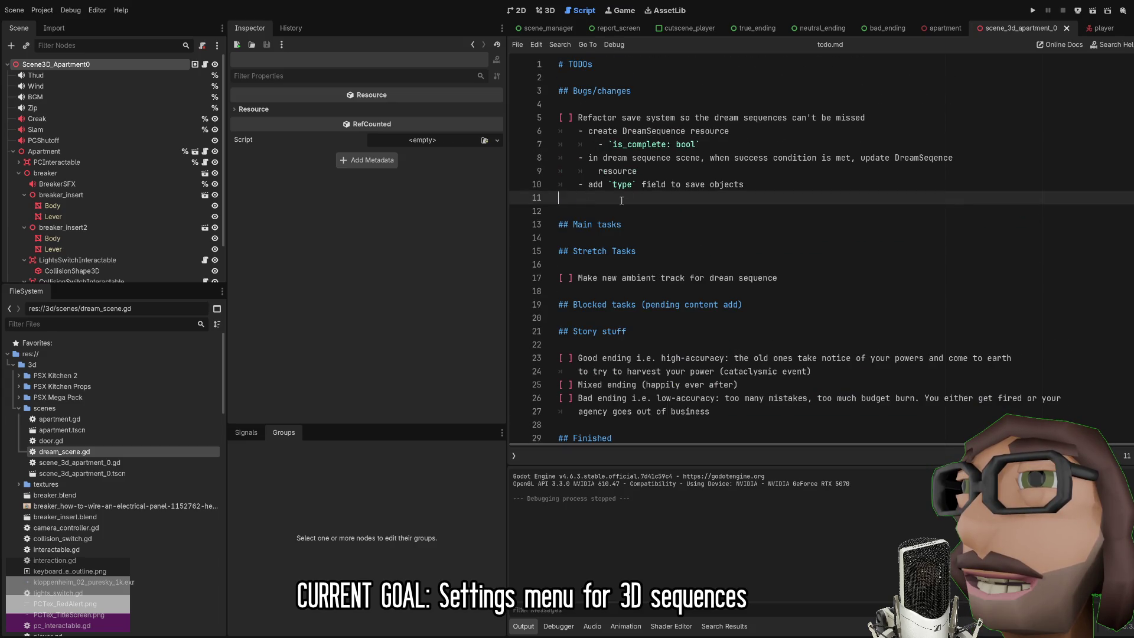
- Move the checked save-system refactor task from Bugs/changes to the end of the Finished list
click(565, 117)
shift+click(744, 184)
scroll(753, 179, down, 2)
scroll(753, 179, up, 2)
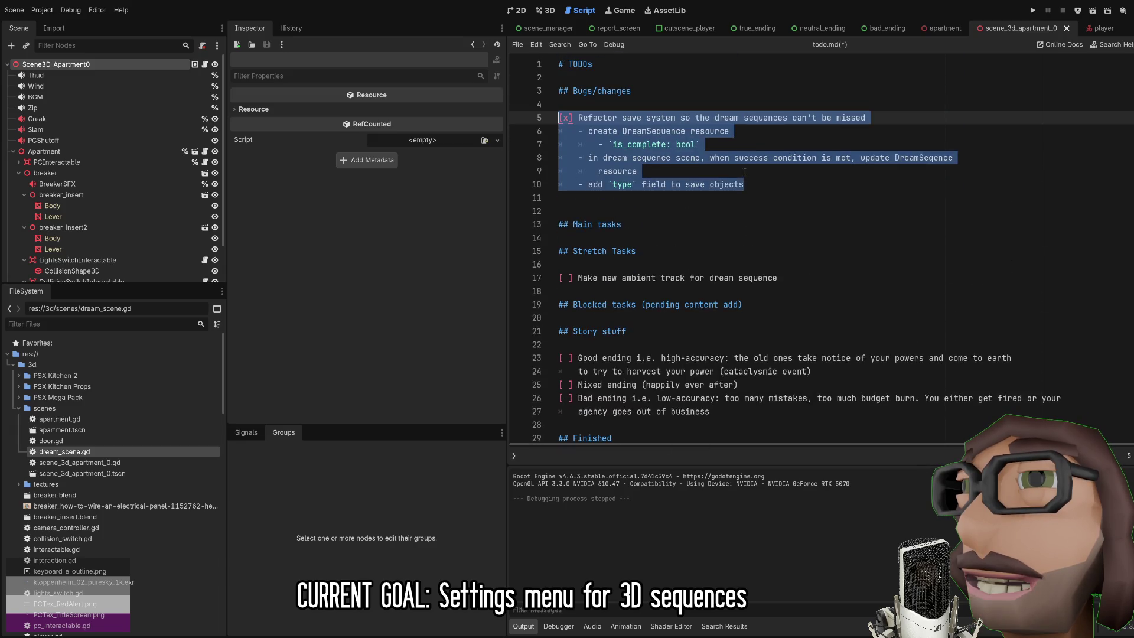
key(BackSpace)
key(Delete)
key(Delete)
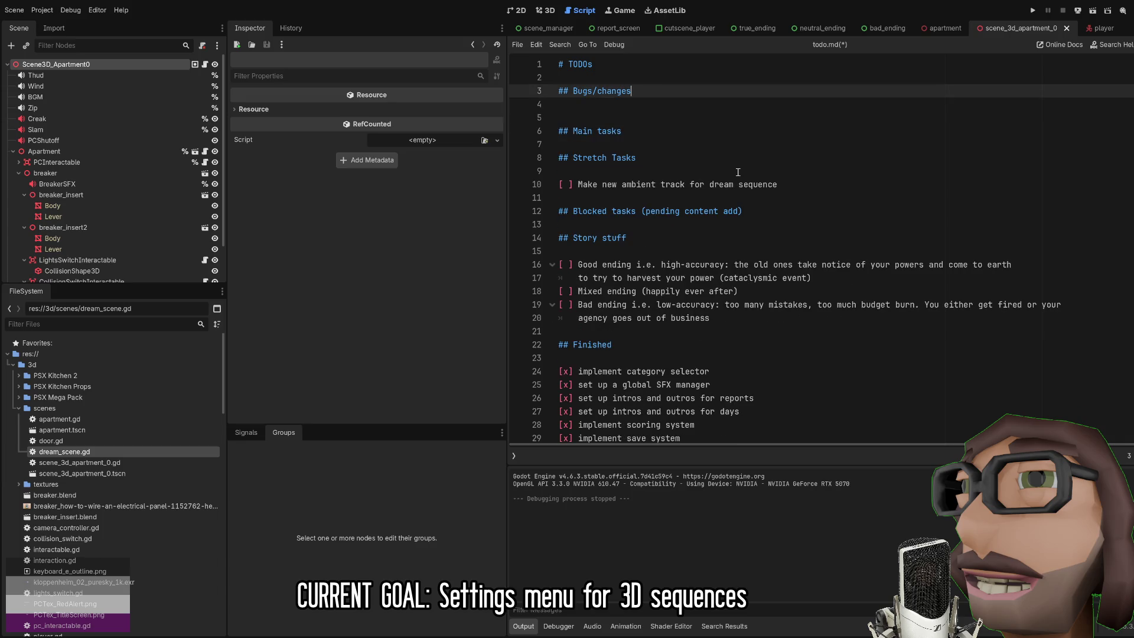
scroll(659, 285, down, 15)
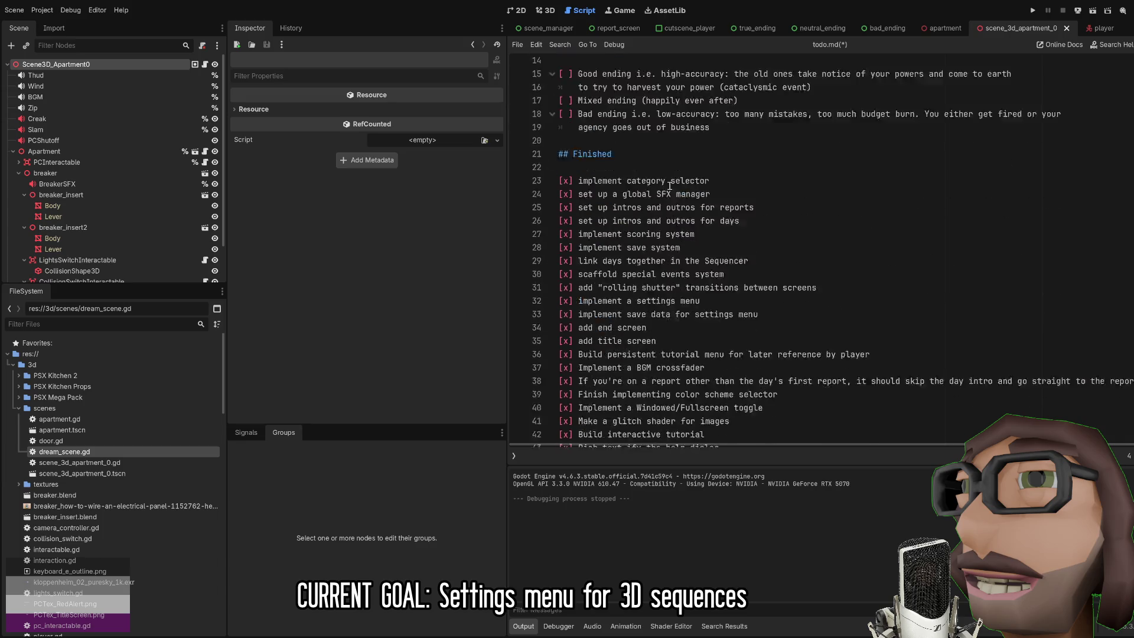
click(595, 359)
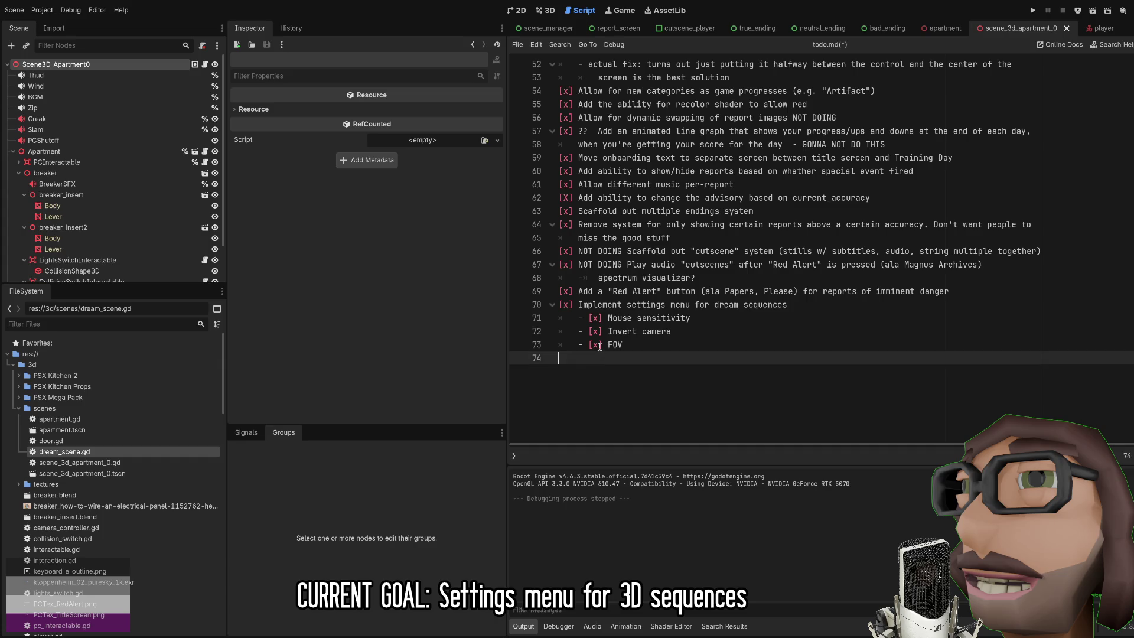
text([x] Refactor save system so the dream sequences can't be missed 	- create DreamSequence resource 		- `is_complete: bool` 	- in dream sequence scene, when success condition is met, update DreamSeqence 	    resource 	- add `type` field to save objects)
- Save todo.md and select the 'Make new ambient track for dream sequence' task under Stretch Tasks
click(646, 341)
scroll(646, 341, up, 15)
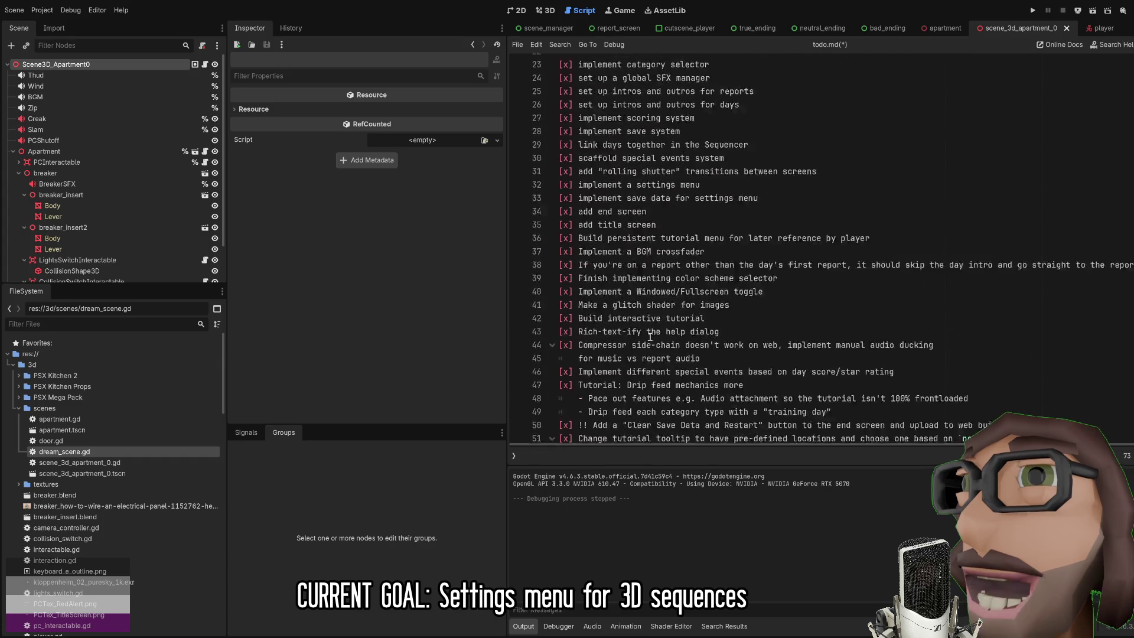
click(679, 146)
key(ctrl+s)
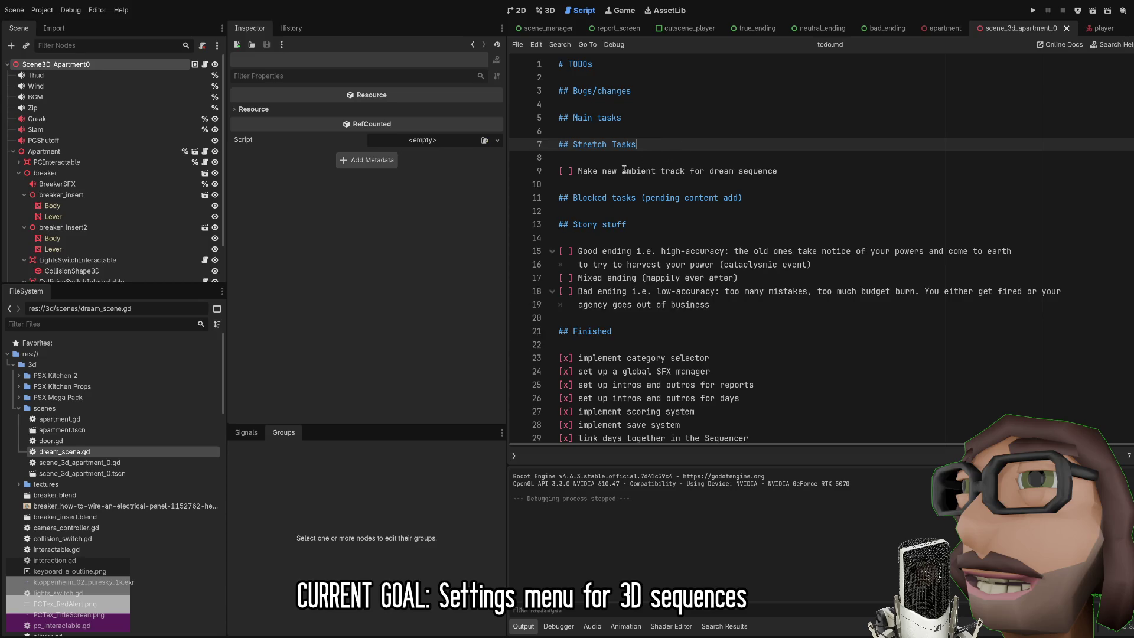
drag(579, 171, 795, 172)
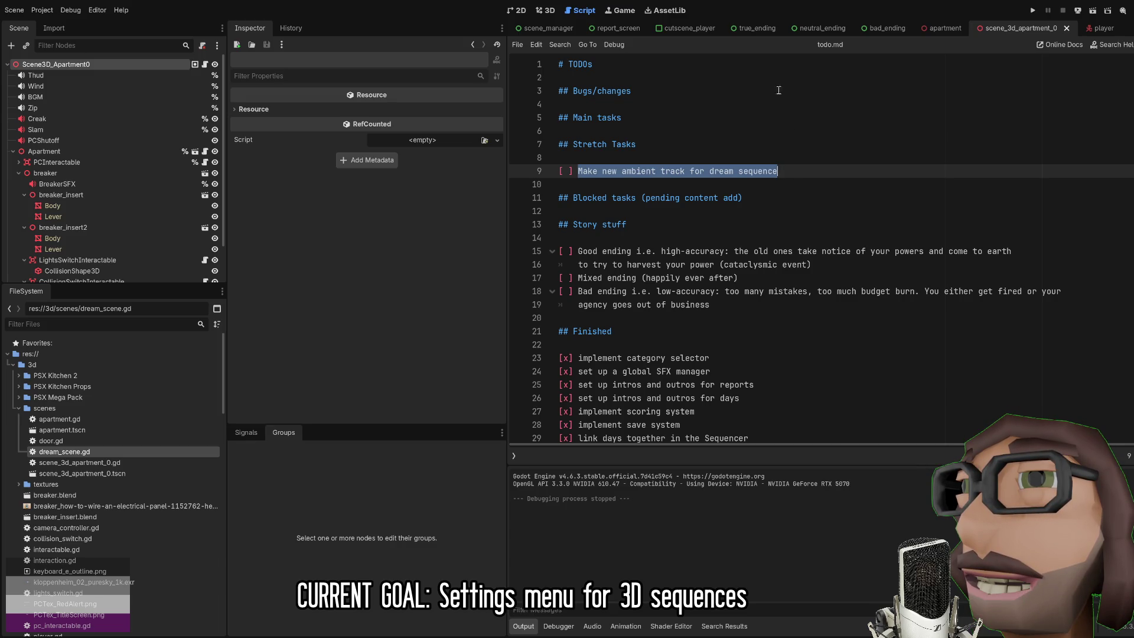
click(712, 145)
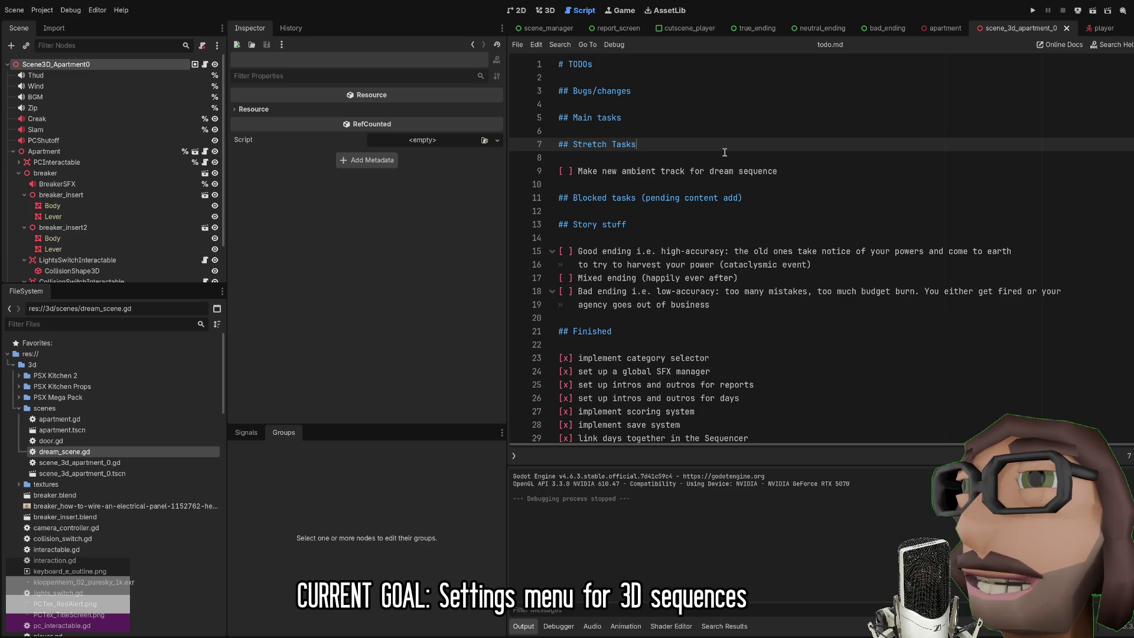
click(785, 199)
click(795, 173)
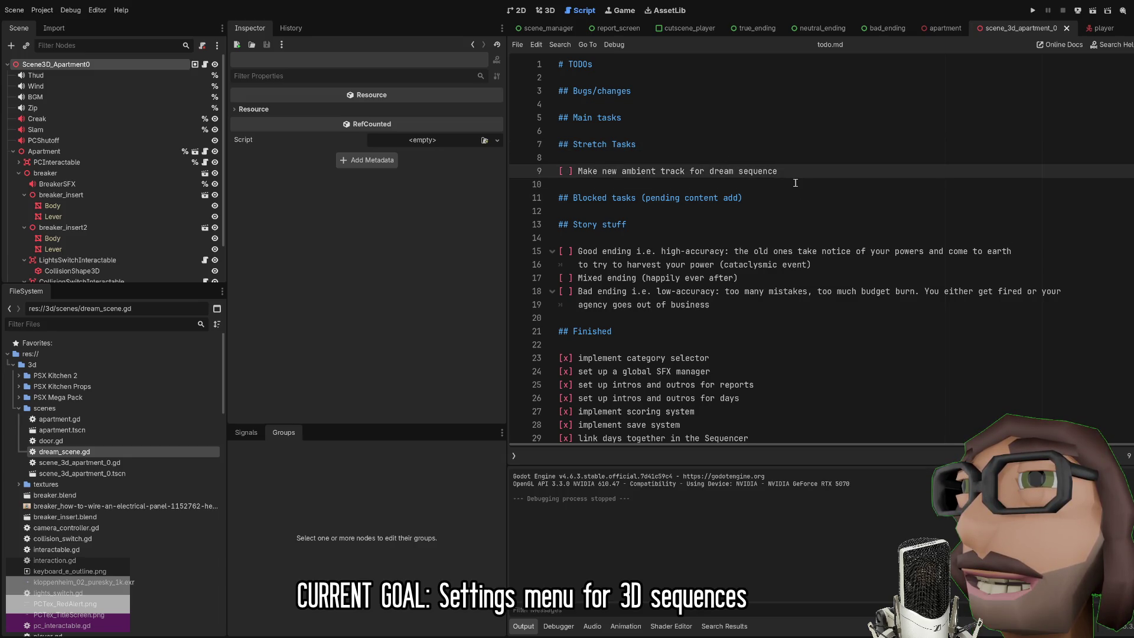
click(791, 195)
click(804, 172)
- Run a quick playtest of the project and stop it
key(Down)
key(Down)
key(F5)
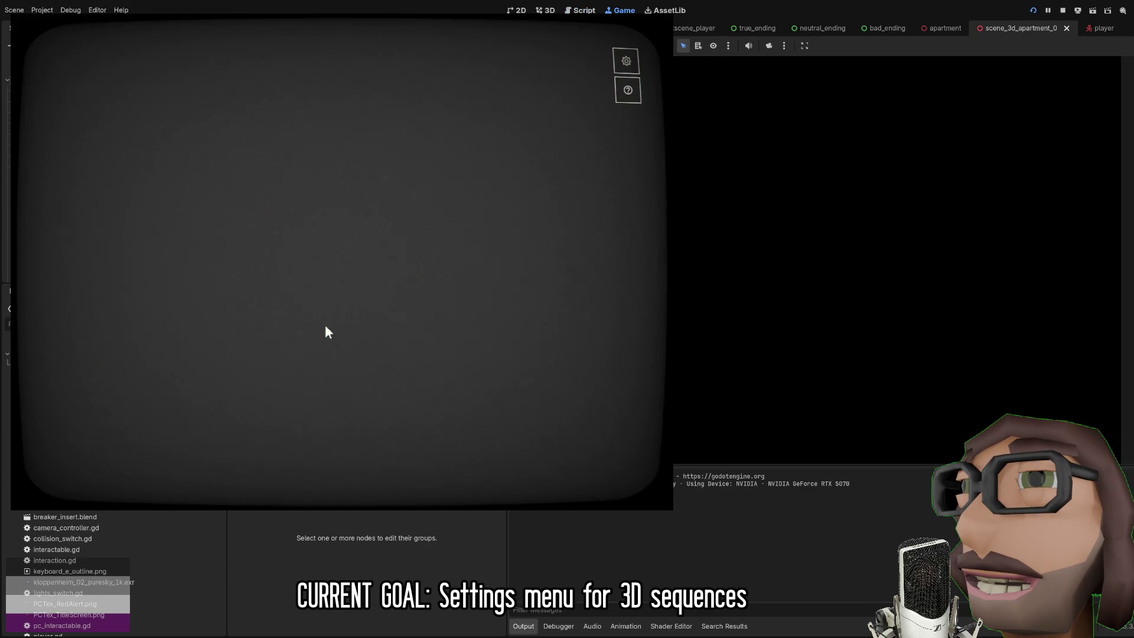
key(F8)
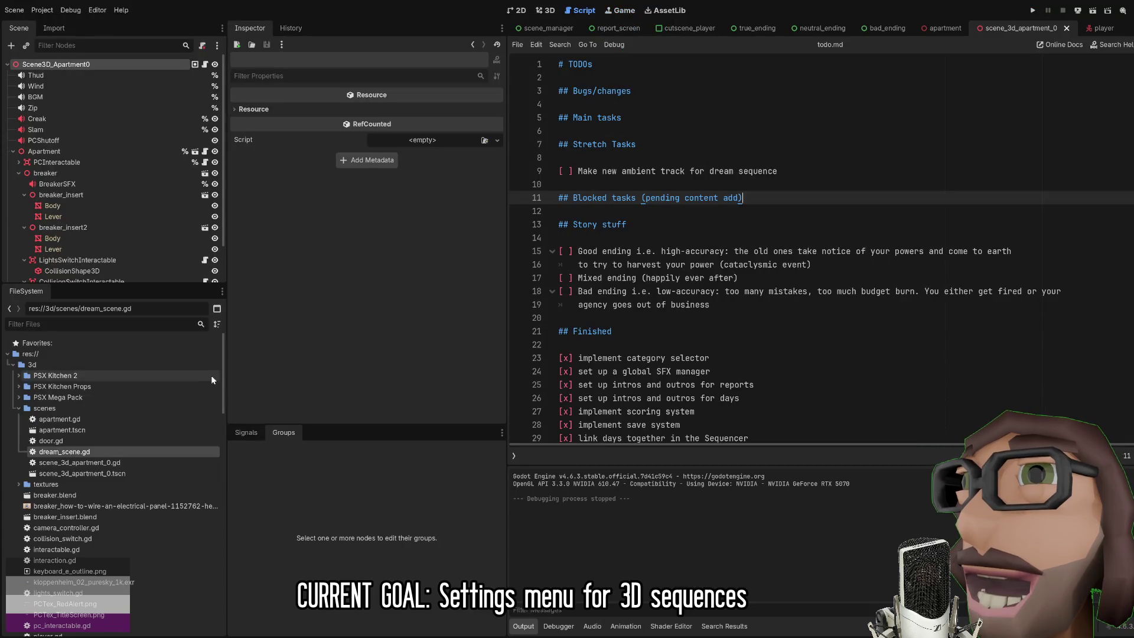
scroll(108, 426, down, 2)
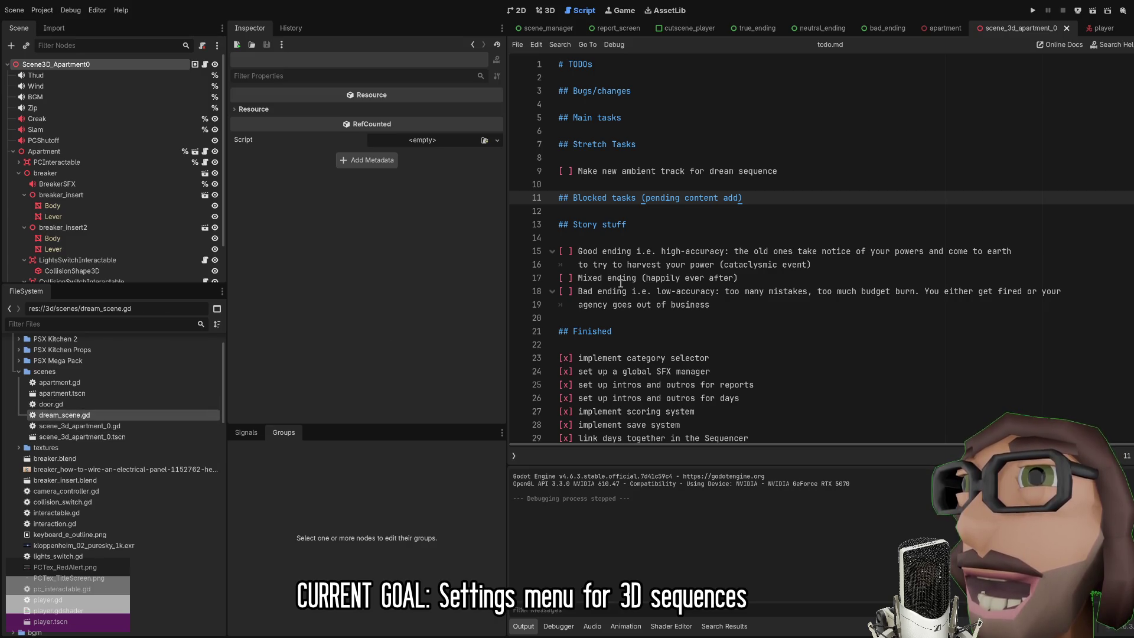
- In sequencer.gd, move the day_2 load line below day_1 so days load in order
key(alt+Left)
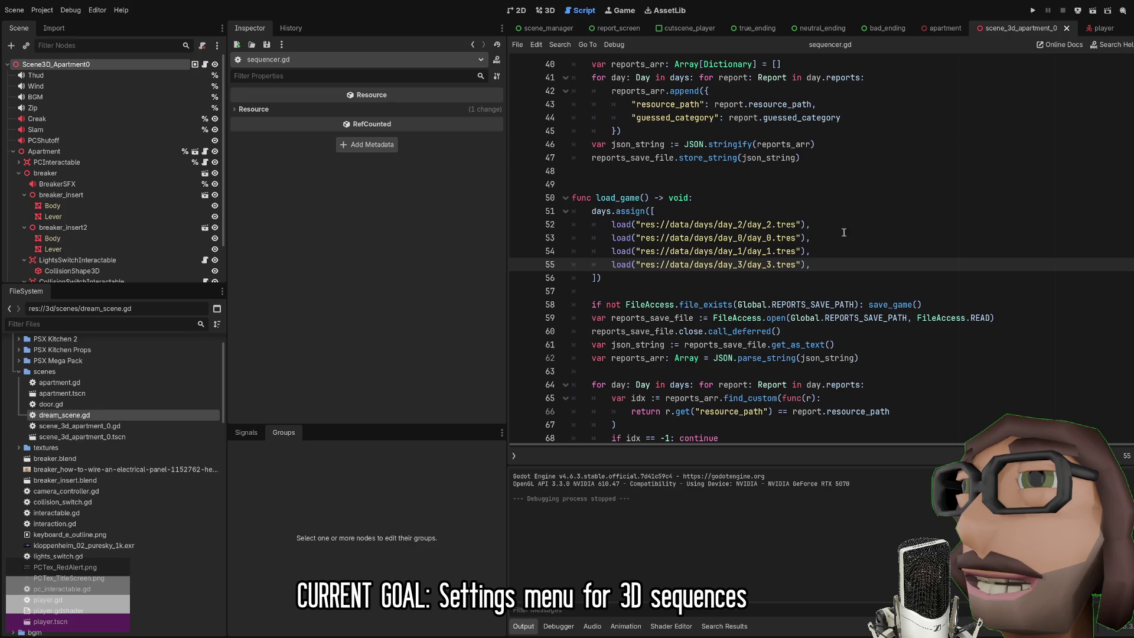
key(Up)
key(Up)
key(Up)
key(alt+Down)
key(alt+Down)
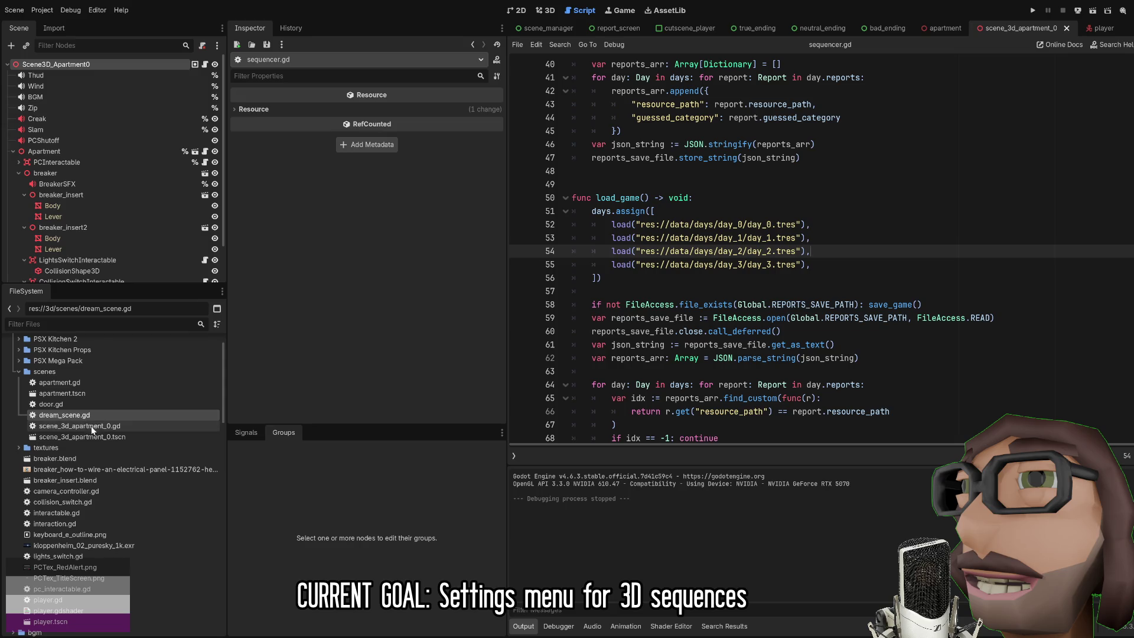
- In day_2.tres, move the cthulu report to index 3, then run the project to test
scroll(77, 423, down, 5)
scroll(75, 425, down, 4)
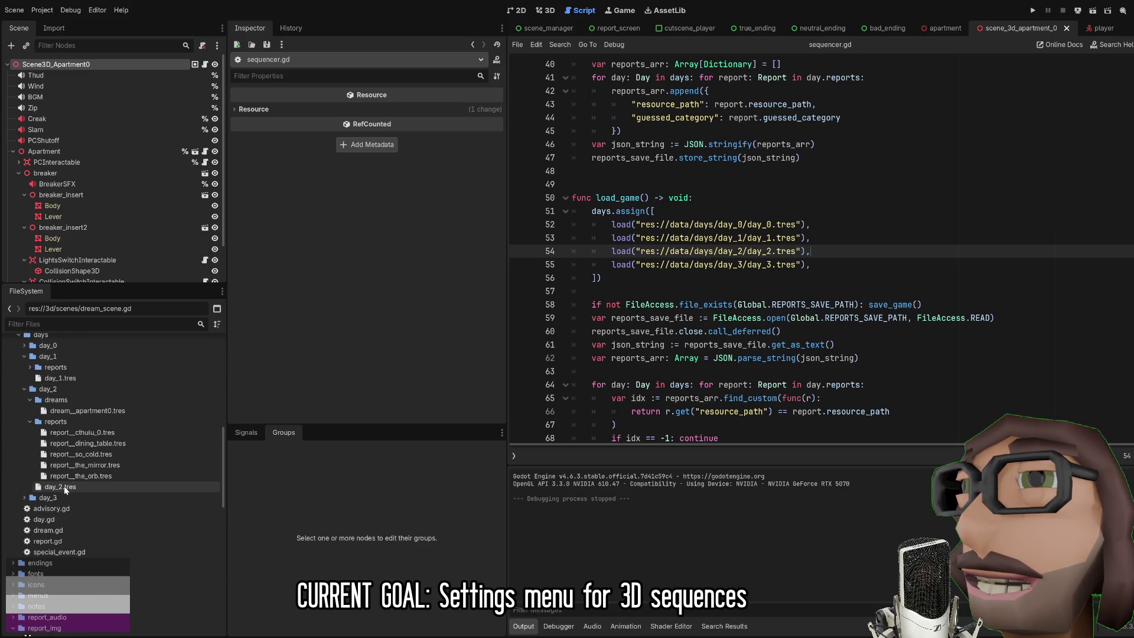
click(66, 488)
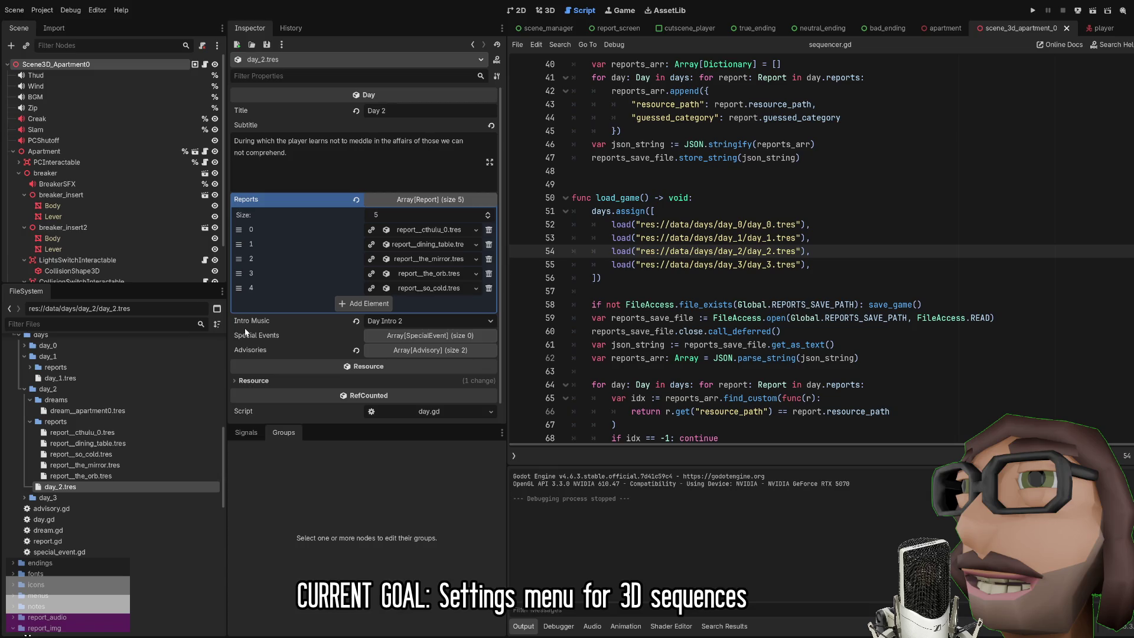
drag(239, 230, 238, 275)
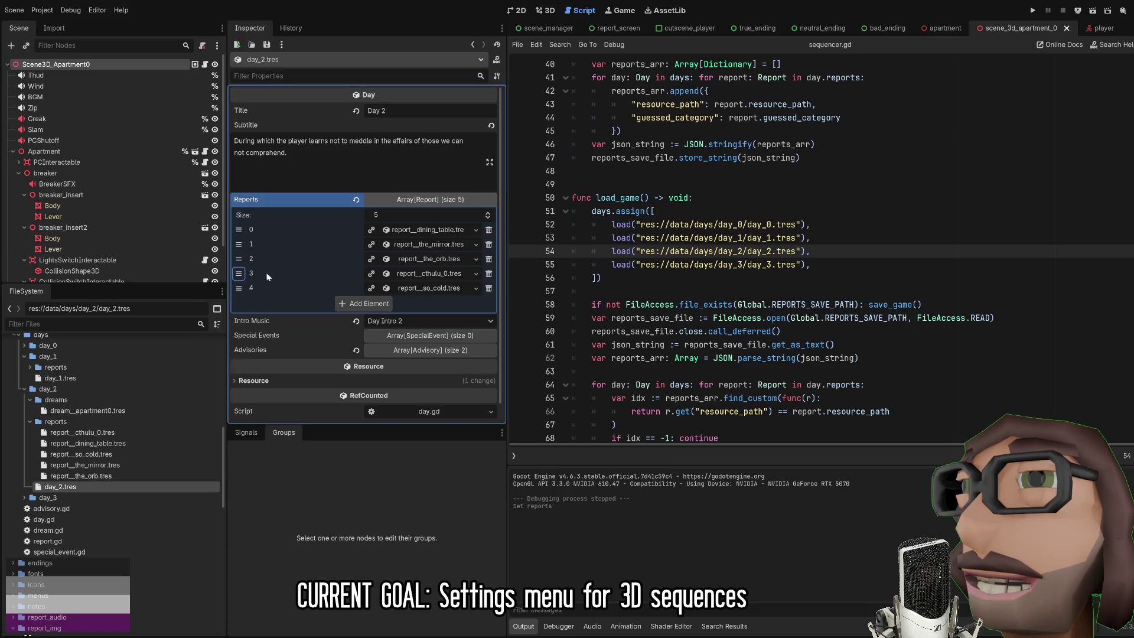
click(818, 267)
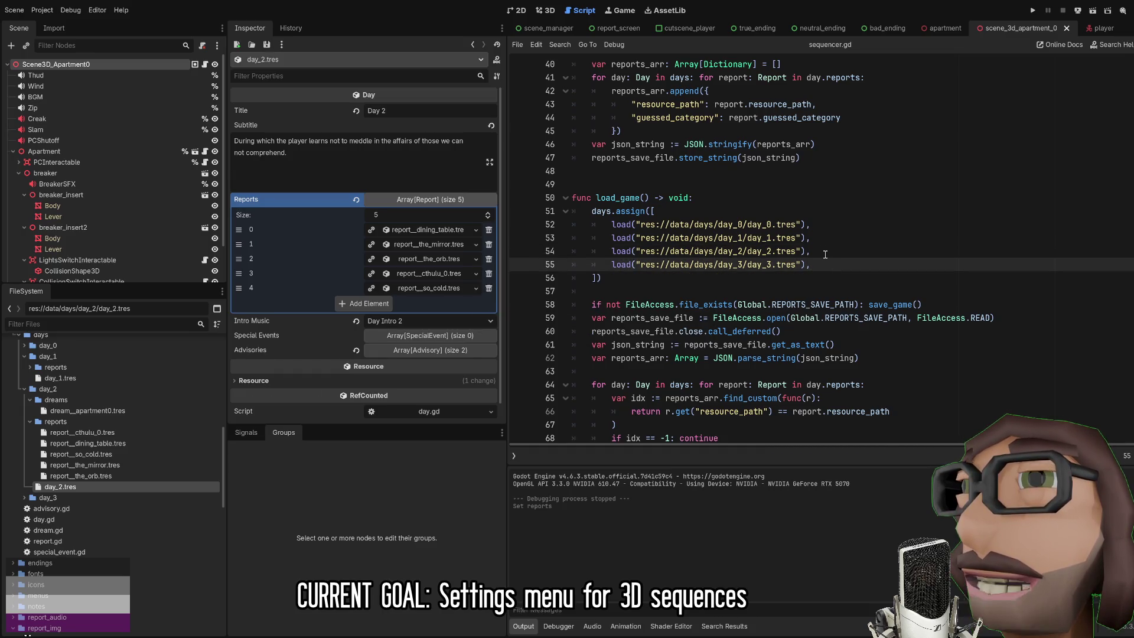
key(F5)
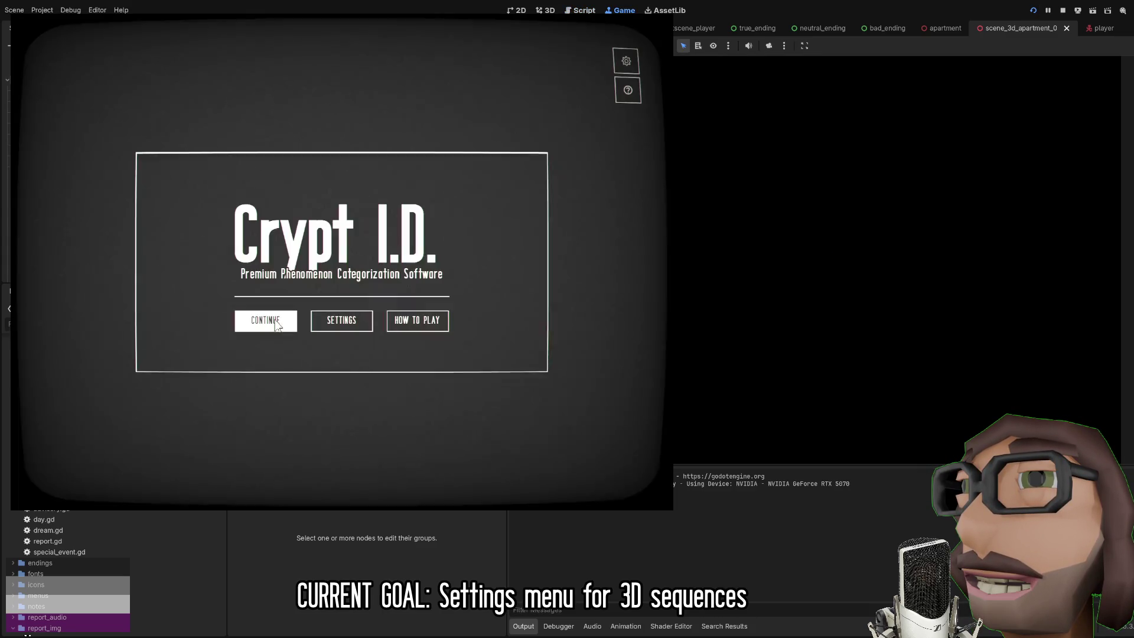
- Restart the game and click through the greeting, Training Day title cards, and tutorial tips
key(F8)
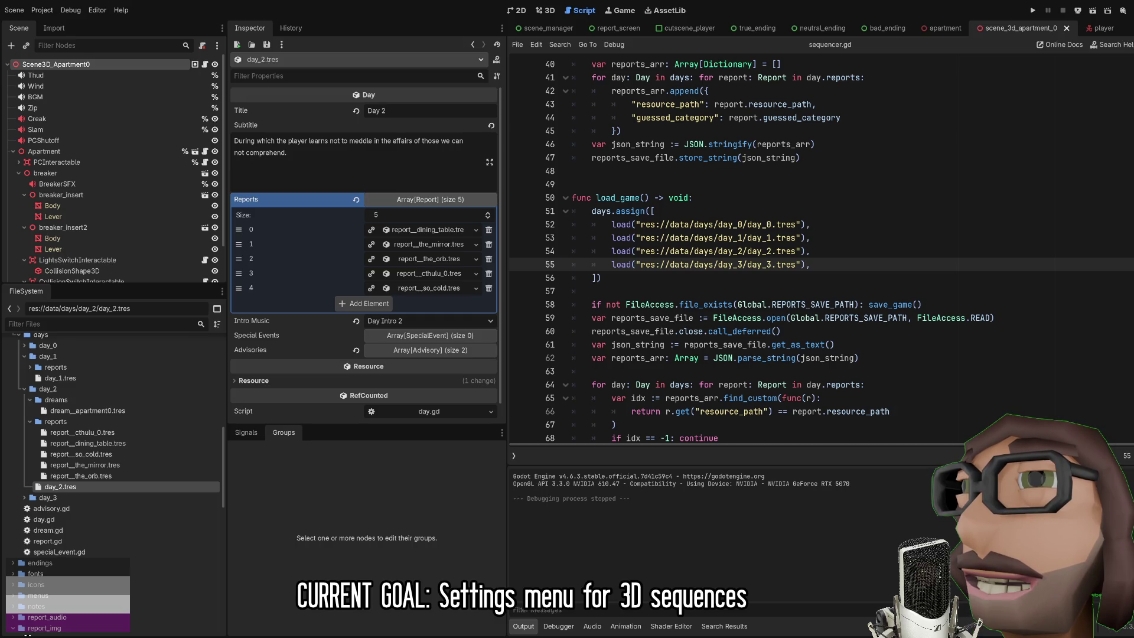
key(F5)
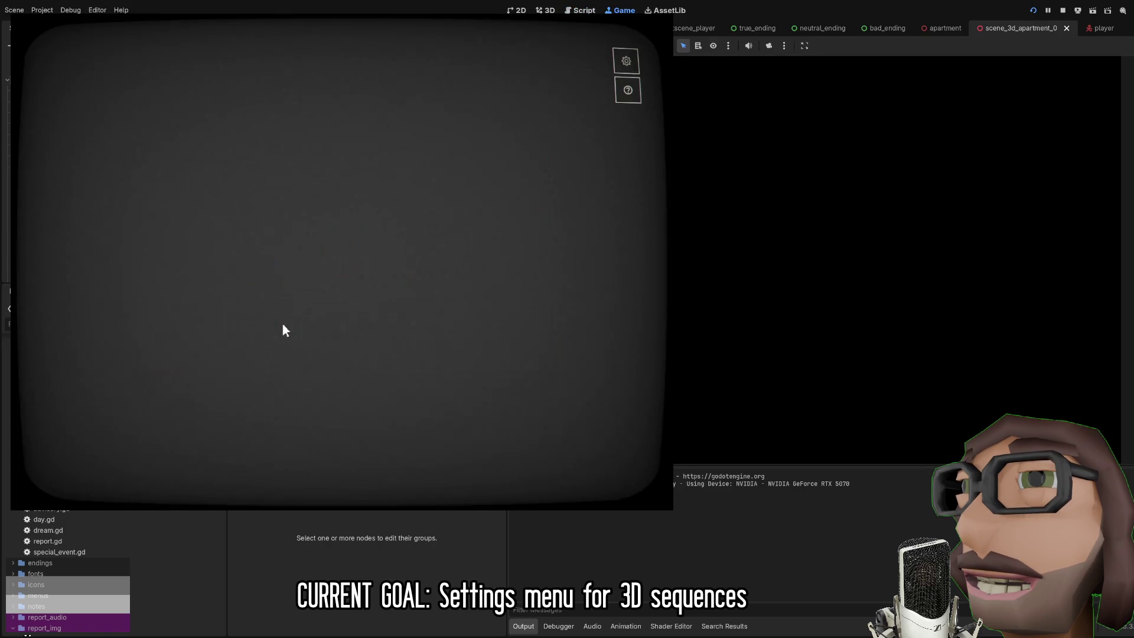
click(333, 344)
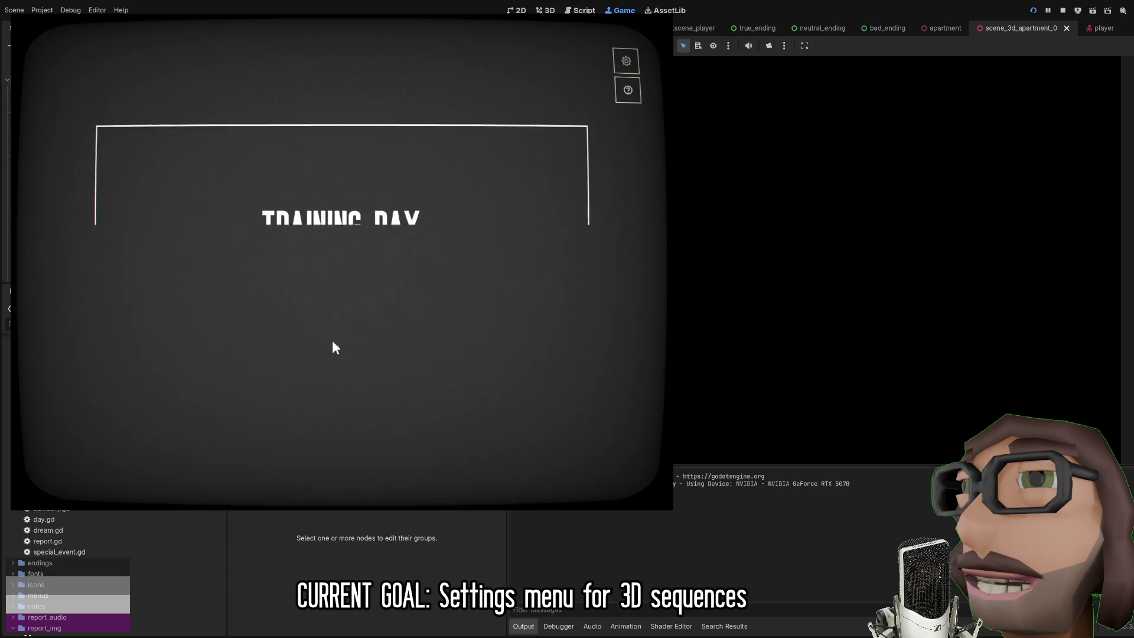
click(337, 317)
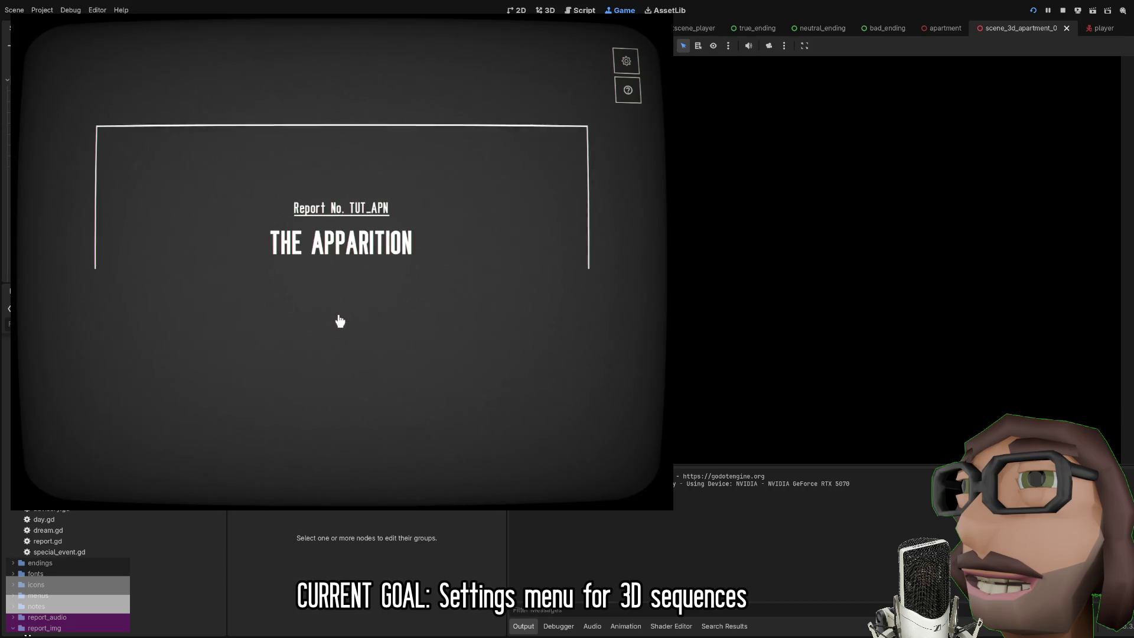
click(340, 317)
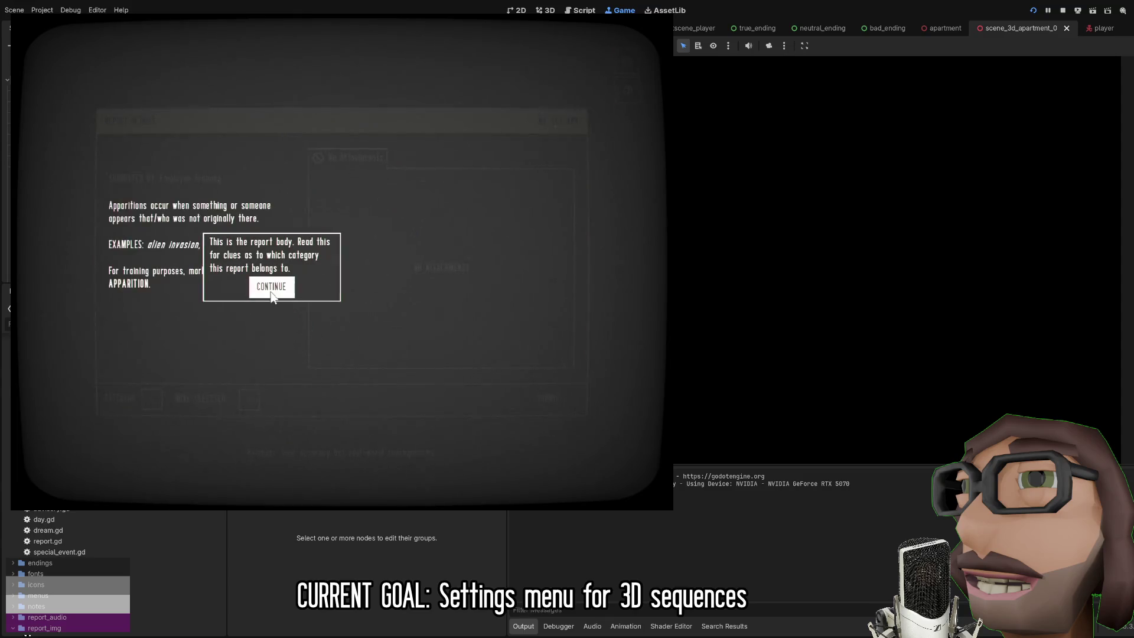
click(274, 290)
click(337, 341)
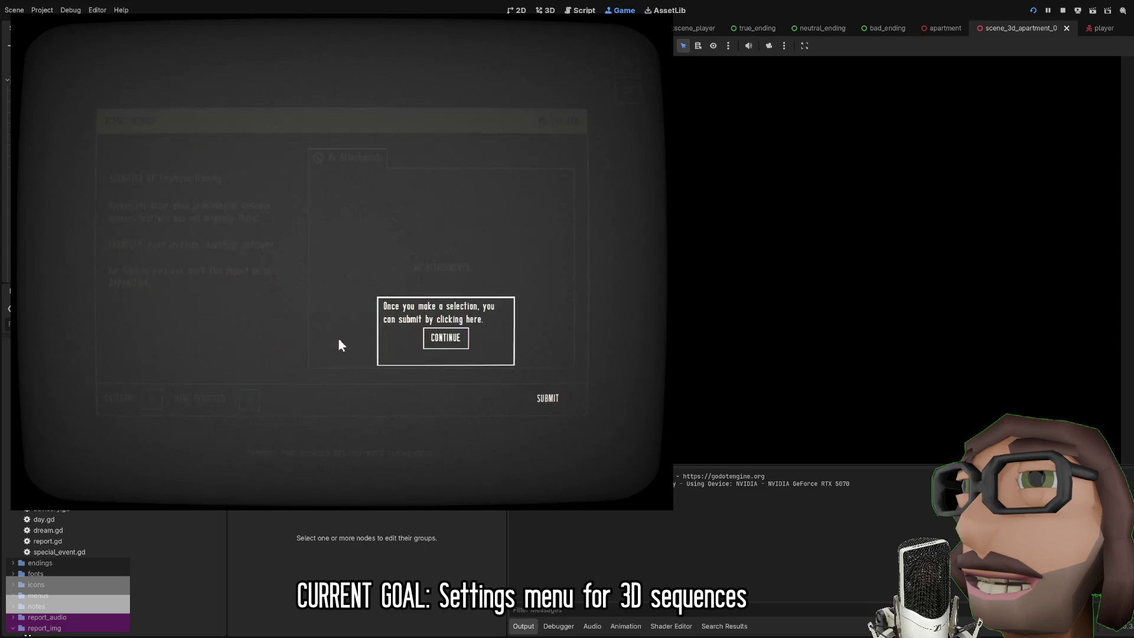
click(450, 346)
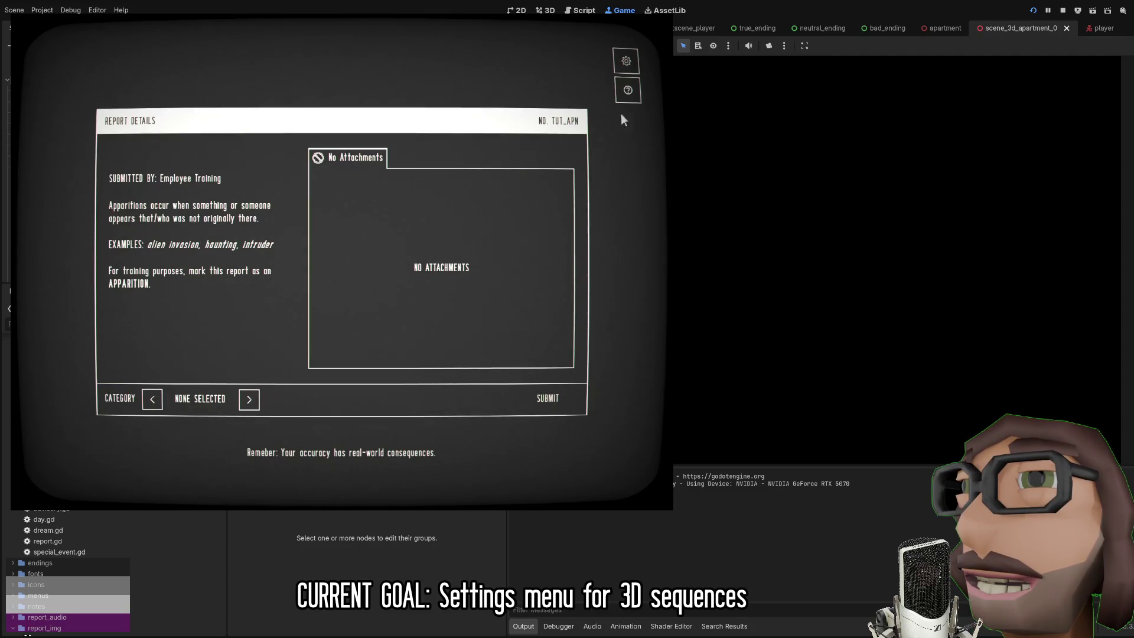
- Check Settings, leaving Music volume at 5, then set the report category to APPARITION
click(626, 61)
click(358, 348)
drag(359, 348, 364, 348)
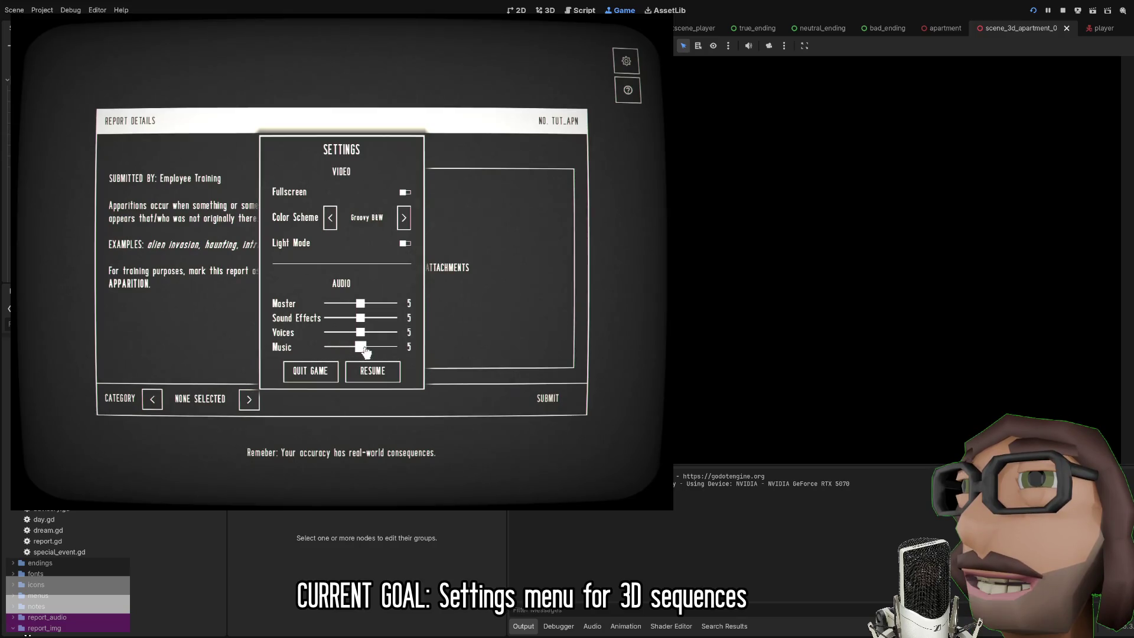
click(373, 371)
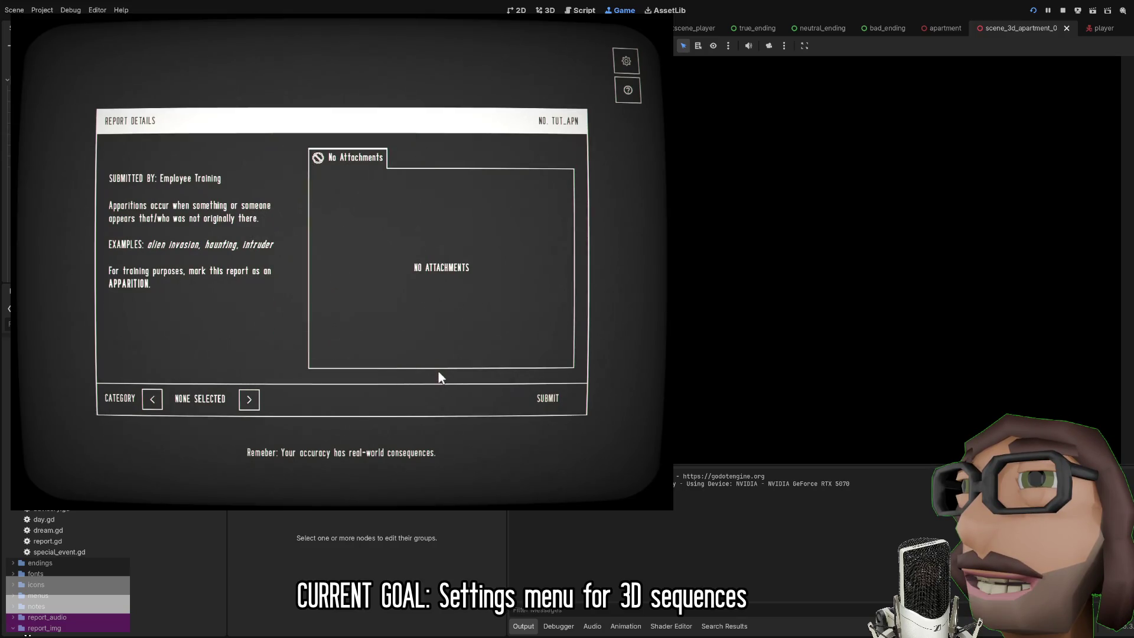
click(248, 399)
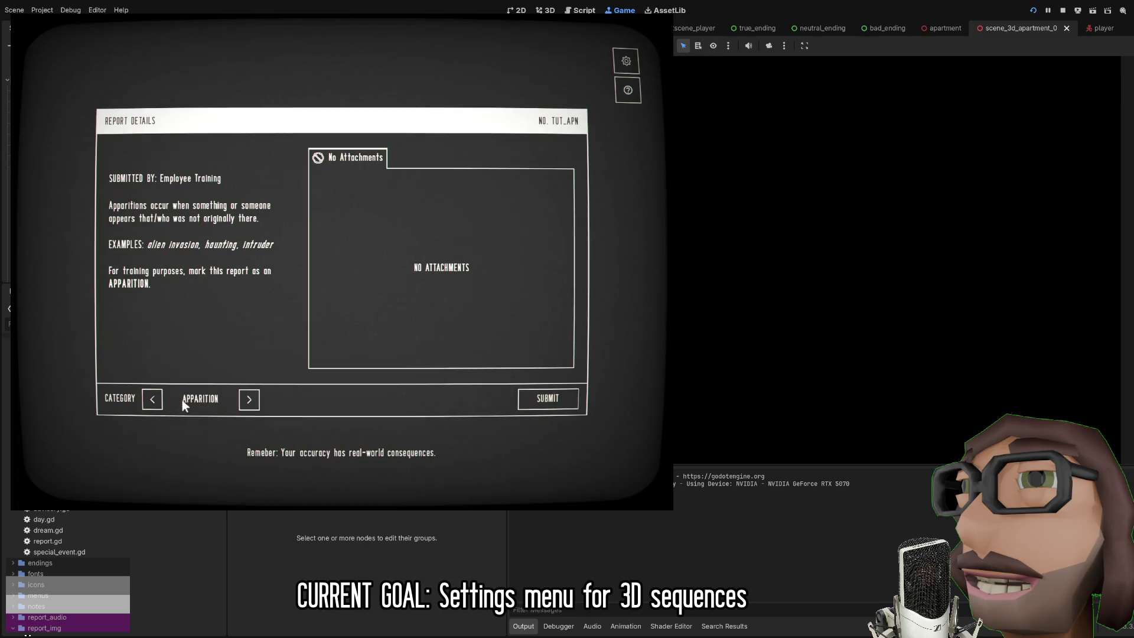